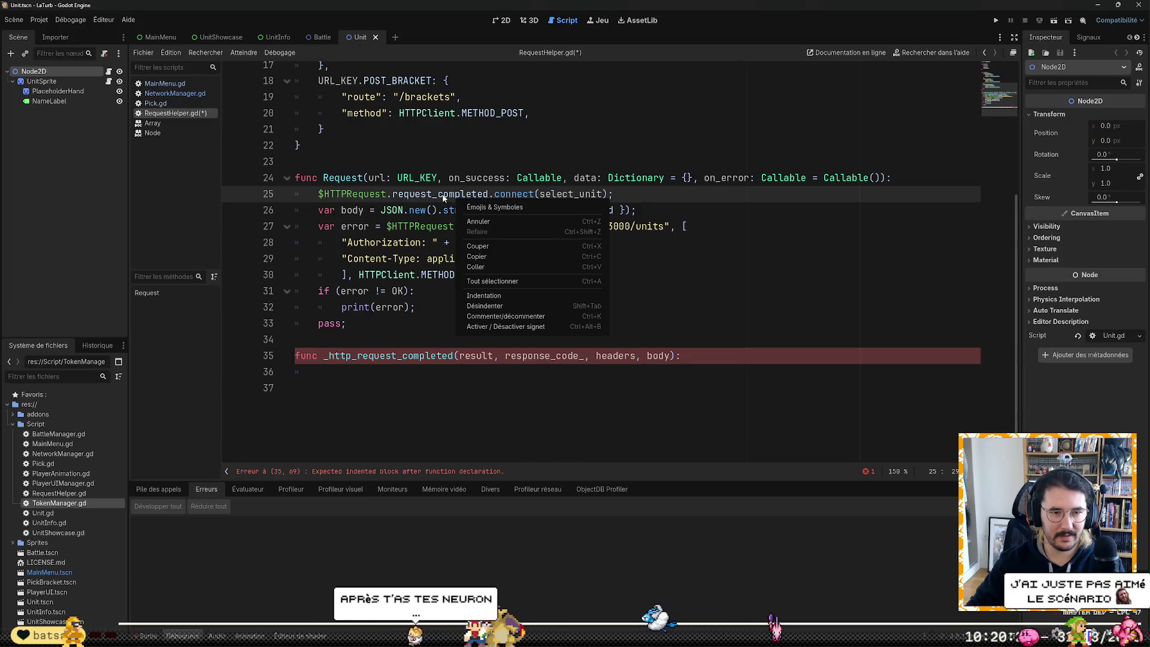
Step: Copy the request_completed signal name from line 25
{"action": "left_click", "coordinate": [444, 193]}
{"action": "double_click", "coordinate": [443, 194]}
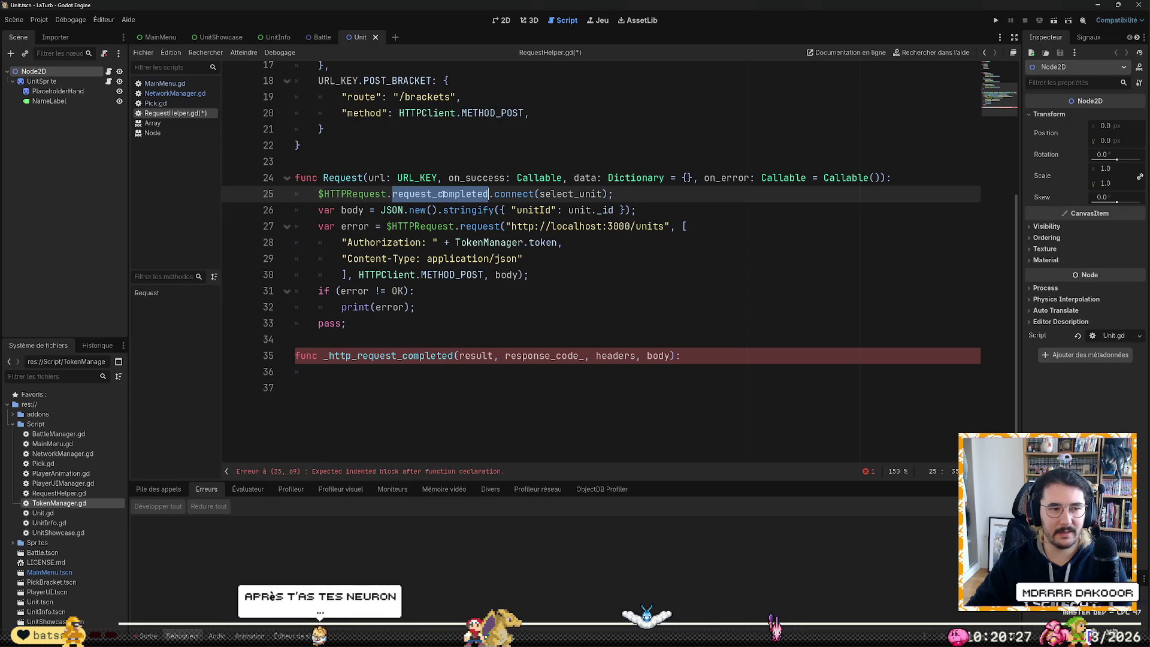
{"action": "right_click", "coordinate": [443, 195]}
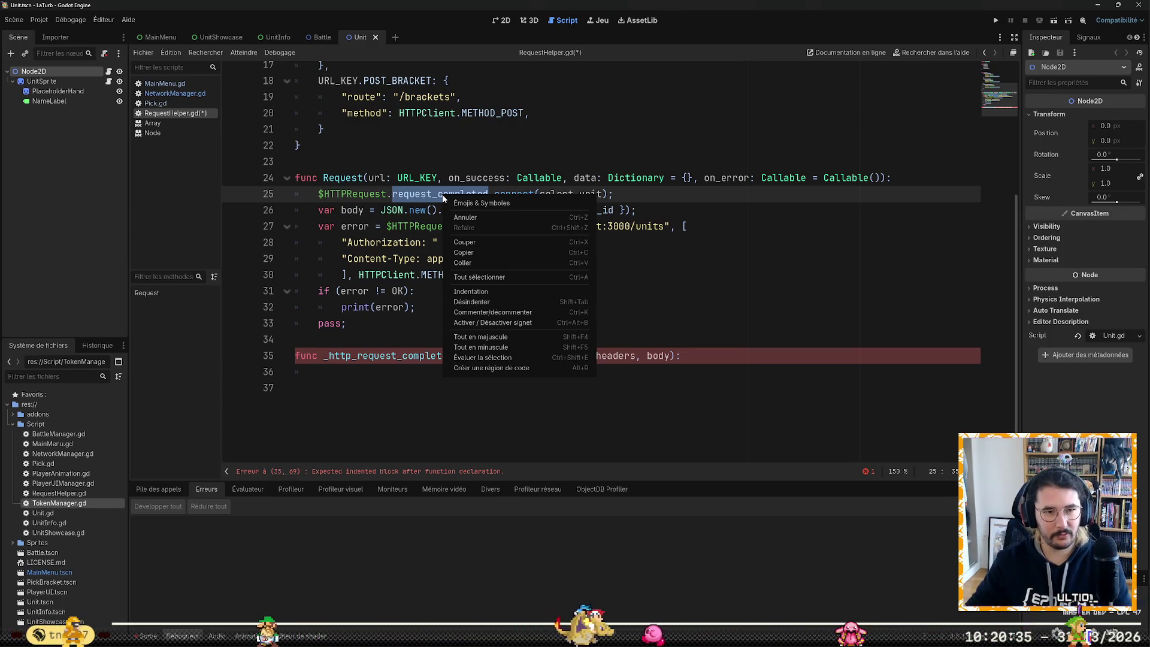
{"action": "left_click", "coordinate": [447, 252]}
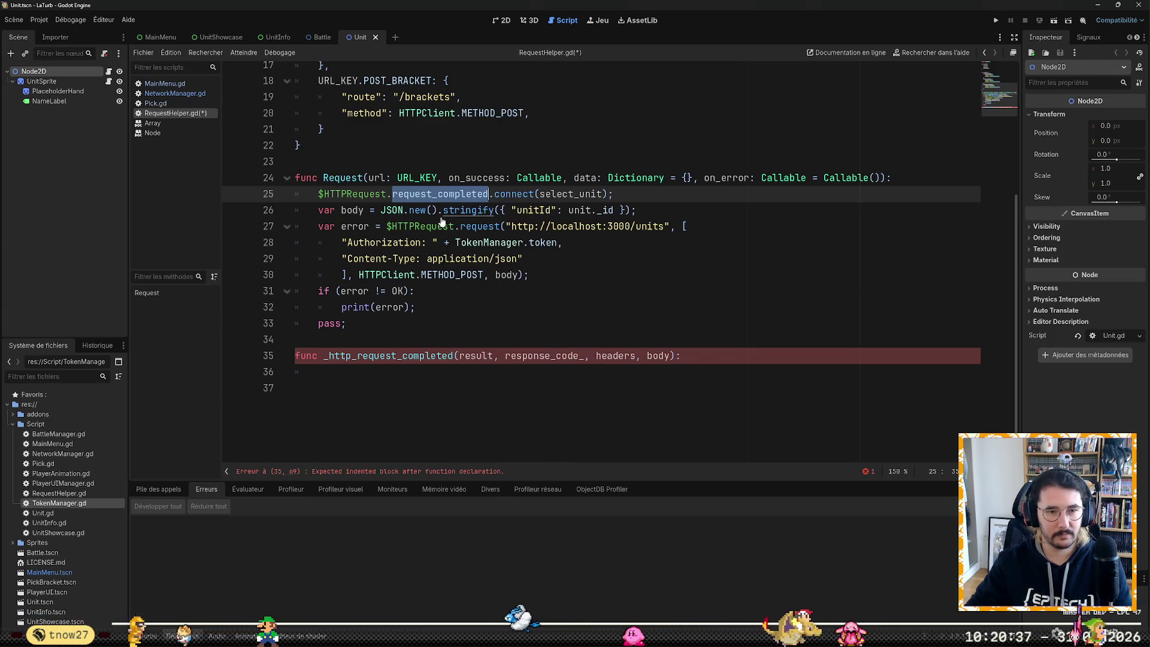
Step: Bring up the editing menu on line 26 and dismiss it without choosing anything
{"action": "mouse_move", "coordinate": [468, 213]}
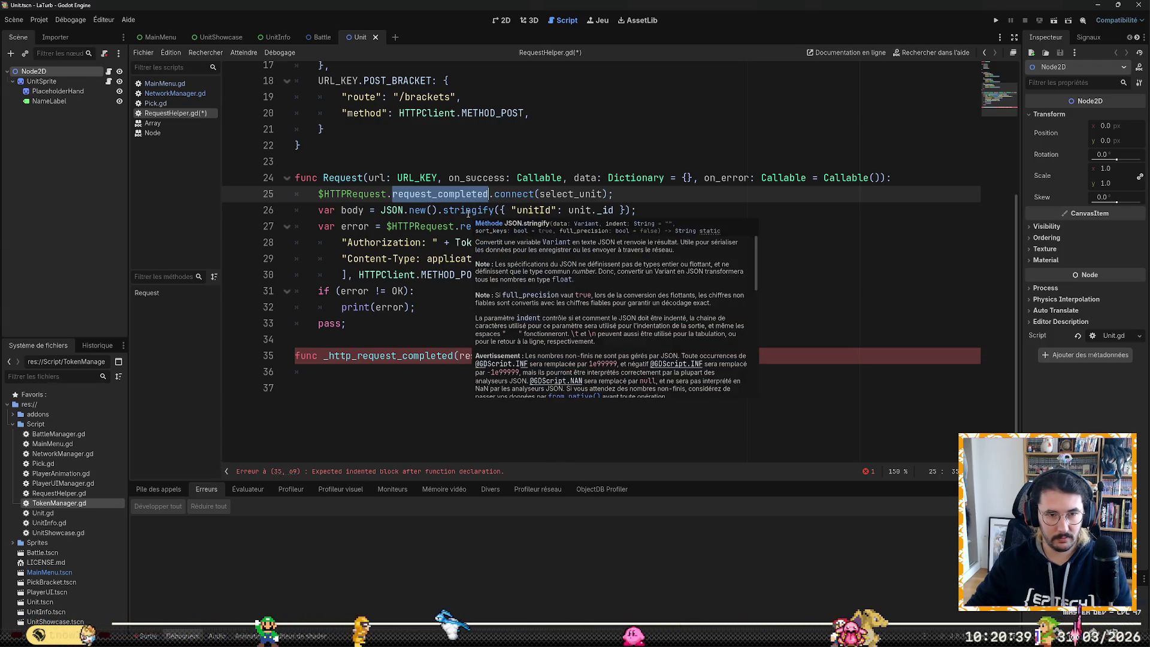
{"action": "scroll", "coordinate": [541, 285], "scroll_direction": "down", "scroll_amount": 10}
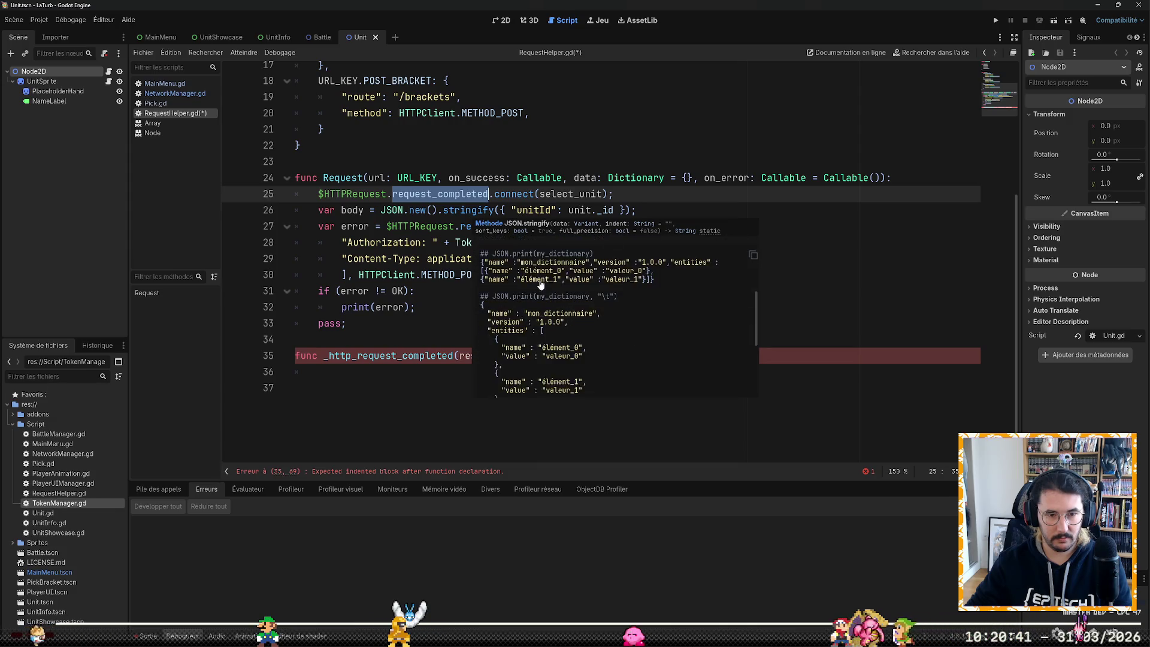
{"action": "scroll", "coordinate": [541, 285], "scroll_direction": "up", "scroll_amount": 10}
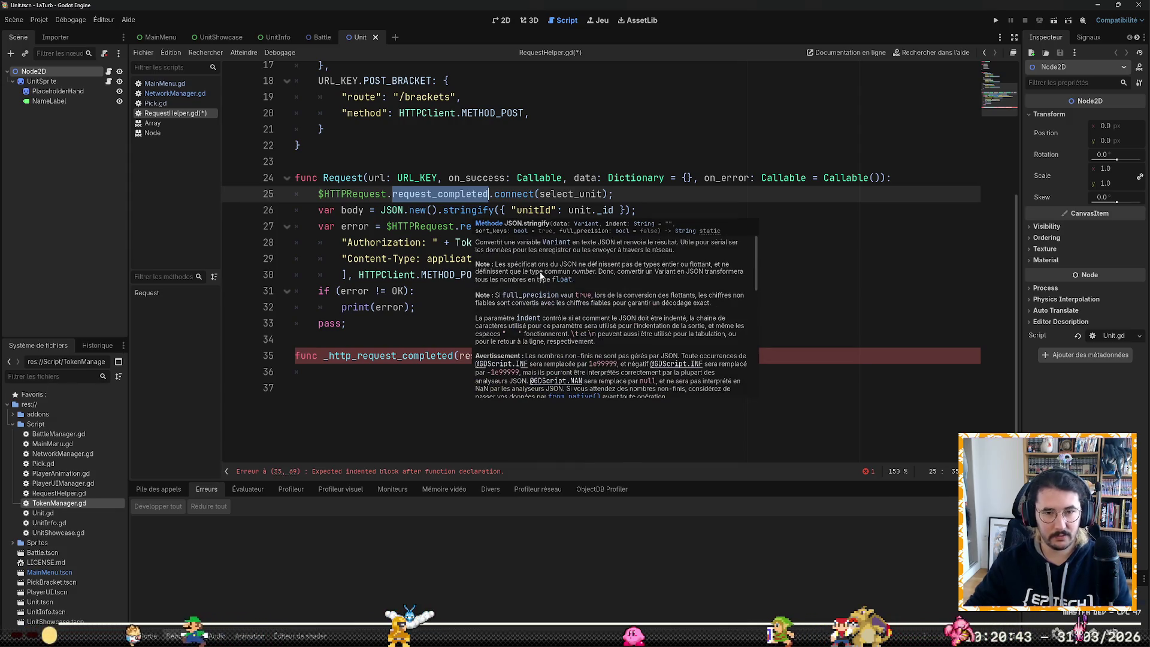
{"action": "right_click", "coordinate": [461, 211]}
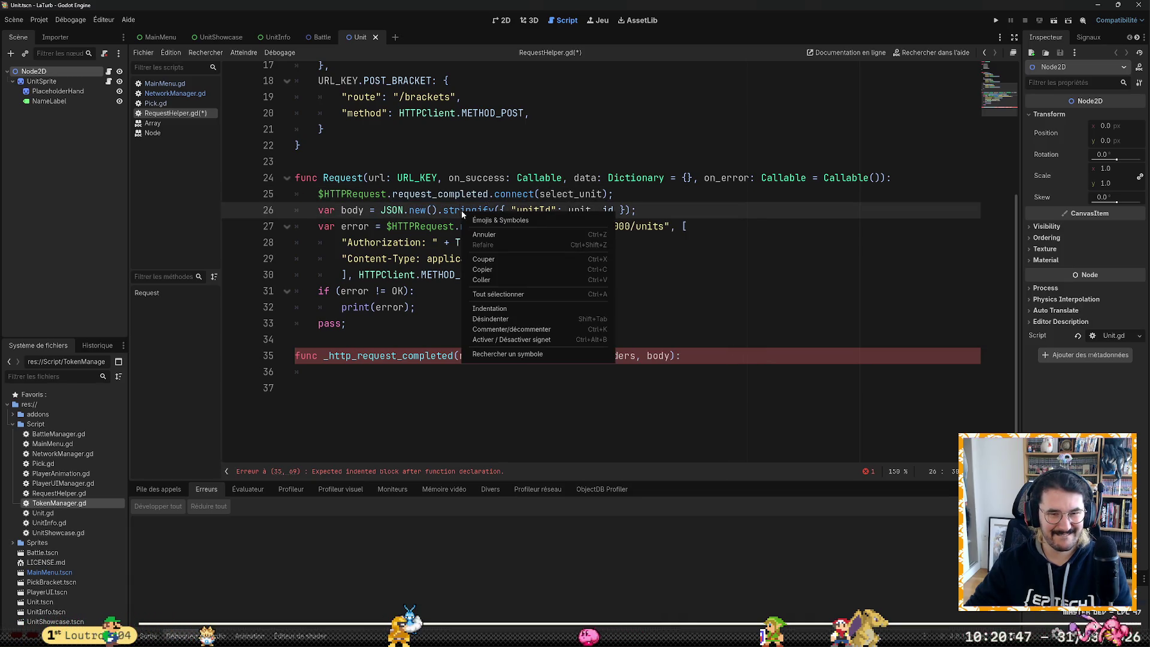
{"action": "left_click", "coordinate": [508, 175]}
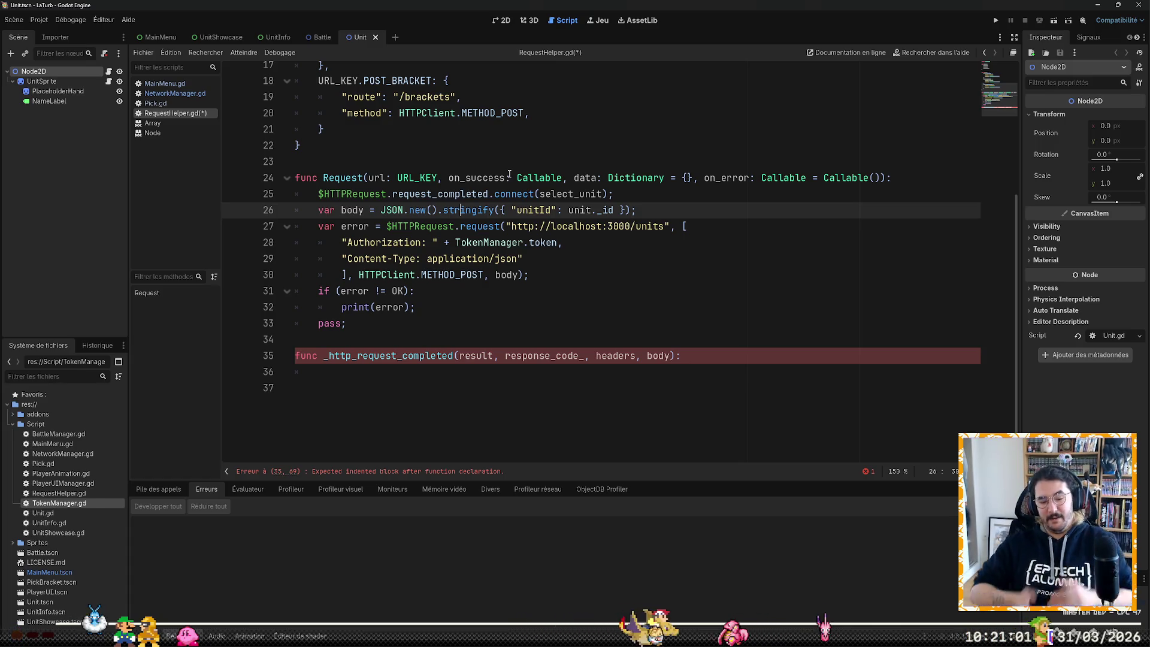
Step: Place the caret just before the closing parenthesis on line 25
{"action": "key", "text": "Down"}
{"action": "key", "text": "Down"}
{"action": "key", "text": "Down"}
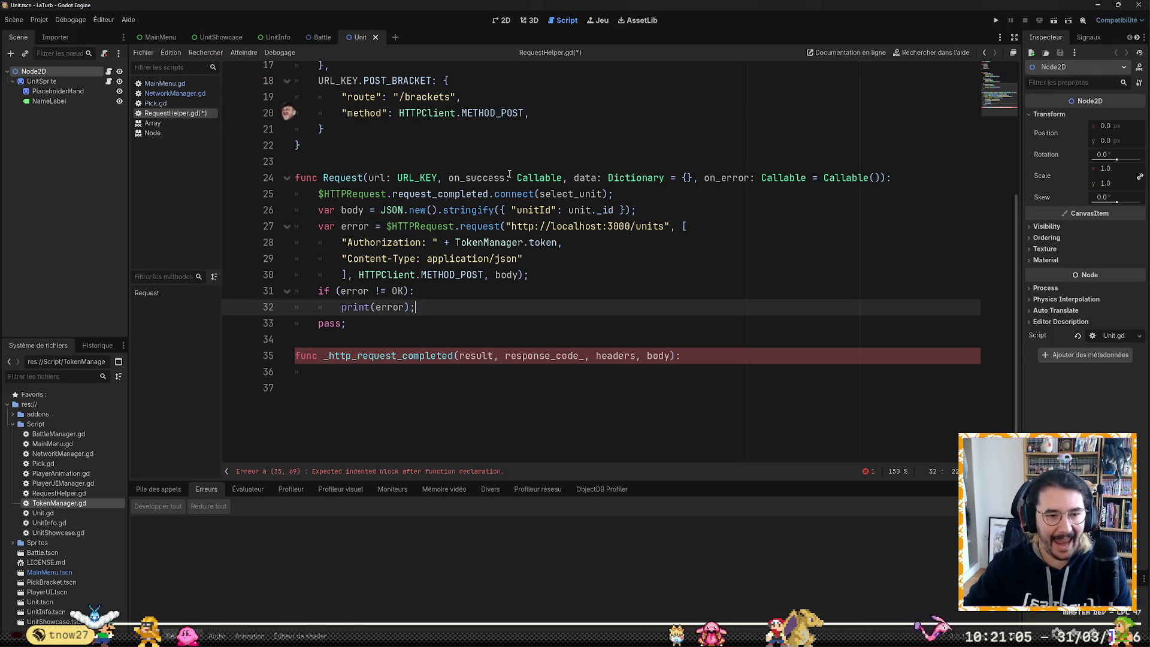
{"action": "key", "text": "Down"}
{"action": "key", "text": "Up"}
{"action": "key", "text": "Up"}
{"action": "key", "text": "Up"}
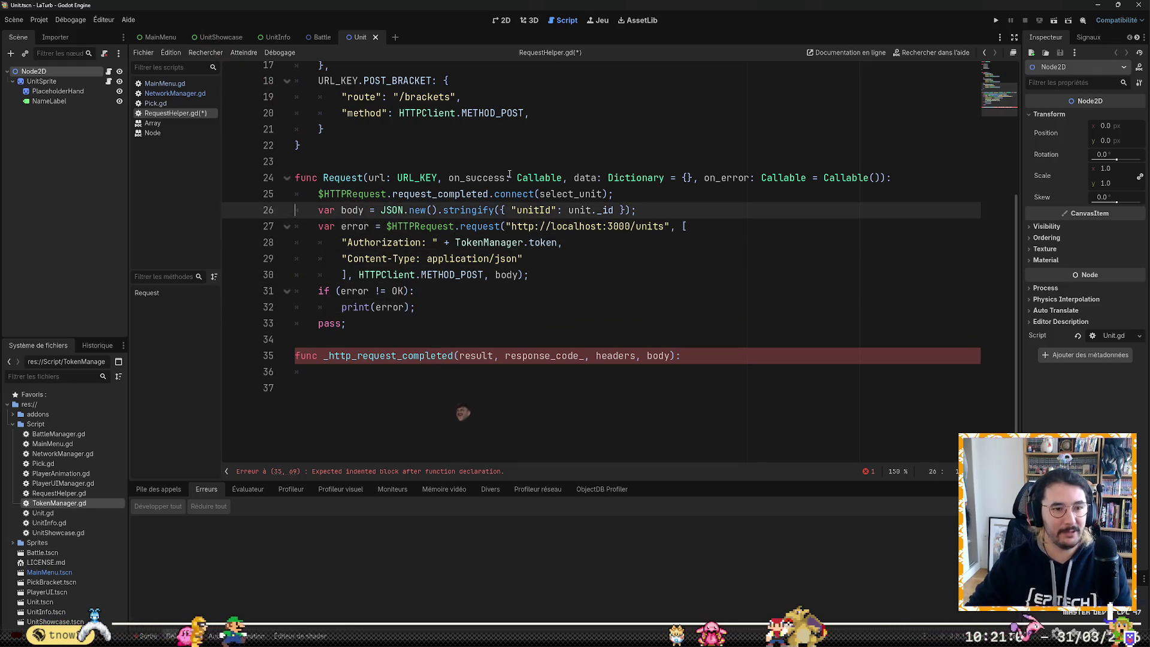
{"action": "key", "text": "Left"}
{"action": "key", "text": "Right"}
{"action": "key", "text": "Left"}
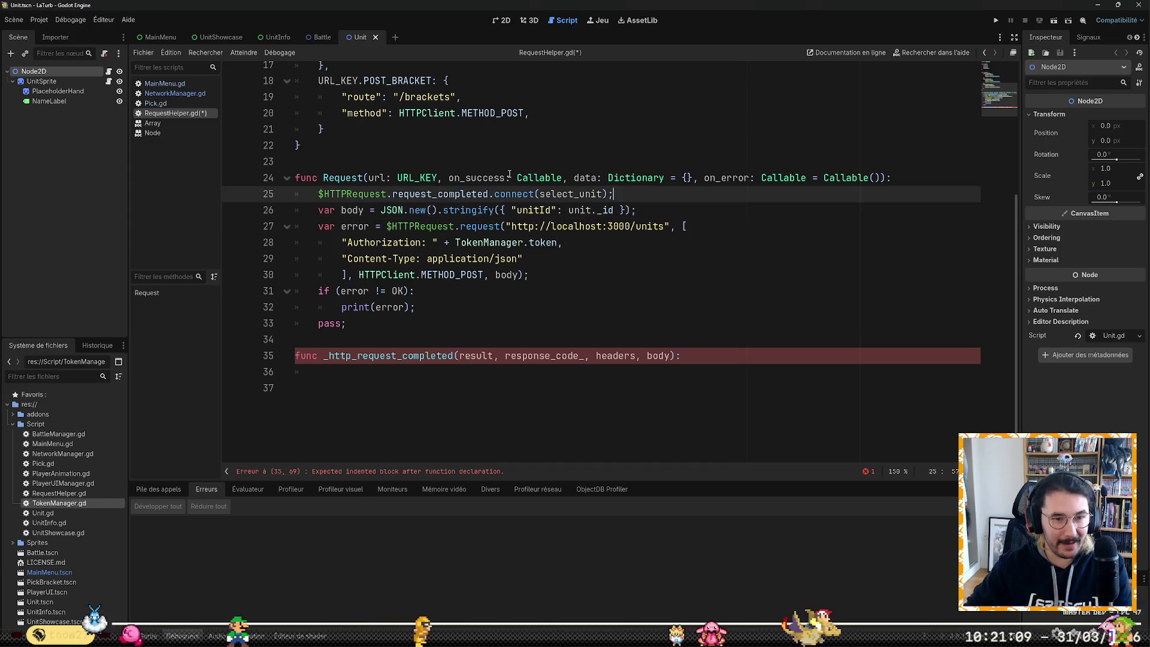
{"action": "key", "text": "Left"}
{"action": "key", "text": "Left"}
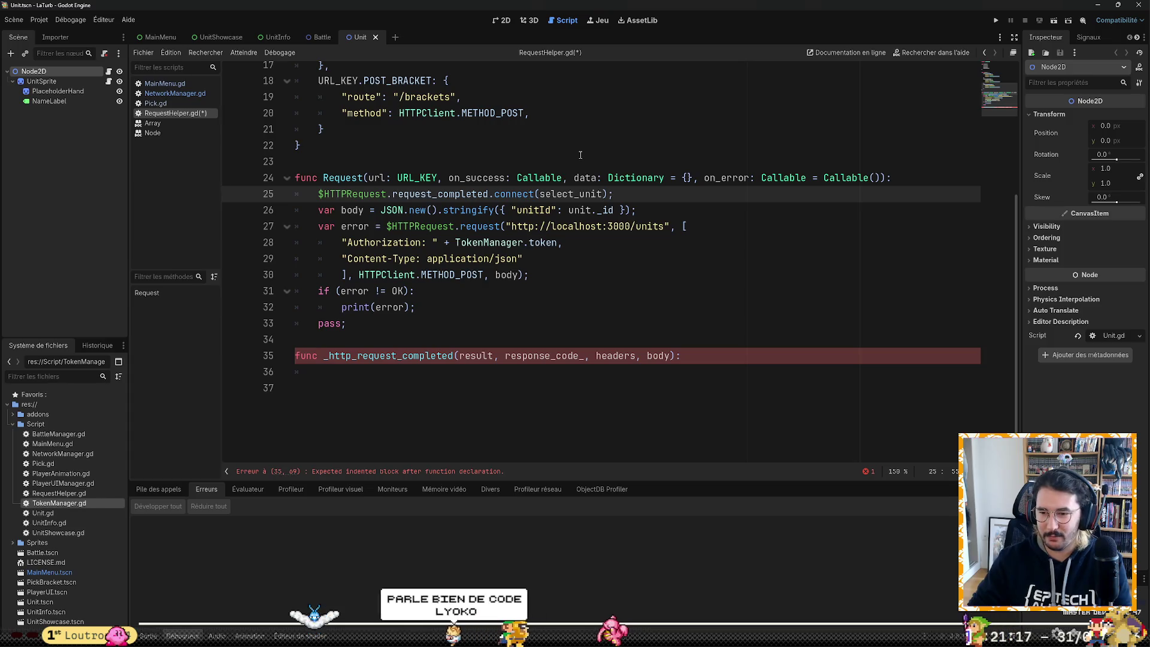
{"action": "key", "text": "End"}
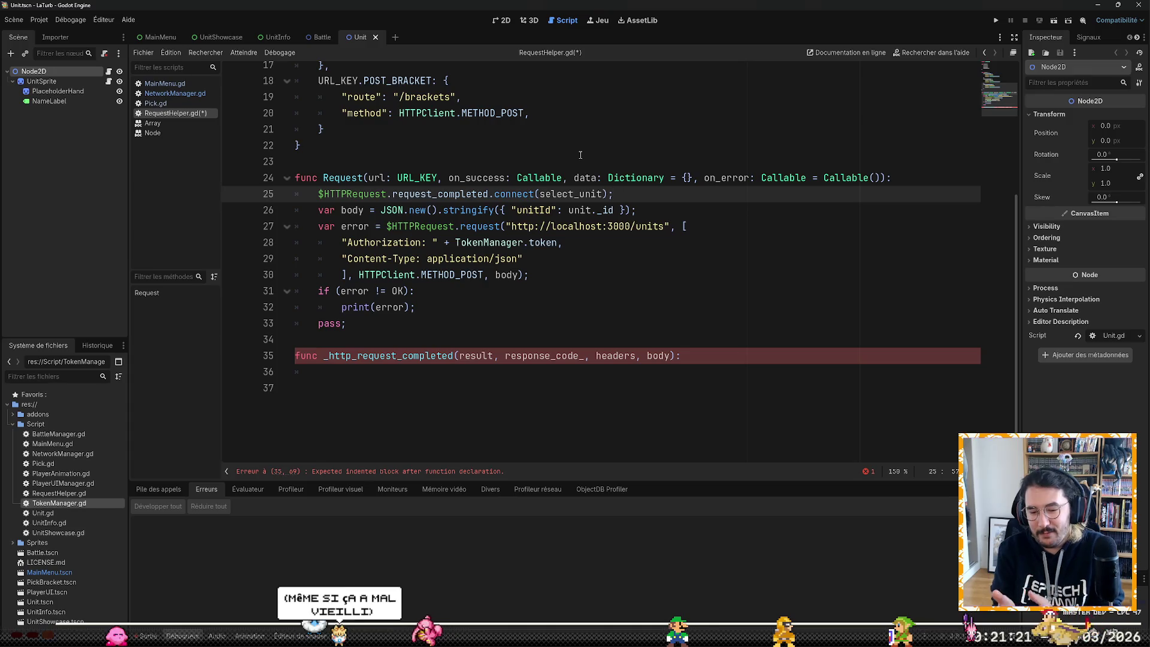
{"action": "key", "text": "Left"}
{"action": "key", "text": "Left"}
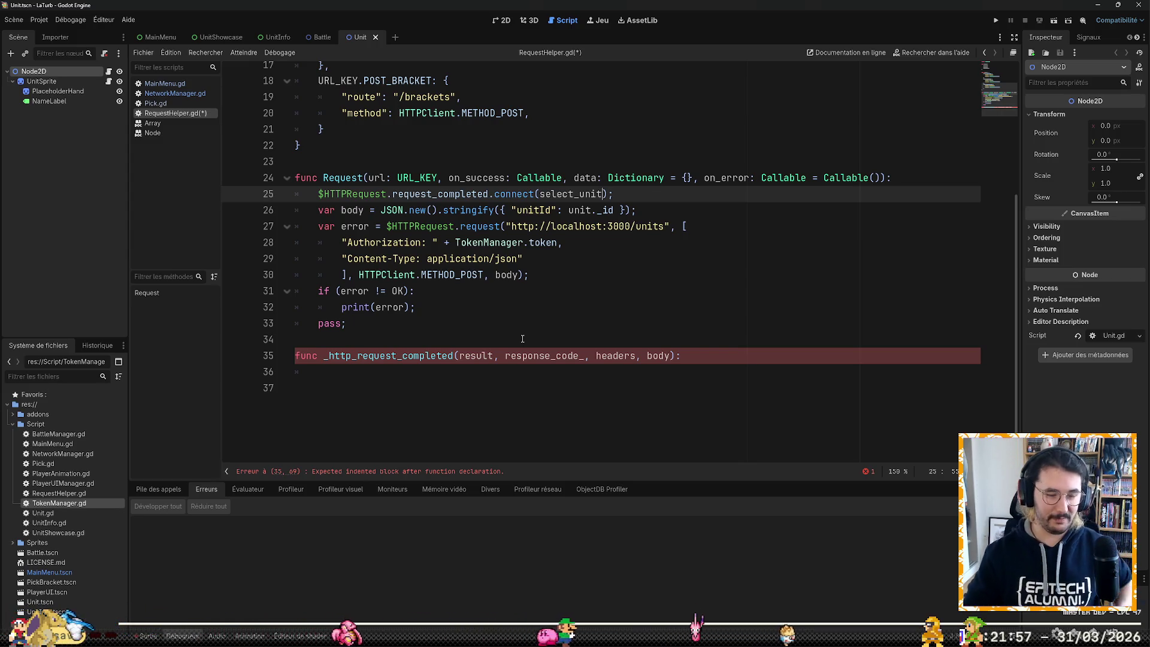
Step: Switch to Chrome showing GitHub issue #72350 on non-nullable Callable arguments
{"action": "scroll", "coordinate": [522, 339], "scroll_direction": "up", "scroll_amount": 5}
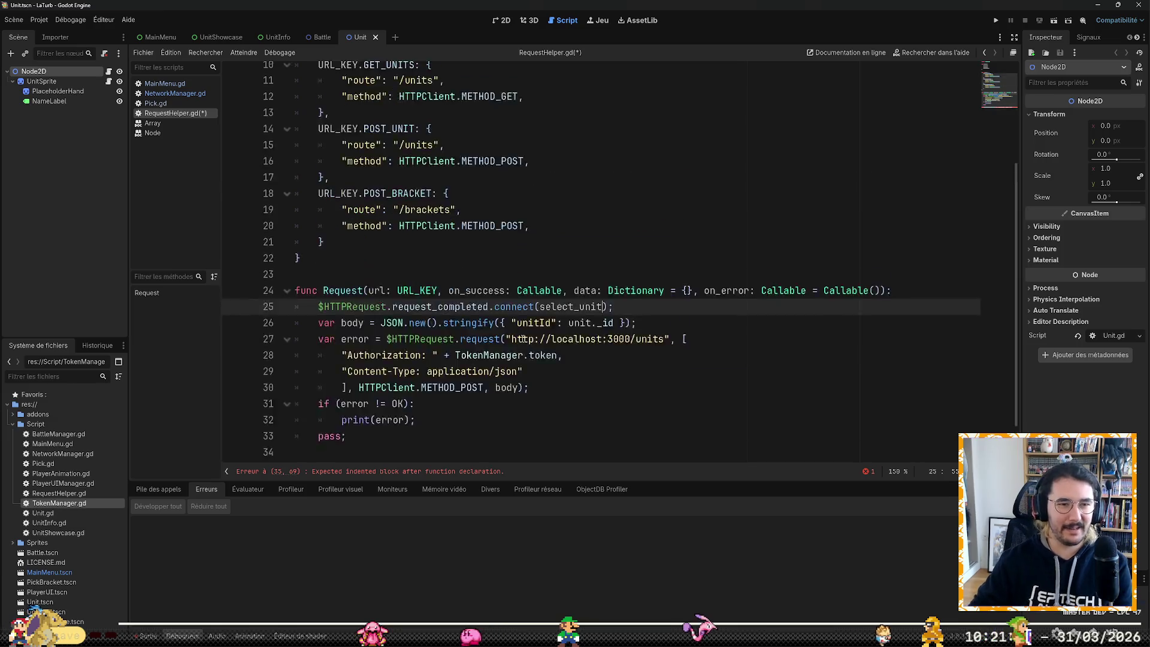
{"action": "scroll", "coordinate": [547, 323], "scroll_direction": "down", "scroll_amount": 3}
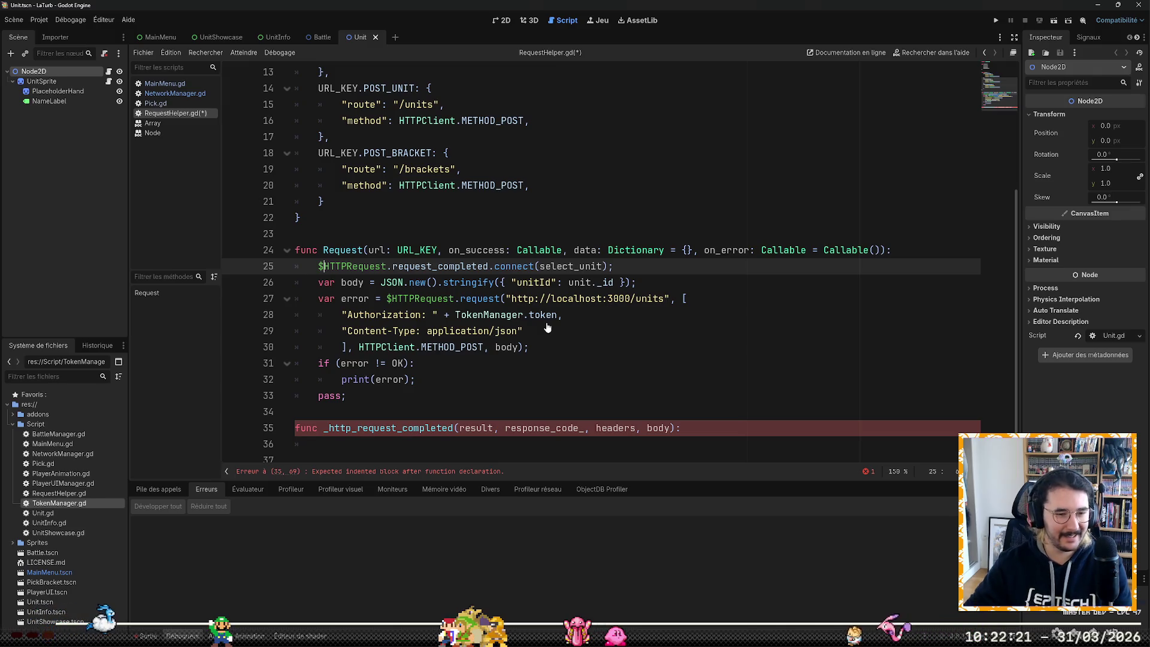
{"action": "key", "text": "alt+Tab"}
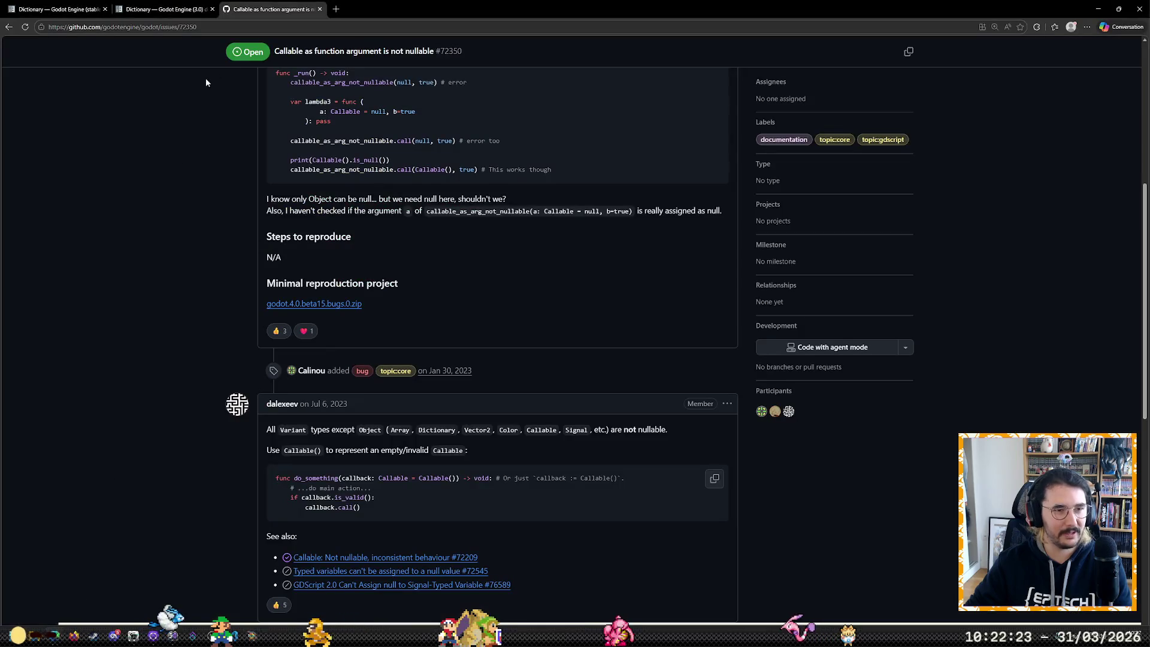
Step: Search Google for 'code lyoko' in a new browser tab
{"action": "left_click", "coordinate": [334, 9]}
{"action": "type", "text": "cod"}
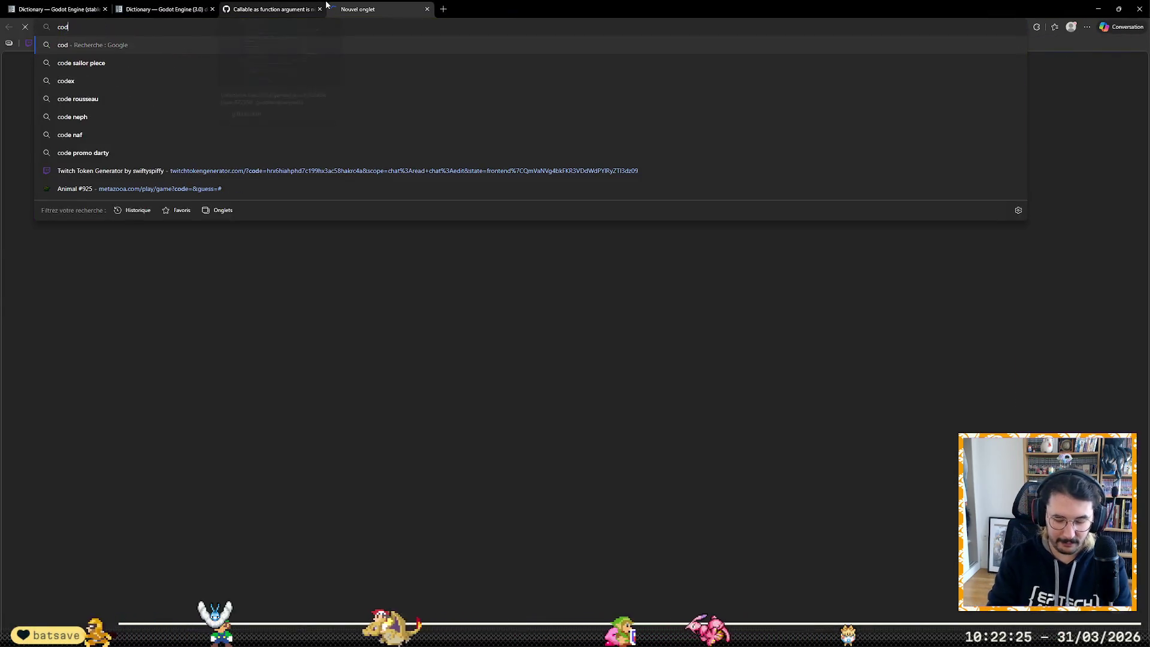
{"action": "type", "text": "e lyoko"}
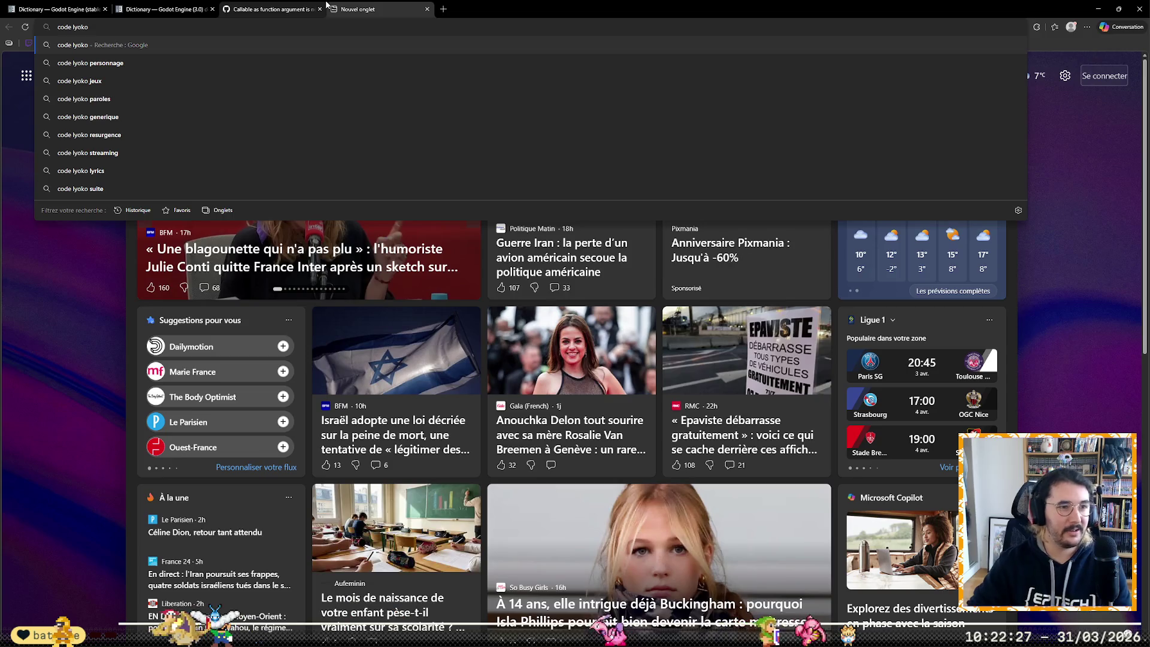
{"action": "key", "text": "Return"}
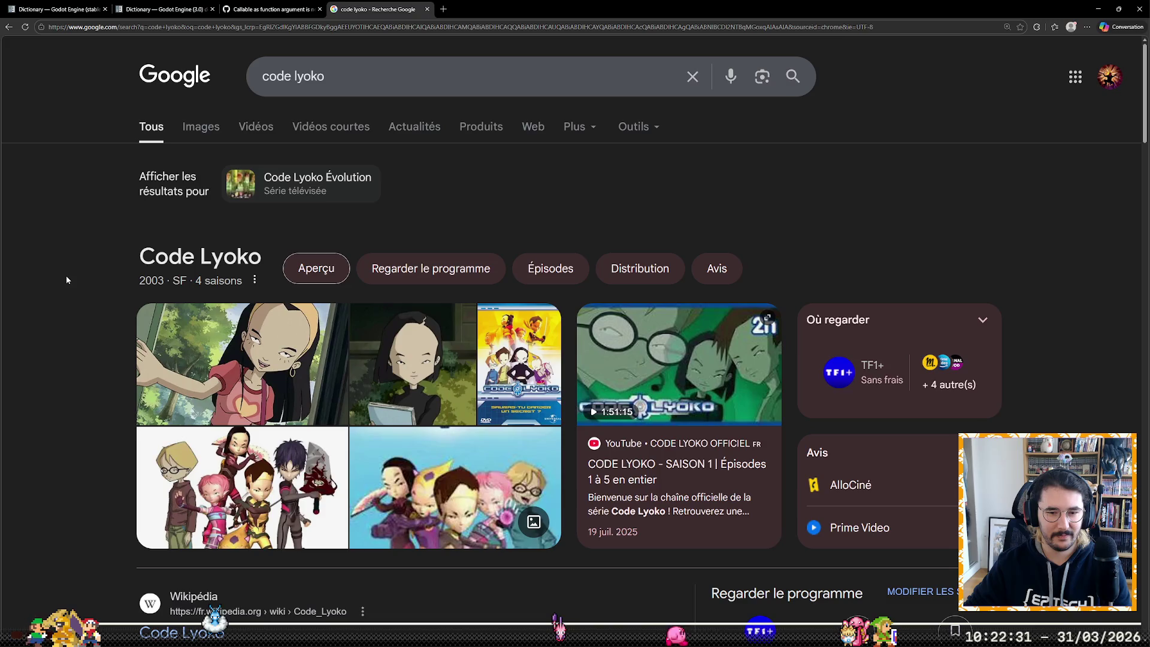
Step: Read the expanded "C'est quoi XANA ?" answer, then return to Godot
{"action": "scroll", "coordinate": [66, 280], "scroll_direction": "down", "scroll_amount": 3}
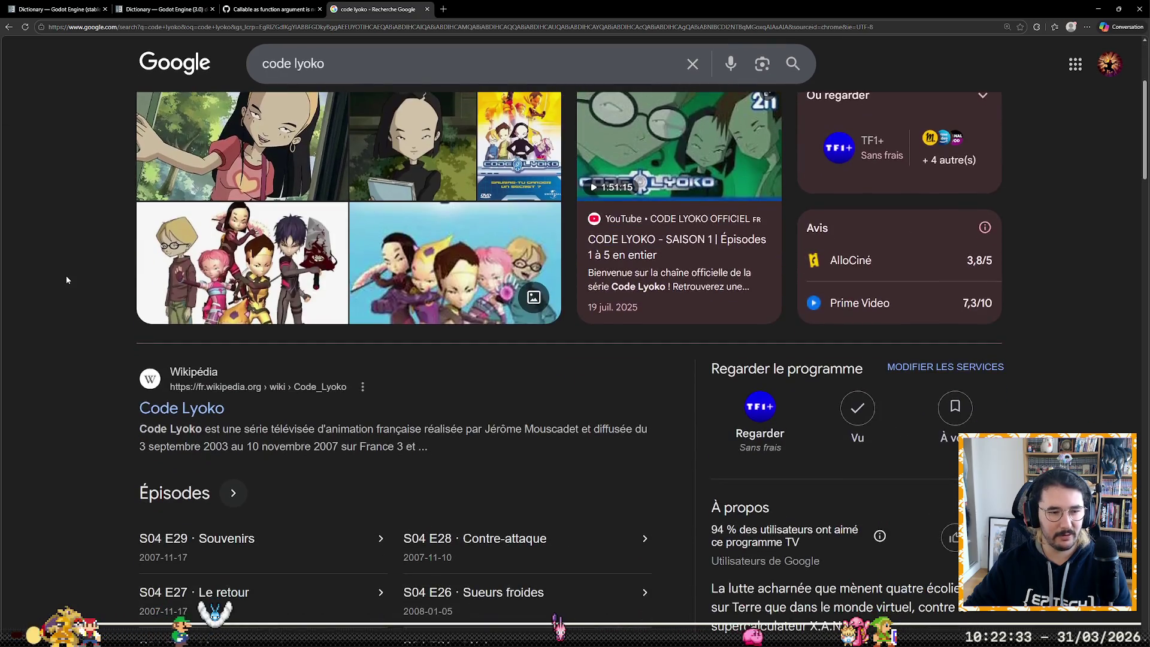
{"action": "left_click", "coordinate": [182, 447]}
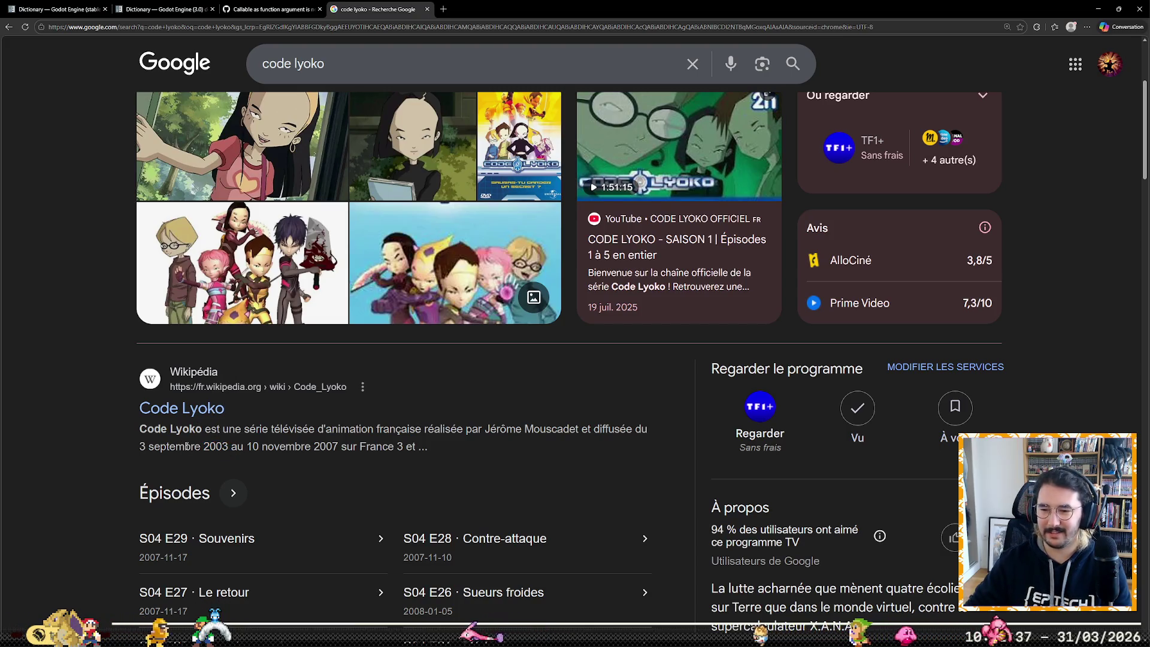
{"action": "scroll", "coordinate": [133, 495], "scroll_direction": "down", "scroll_amount": 3}
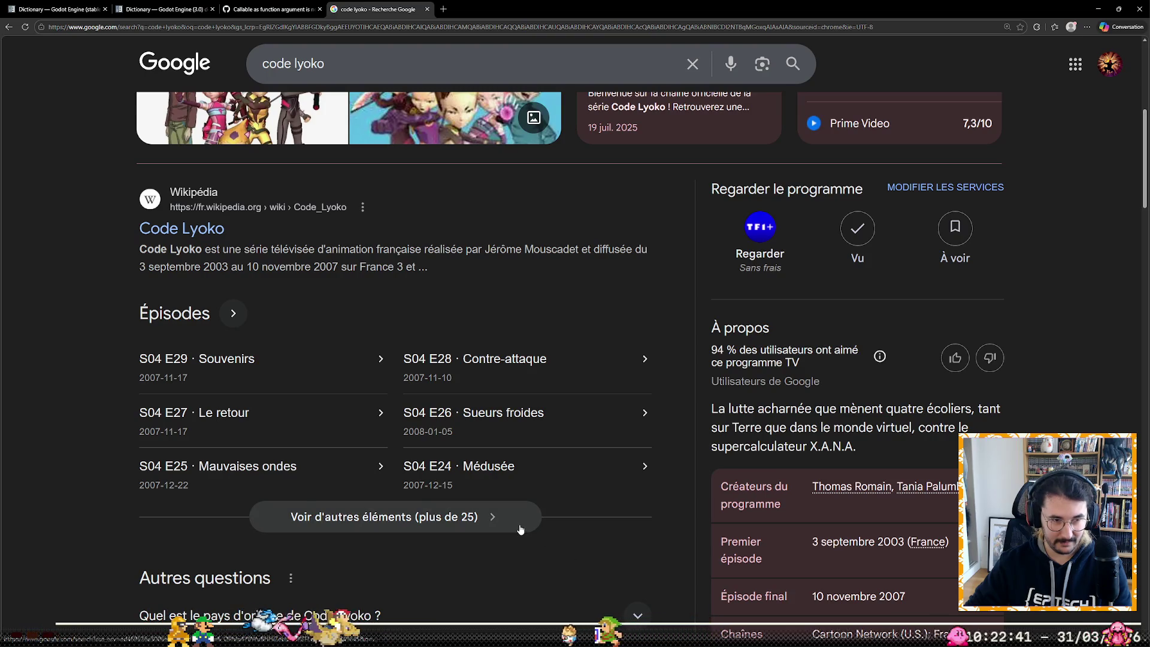
{"action": "scroll", "coordinate": [602, 425], "scroll_direction": "down", "scroll_amount": 2}
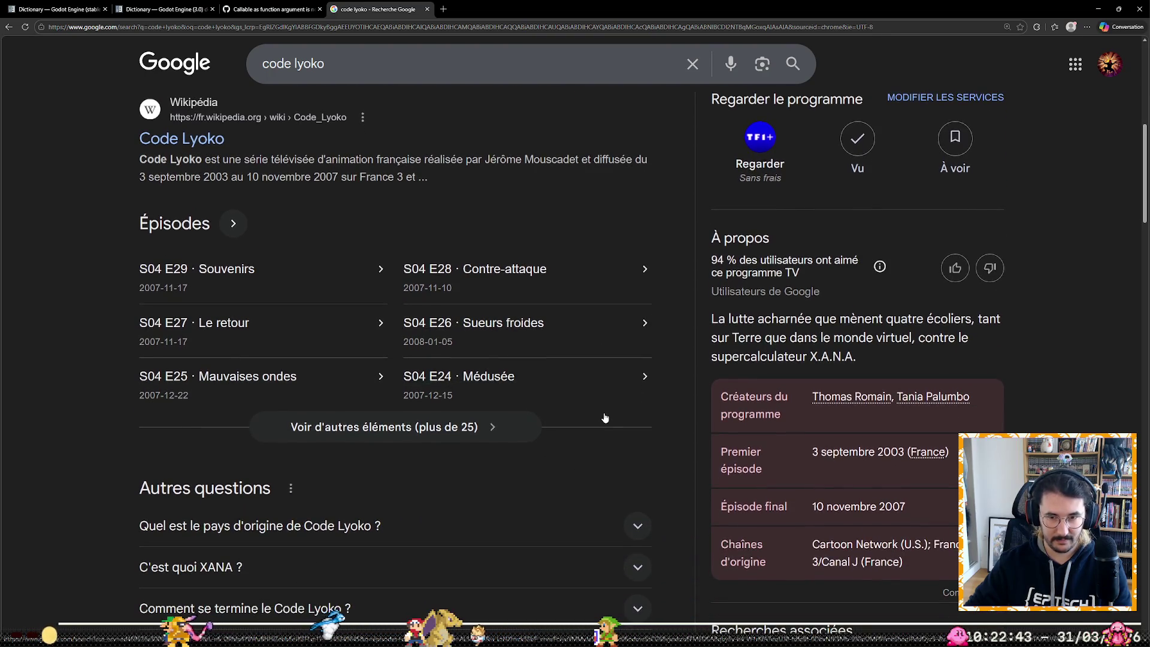
{"action": "scroll", "coordinate": [605, 418], "scroll_direction": "down", "scroll_amount": 3}
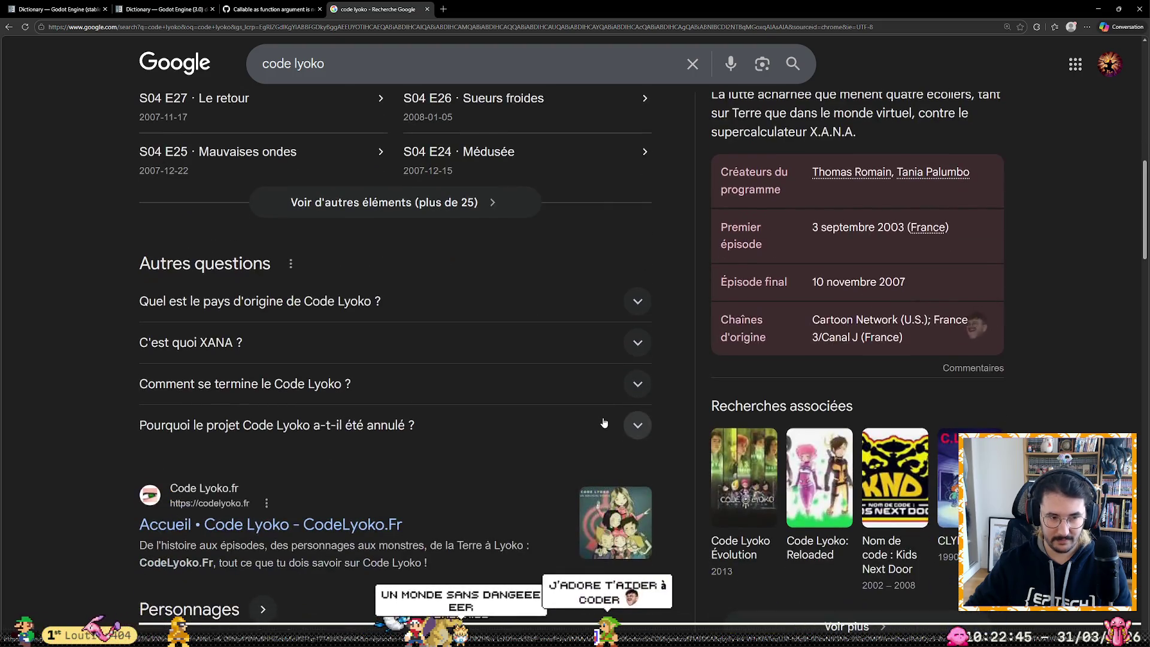
{"action": "left_click", "coordinate": [186, 342]}
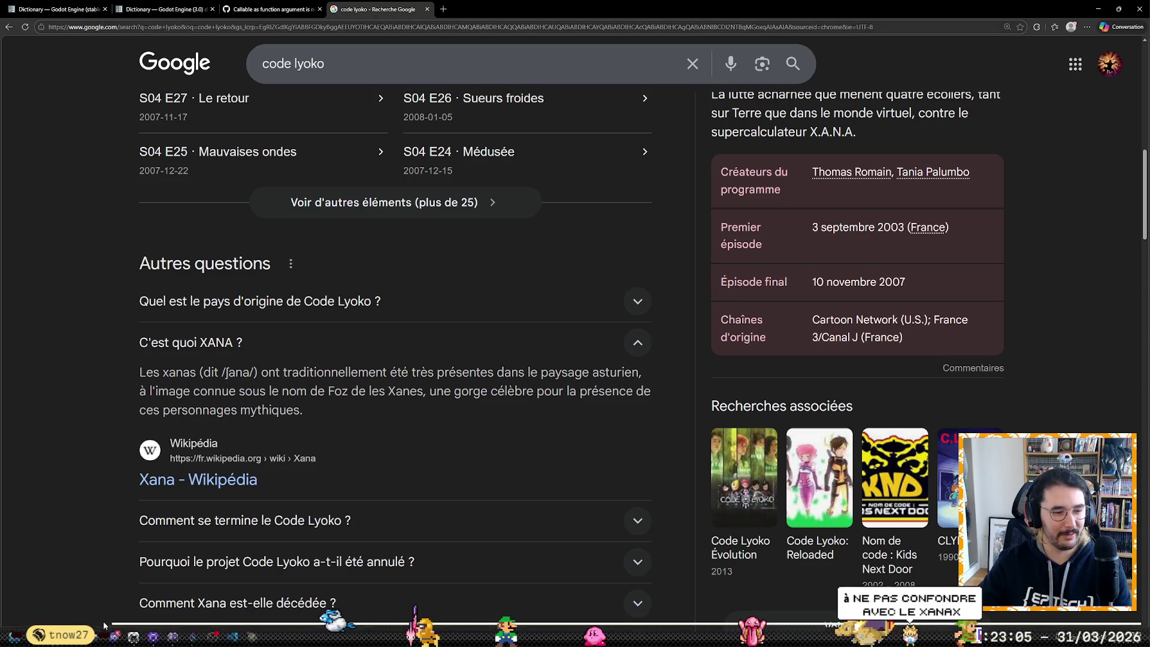
{"action": "key", "text": "alt+Tab"}
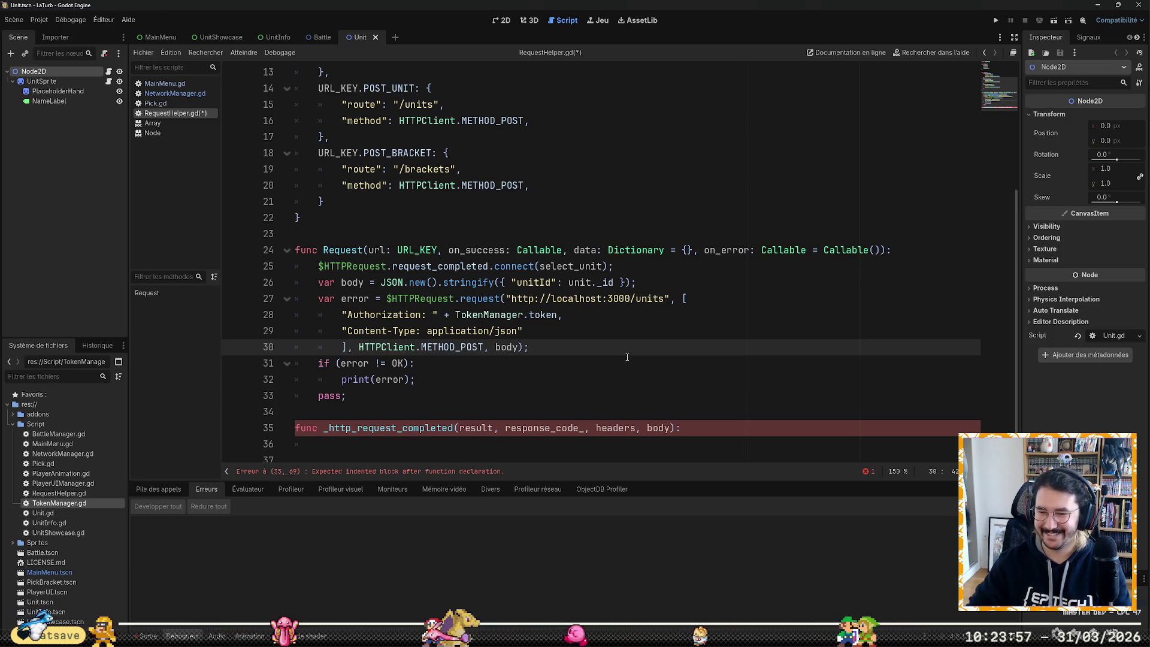
Step: Replace the hardcoded URL string on line 27 with routes[URL_KEY].route
{"action": "left_click", "coordinate": [627, 357]}
{"action": "key", "text": "Home"}
{"action": "key", "text": "Home"}
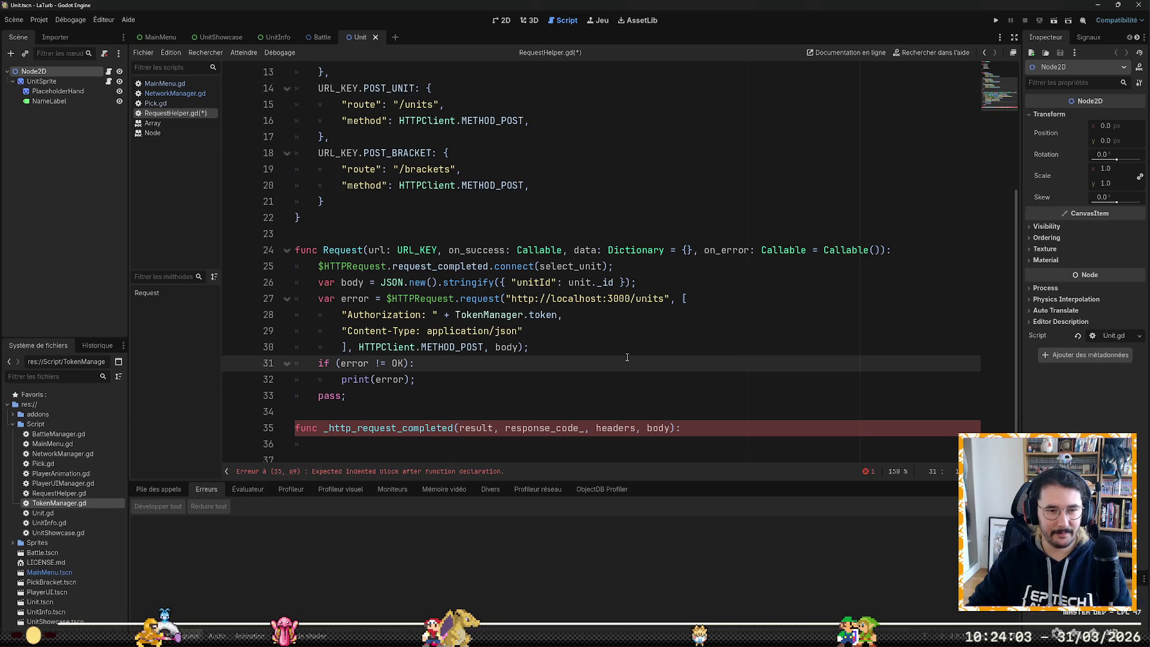
{"action": "key", "text": "Up"}
{"action": "key", "text": "Up"}
{"action": "key", "text": "Up"}
{"action": "key", "text": "End"}
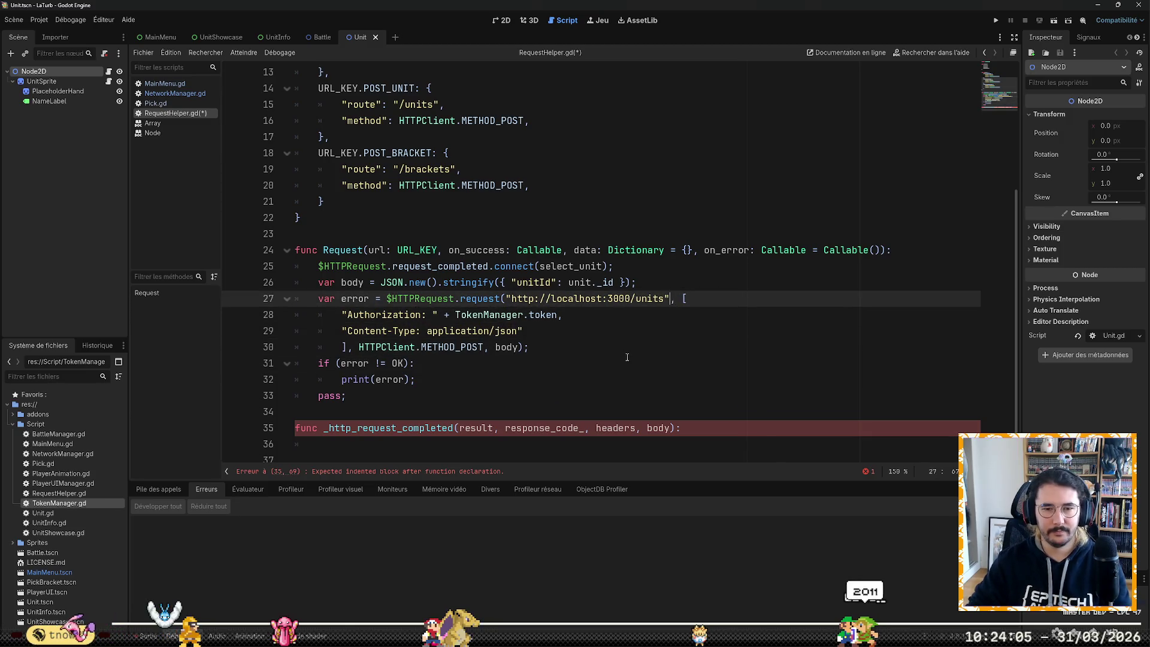
{"action": "key", "text": "ctrl+shift+Left"}
{"action": "key", "text": "ctrl+shift+Left"}
{"action": "key", "text": "ctrl+shift+Left"}
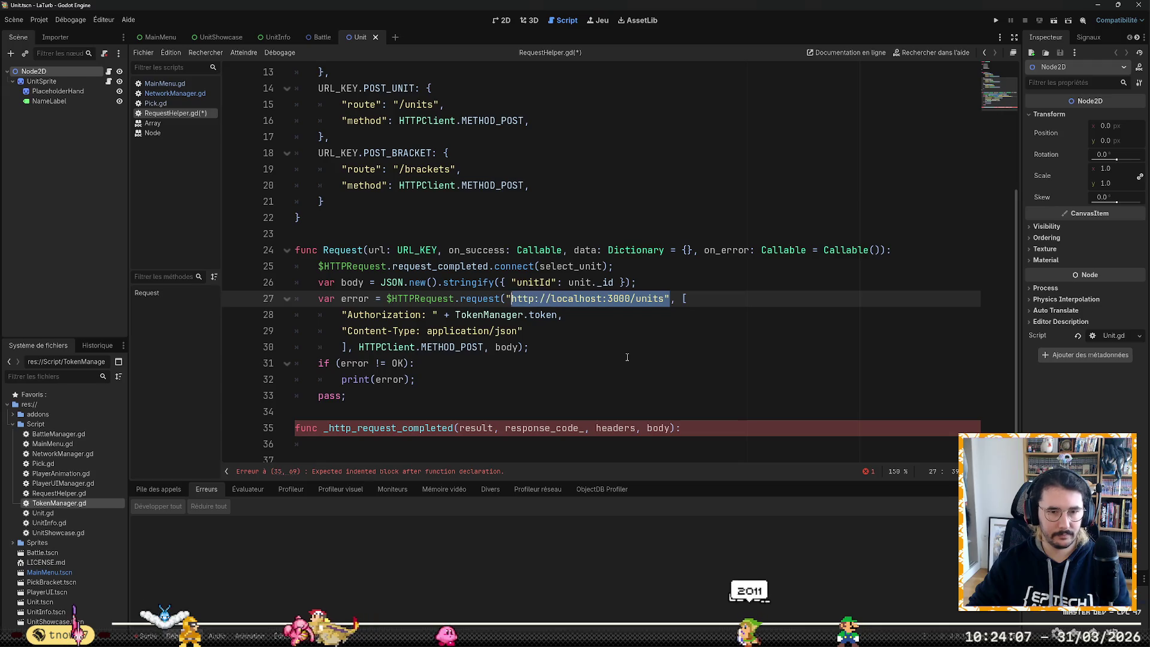
{"action": "key", "text": "BackSpace"}
{"action": "key", "text": "BackSpace"}
{"action": "type", "text": "routes"}
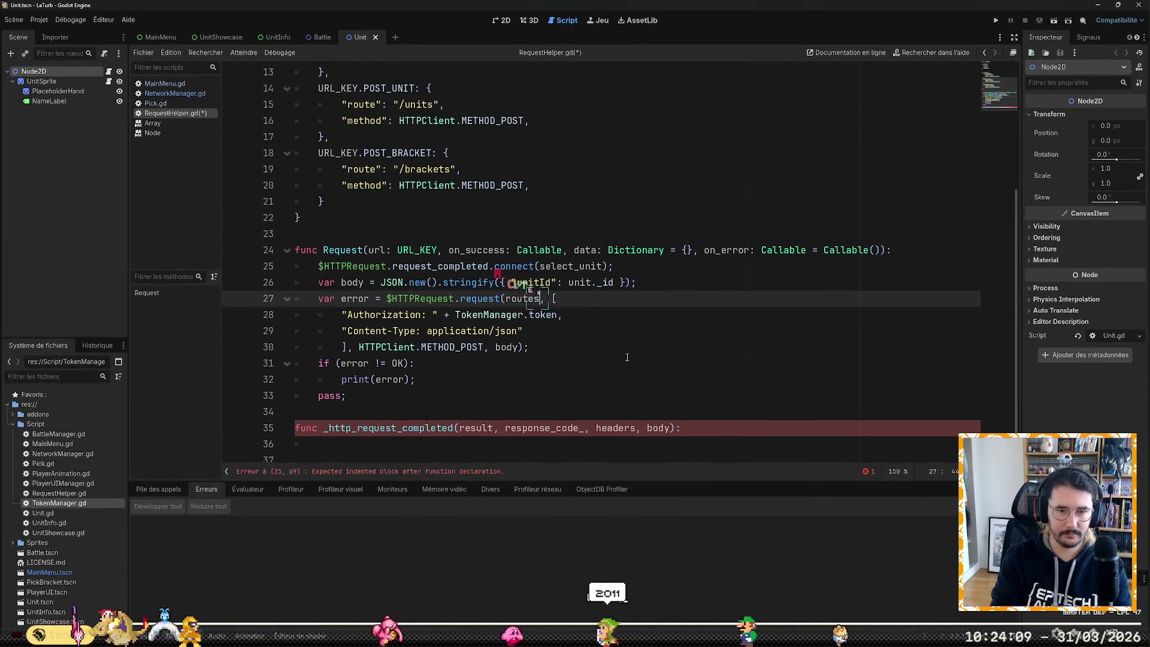
{"action": "type", "text": "["}
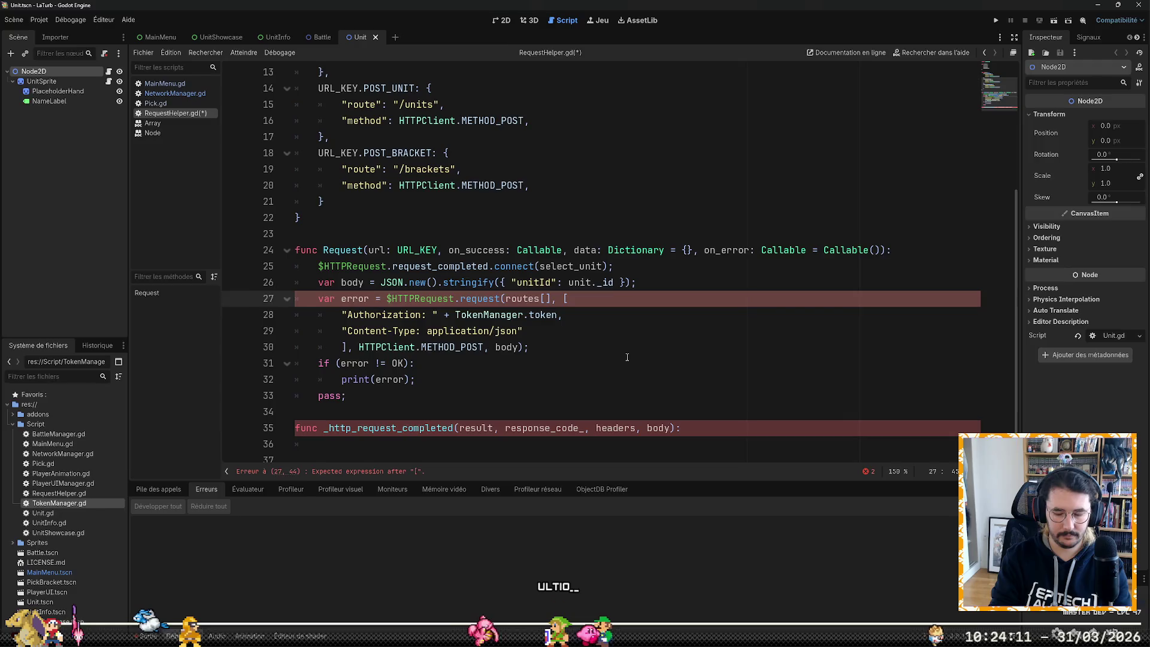
{"action": "type", "text": "URL_KEY].rout"}
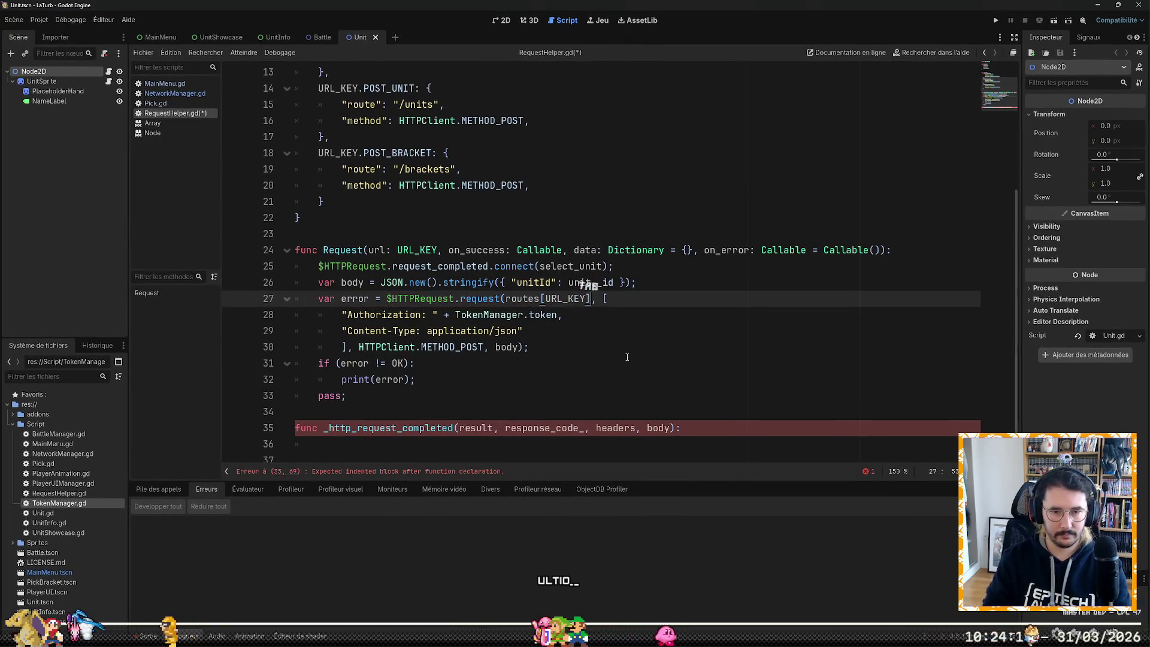
{"action": "type", "text": "e"}
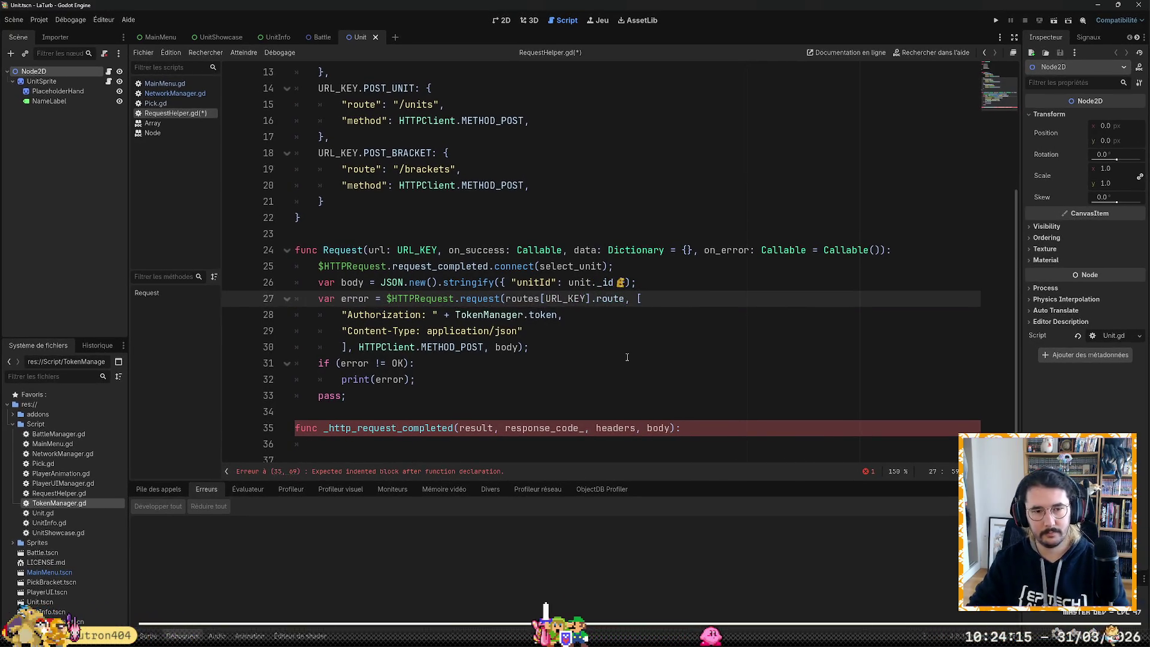
Step: Insert a new line right after the func Request header
{"action": "key", "text": "Up"}
{"action": "key", "text": "Up"}
{"action": "key", "text": "Up"}
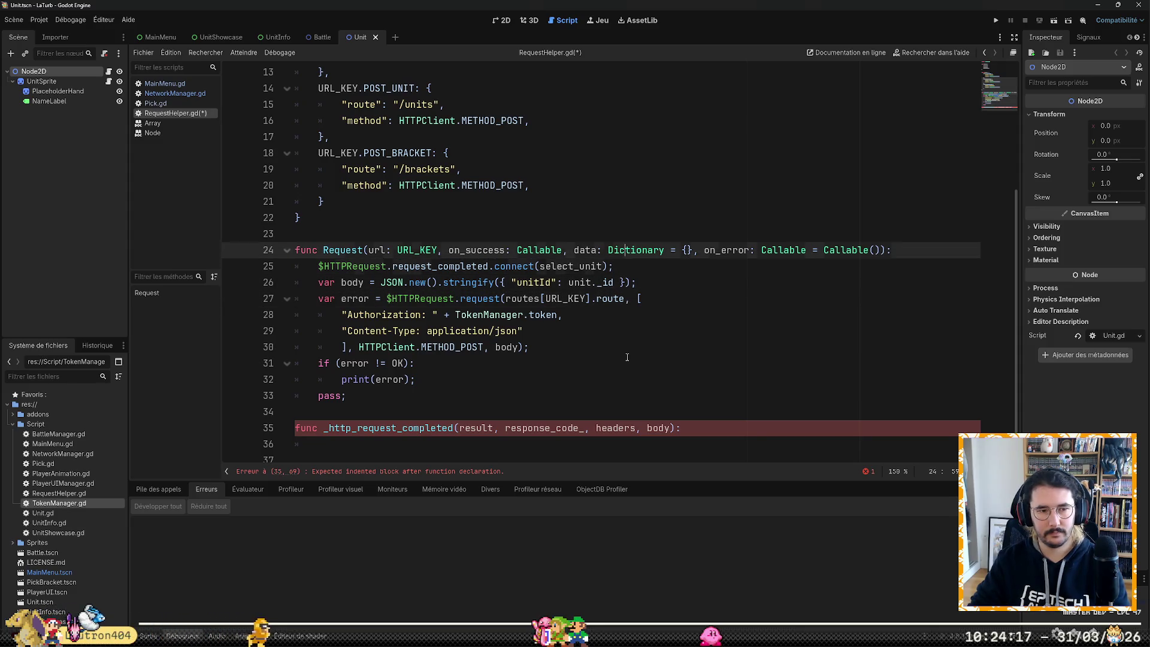
{"action": "key", "text": "End"}
{"action": "key", "text": "Return"}
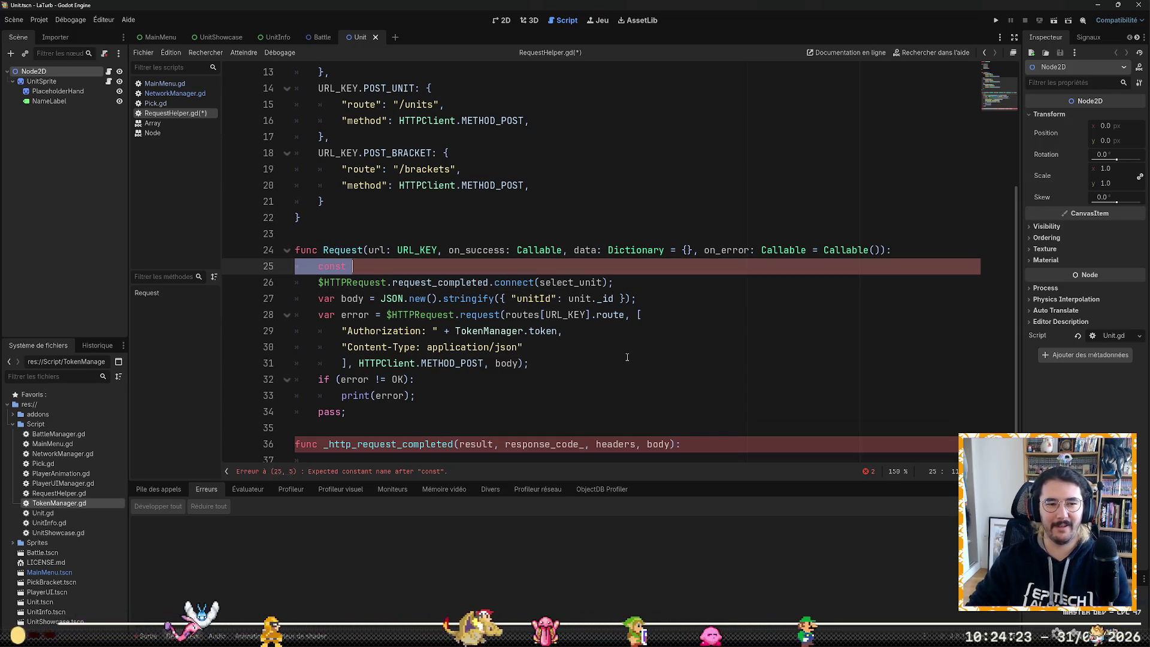
Step: Delete the stray 'const' keyword and the empty line 25
{"action": "key", "text": "BackSpace"}
{"action": "key", "text": "BackSpace"}
{"action": "key", "text": "BackSpace"}
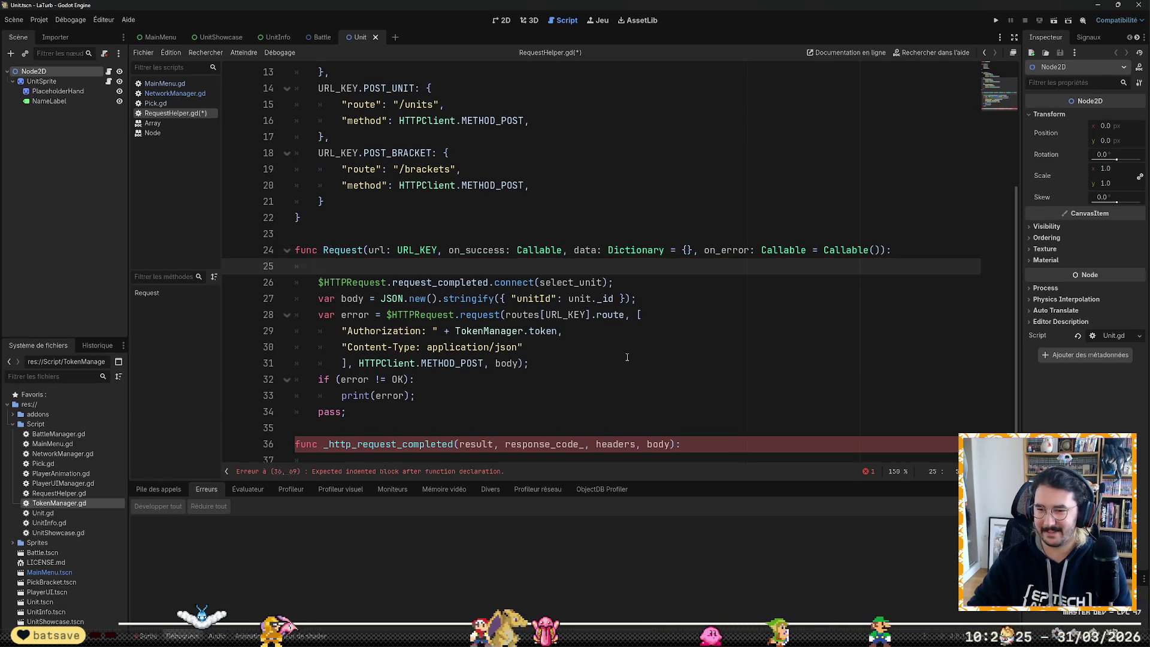
{"action": "key", "text": "BackSpace"}
{"action": "key", "text": "BackSpace"}
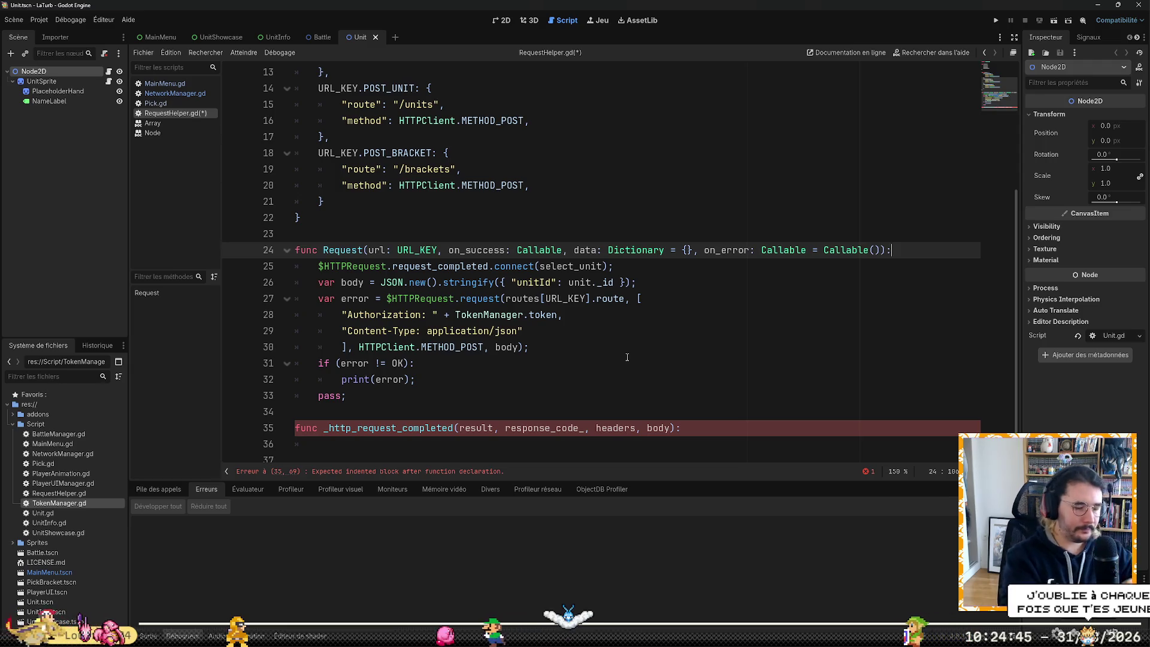
Step: Replace the select_unit callback with _http_request_completed, without parentheses
{"action": "double_click", "coordinate": [592, 266]}
{"action": "key", "text": "BackSpace"}
{"action": "type", "text": "htt"}
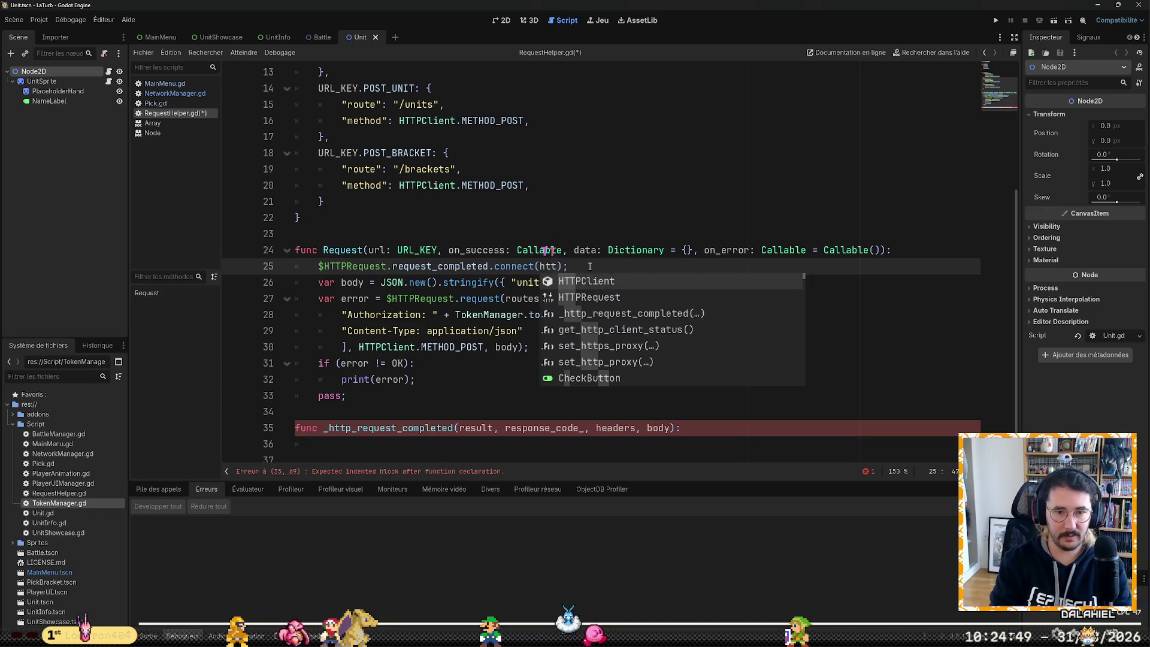
{"action": "key", "text": "Down"}
{"action": "key", "text": "Down"}
{"action": "key", "text": "Tab"}
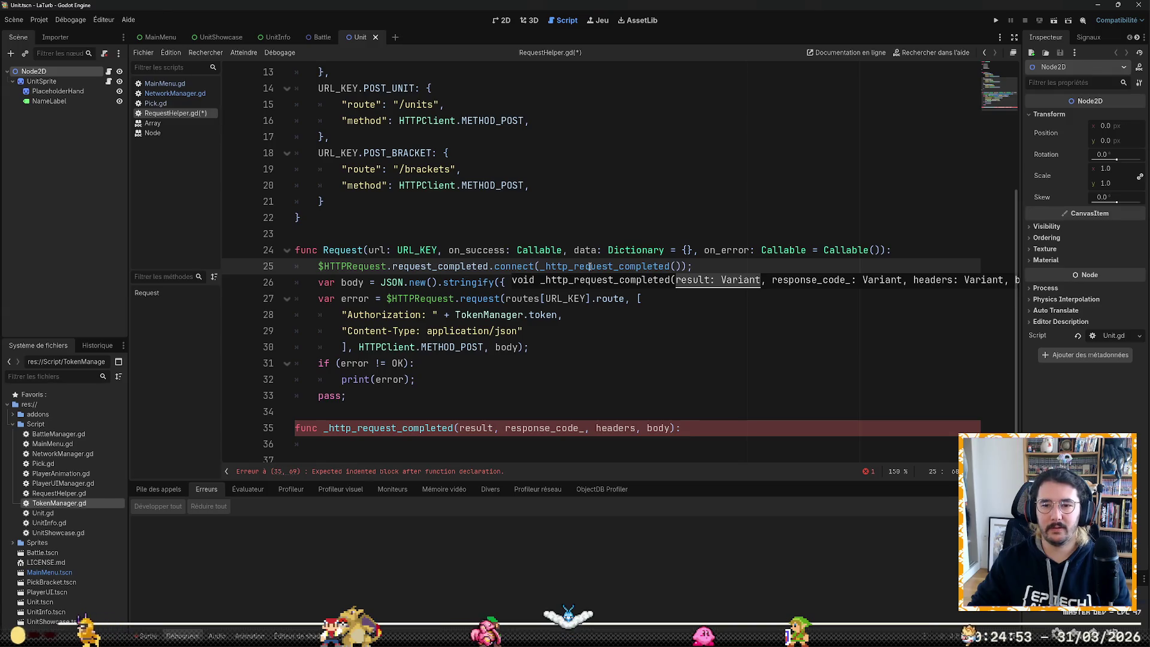
{"action": "key", "text": "Left"}
{"action": "key", "text": "Delete"}
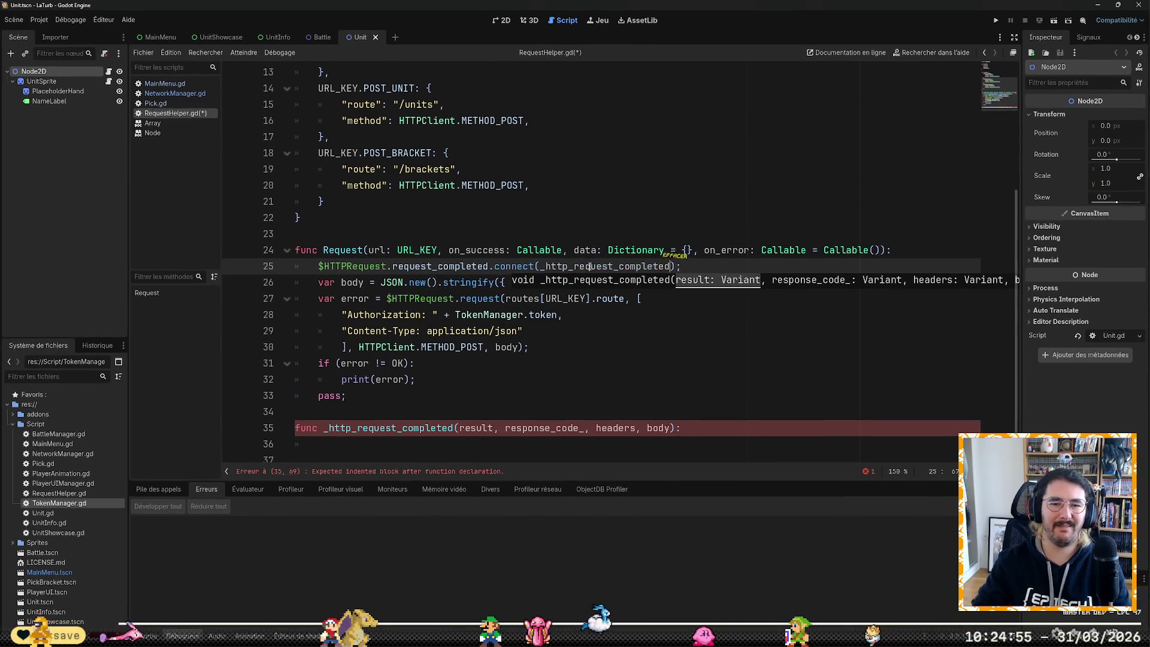
Step: Remove the $HTTPRequest. prefix before request_completed on line 25
{"action": "left_click", "coordinate": [392, 266]}
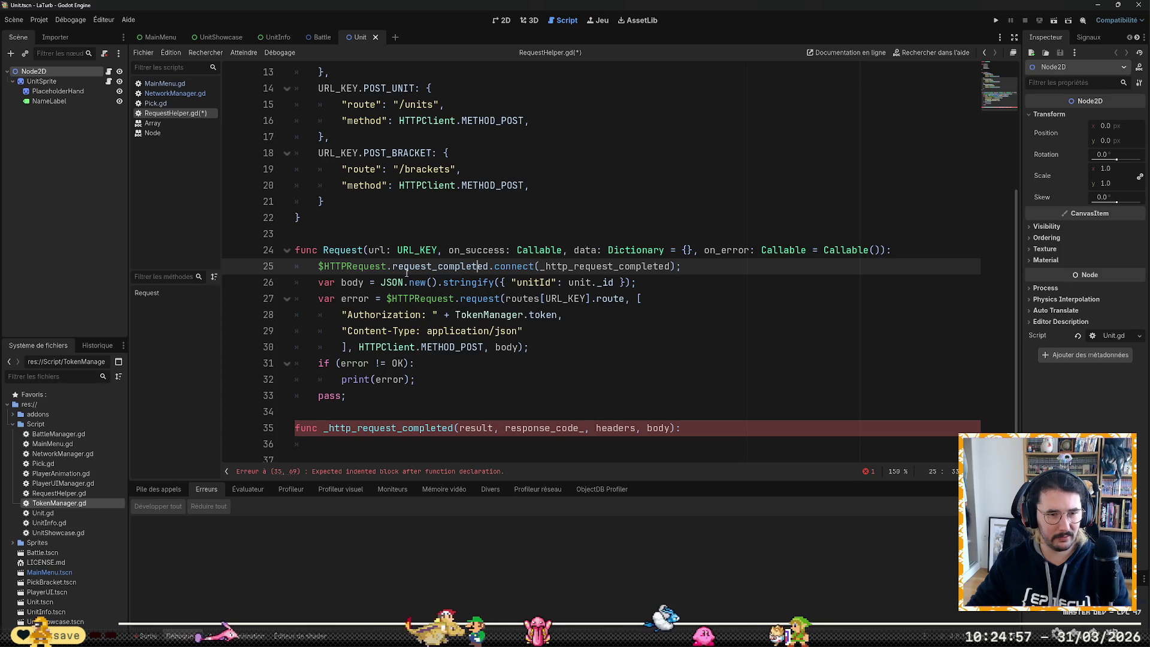
{"action": "key", "text": "shift+Home"}
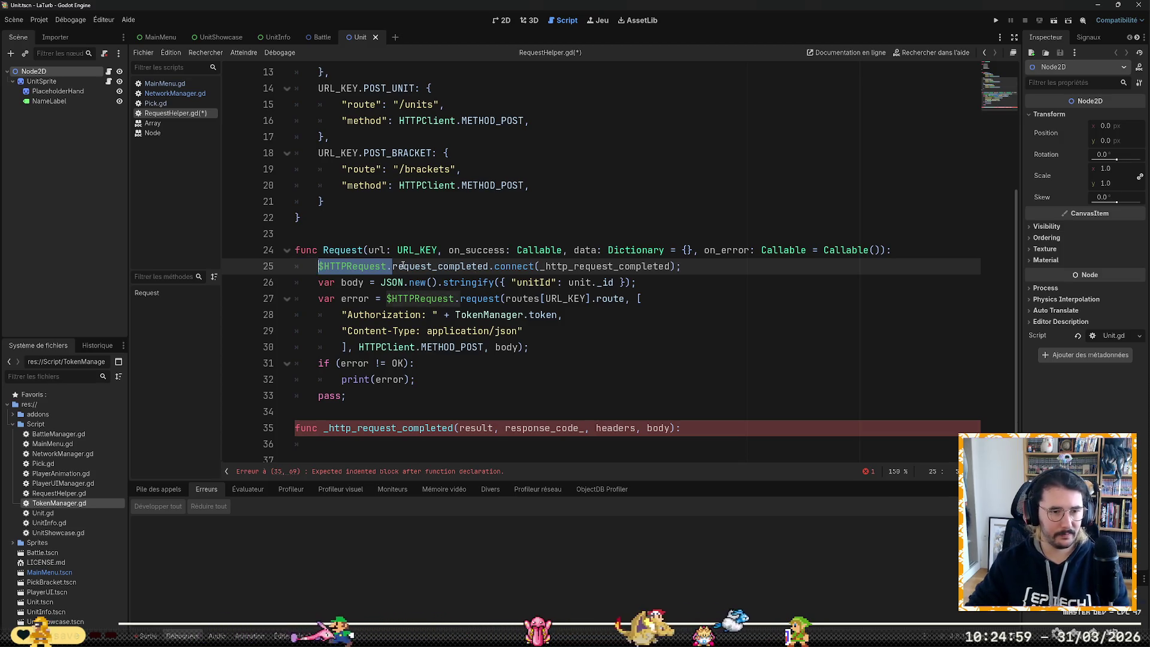
{"action": "key", "text": "BackSpace"}
{"action": "key", "text": "Home"}
{"action": "key", "text": "Up"}
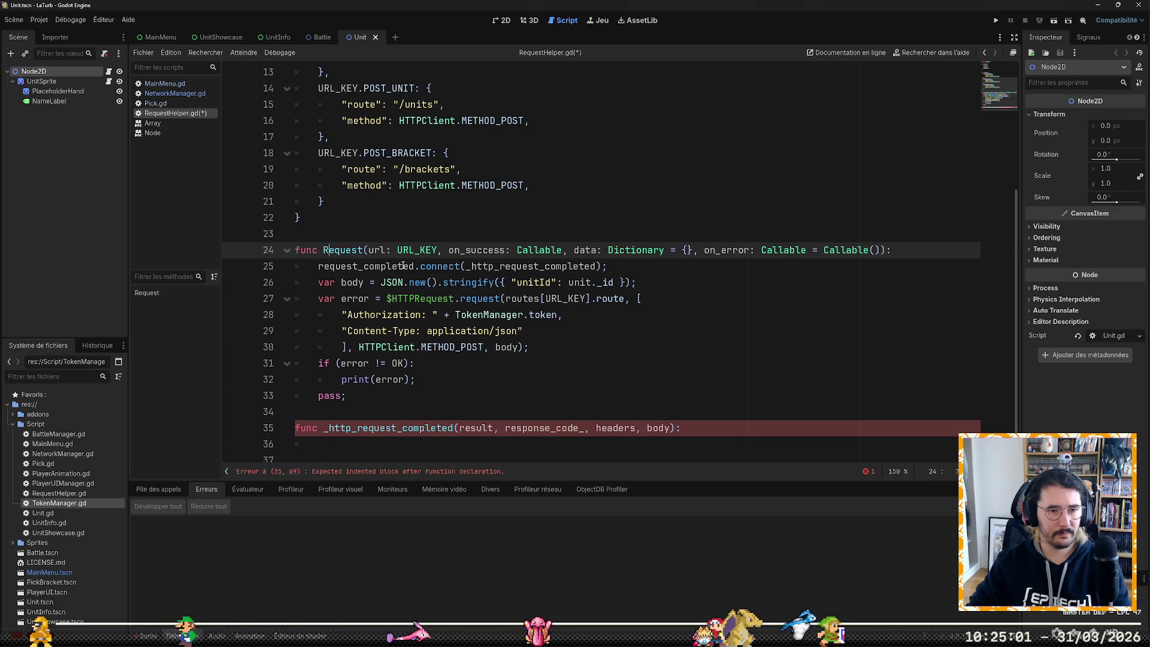
{"action": "key", "text": "Down"}
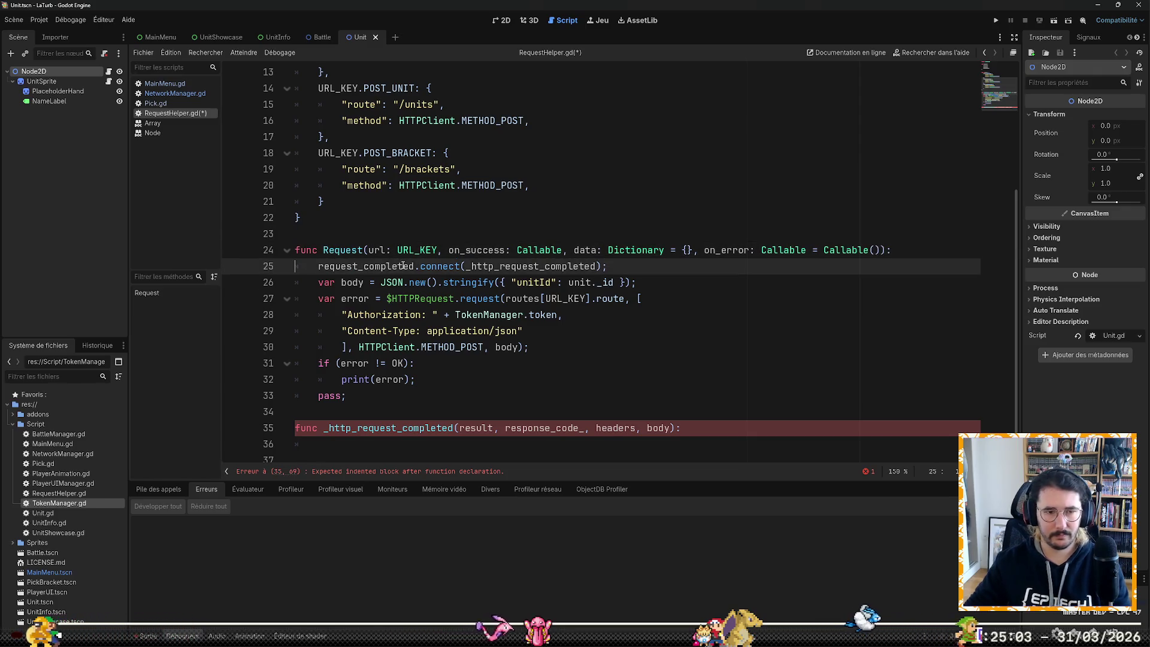
Step: Save RequestHelper.gd and move the caret down to line 26
{"action": "key", "text": "ctrl+s"}
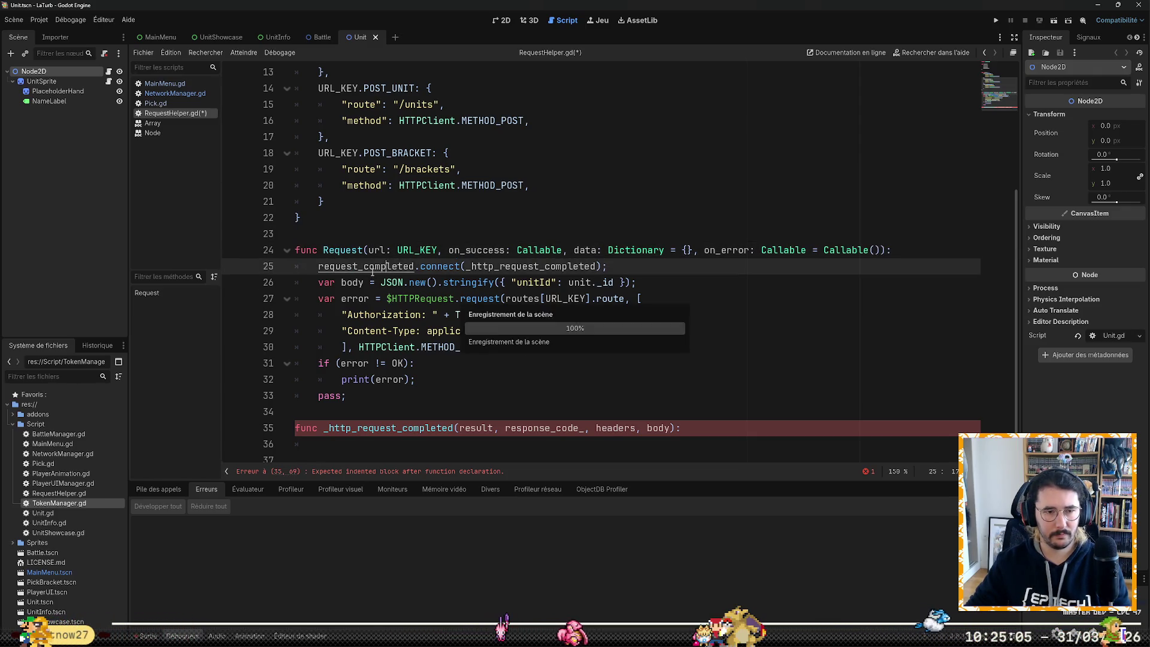
{"action": "scroll", "coordinate": [416, 346], "scroll_direction": "up", "scroll_amount": 4}
{"action": "scroll", "coordinate": [416, 346], "scroll_direction": "down", "scroll_amount": 4}
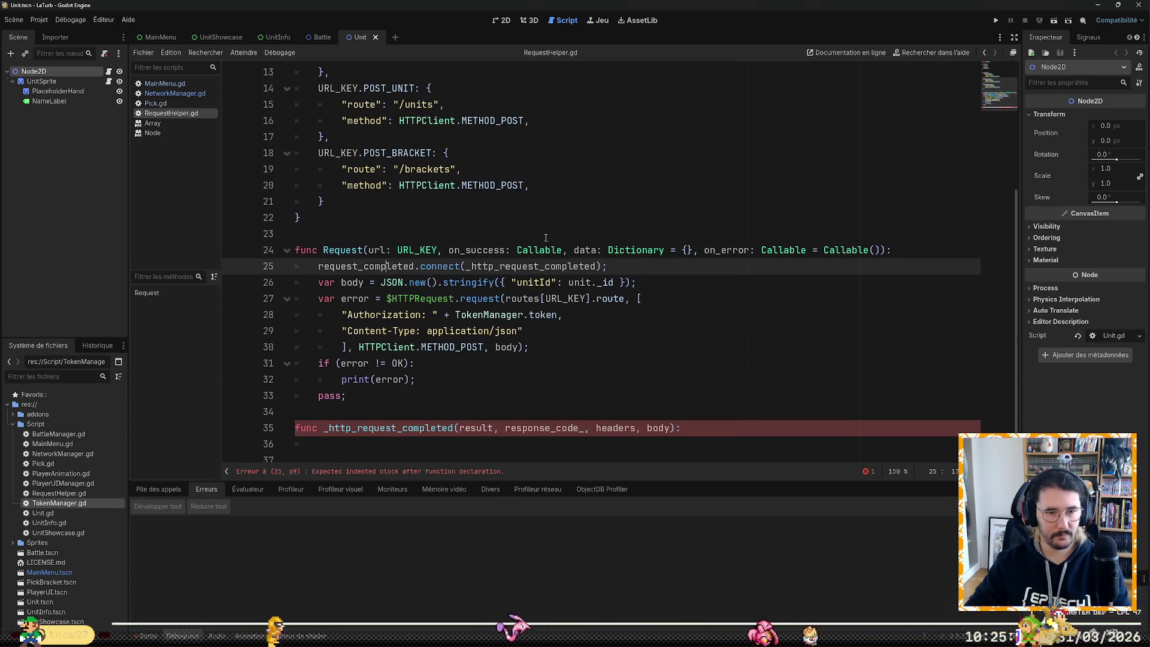
{"action": "left_click", "coordinate": [618, 271]}
{"action": "key", "text": "Down"}
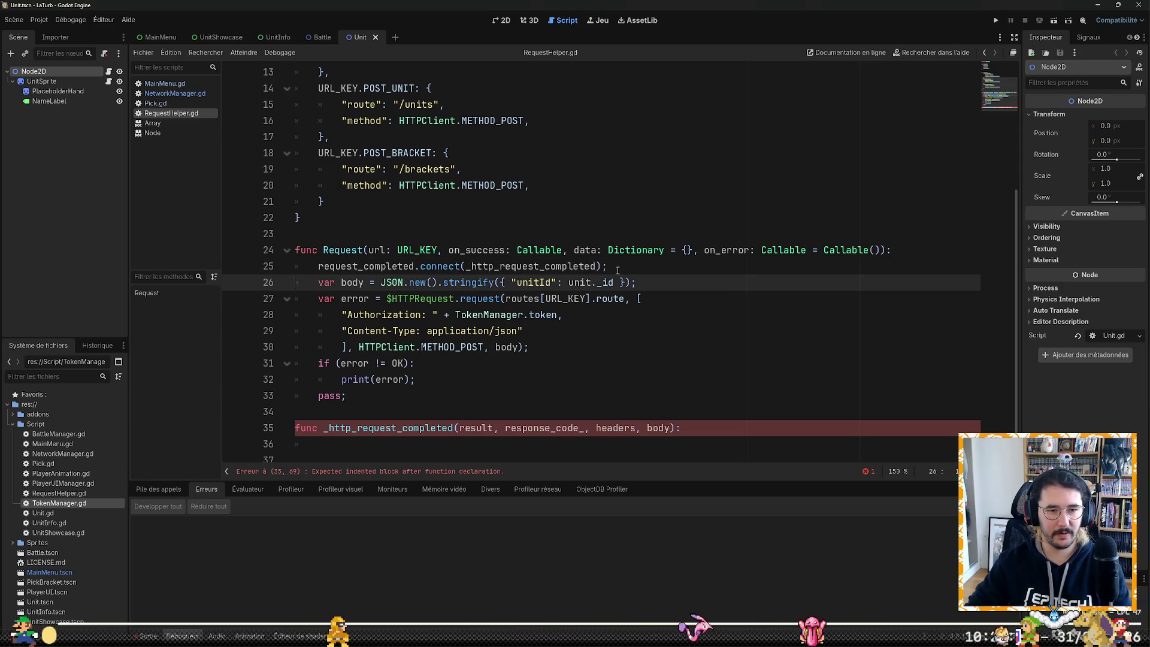
{"action": "key", "text": "Up"}
{"action": "key", "text": "End"}
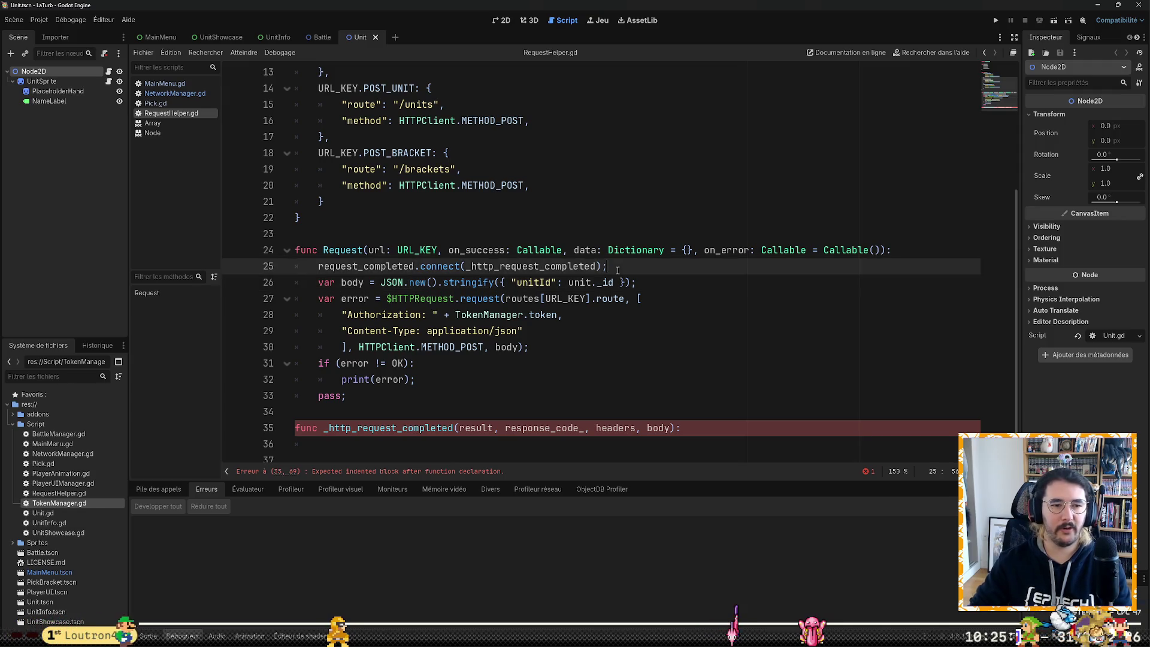
{"action": "key", "text": "Return"}
{"action": "type", "text": "if ("}
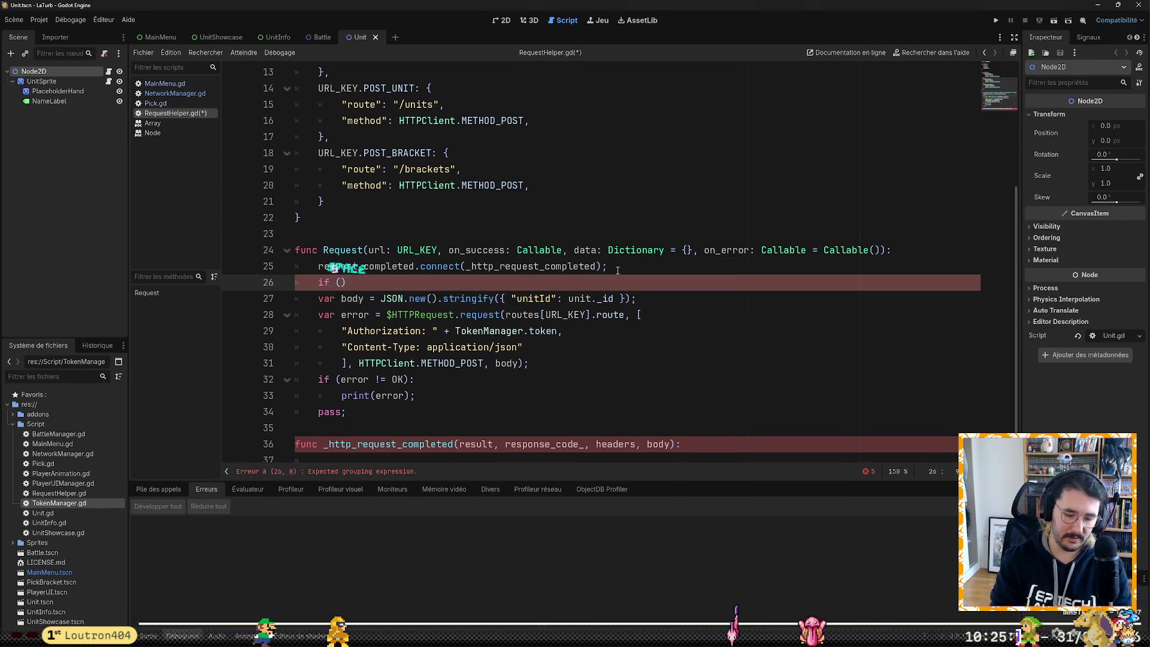
{"action": "type", "text": "data"}
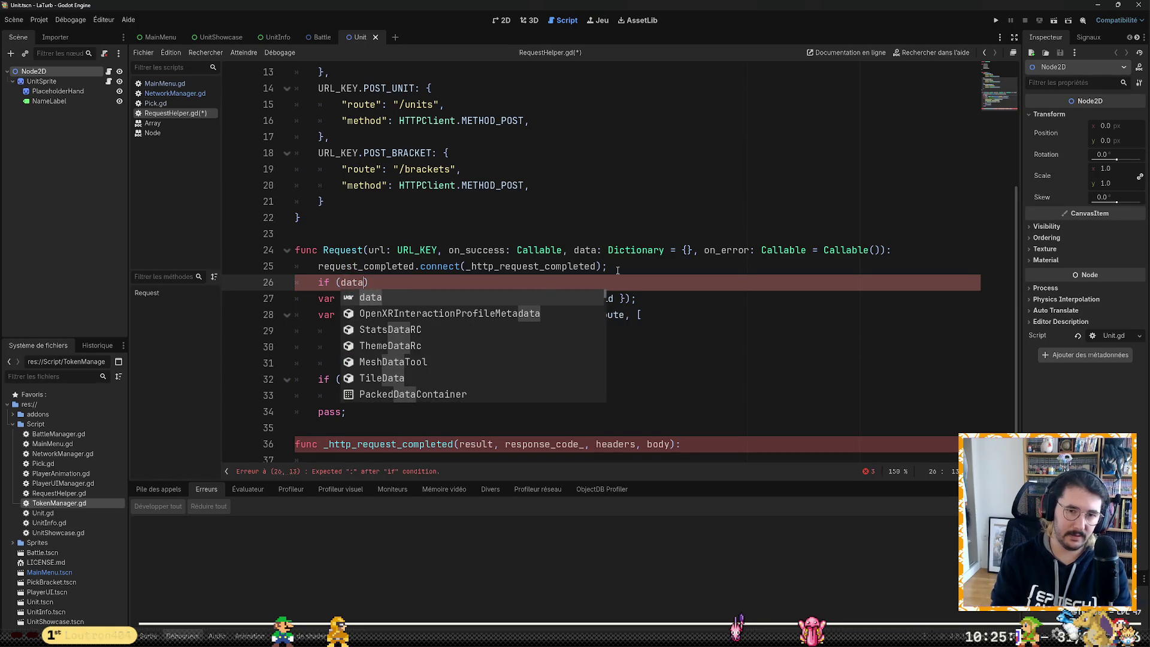
{"action": "type", "text": "["}
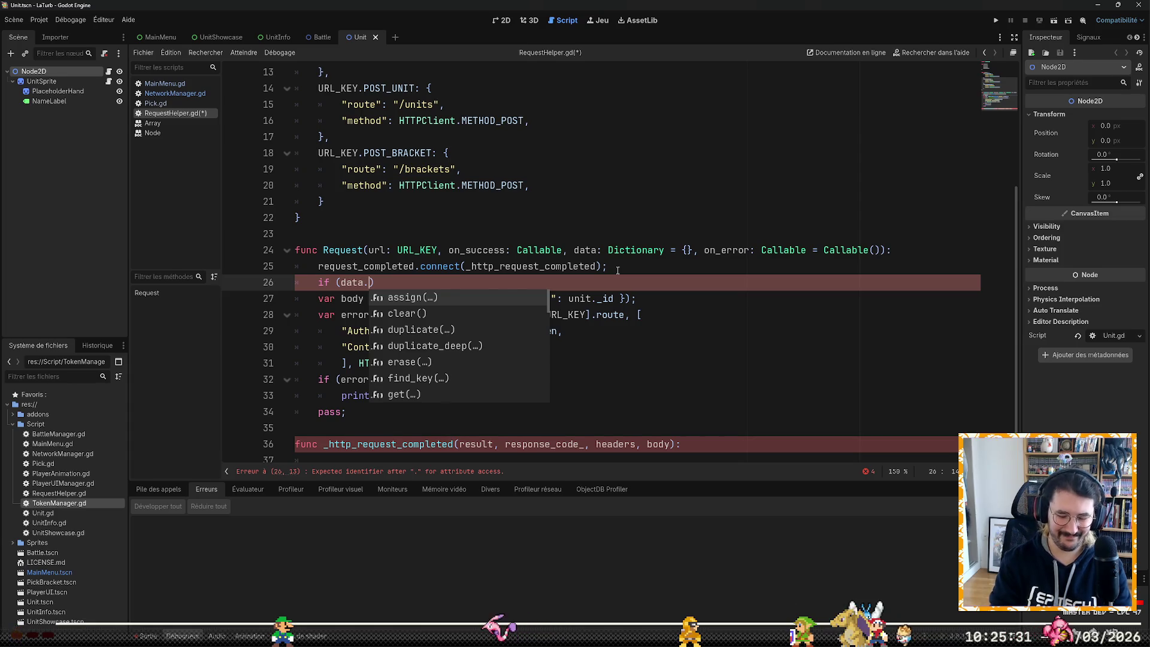
{"action": "type", "text": "body"}
{"action": "key", "text": "Down"}
{"action": "key", "text": "Tab"}
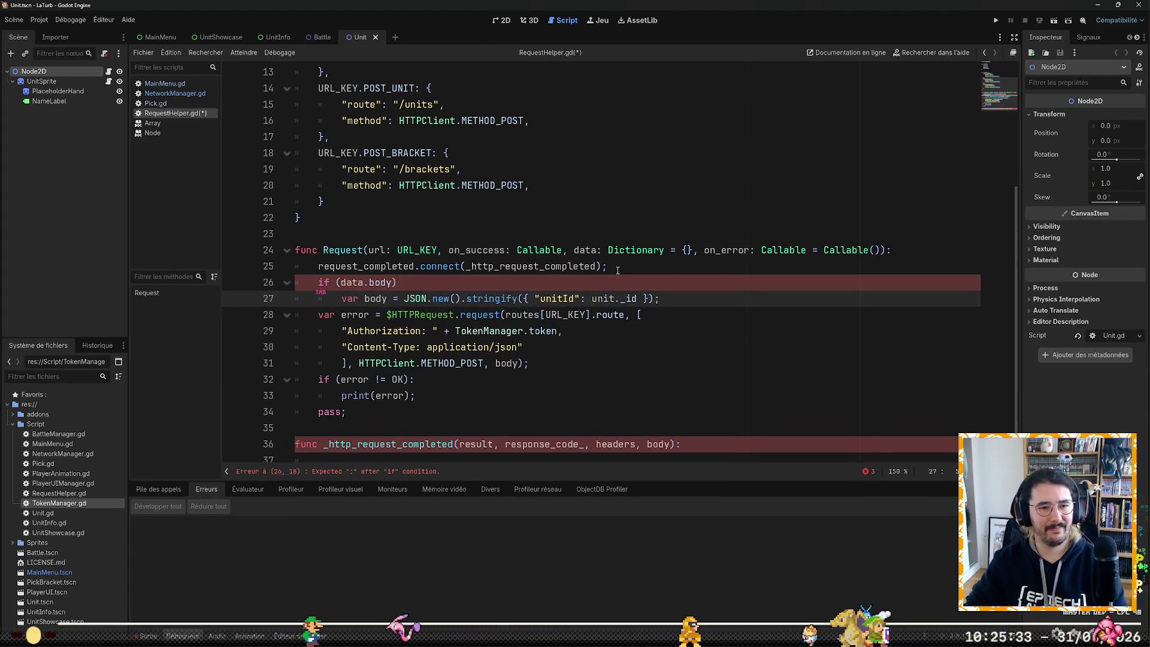
{"action": "key", "text": "Up"}
{"action": "key", "text": "End"}
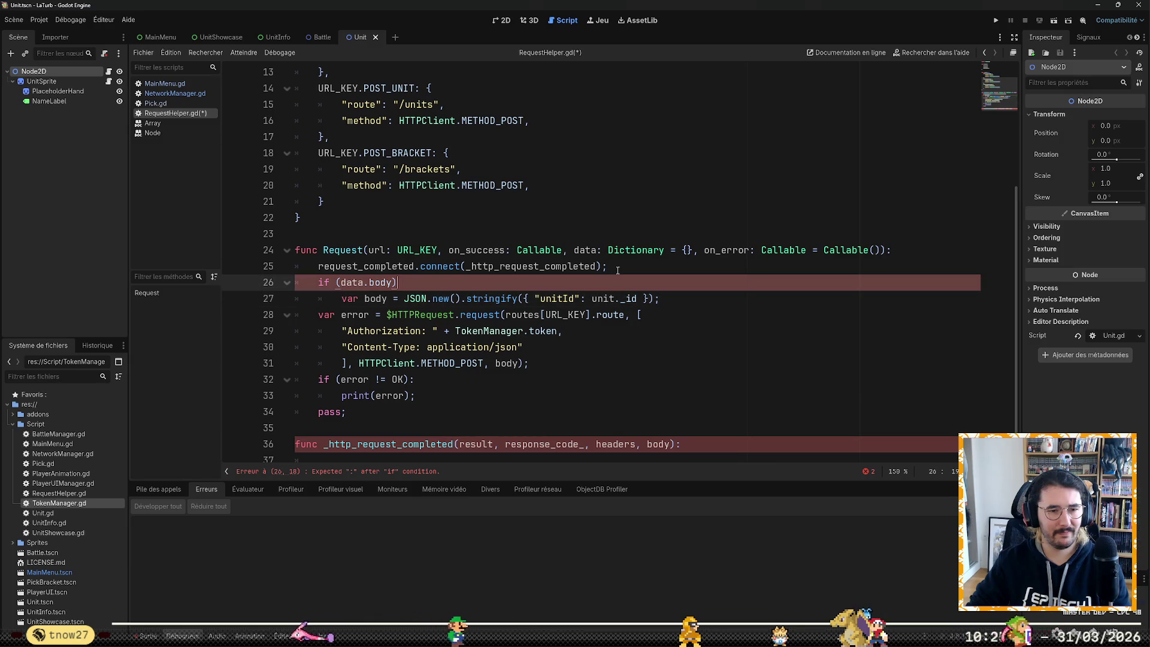
{"action": "key", "text": "Right"}
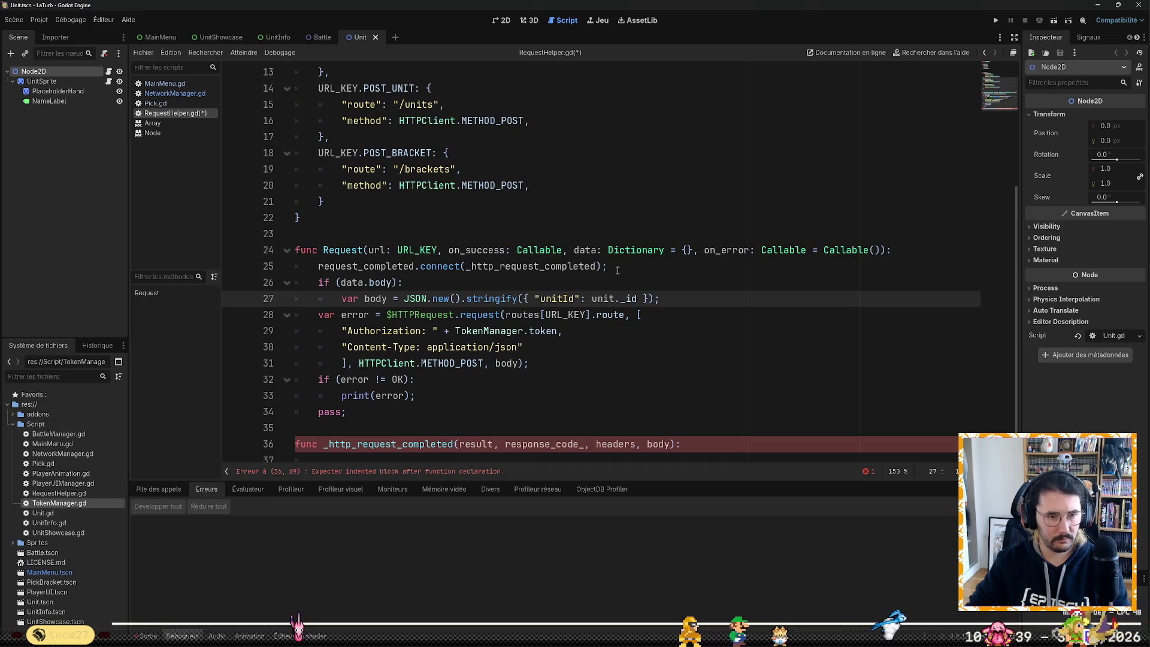
{"action": "key", "text": "shift+Up"}
{"action": "key", "text": "shift+Up"}
{"action": "key", "text": "BackSpace"}
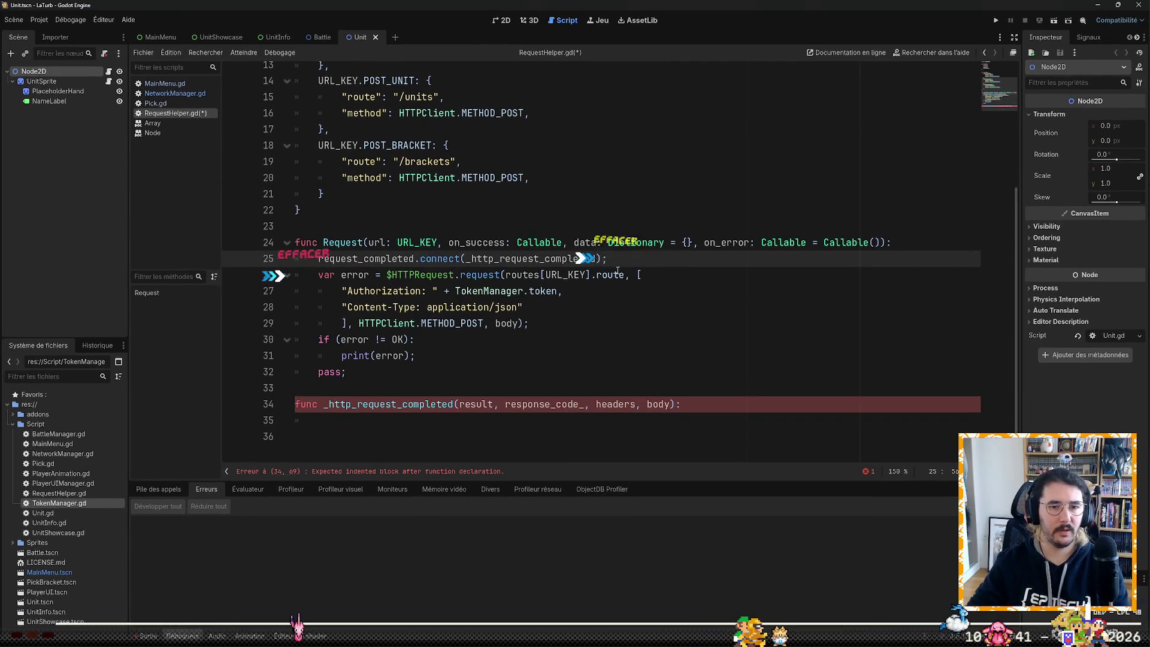
{"action": "key", "text": "ctrl+z"}
{"action": "key", "text": "ctrl+z"}
{"action": "key", "text": "ctrl+z"}
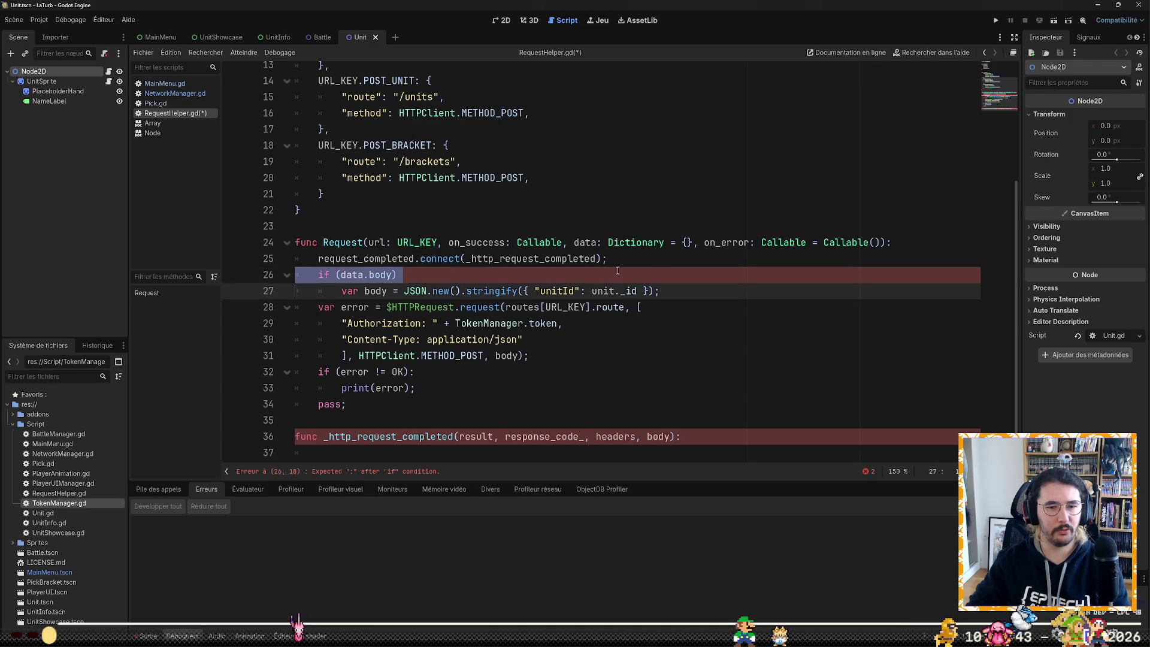
{"action": "key", "text": "BackSpace"}
{"action": "key", "text": "BackSpace"}
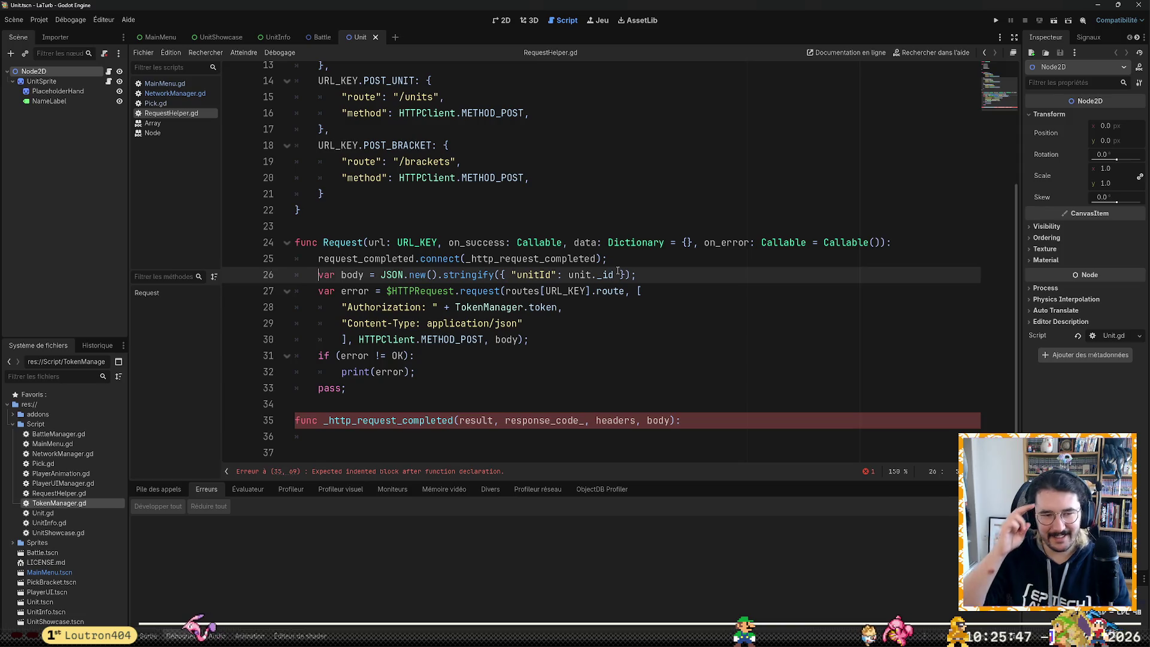
Step: Add an indented empty line after the var body declaration on line 26
{"action": "key", "text": "Down"}
{"action": "key", "text": "Down"}
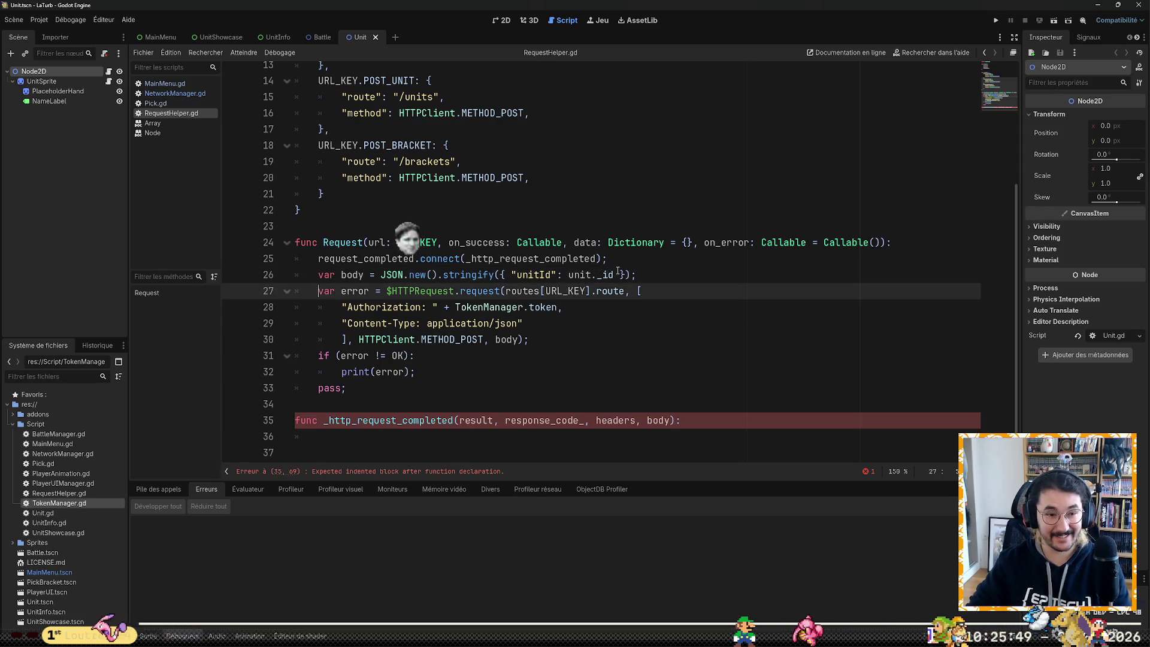
{"action": "key", "text": "Up"}
{"action": "key", "text": "Up"}
{"action": "key", "text": "Up"}
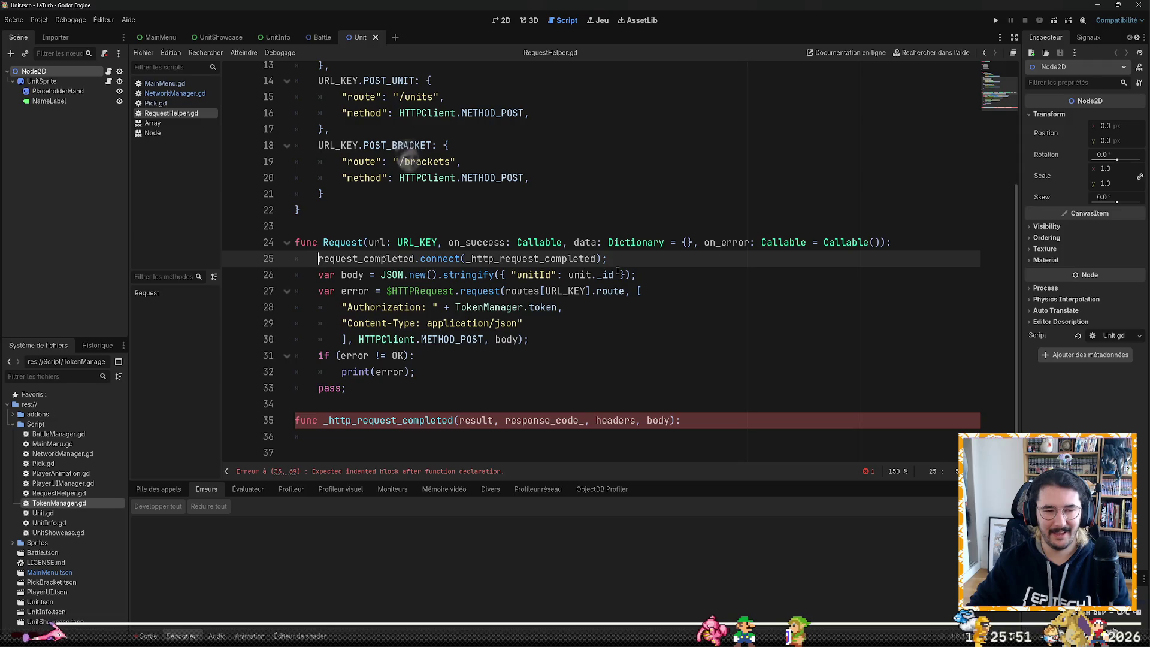
{"action": "key", "text": "Left"}
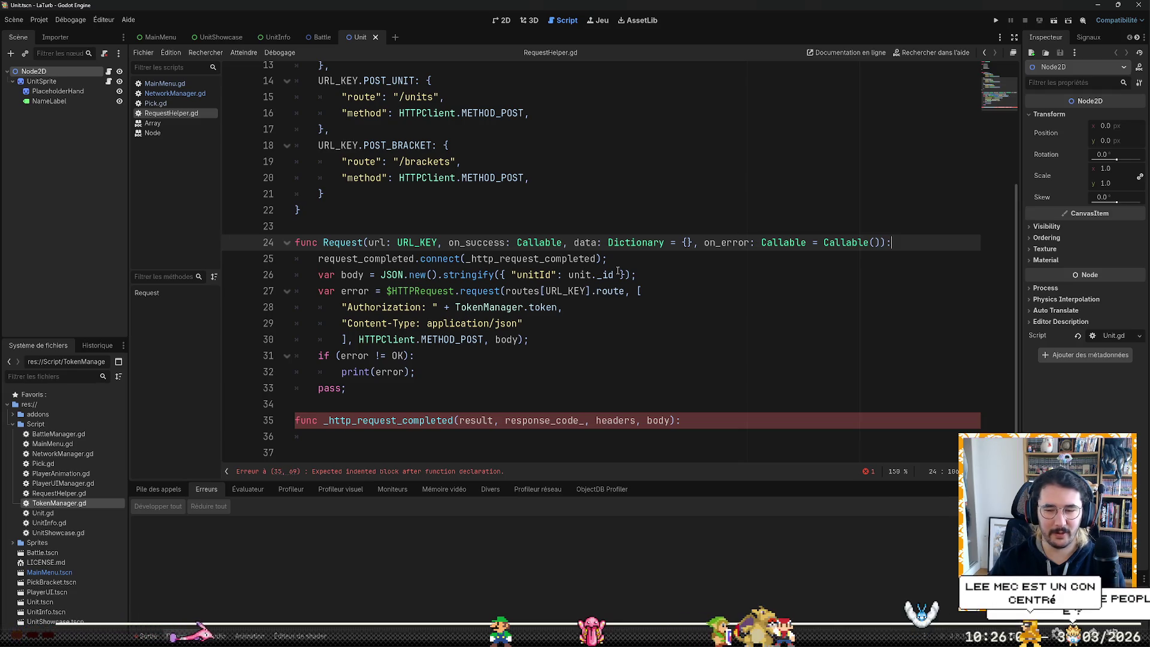
{"action": "key", "text": "Left"}
{"action": "key", "text": "Left"}
{"action": "key", "text": "Left"}
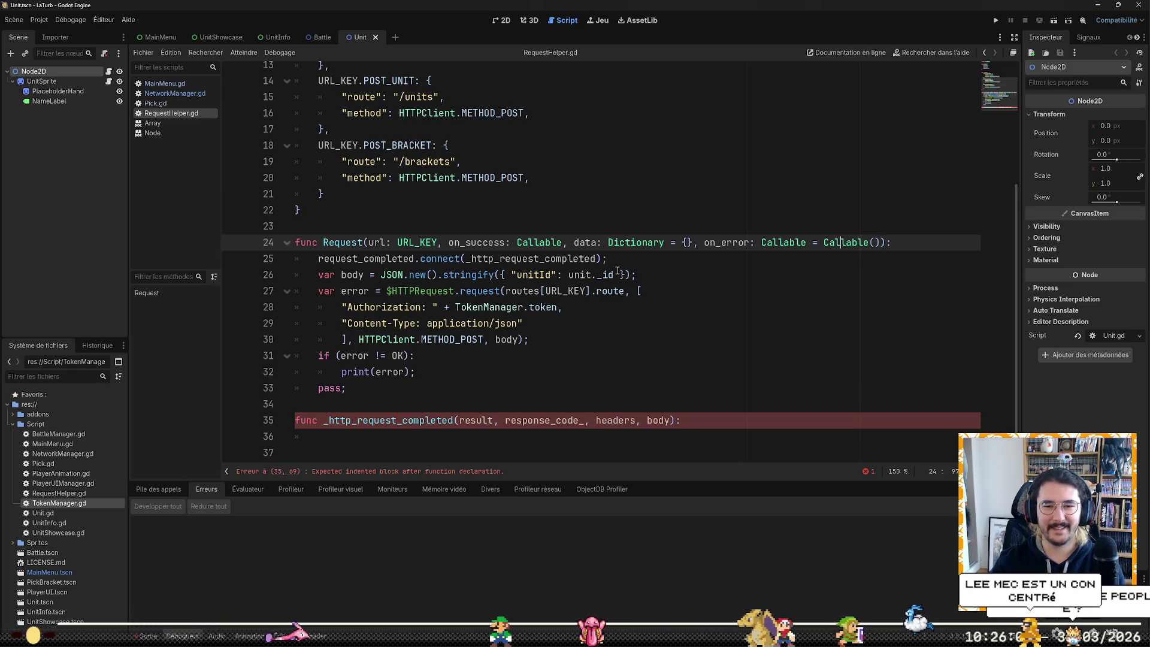
{"action": "key", "text": "Right"}
{"action": "key", "text": "Right"}
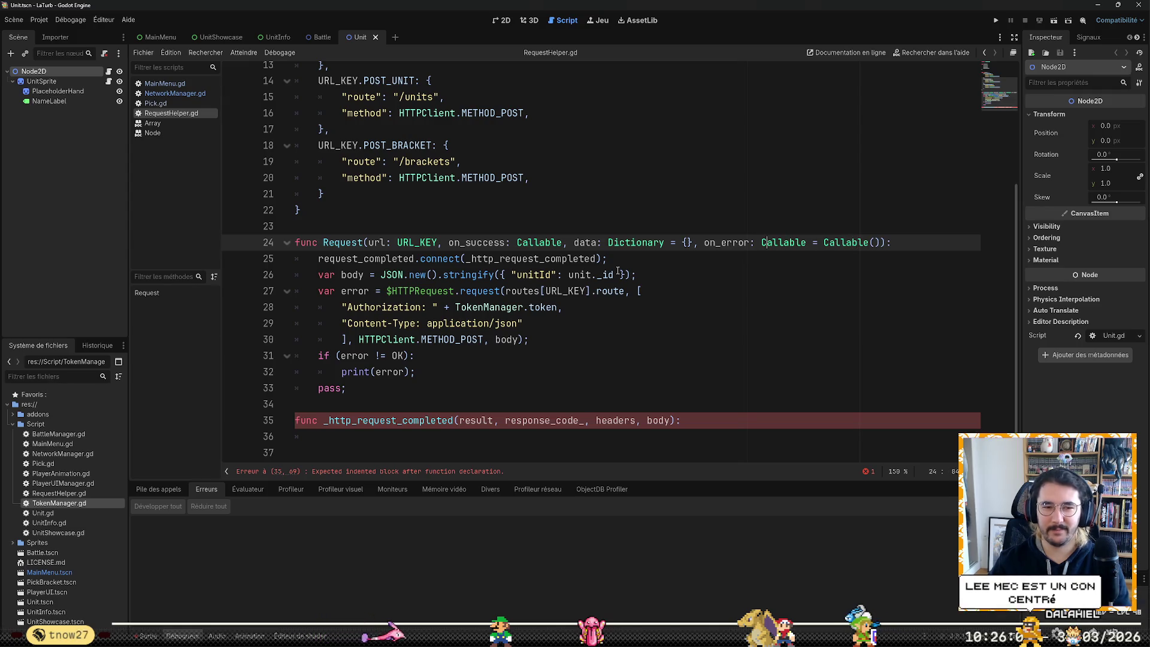
{"action": "key", "text": "Left"}
{"action": "key", "text": "Left"}
{"action": "key", "text": "Left"}
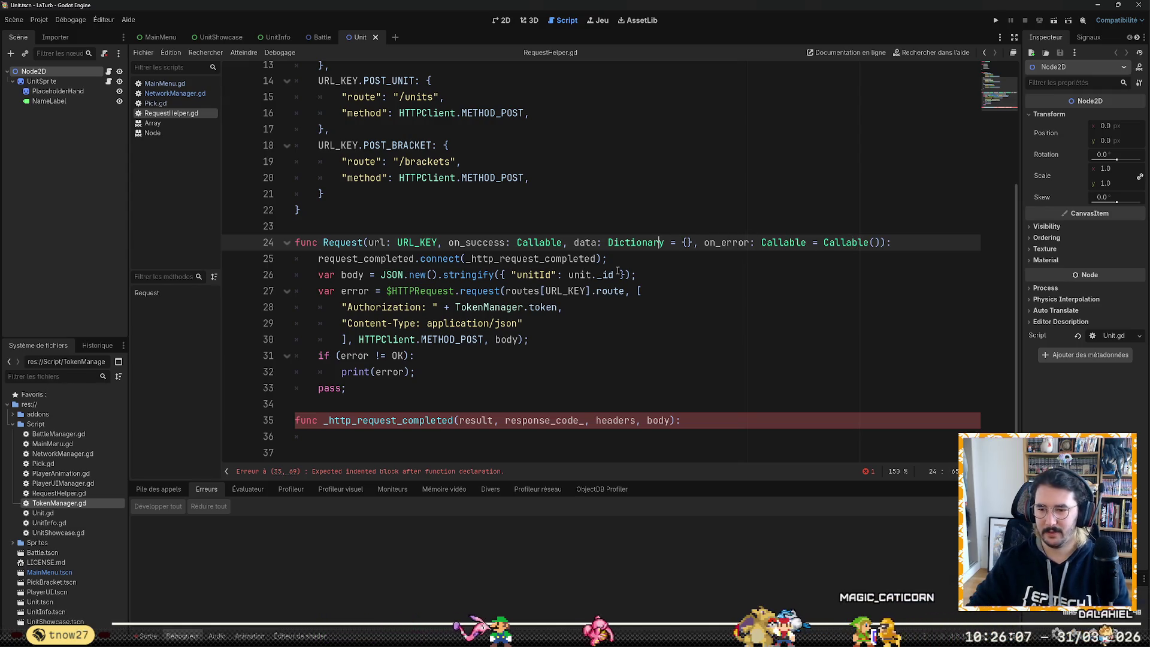
{"action": "key", "text": "Left"}
{"action": "key", "text": "Left"}
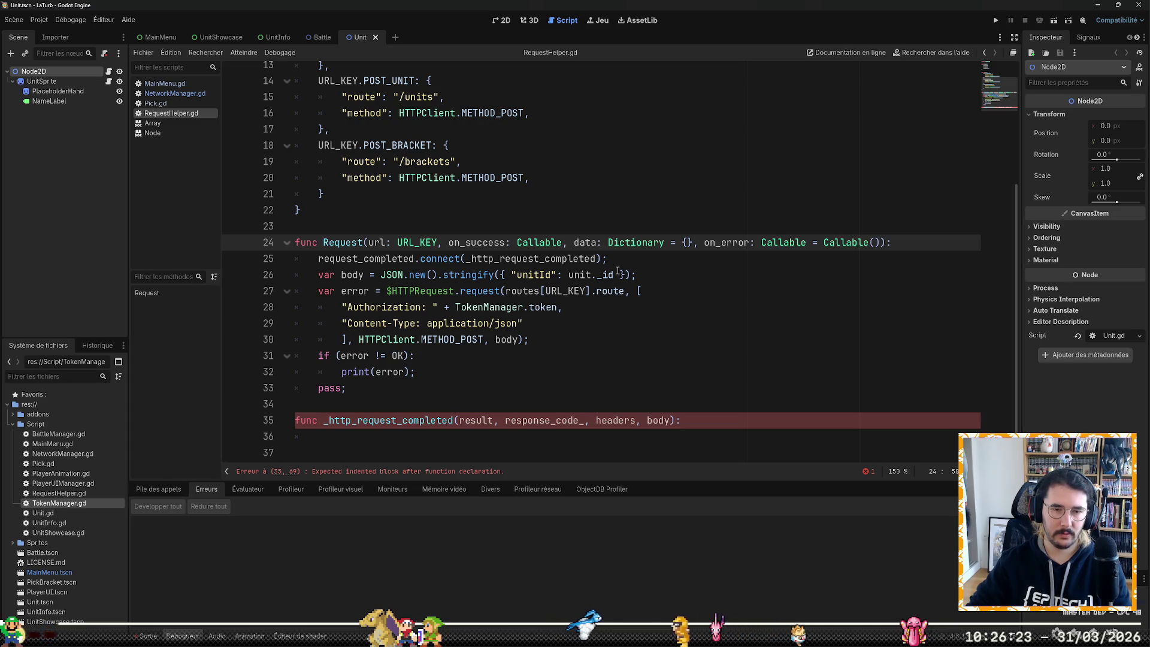
{"action": "key", "text": "Down"}
{"action": "key", "text": "Down"}
{"action": "key", "text": "Down"}
{"action": "key", "text": "Up"}
{"action": "key", "text": "End"}
{"action": "key", "text": "Return"}
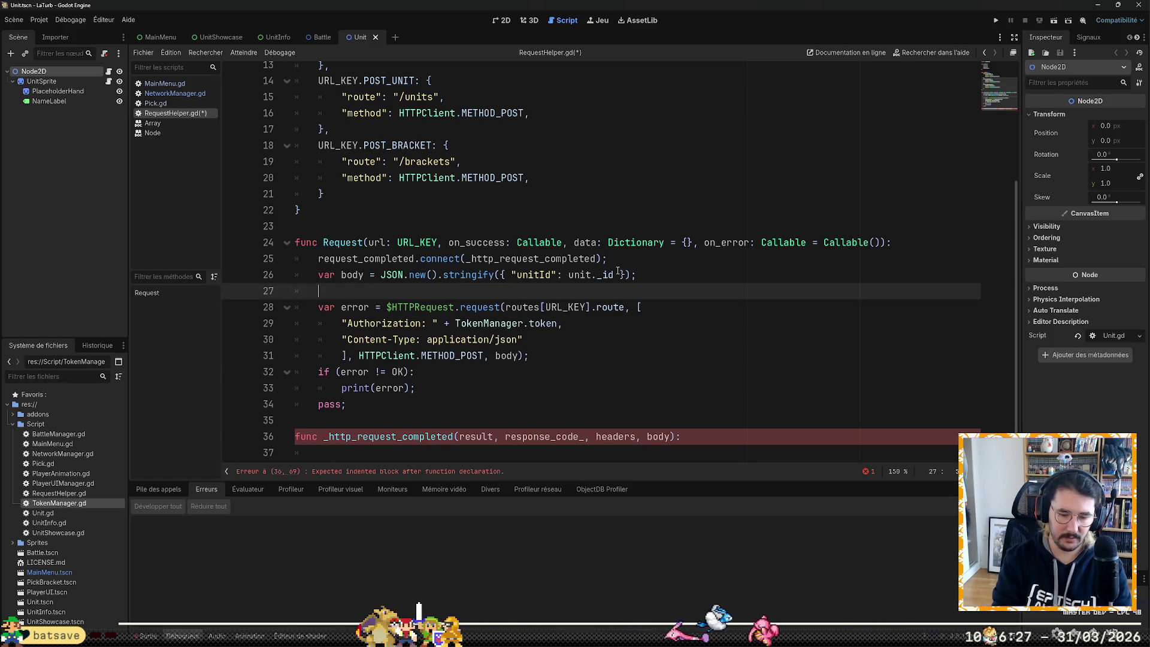
Step: Declare const headers = []; in the Request function
{"action": "type", "text": "const ghe"}
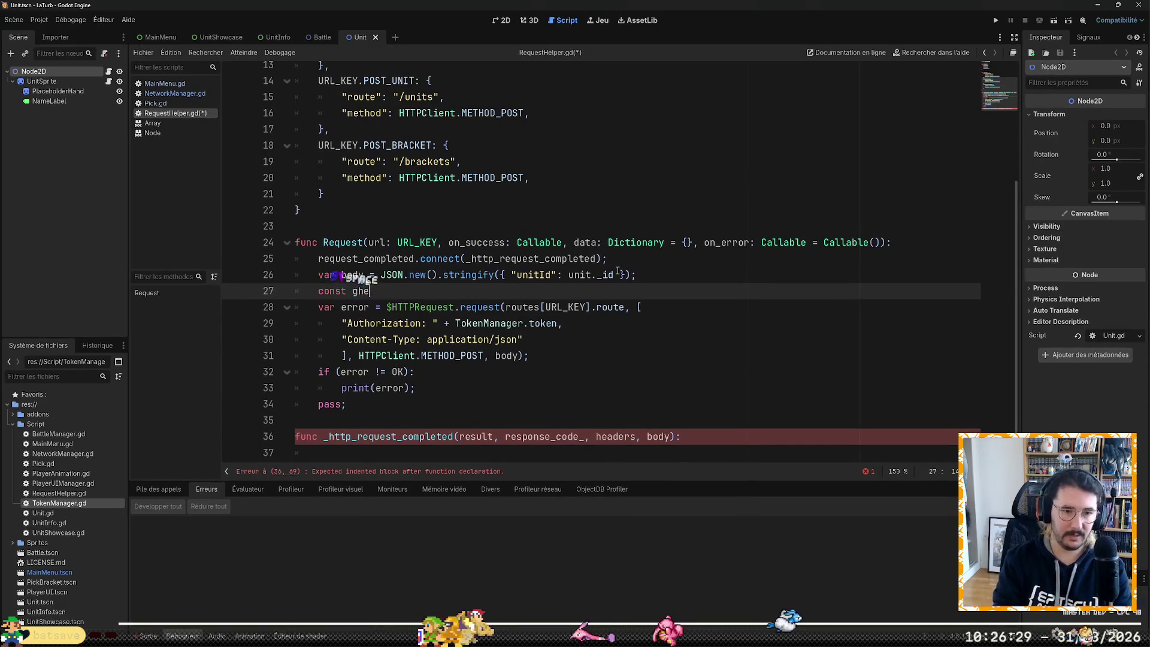
{"action": "key", "text": "BackSpace"}
{"action": "key", "text": "BackSpace"}
{"action": "key", "text": "BackSpace"}
{"action": "type", "text": "hea"}
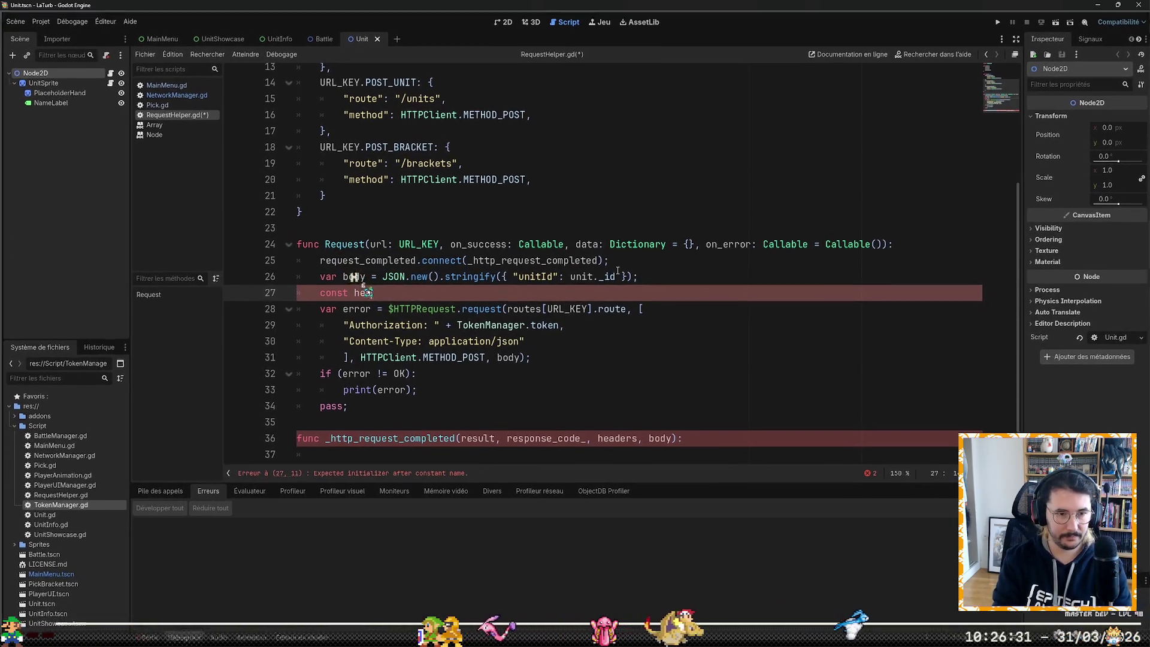
{"action": "type", "text": "ders = "}
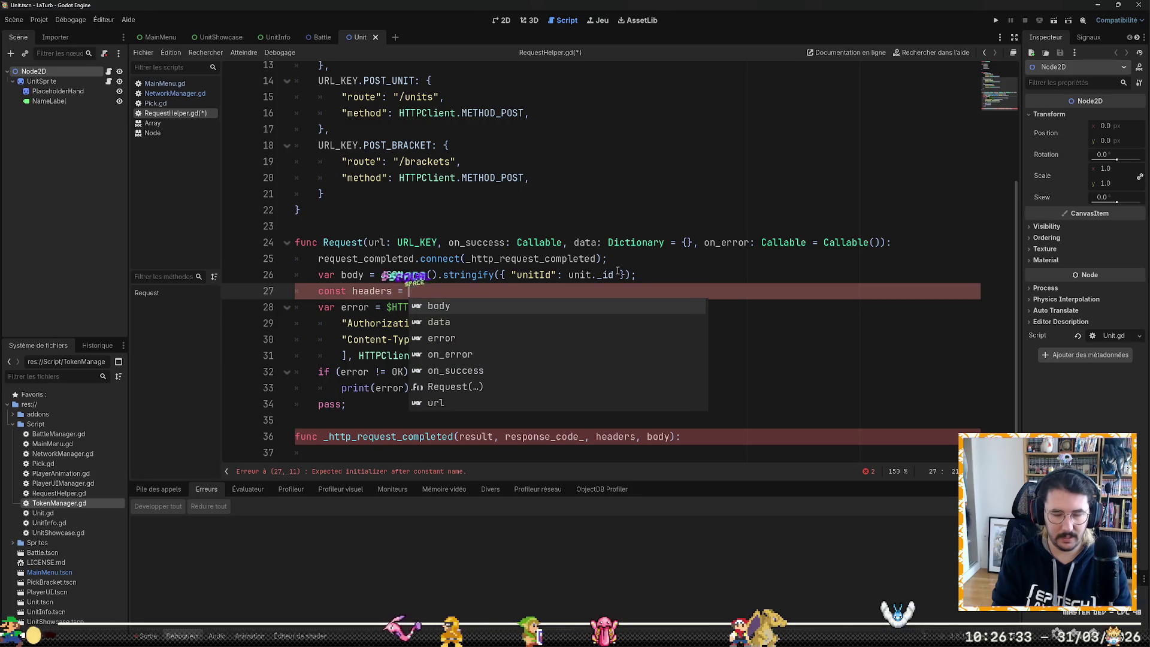
{"action": "type", "text": "[];"}
{"action": "key", "text": "Return"}
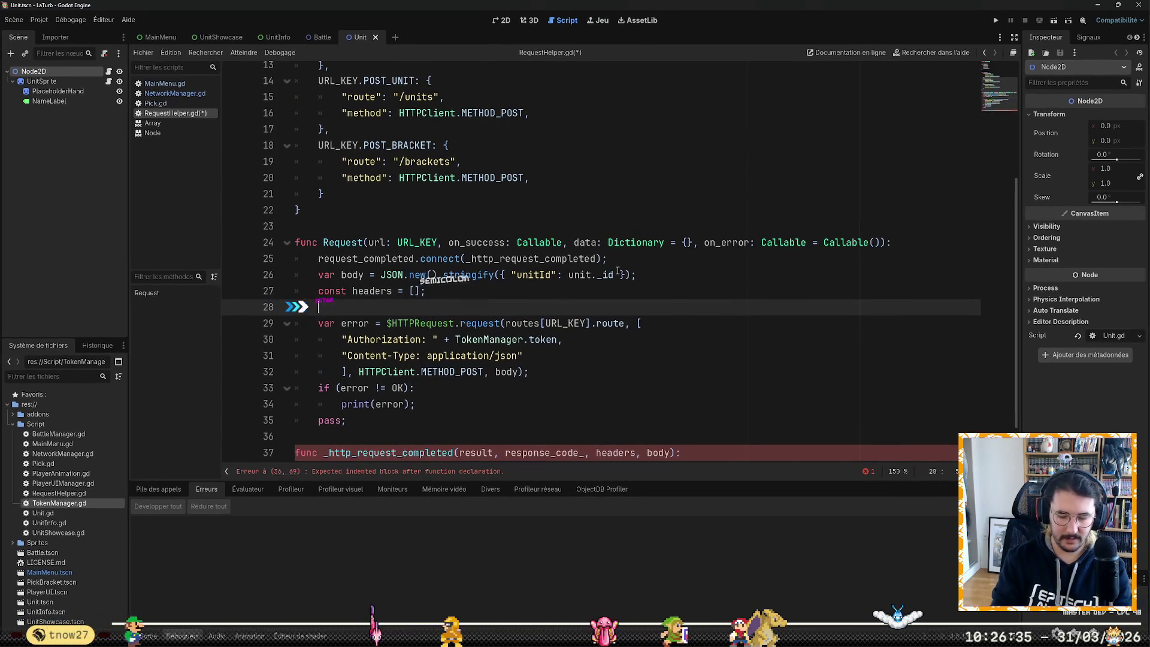
Step: Add an if (data.isAuth): check below the headers declaration
{"action": "type", "text": "if (data.is"}
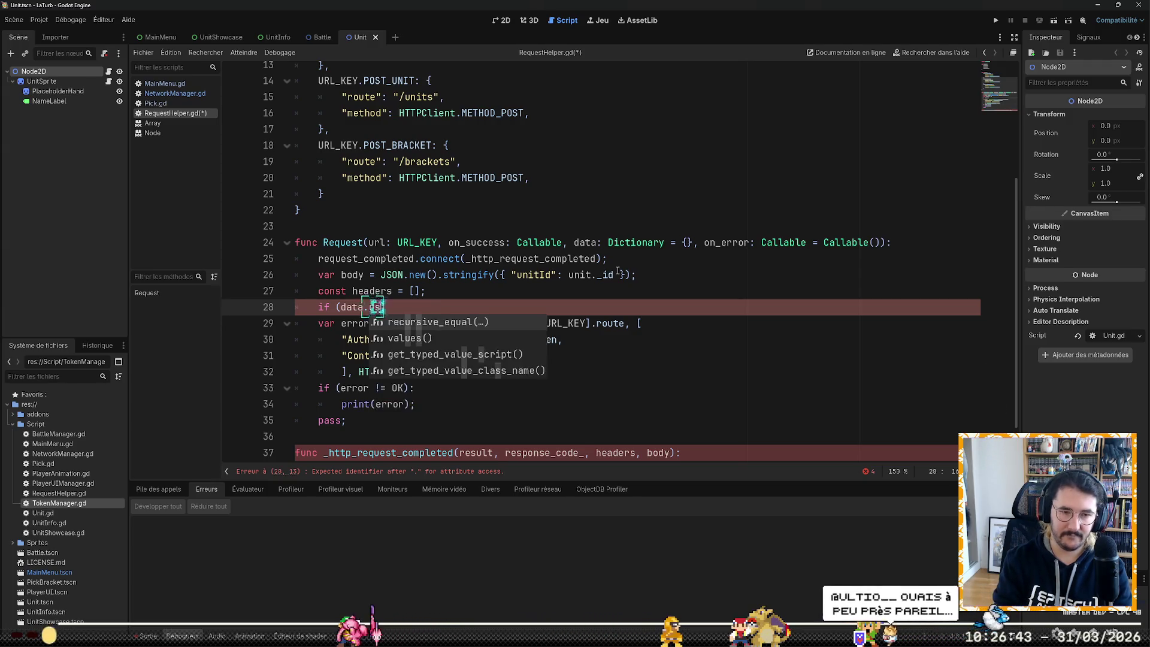
{"action": "type", "text": "u"}
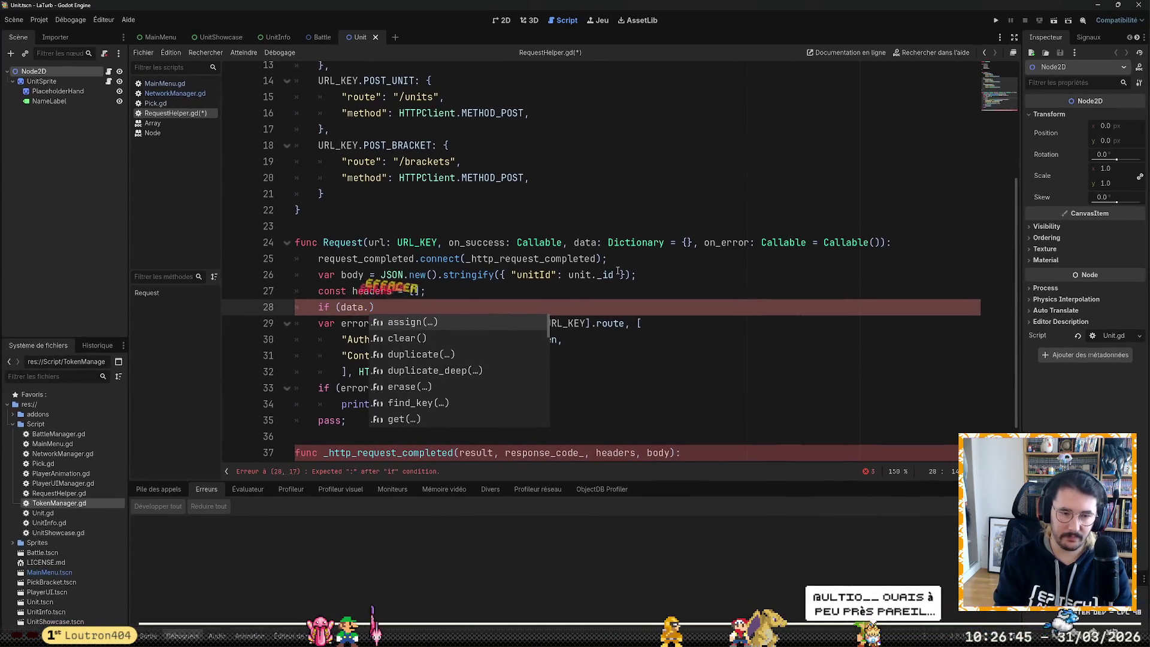
{"action": "key", "text": "BackSpace"}
{"action": "type", "text": "is"}
{"action": "type", "text": "Auth"}
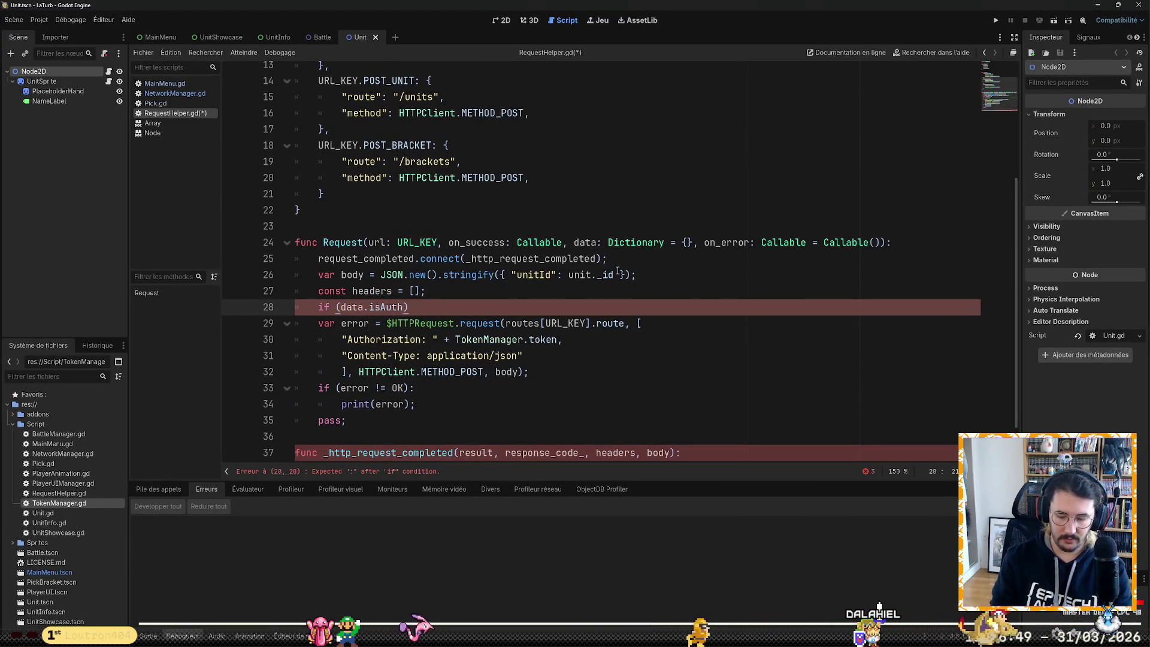
{"action": "type", "text": ": header"}
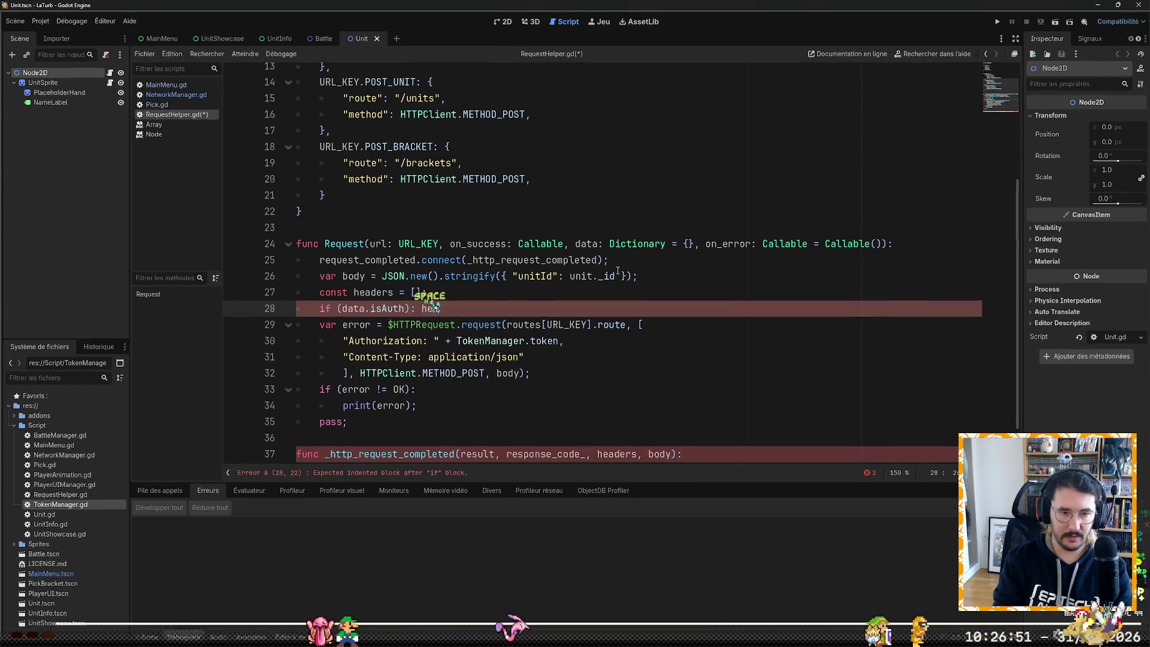
{"action": "key", "text": "BackSpace"}
{"action": "key", "text": "BackSpace"}
{"action": "key", "text": "BackSpace"}
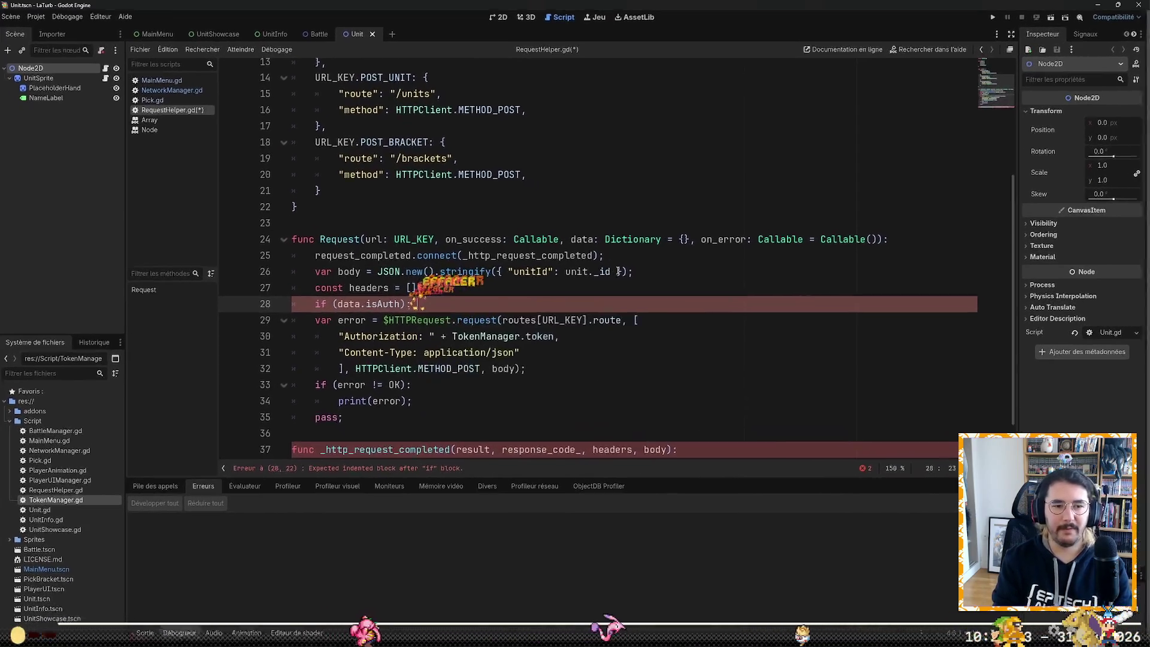
{"action": "key", "text": "Return"}
Step: Push the Authorization + TokenManager.token header into headers inside the isAuth check
{"action": "type", "text": "h"}
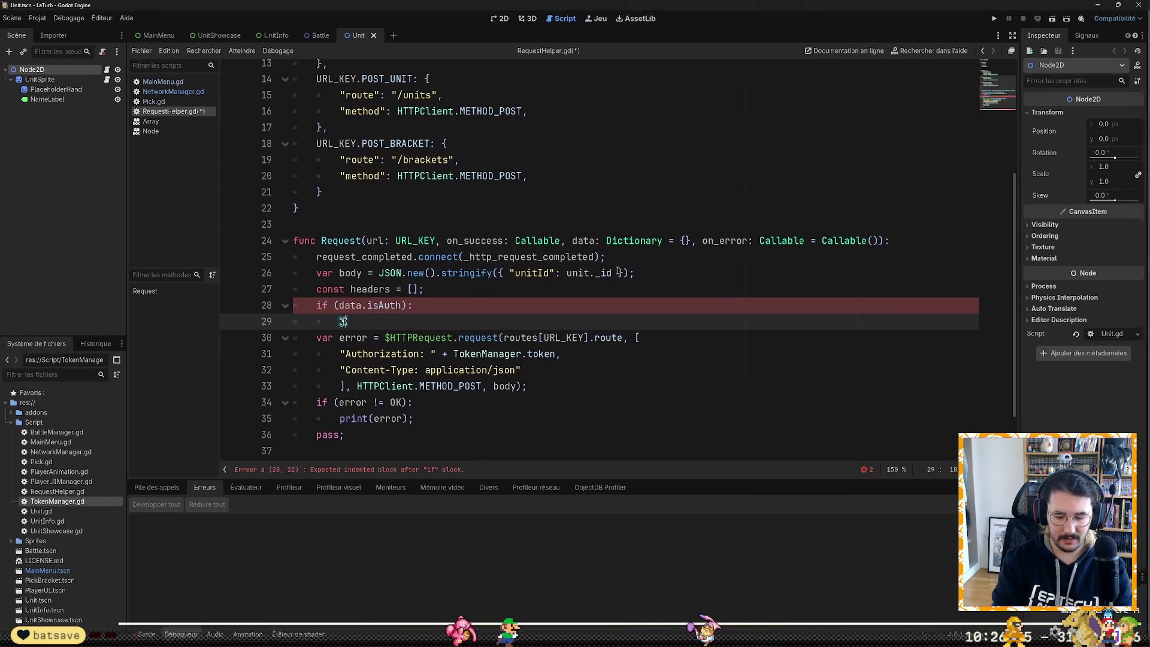
{"action": "type", "text": "eaders.pus"}
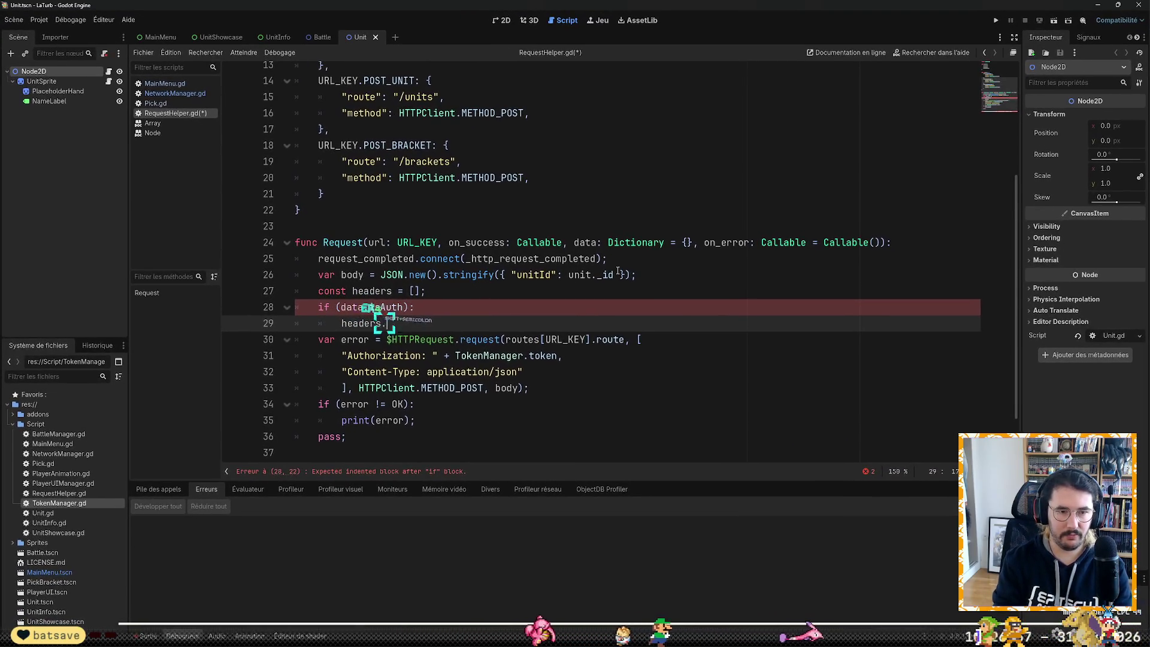
{"action": "key", "text": "Return"}
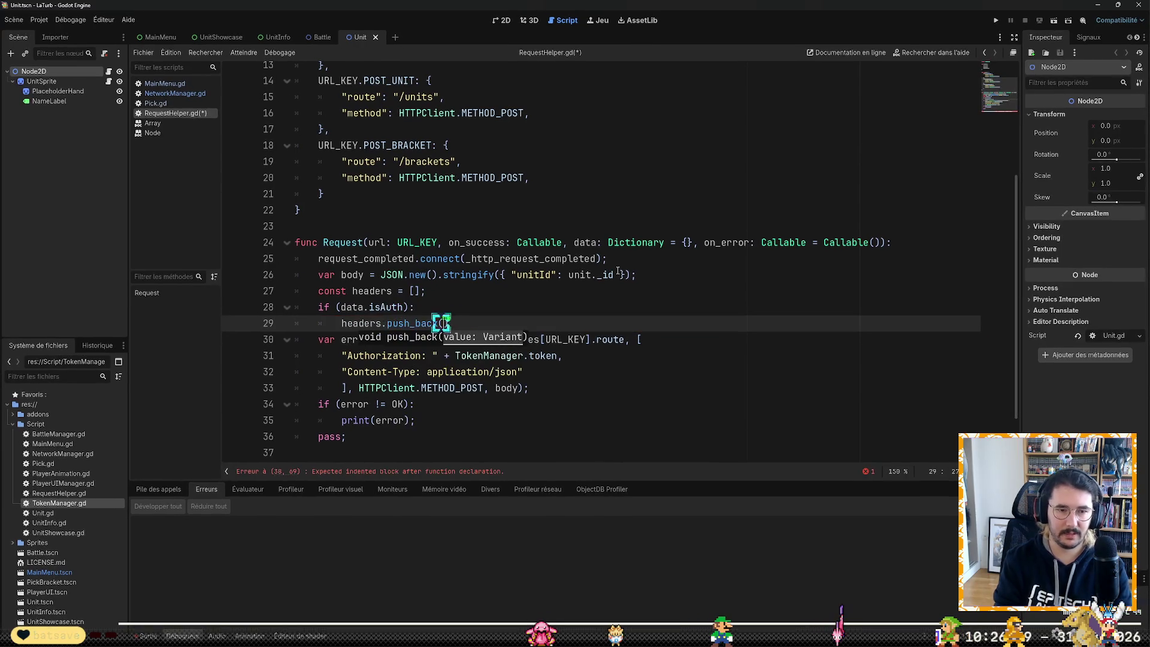
{"action": "key", "text": "Down"}
{"action": "key", "text": "Down"}
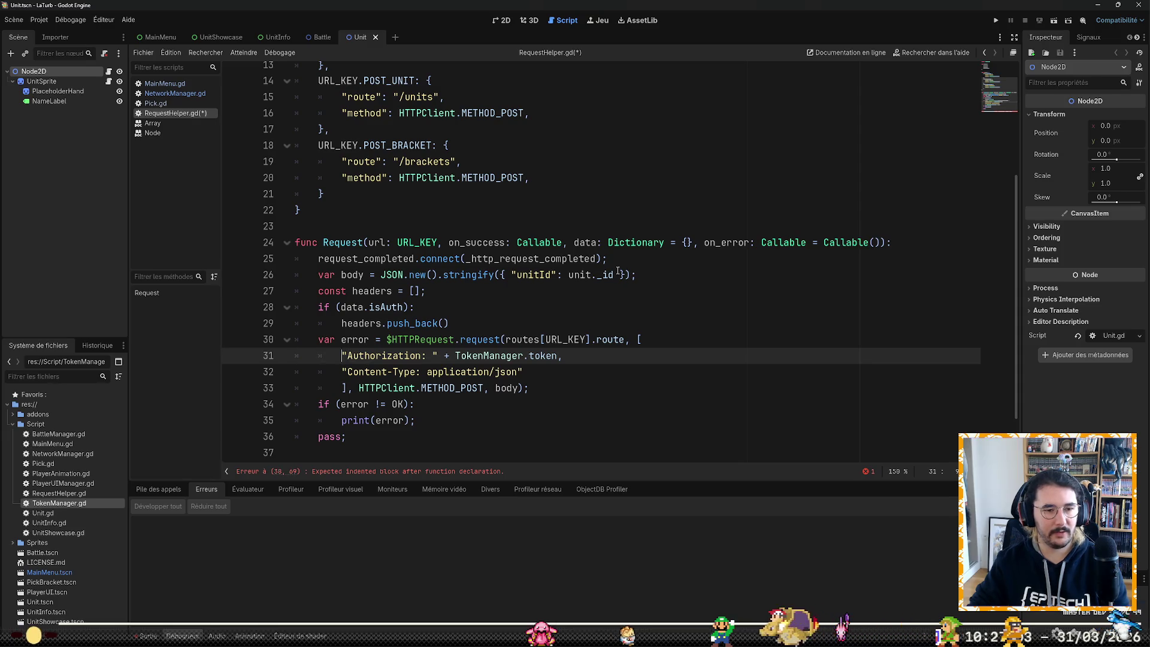
{"action": "key", "text": "ctrl+shift+Right"}
{"action": "key", "text": "ctrl+shift+Right"}
{"action": "key", "text": "ctrl+shift+Right"}
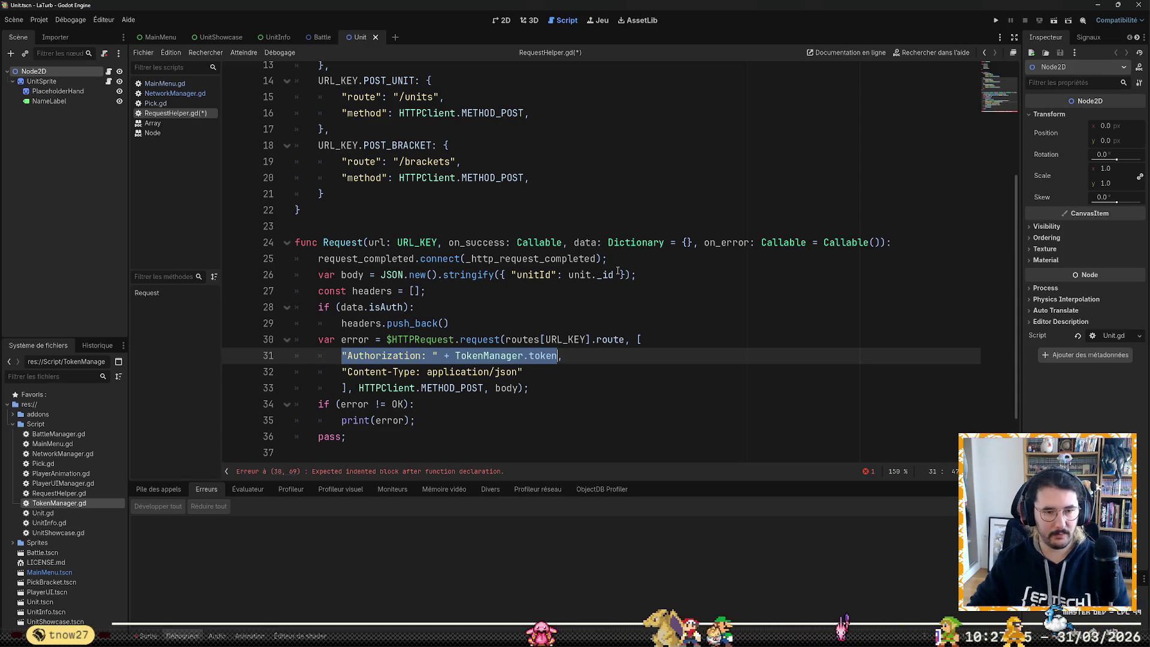
{"action": "key", "text": "Up"}
{"action": "key", "text": "Up"}
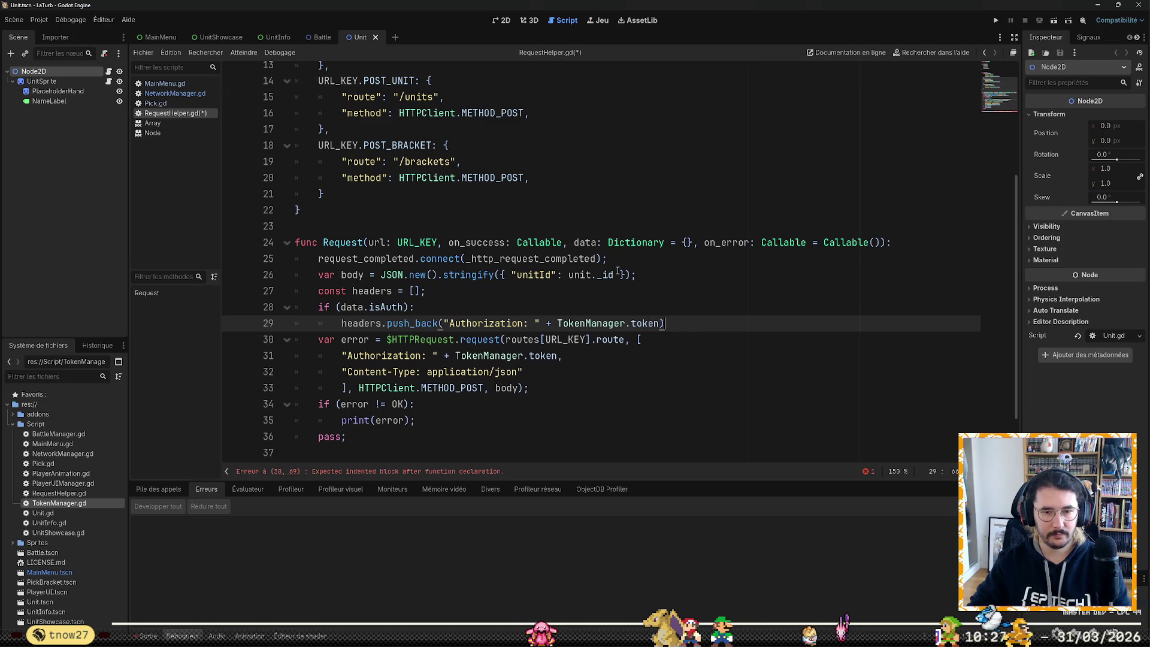
{"action": "type", "text": ";"}
{"action": "key", "text": "Return"}
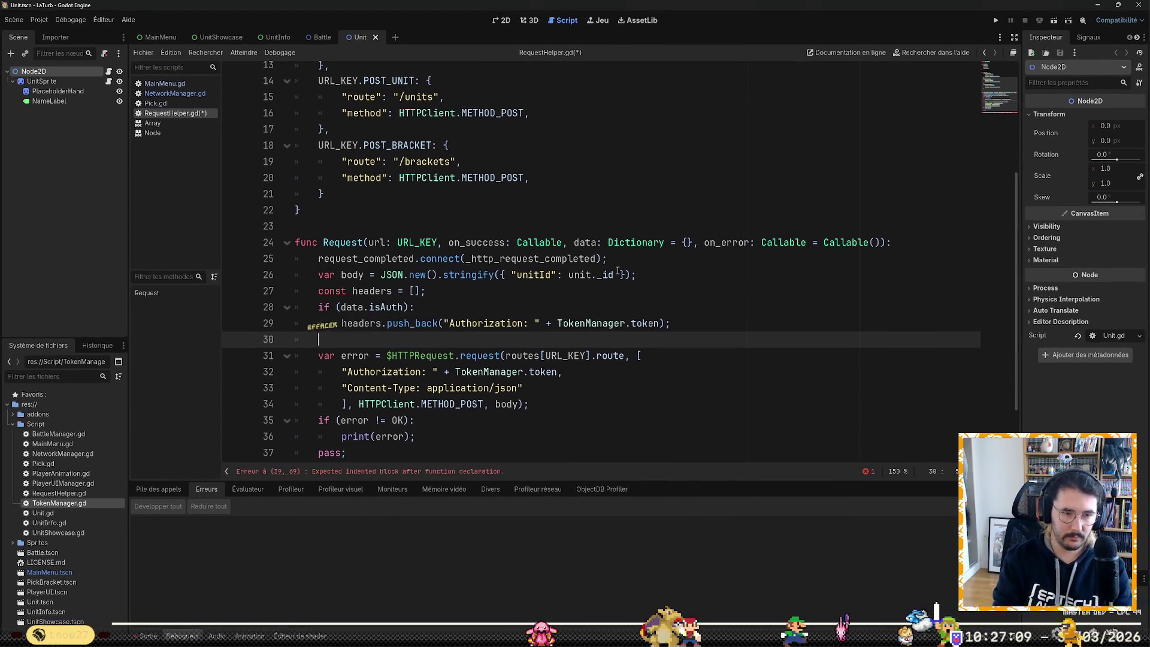
Step: Add if (data.body): pushing "Content-Type: application/json" into headers
{"action": "key", "text": "BackSpace"}
{"action": "type", "text": "if ("}
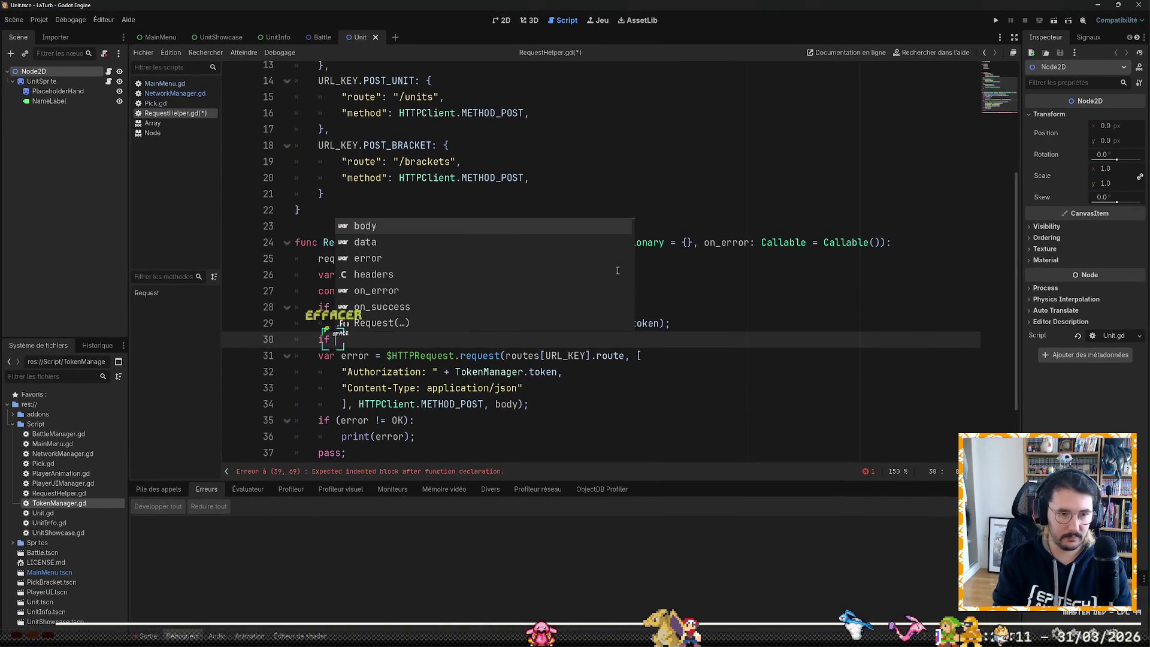
{"action": "type", "text": "da"}
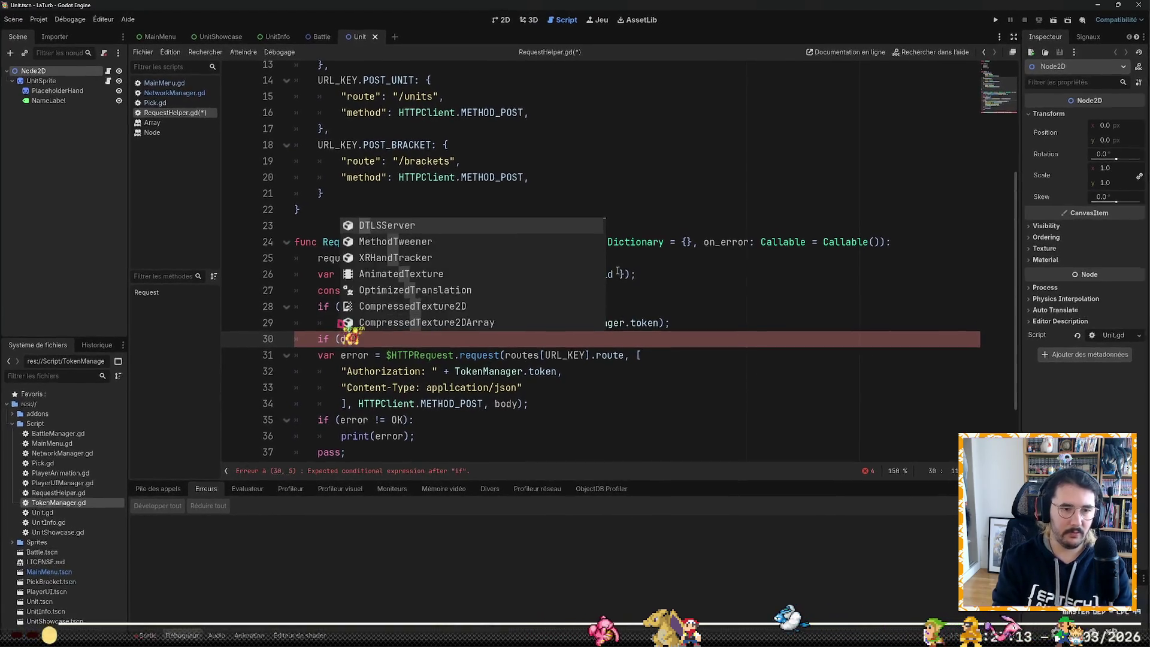
{"action": "type", "text": "ta.body):"}
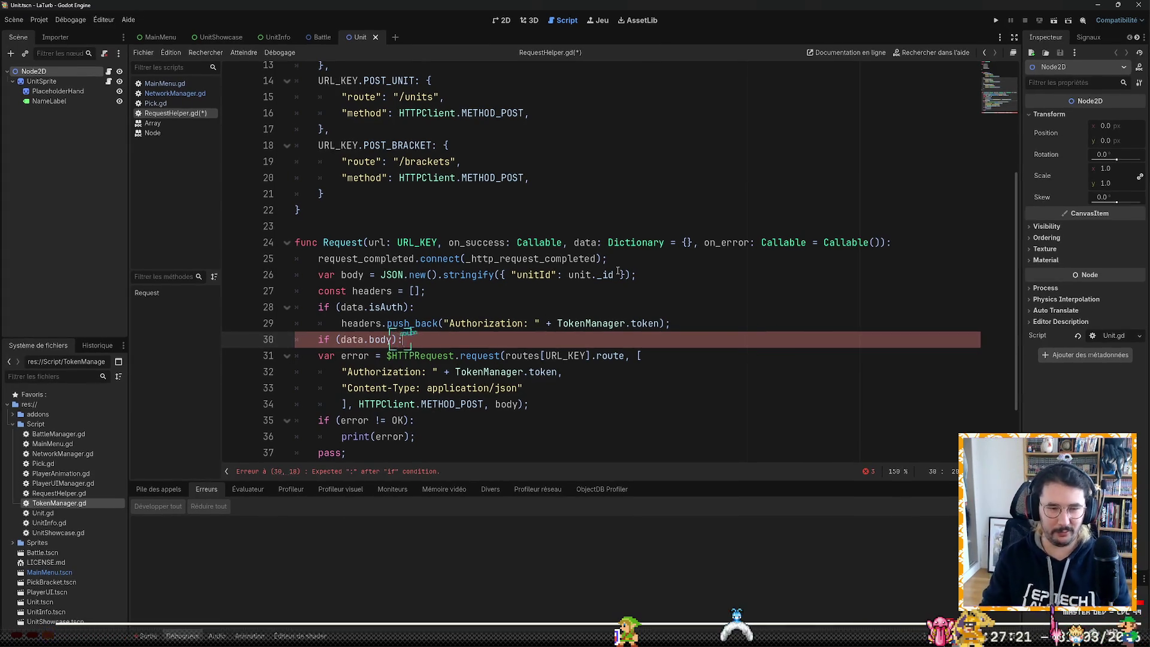
{"action": "key", "text": "Return"}
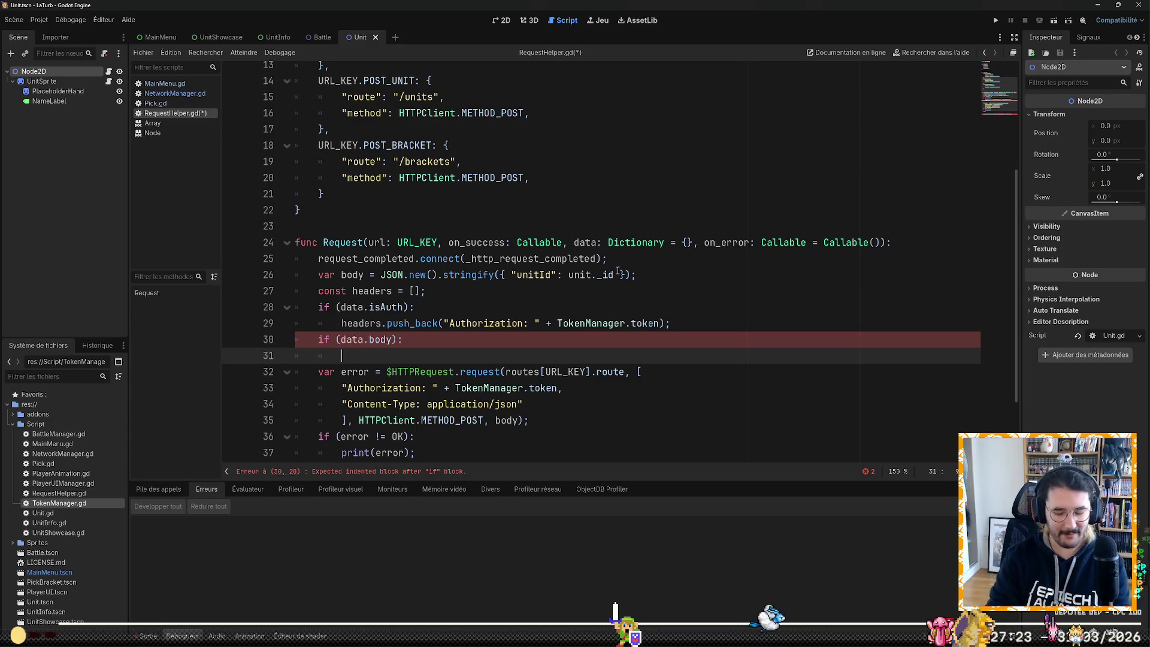
{"action": "type", "text": "headers"}
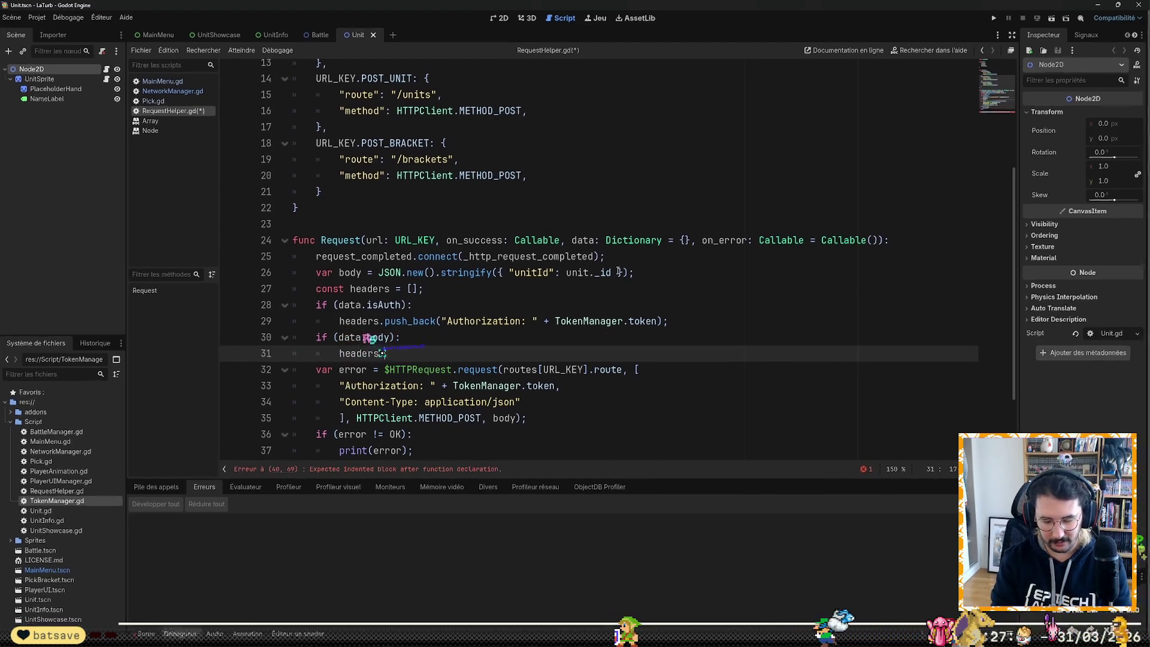
{"action": "type", "text": ".push"}
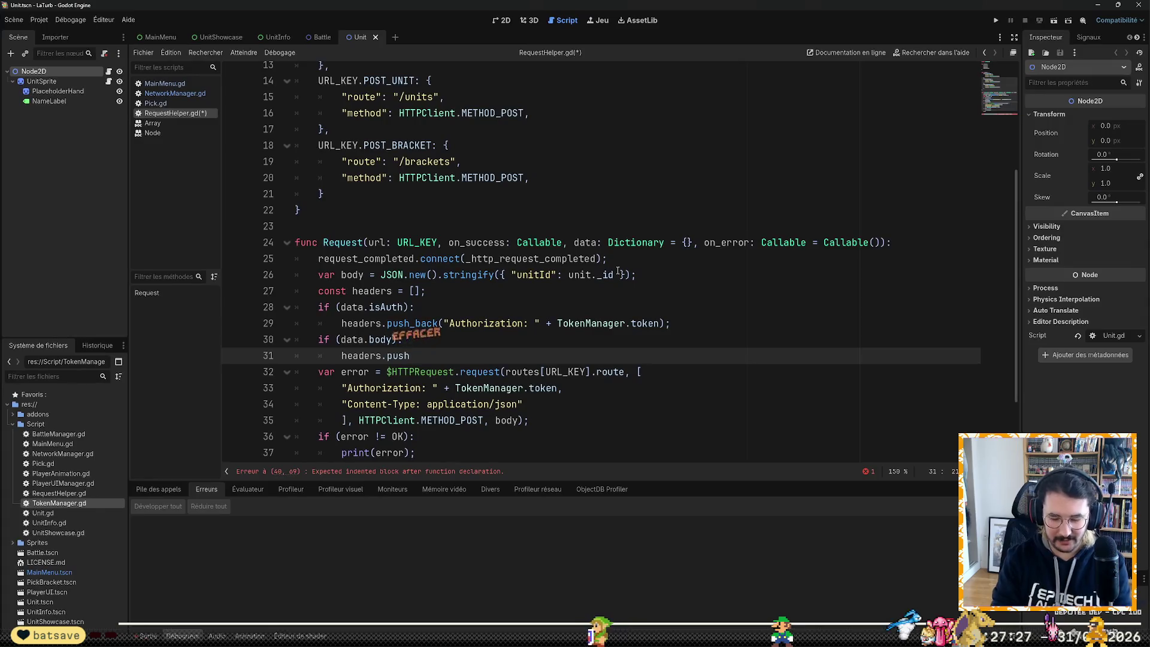
{"action": "type", "text": "_back"}
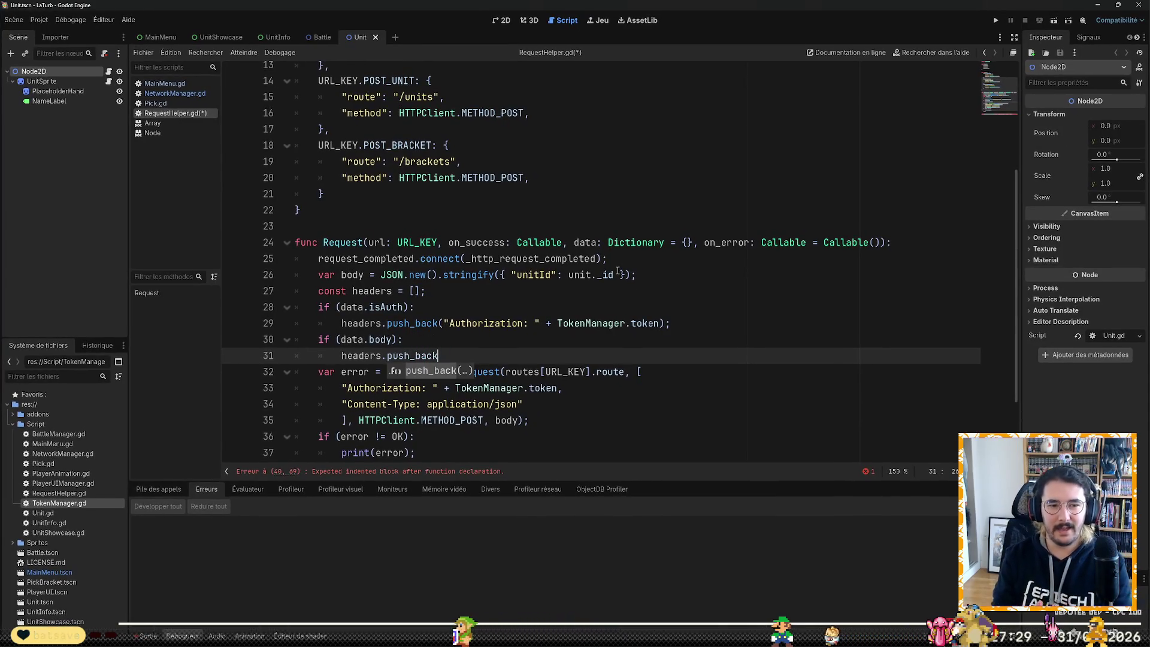
{"action": "type", "text": "("}
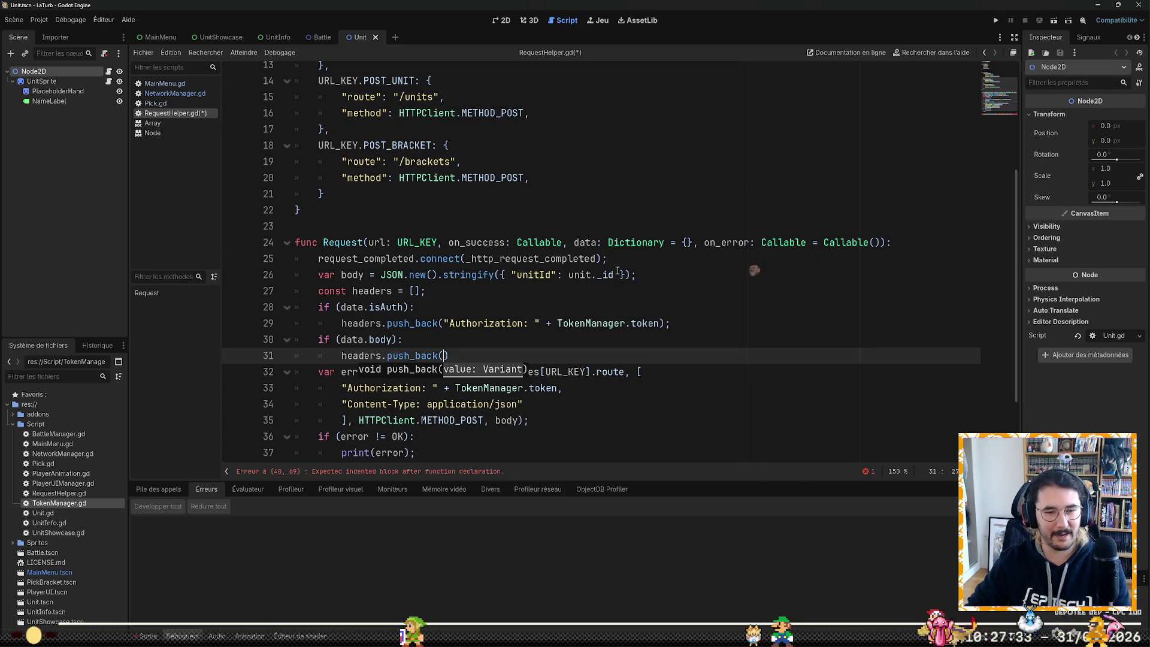
{"action": "key", "text": "Down"}
{"action": "key", "text": "Down"}
{"action": "key", "text": "Down"}
{"action": "key", "text": "Up"}
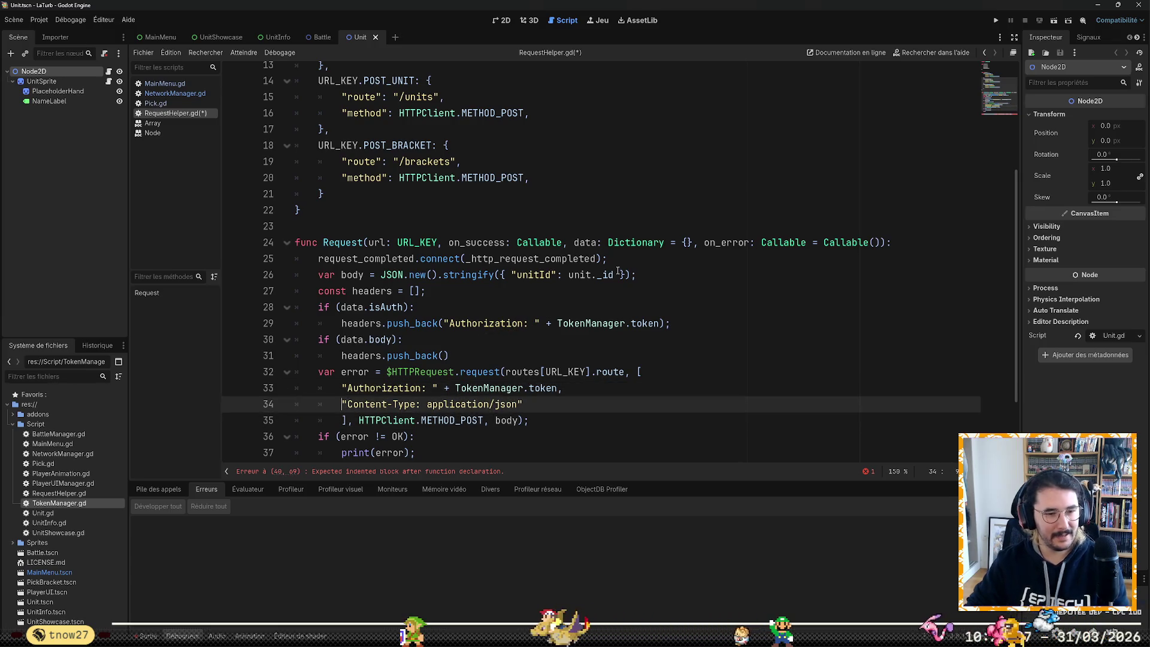
{"action": "key", "text": "shift+End"}
{"action": "key", "text": "Up"}
{"action": "key", "text": "Up"}
{"action": "key", "text": "Up"}
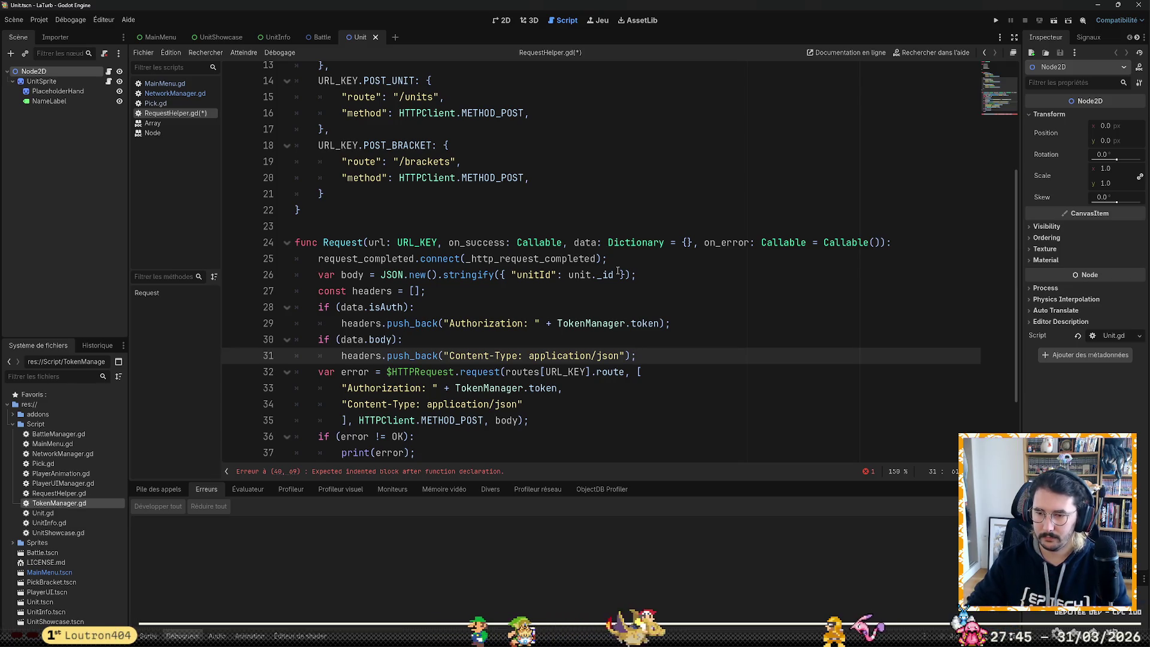
{"action": "key", "text": "Up"}
{"action": "key", "text": "Up"}
{"action": "key", "text": "Up"}
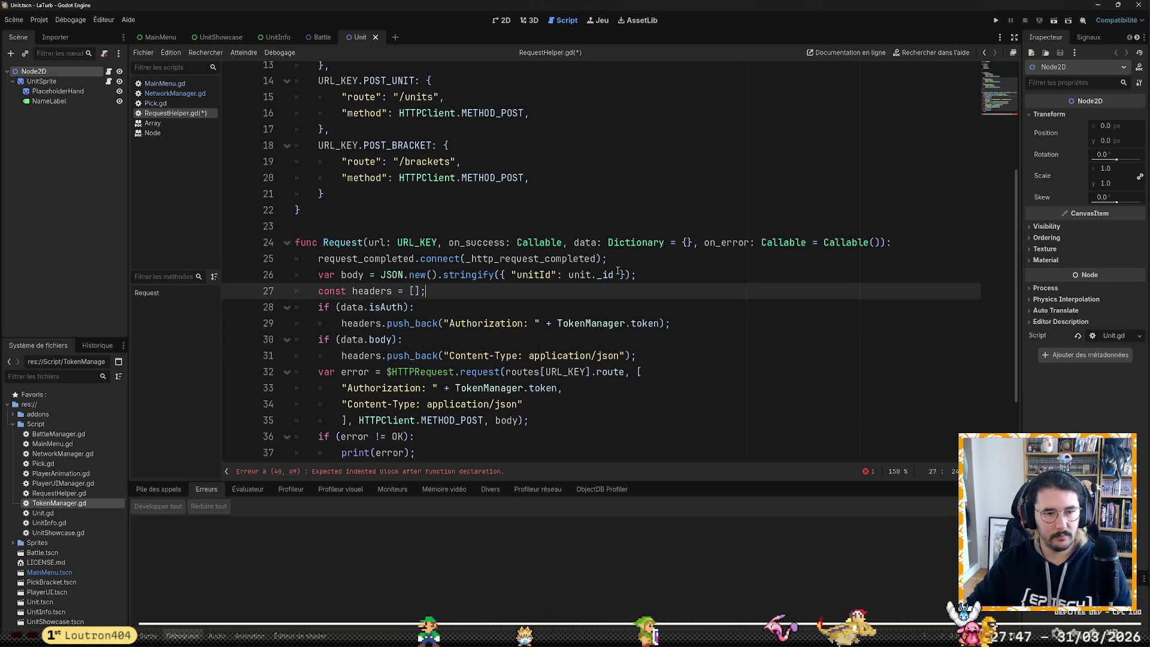
Step: Add a blank line after const headers = [], then delete it again
{"action": "key", "text": "Down"}
{"action": "key", "text": "Up"}
{"action": "key", "text": "Return"}
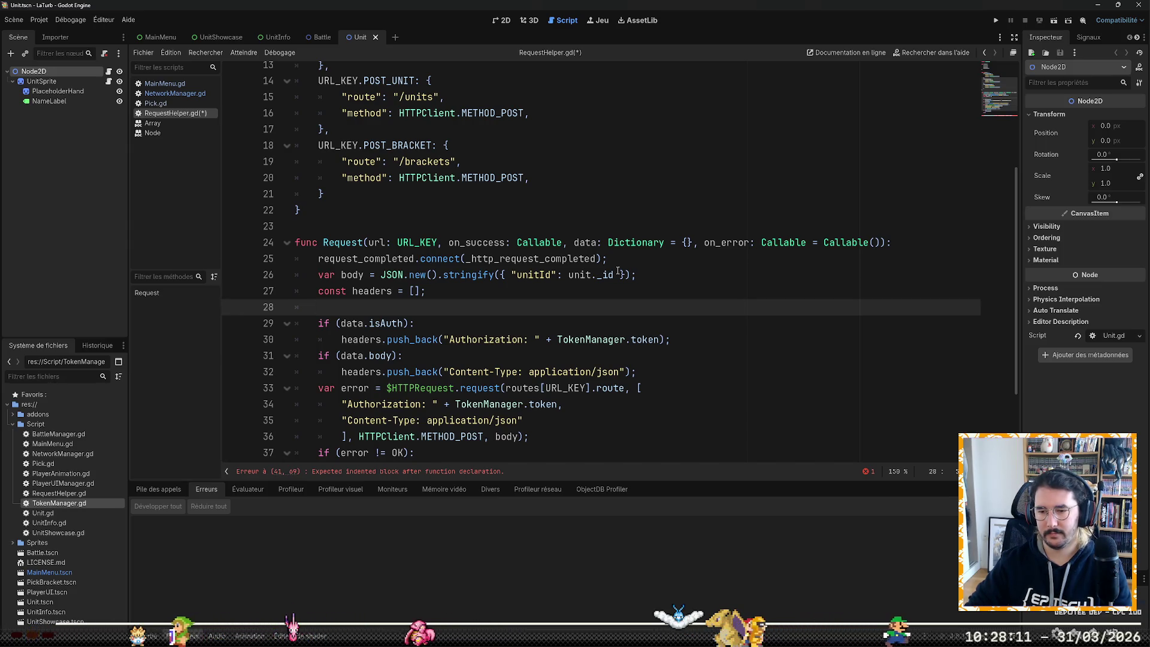
{"action": "key", "text": "Down"}
{"action": "key", "text": "Up"}
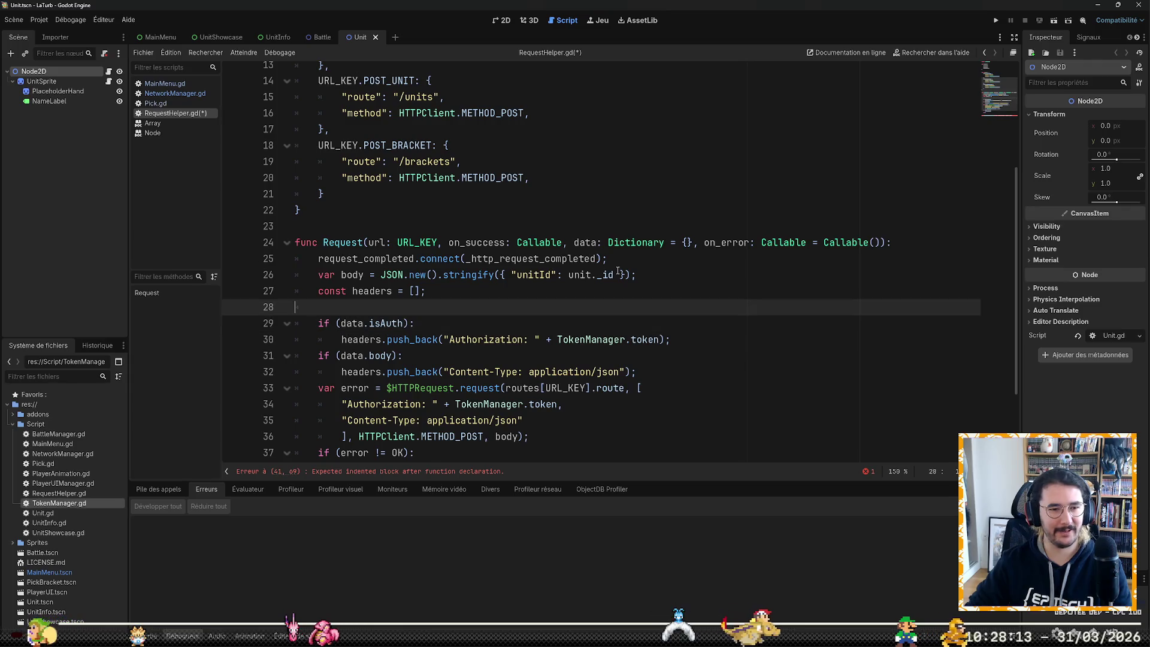
{"action": "key", "text": "Up"}
{"action": "key", "text": "Down"}
{"action": "key", "text": "BackSpace"}
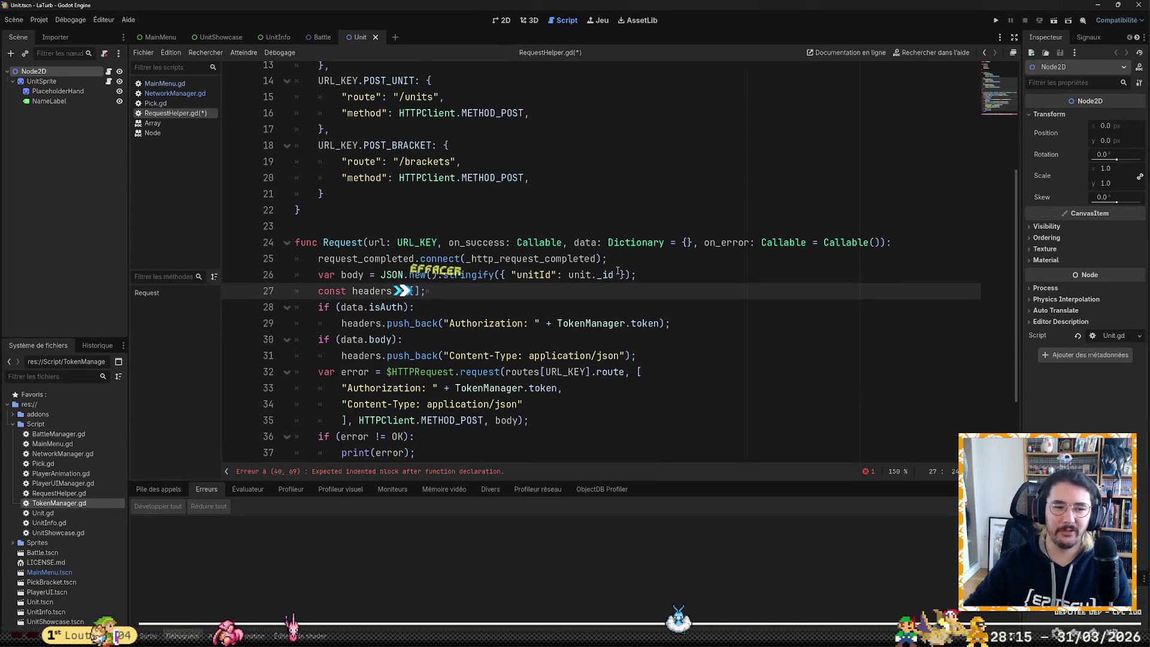
Step: Replace the inline header array in the request call with headers
{"action": "scroll", "coordinate": [474, 155], "scroll_direction": "down", "scroll_amount": 2}
{"action": "left_click", "coordinate": [617, 298]}
{"action": "key", "text": "End"}
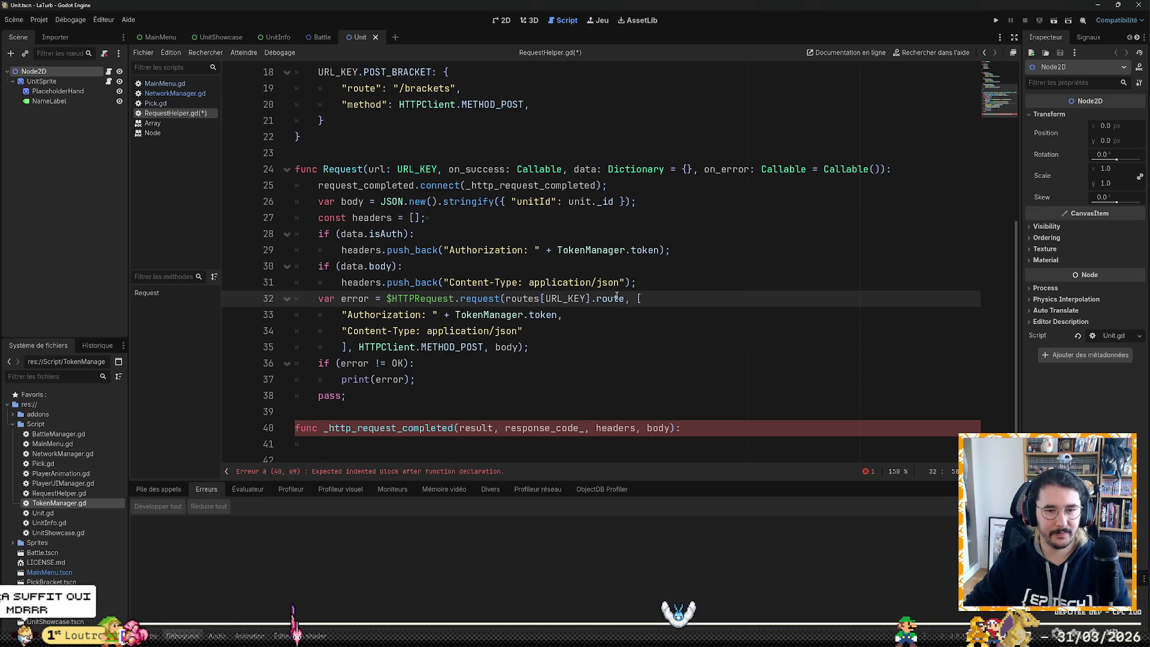
{"action": "key", "text": "shift+Down"}
{"action": "key", "text": "shift+Down"}
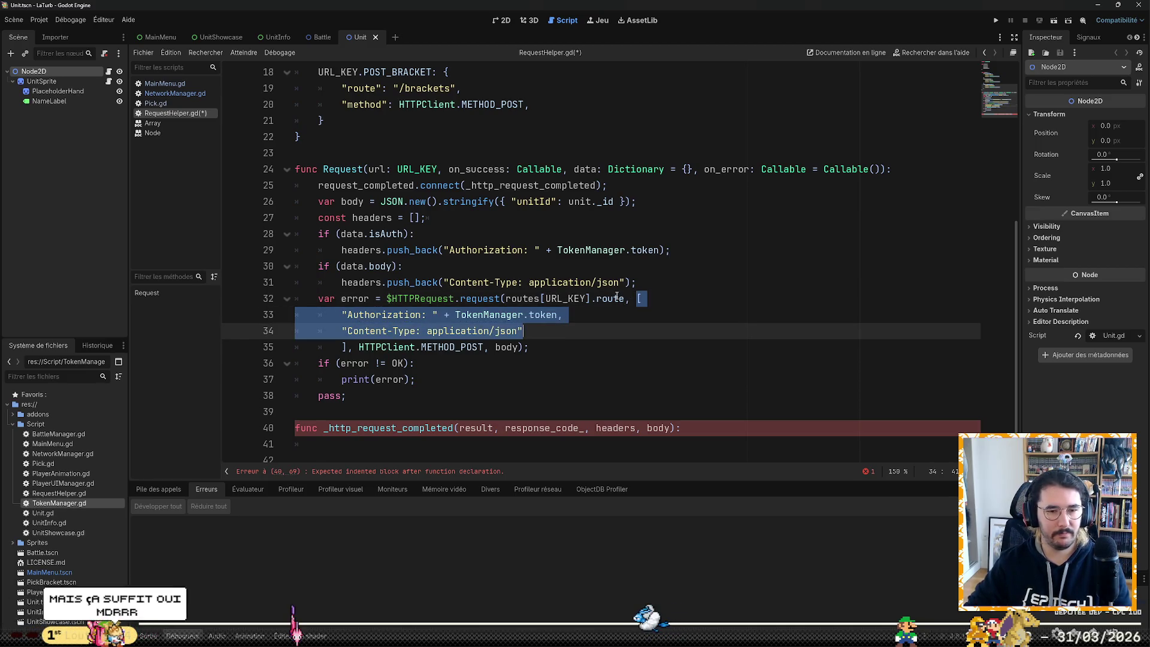
{"action": "key", "text": "shift+Down"}
{"action": "key", "text": "BackSpace"}
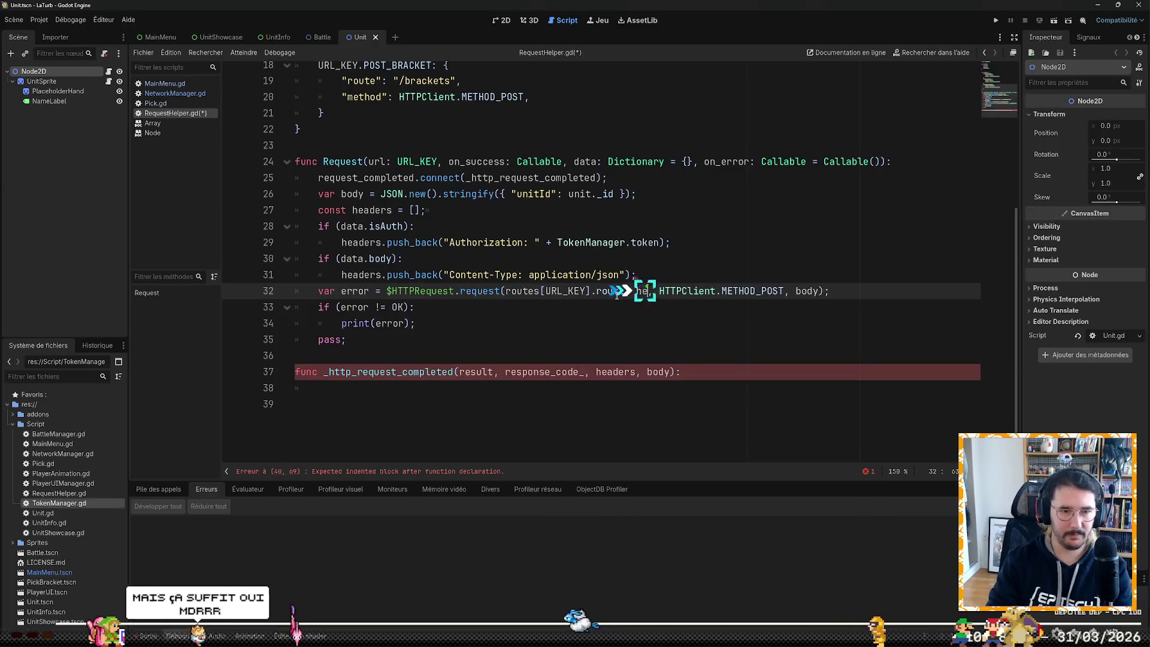
{"action": "type", "text": "headers"}
Step: Pass routes[url].method instead of HTTPClient.METHOD_POST, and use routes[url].route
{"action": "key", "text": "Right"}
{"action": "key", "text": "Right"}
{"action": "key", "text": "ctrl+shift+Right"}
{"action": "key", "text": "ctrl+shift+Right"}
{"action": "key", "text": "ctrl+shift+Right"}
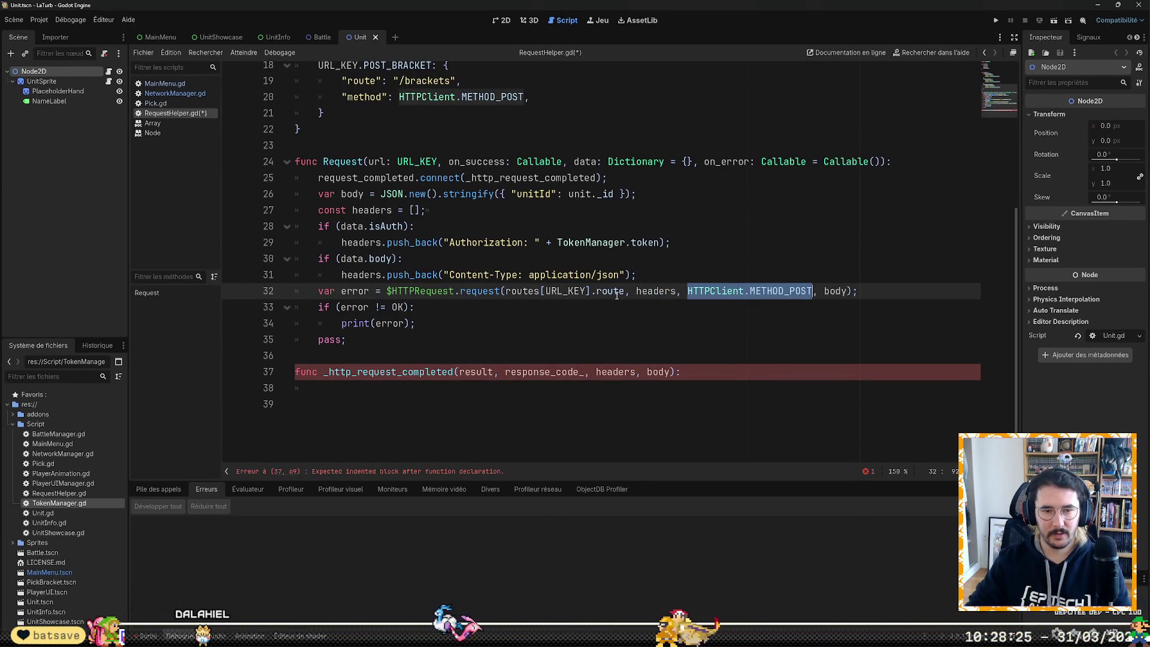
{"action": "type", "text": "routes["}
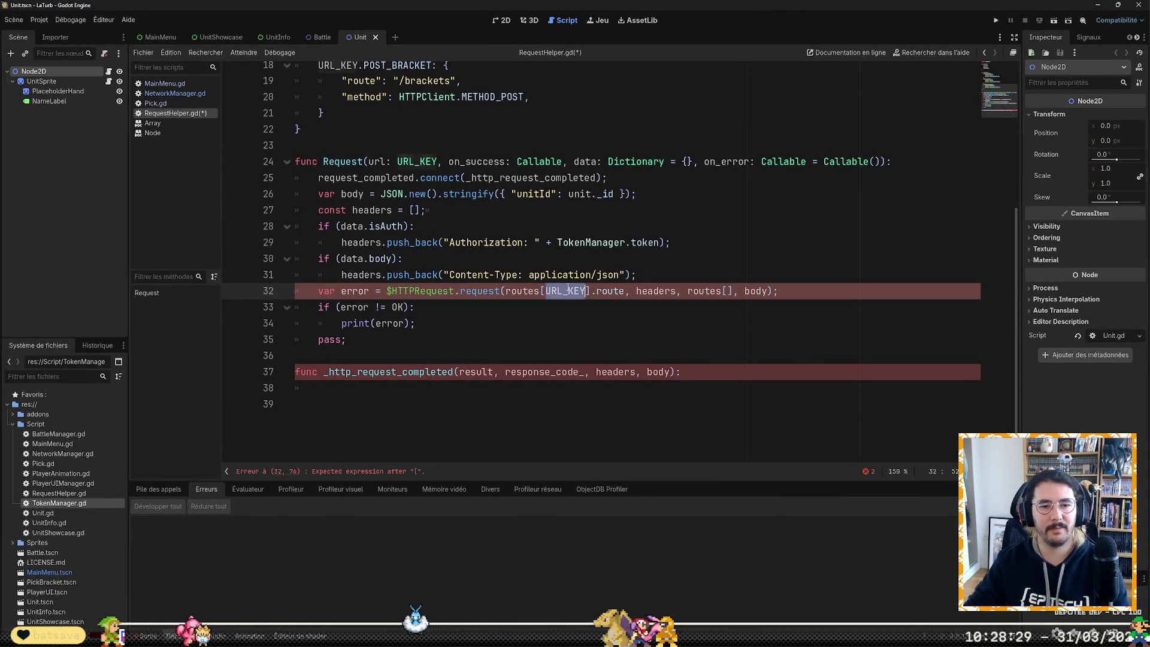
{"action": "type", "text": "url"}
{"action": "left_click", "coordinate": [704, 290]}
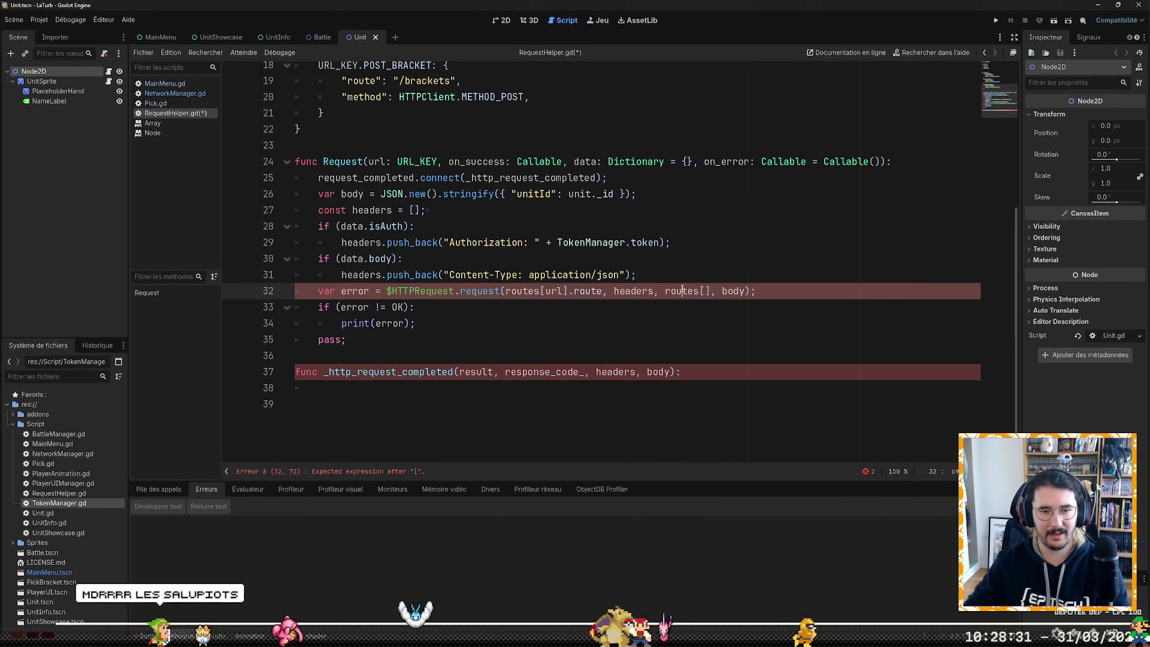
{"action": "type", "text": "url]"}
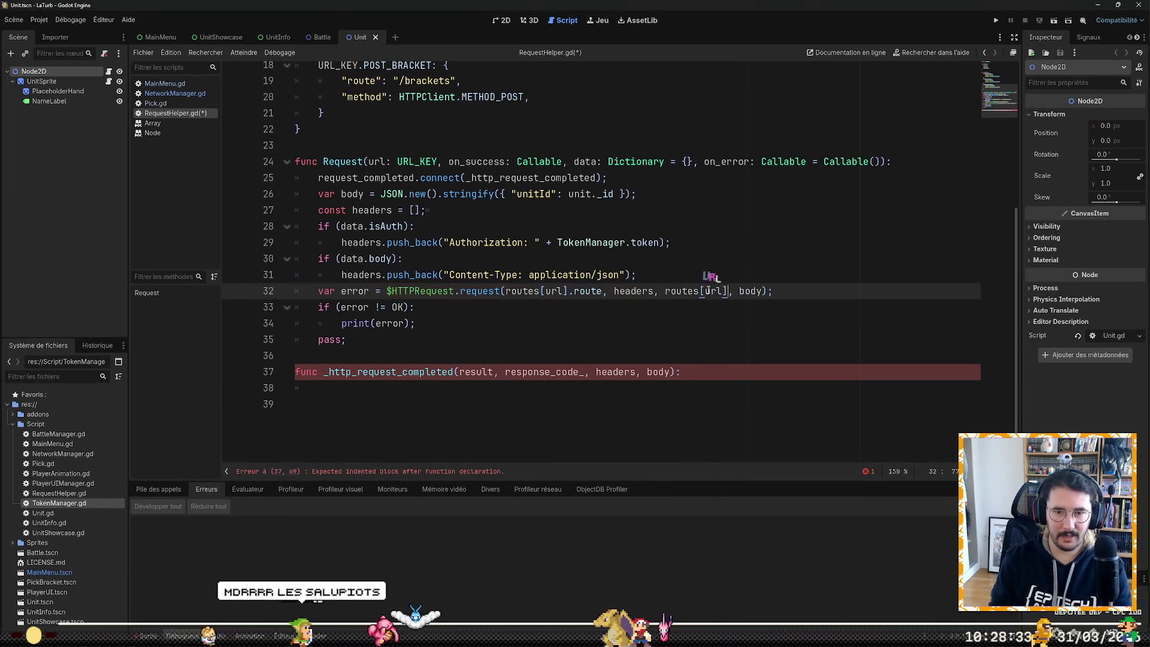
{"action": "type", "text": "."}
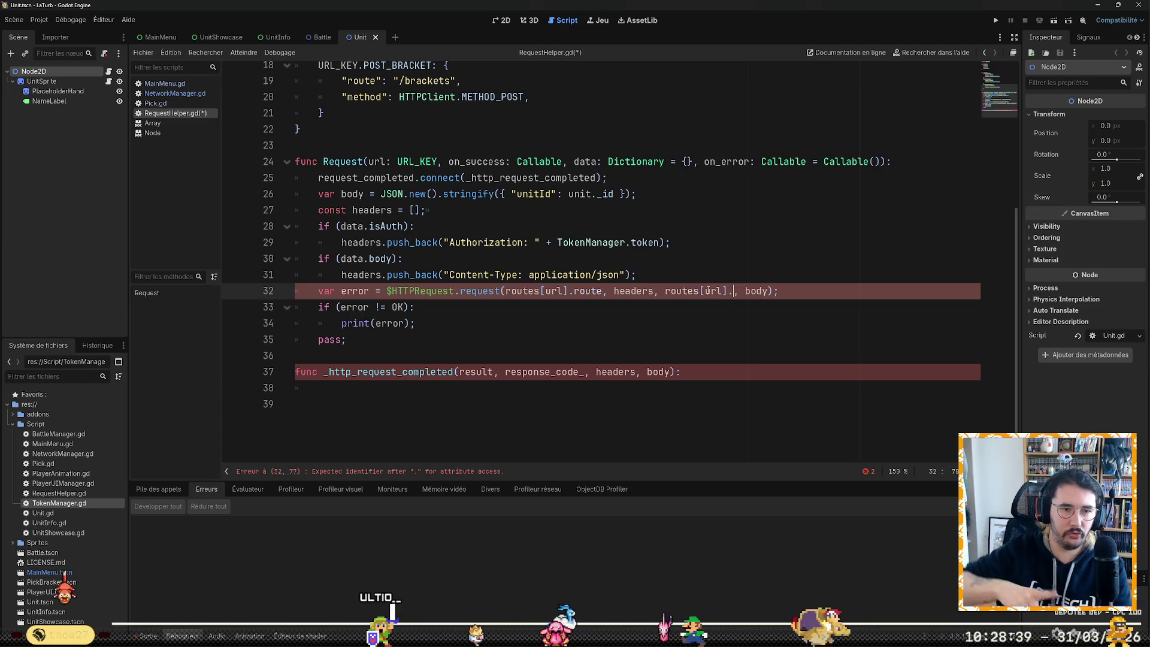
{"action": "type", "text": "thod"}
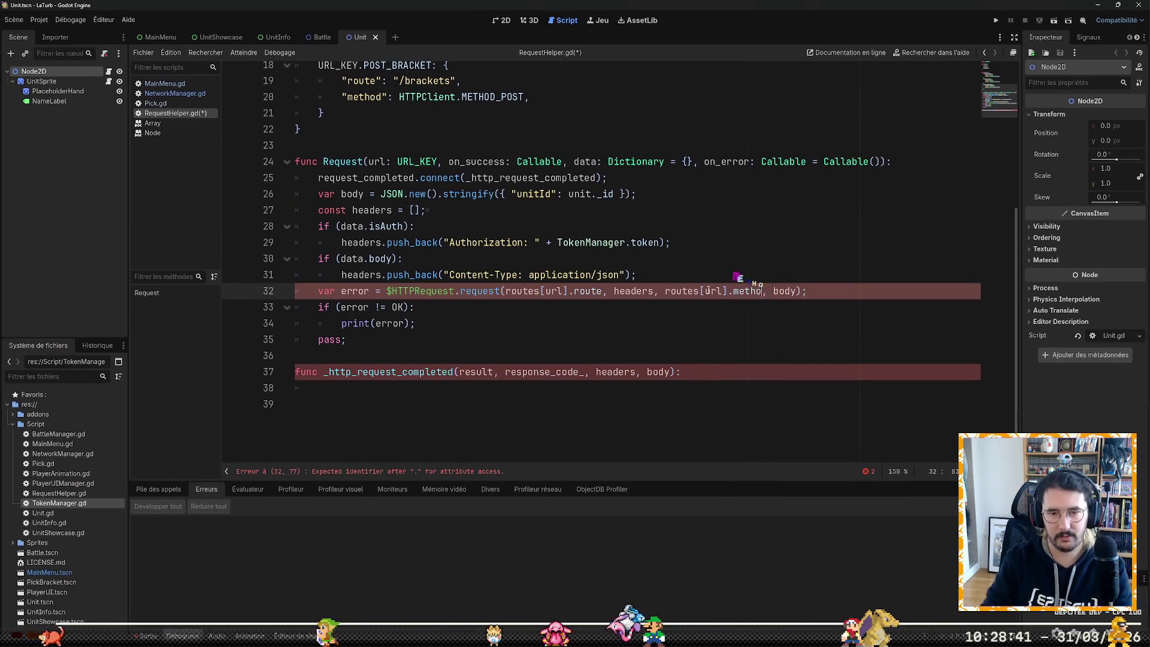
Step: Stub _http_request_completed with pass; and save RequestHelper.gd
{"action": "key", "text": "Down"}
{"action": "key", "text": "Down"}
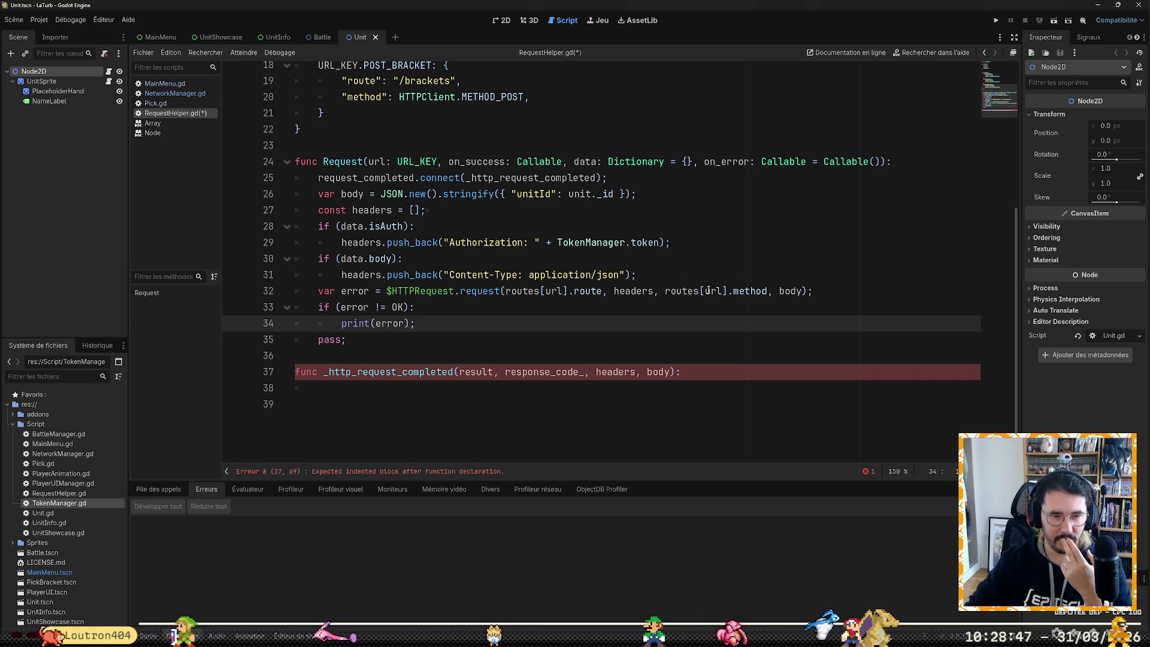
{"action": "key", "text": "Up"}
{"action": "key", "text": "Down"}
{"action": "key", "text": "Down"}
{"action": "key", "text": "Down"}
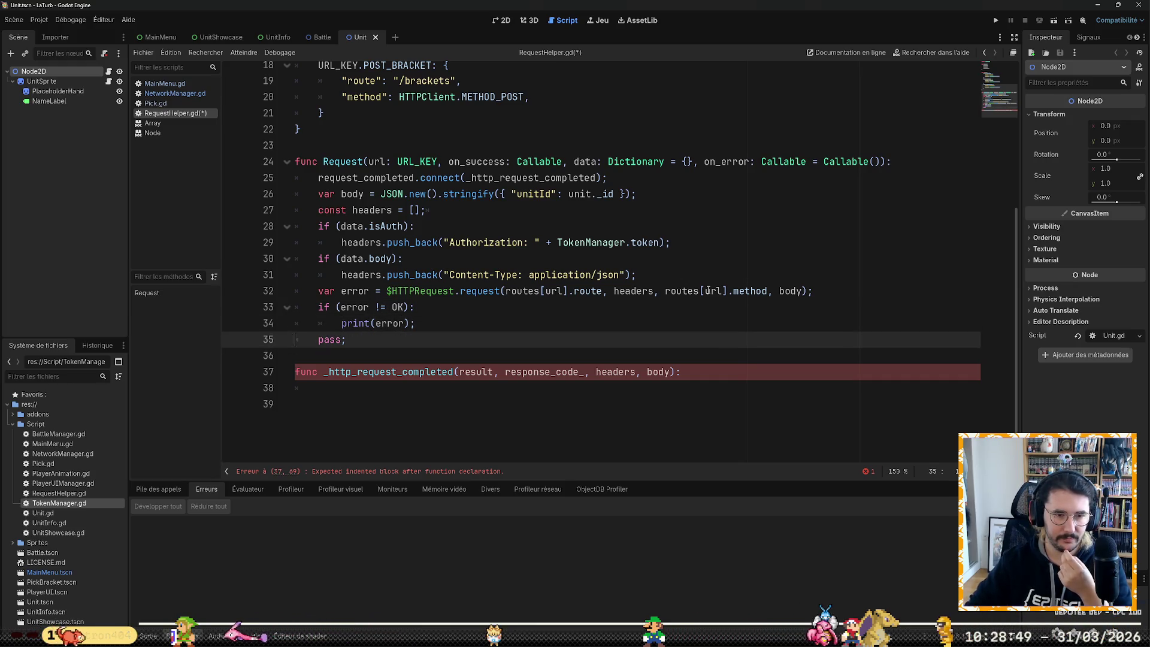
{"action": "key", "text": "Up"}
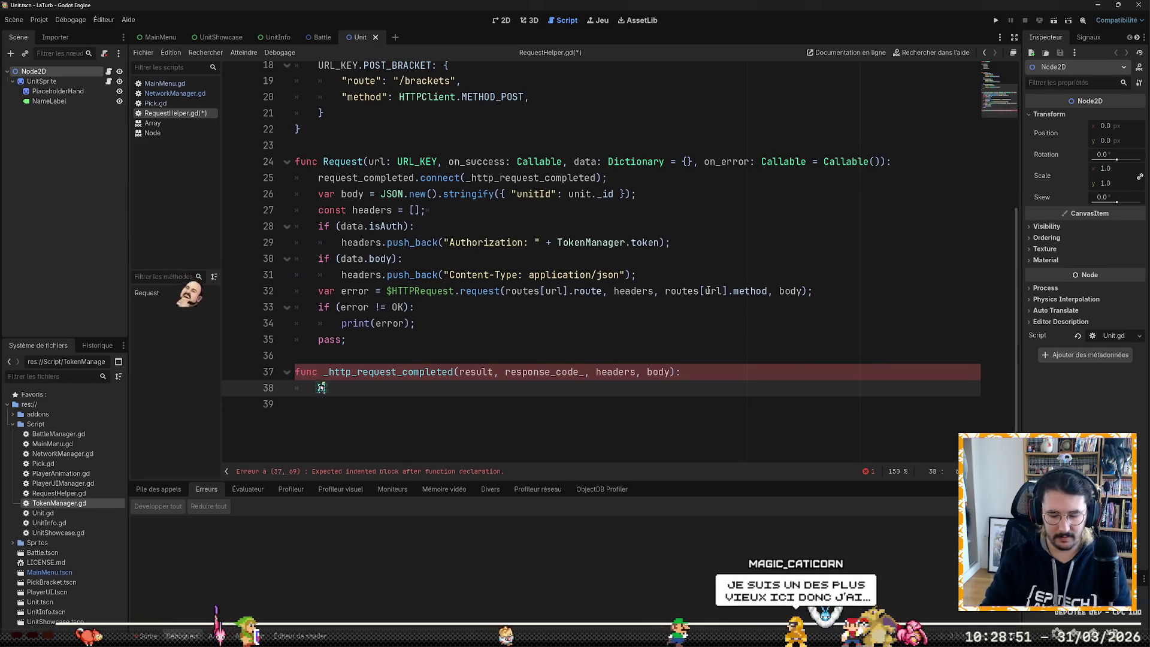
{"action": "type", "text": "pass;"}
{"action": "key", "text": "ctrl+s"}
{"action": "key", "text": "Down"}
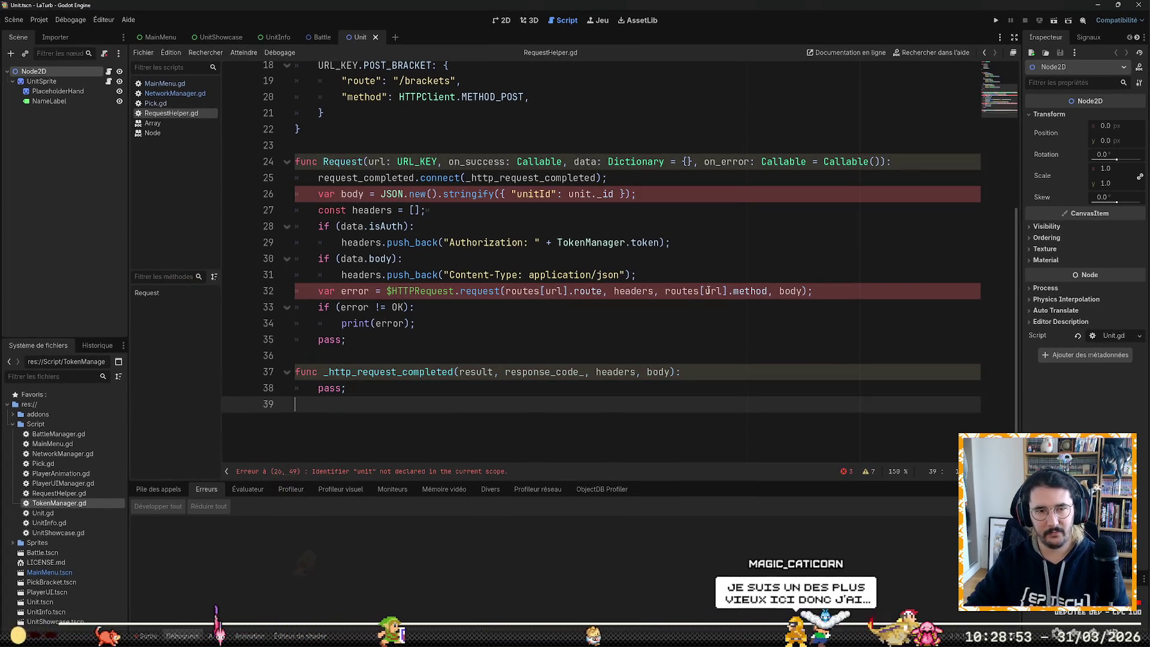
{"action": "key", "text": "Up"}
{"action": "key", "text": "Up"}
{"action": "key", "text": "Up"}
{"action": "key", "text": "Up"}
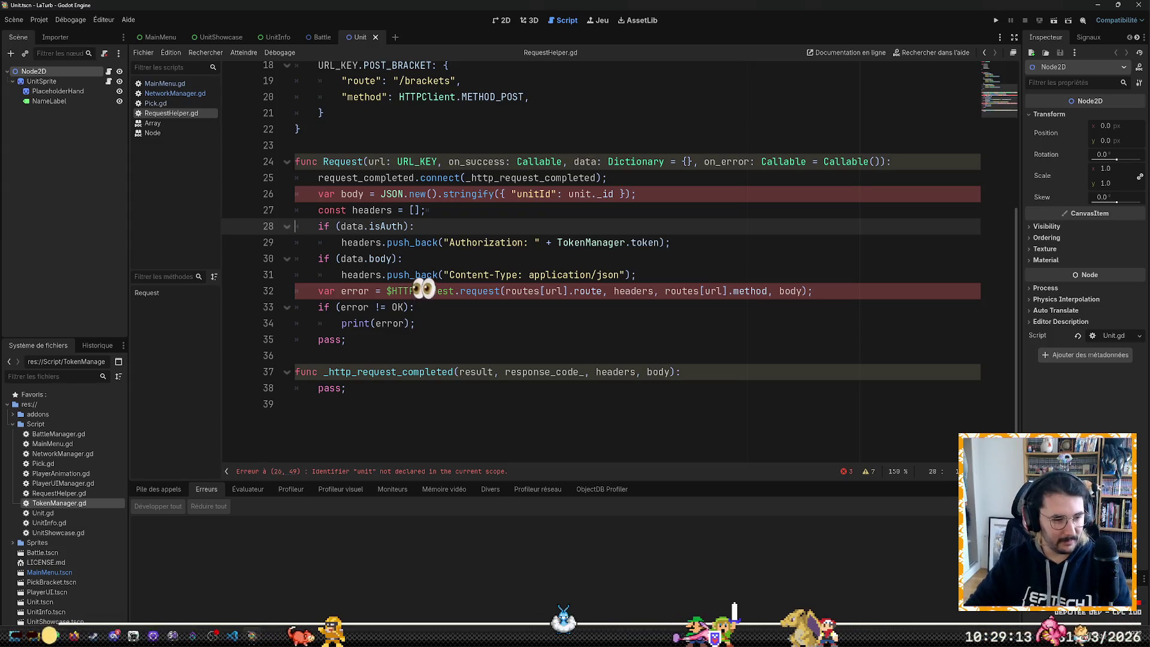
{"action": "key", "text": "alt+Tab"}
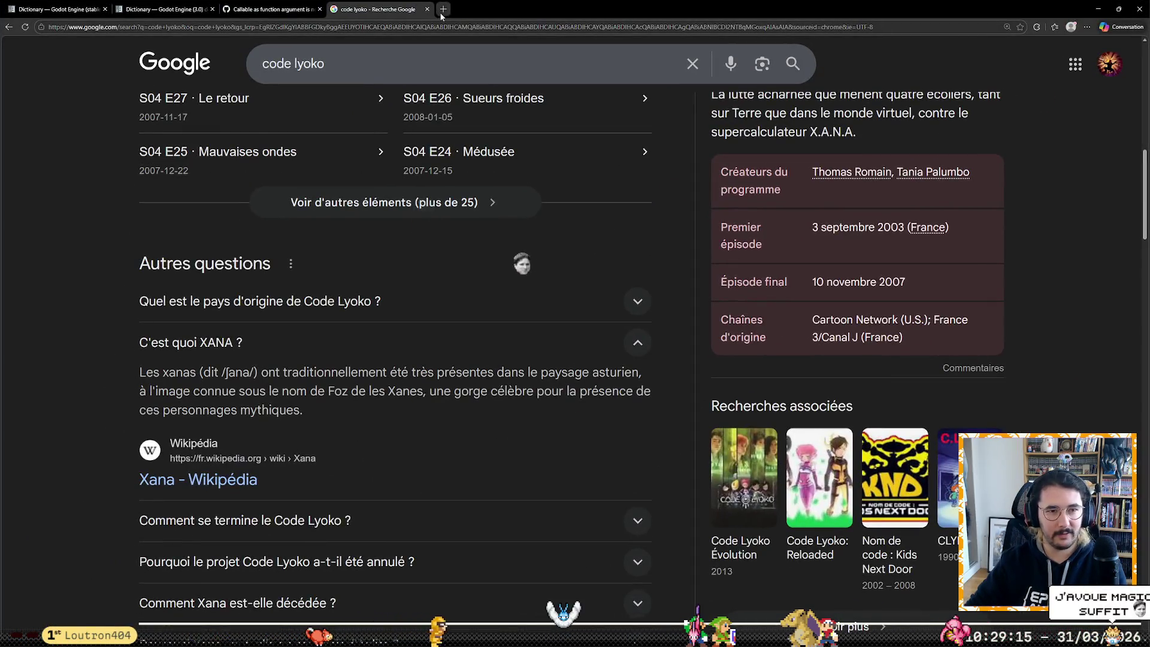
{"action": "left_click", "coordinate": [441, 17]}
{"action": "type", "text": "2026 - 19"}
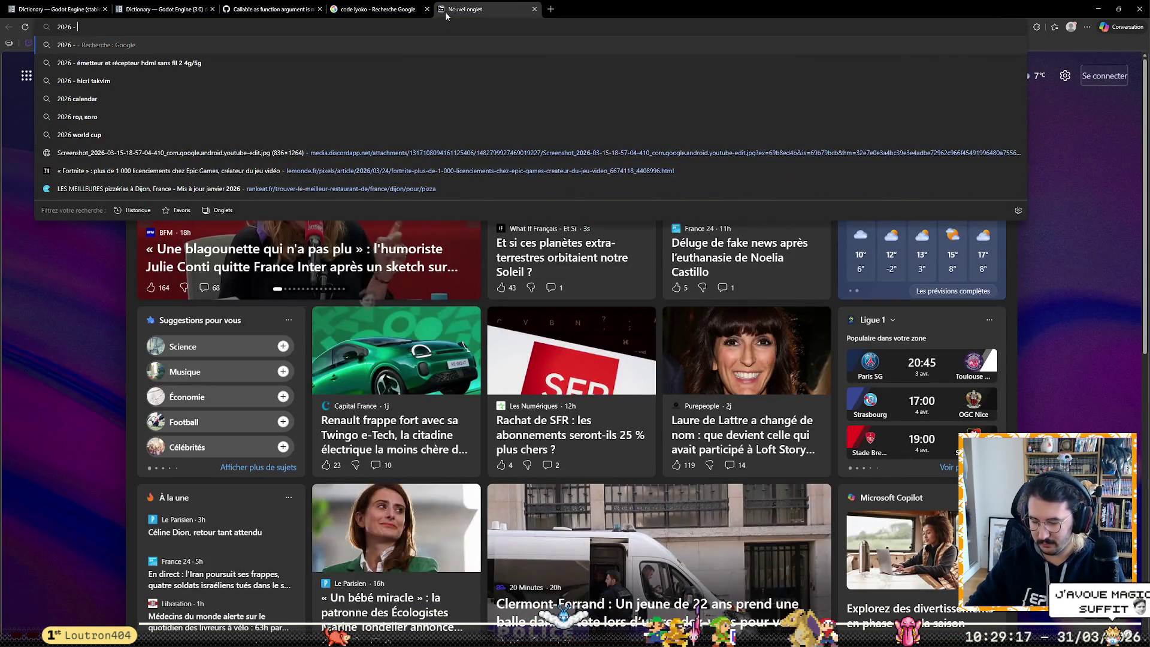
{"action": "key", "text": "Escape"}
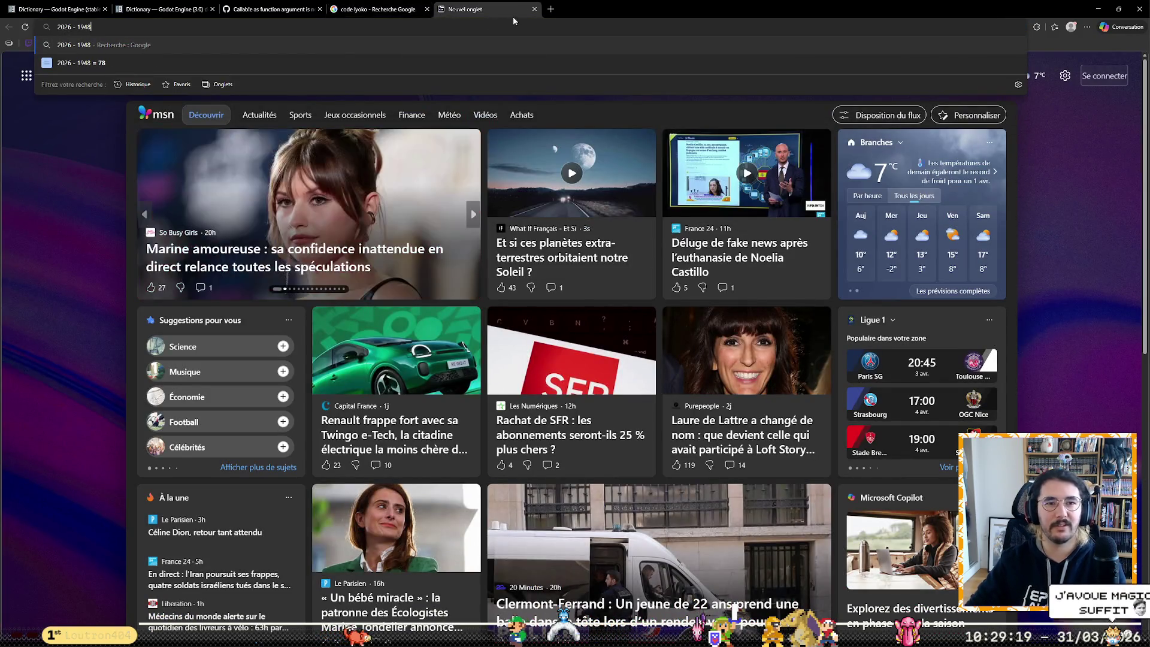
{"action": "left_click", "coordinate": [535, 9]}
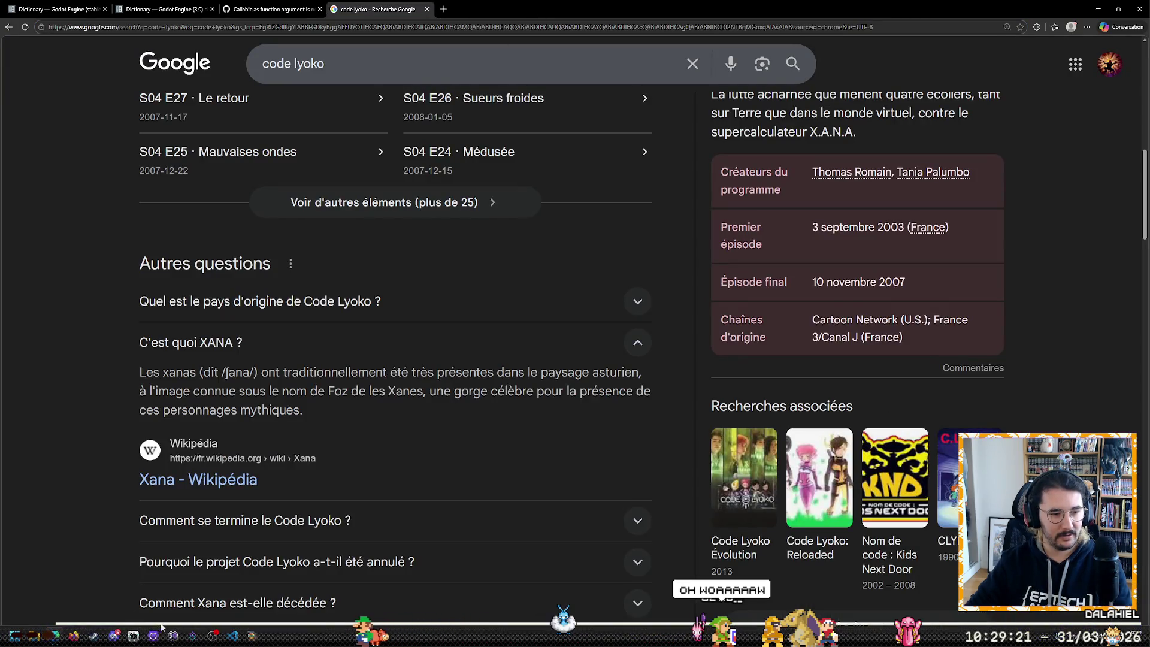
{"action": "key", "text": "alt+Tab"}
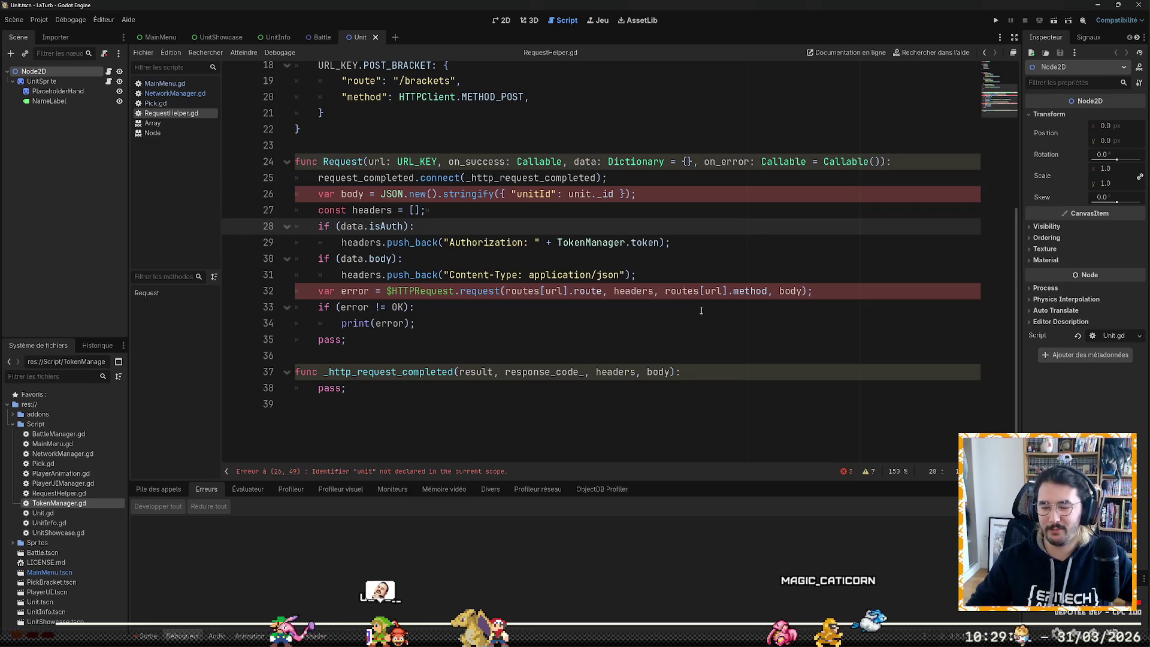
Step: Remove the $HTTPRequest. prefix from the request call on line 32
{"action": "left_click", "coordinate": [701, 309]}
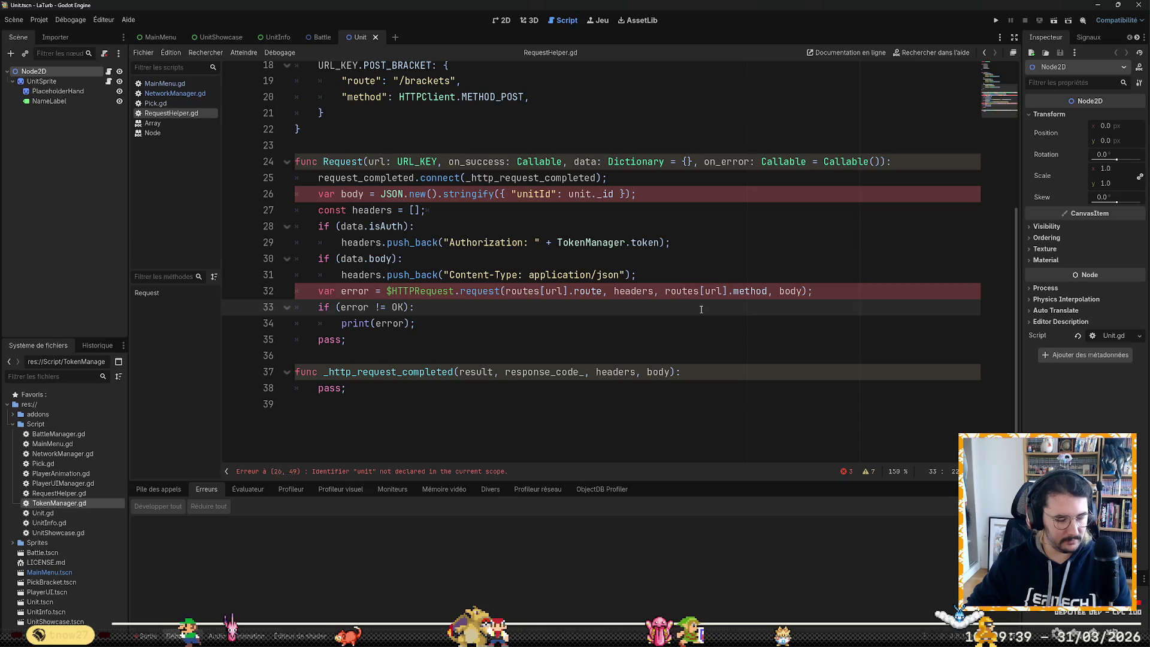
{"action": "key", "text": "Down"}
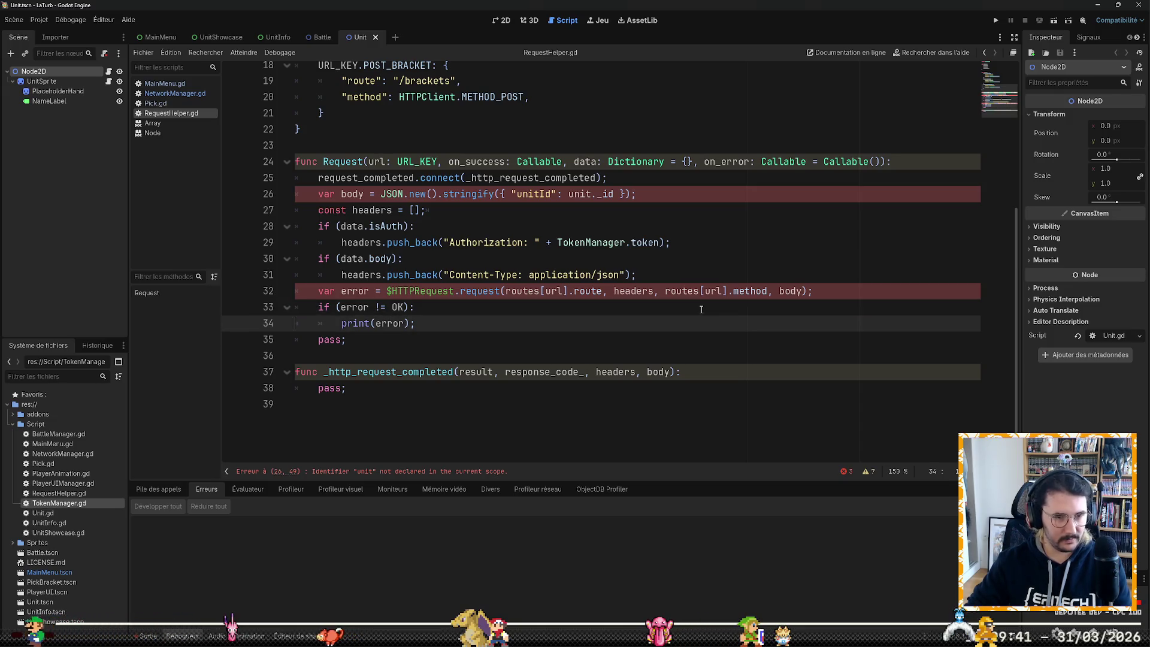
{"action": "key", "text": "Up"}
{"action": "key", "text": "Home"}
{"action": "key", "text": "Home"}
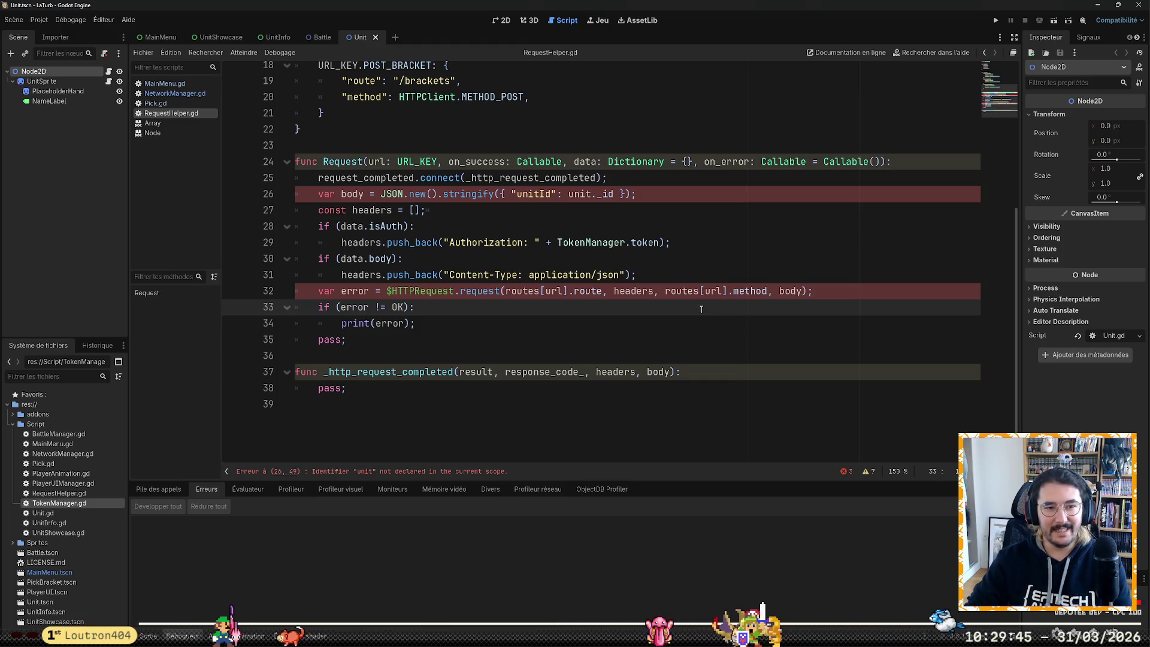
{"action": "key", "text": "Up"}
{"action": "key", "text": "ctrl+Right"}
{"action": "key", "text": "ctrl+Right"}
{"action": "key", "text": "ctrl+Right"}
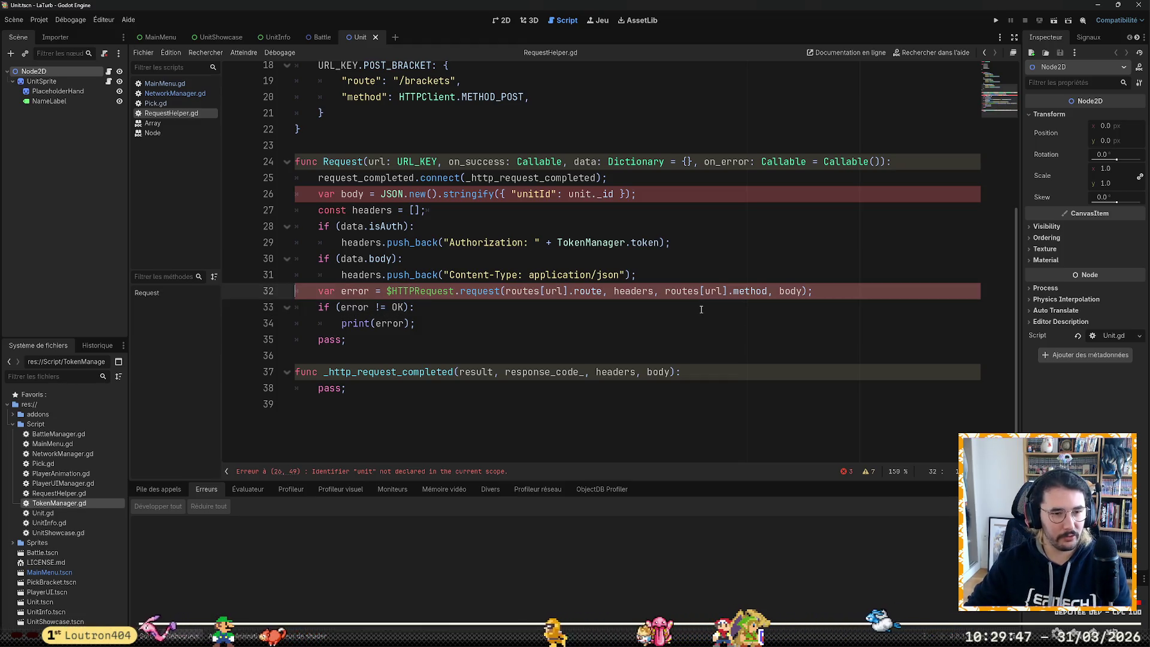
{"action": "key", "text": "ctrl+shift+Right"}
{"action": "key", "text": "ctrl+shift+Right"}
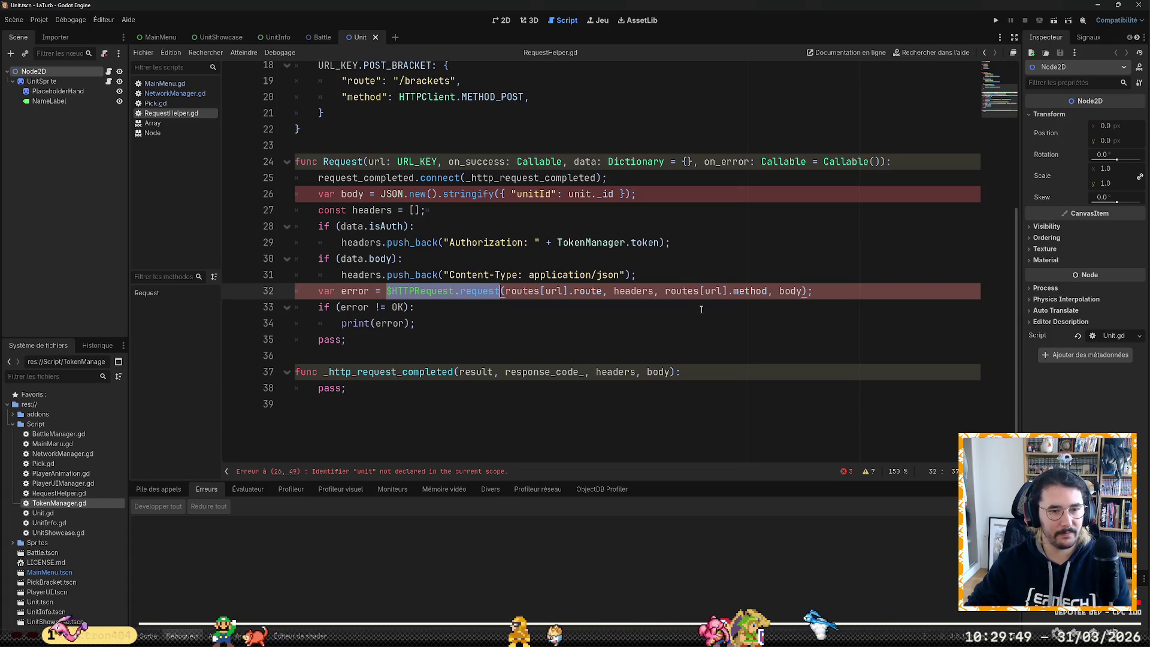
{"action": "key", "text": "Delete"}
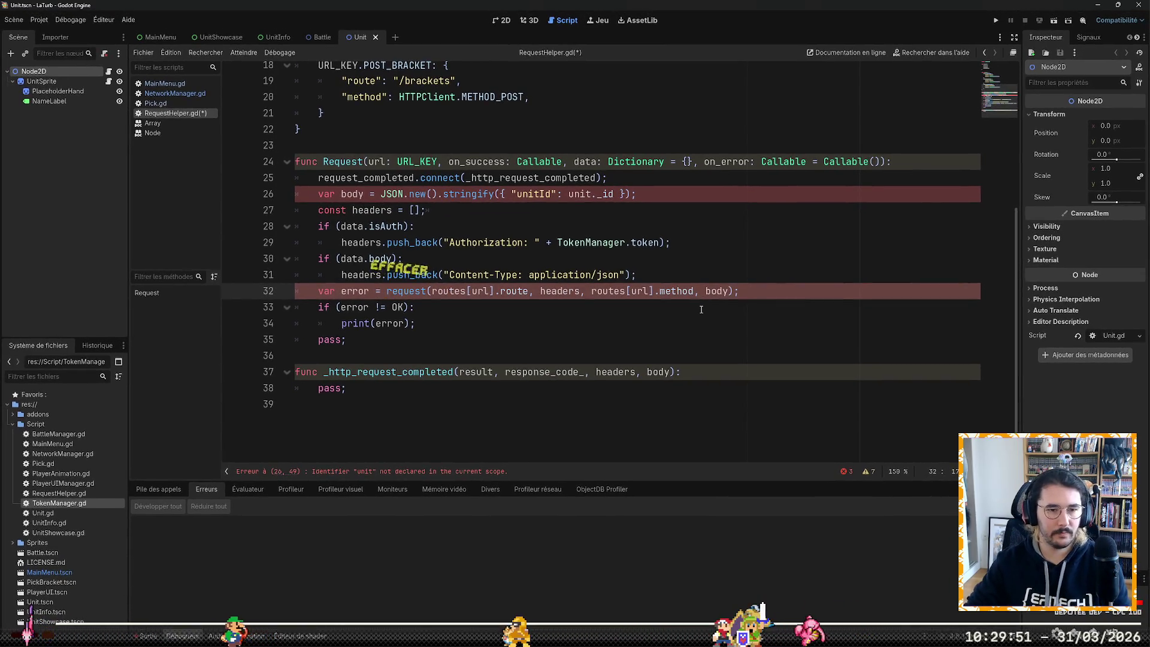
{"action": "key", "text": "Down"}
{"action": "key", "text": "Down"}
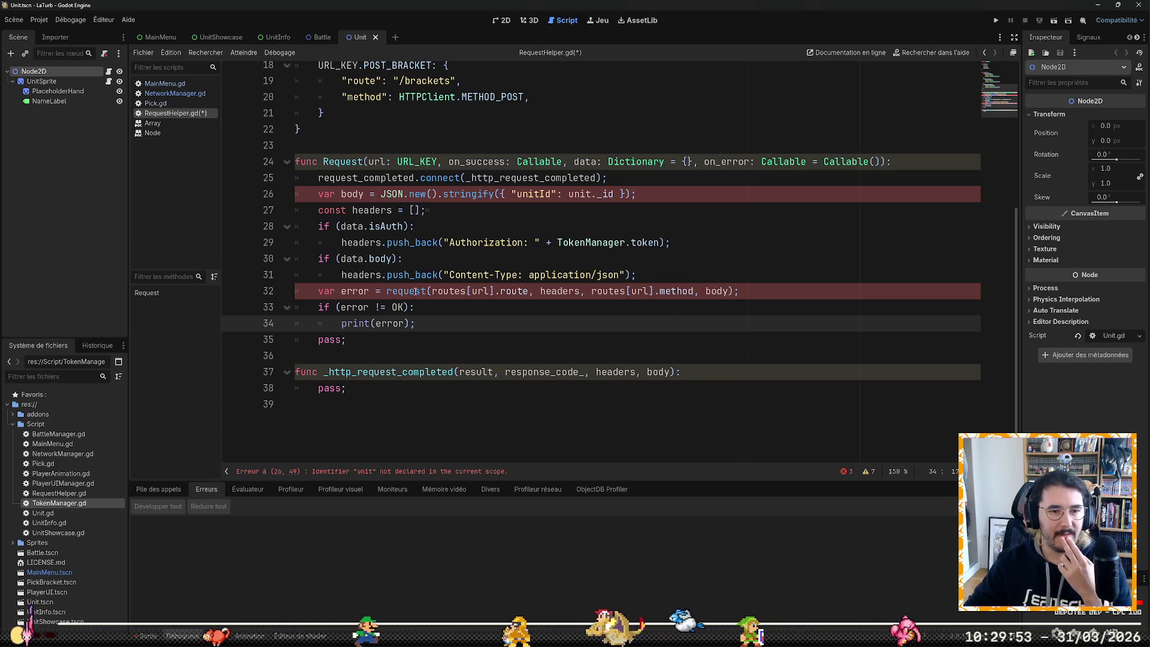
Step: Type "{}"; into the body declaration on line 26 as its new default value
{"action": "mouse_move", "coordinate": [415, 291]}
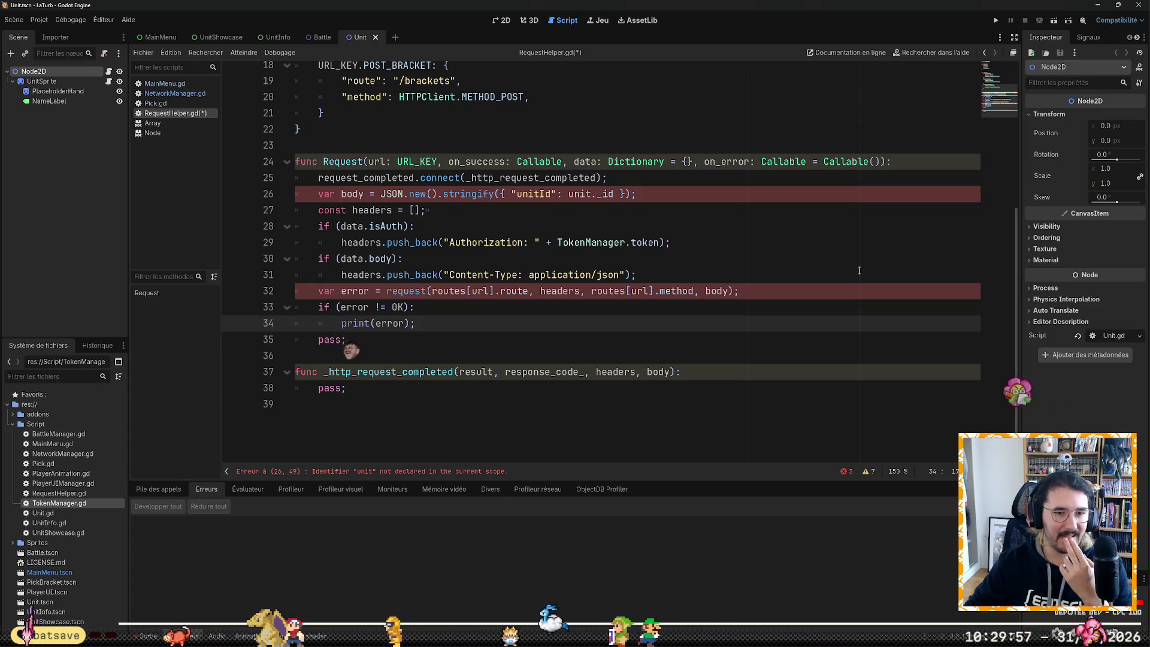
{"action": "left_click", "coordinate": [588, 193]}
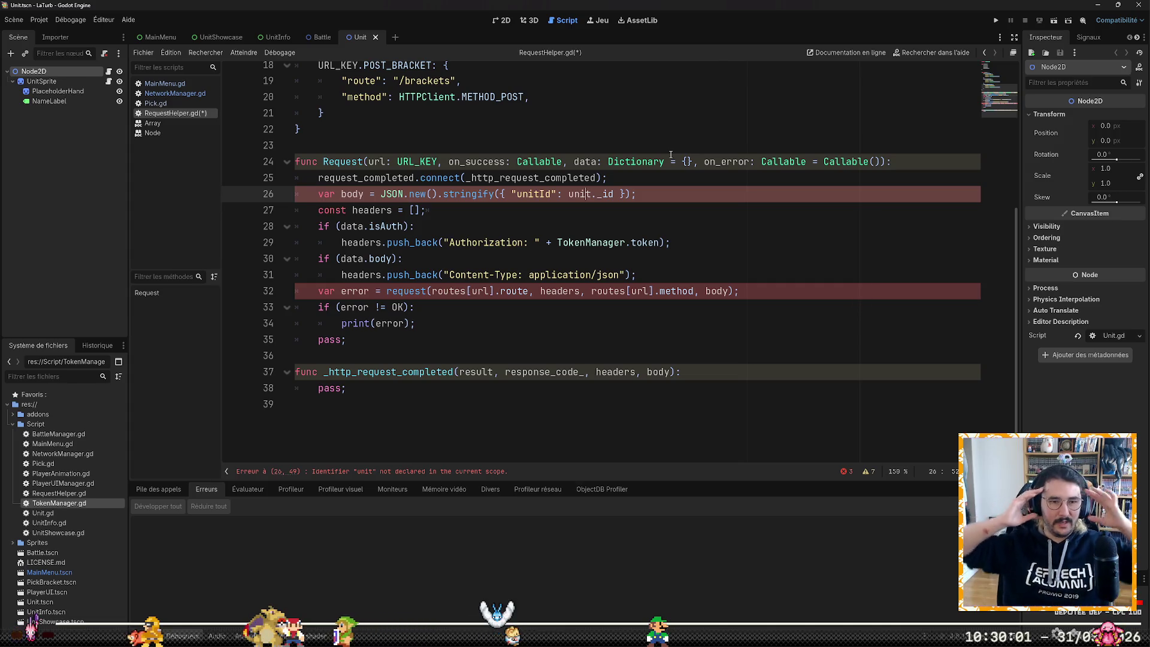
{"action": "key", "text": "Up"}
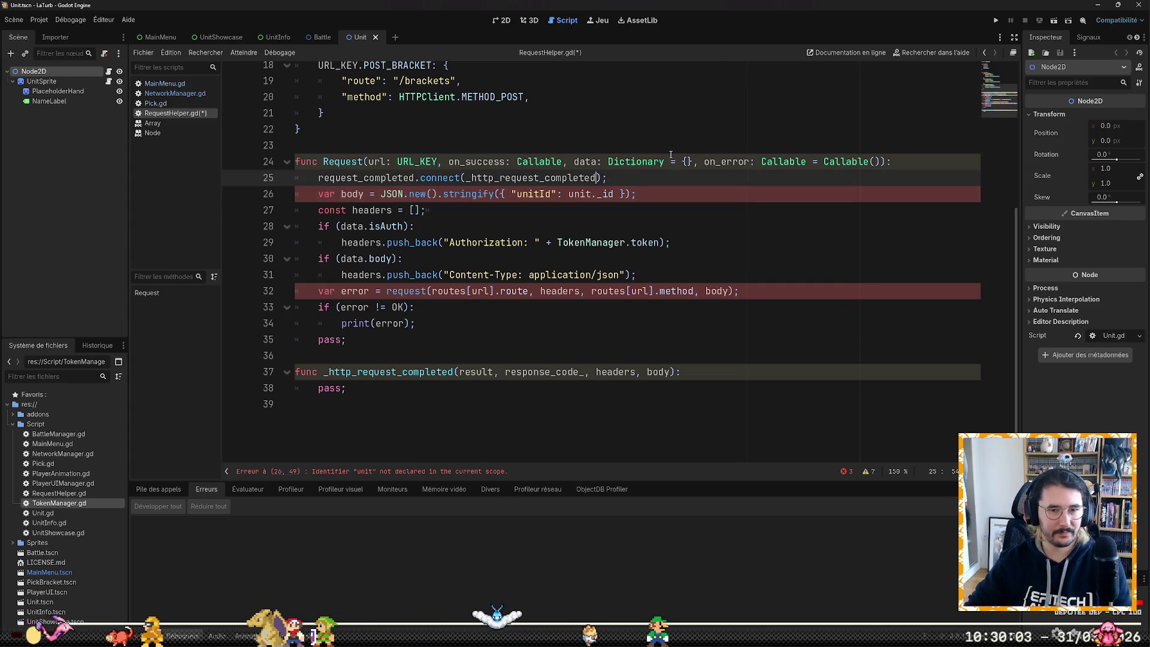
{"action": "key", "text": "Right"}
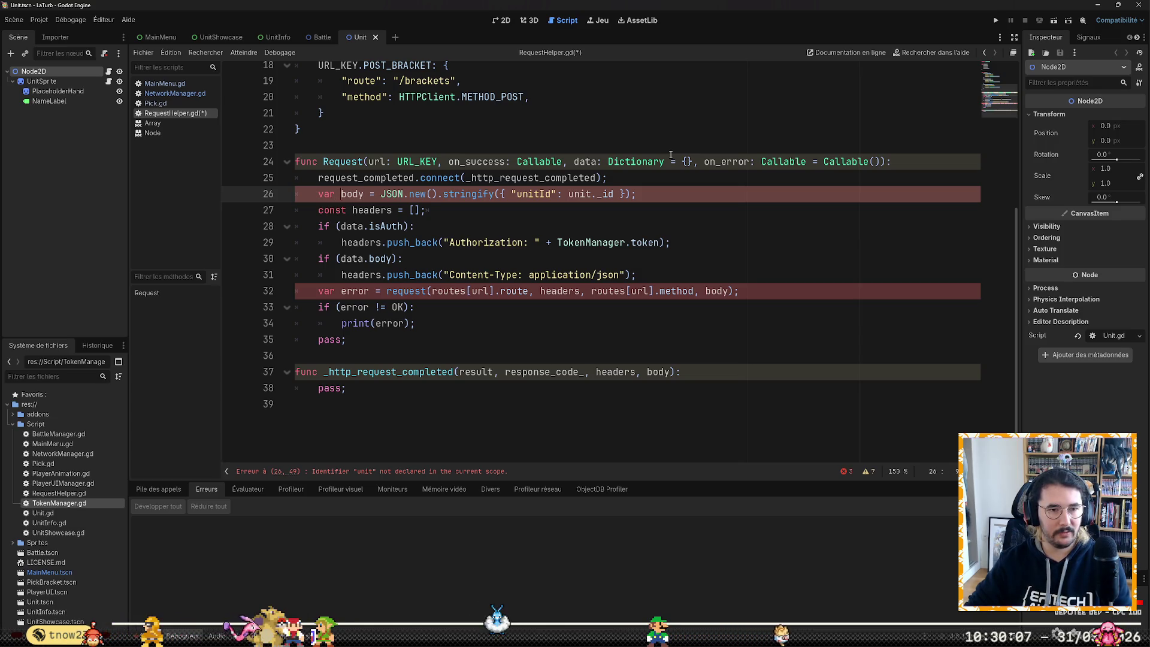
{"action": "type", "text": "\""}
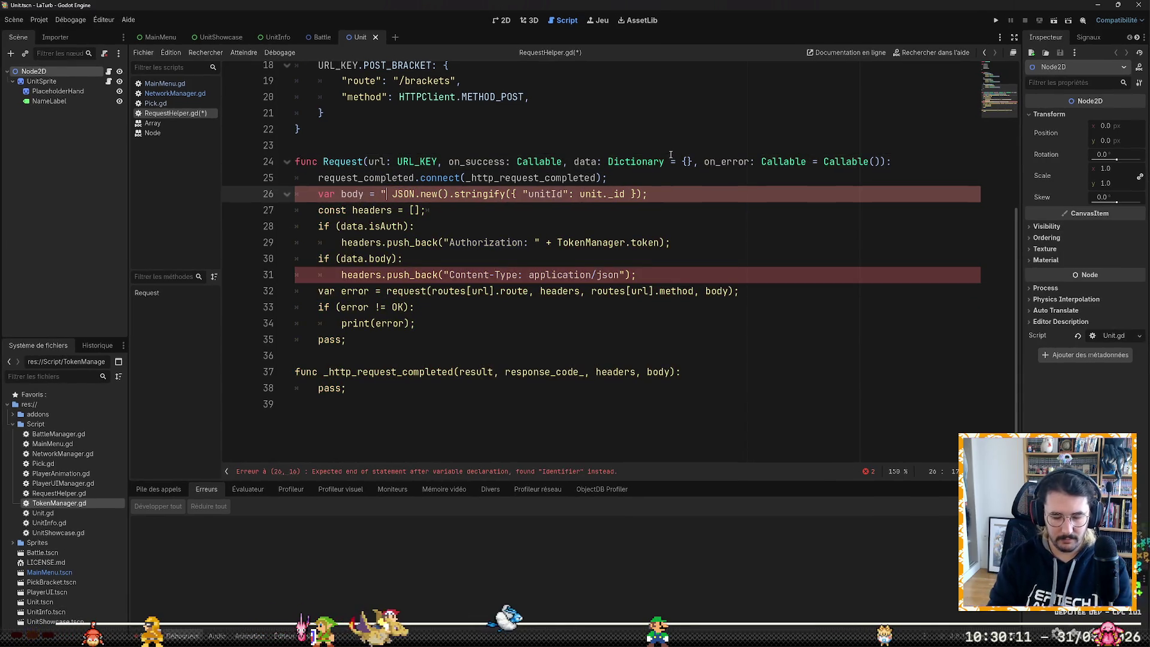
{"action": "type", "text": "{}\""}
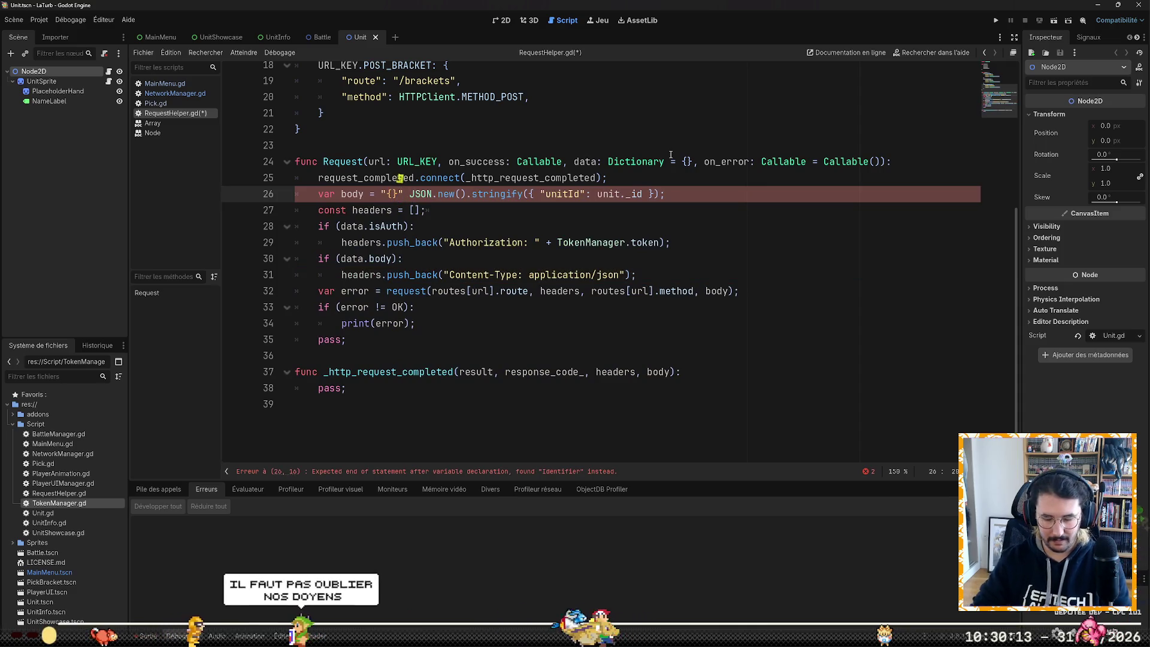
{"action": "type", "text": ";"}
Step: Cut the JSON stringify code from line 26 and open a new line inside the data.body check
{"action": "key", "text": "ctrl+shift+Right"}
{"action": "key", "text": "ctrl+shift+Right"}
{"action": "key", "text": "ctrl+shift+Right"}
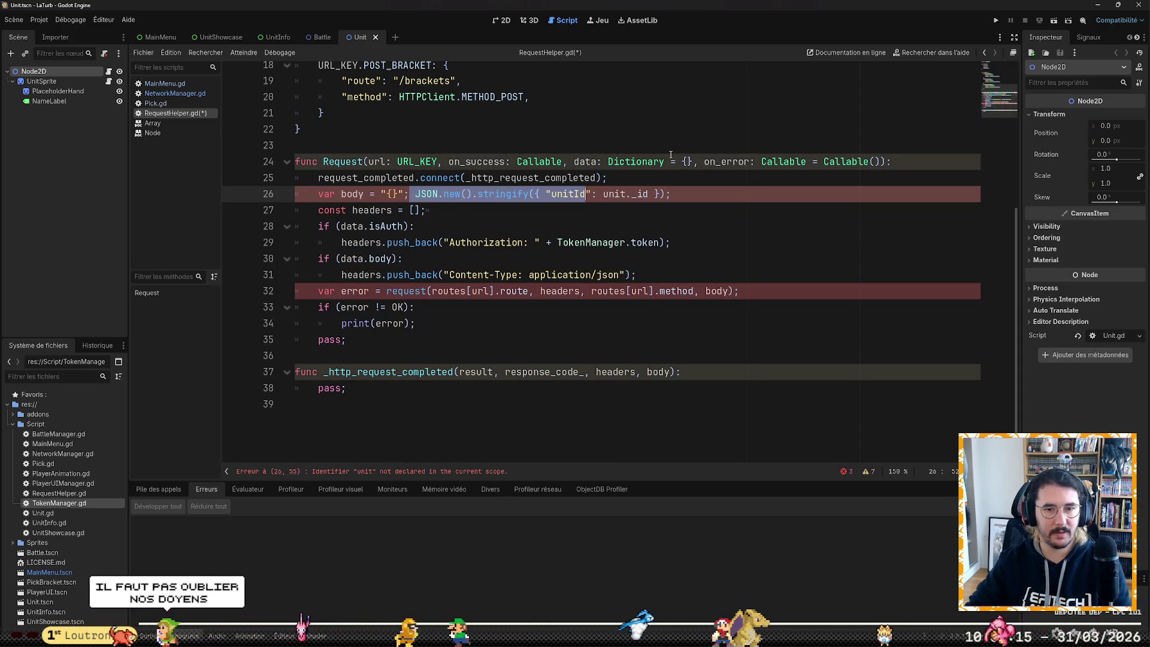
{"action": "key", "text": "ctrl+shift+Right"}
{"action": "key", "text": "ctrl+shift+Right"}
{"action": "key", "text": "ctrl+shift+Right"}
{"action": "key", "text": "BackSpace"}
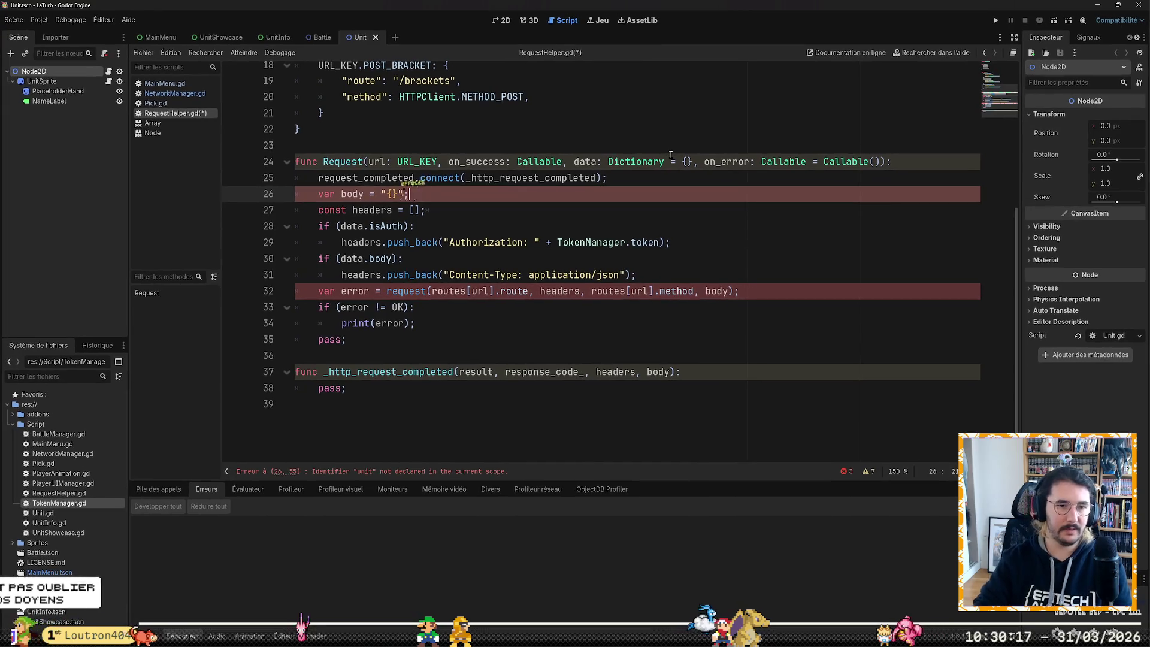
{"action": "key", "text": "Down"}
{"action": "key", "text": "Down"}
{"action": "key", "text": "Down"}
{"action": "key", "text": "Down"}
{"action": "key", "text": "Up"}
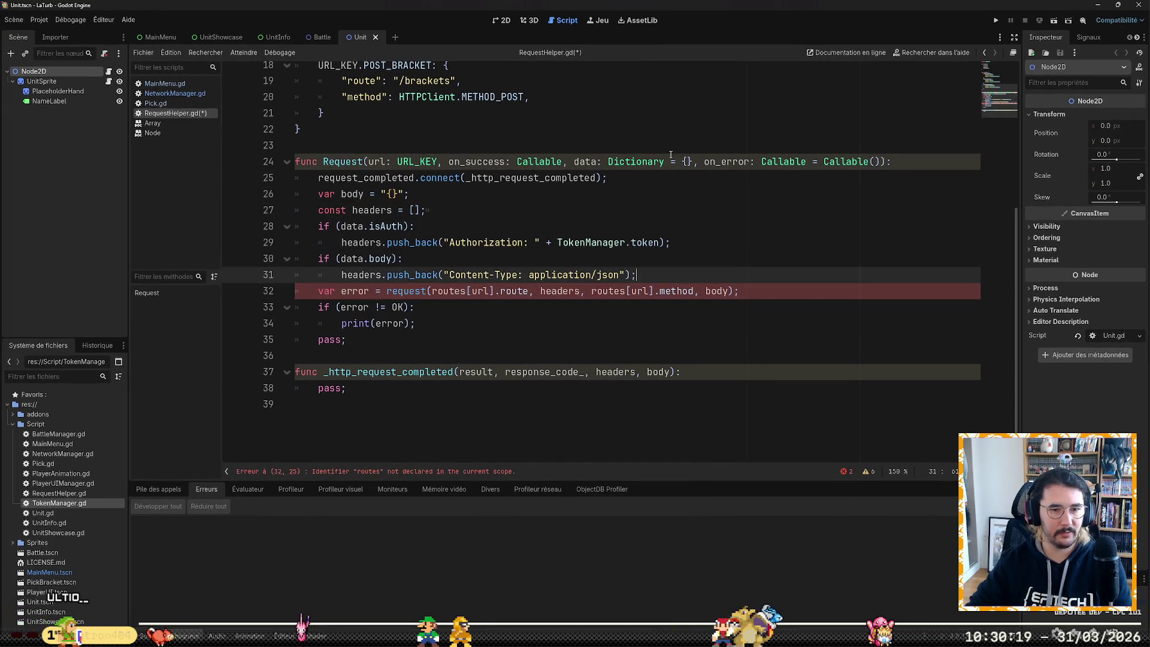
{"action": "key", "text": "Return"}
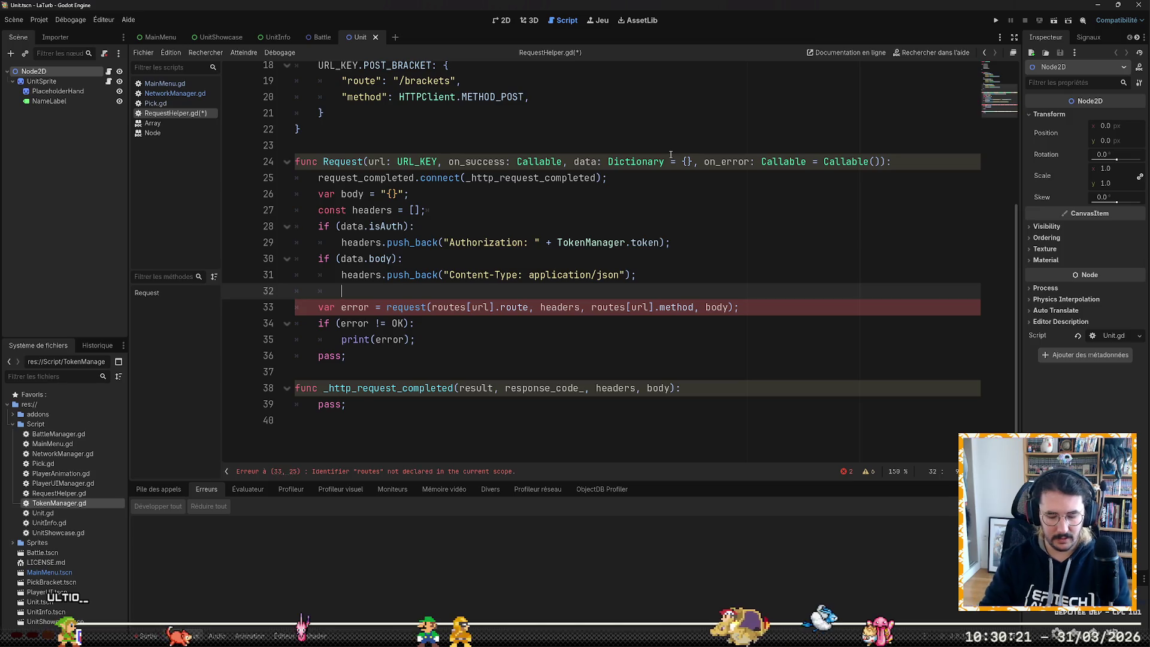
Step: Write body = JSON.new().stringify(data.body) on the new line and save RequestHelper.gd
{"action": "type", "text": "body"}
{"action": "type", "text": "="}
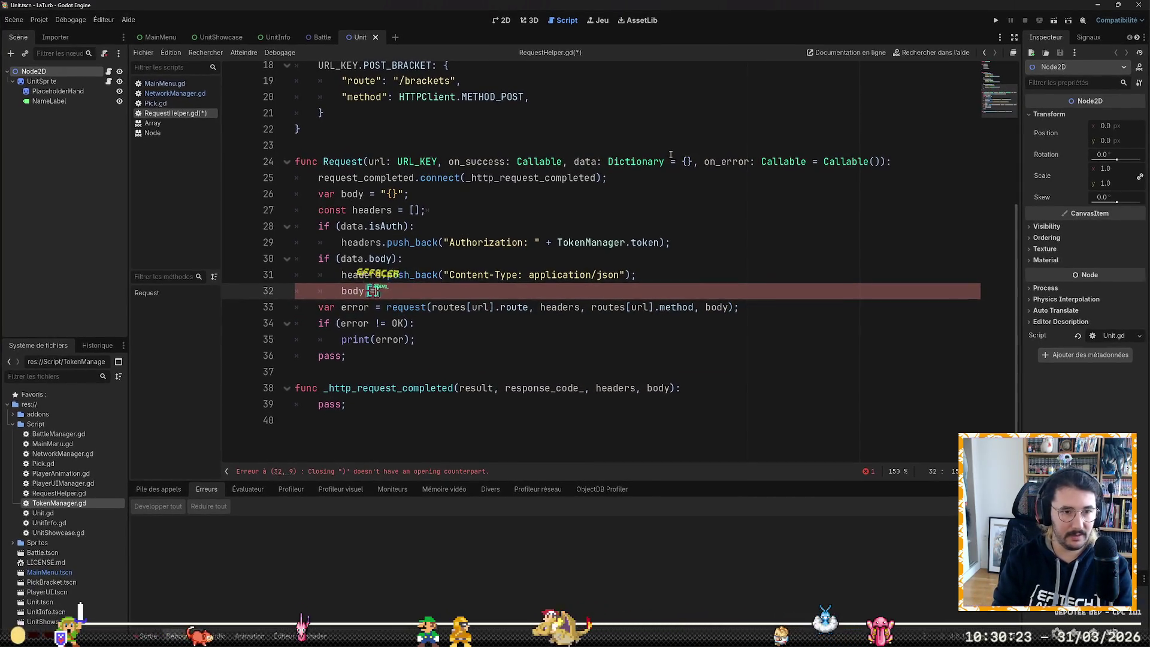
{"action": "type", "text": "JSON.new().stringify({ \"unitId\": unit._id });"}
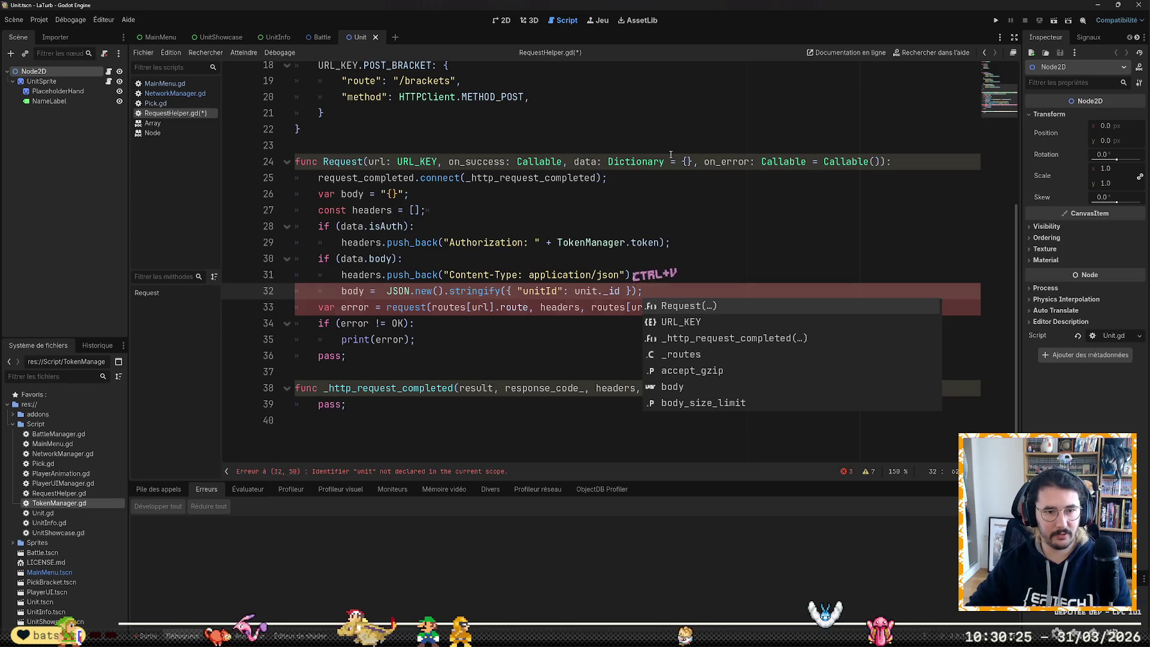
{"action": "key", "text": "Left"}
{"action": "key", "text": "Left"}
{"action": "key", "text": "Left"}
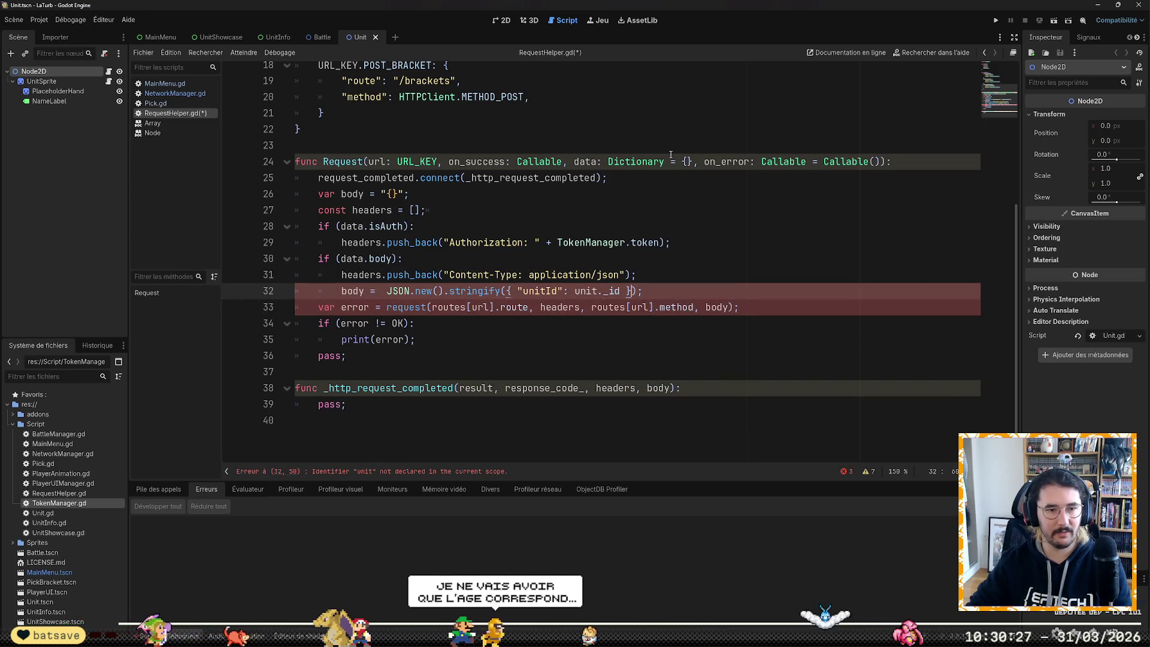
{"action": "key", "text": "shift+Left"}
{"action": "key", "text": "shift+Left"}
{"action": "key", "text": "shift+Left"}
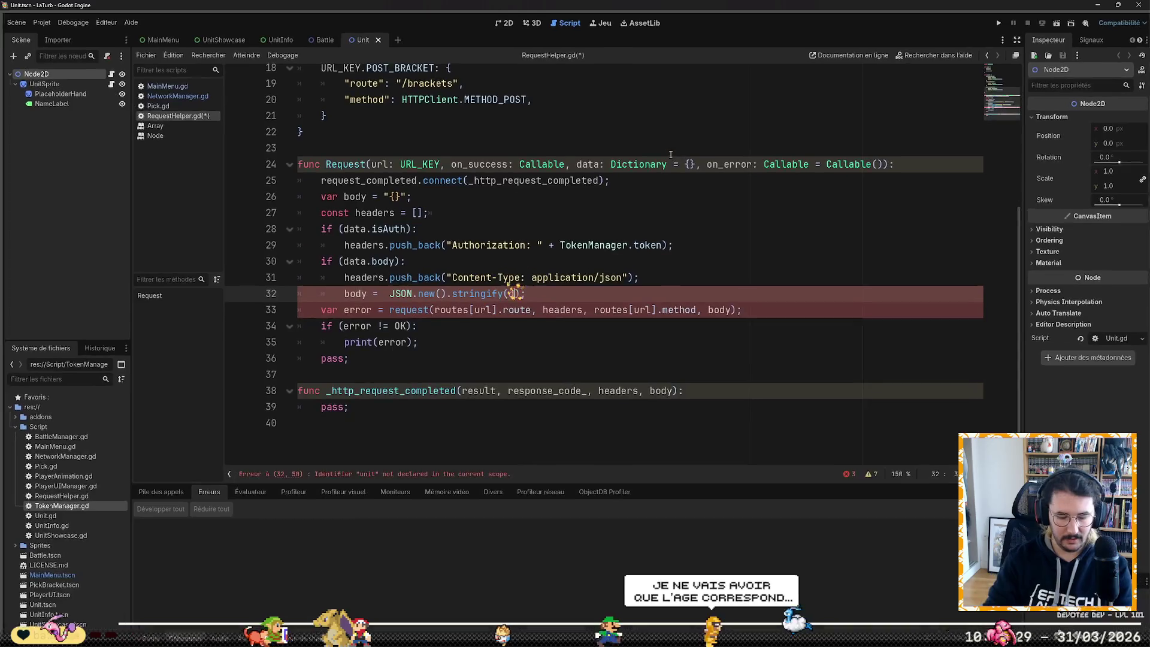
{"action": "type", "text": "data.body"}
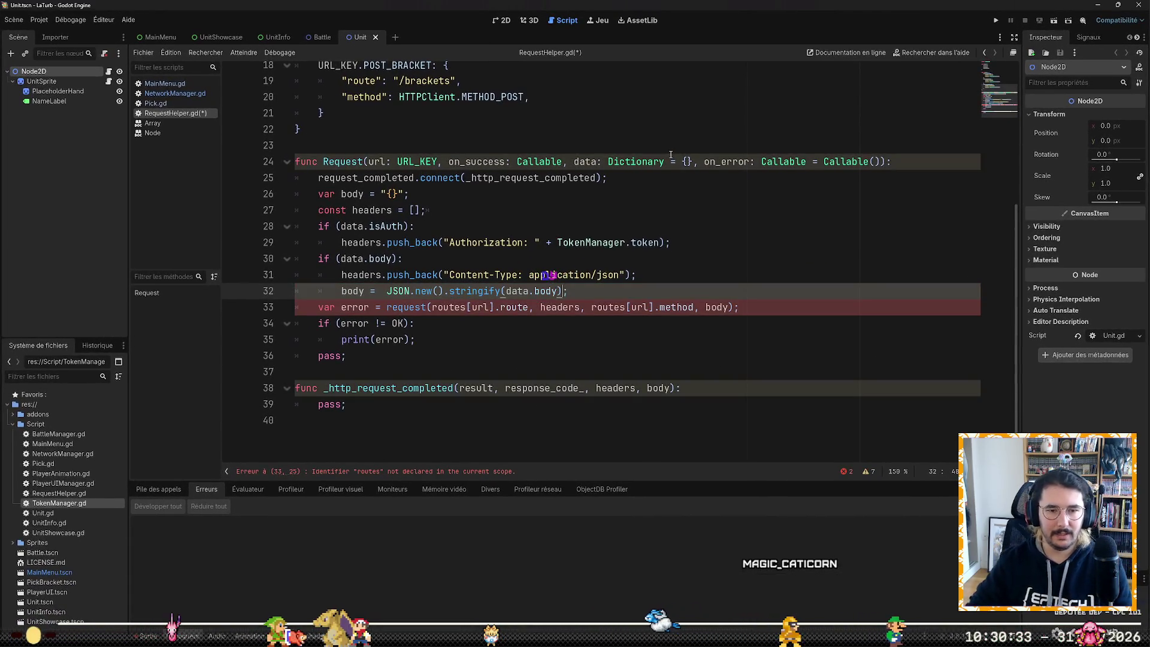
{"action": "key", "text": "Down"}
{"action": "key", "text": "ctrl+s"}
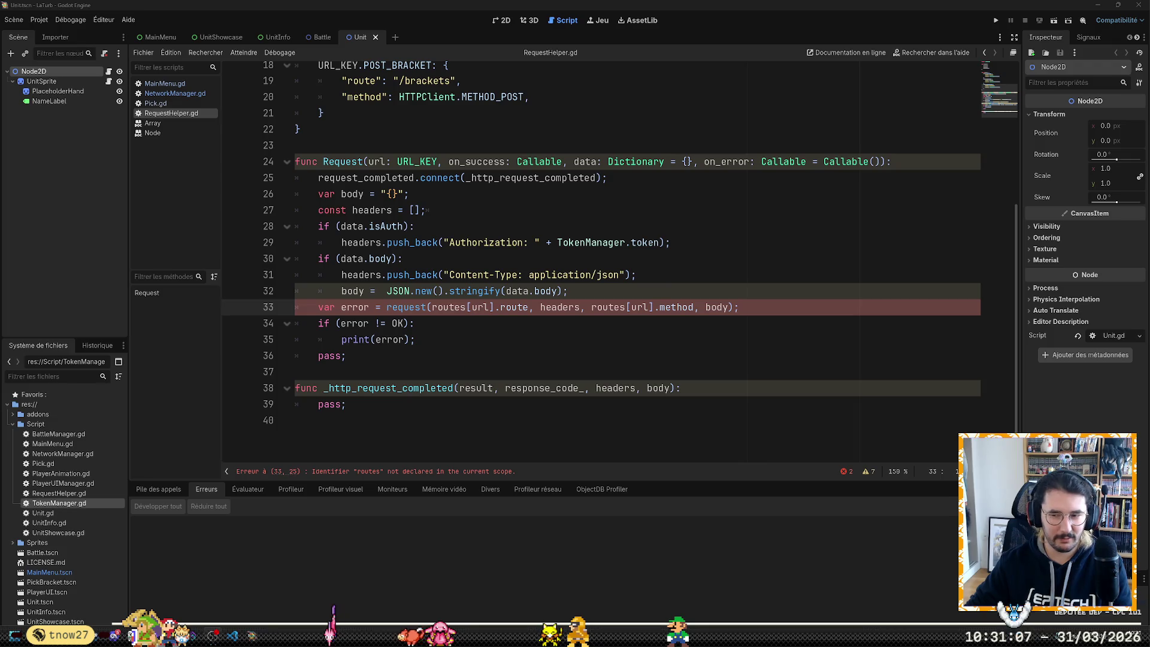
{"action": "key", "text": "alt+Tab"}
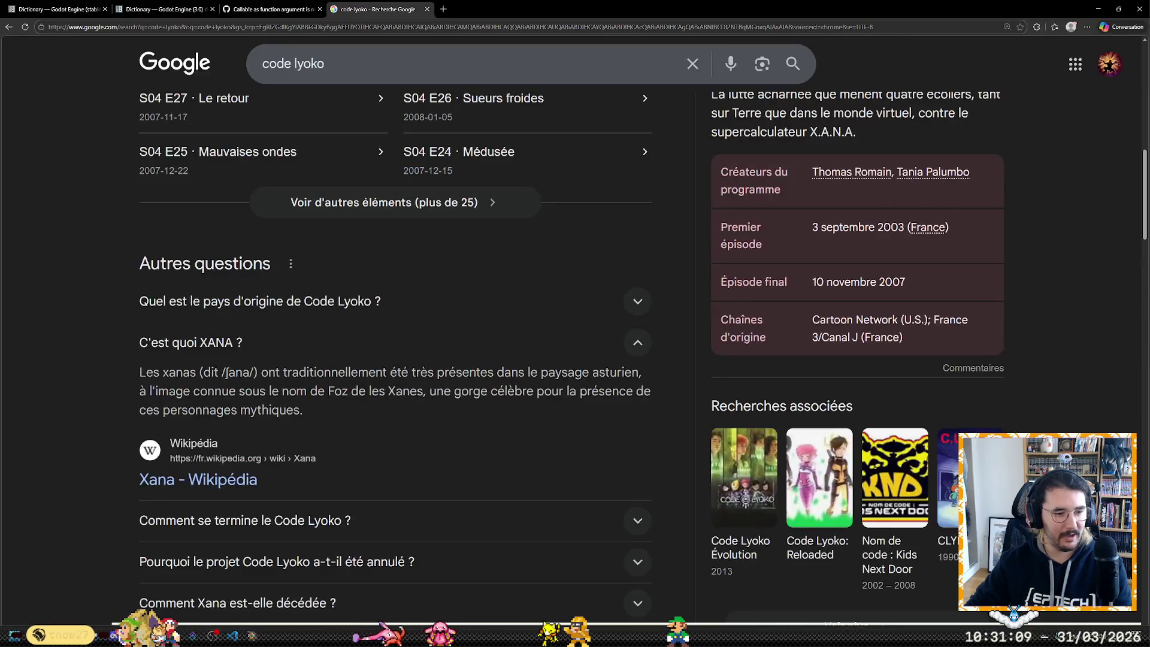
{"action": "left_click", "coordinate": [449, 26]}
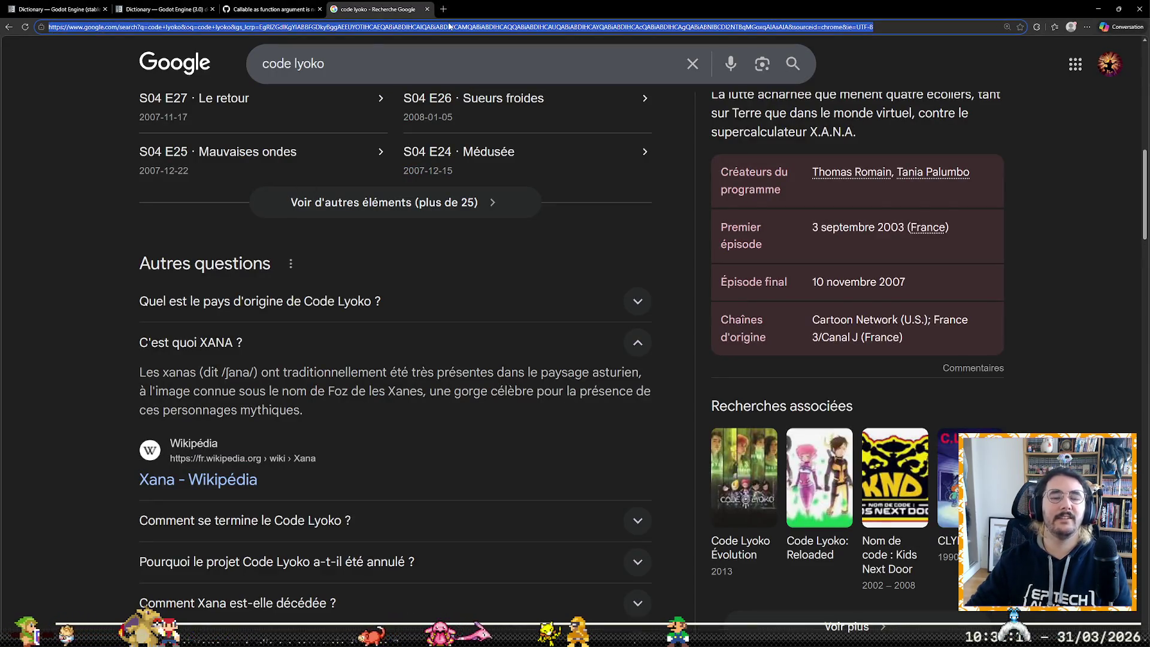
{"action": "type", "text": "indre"}
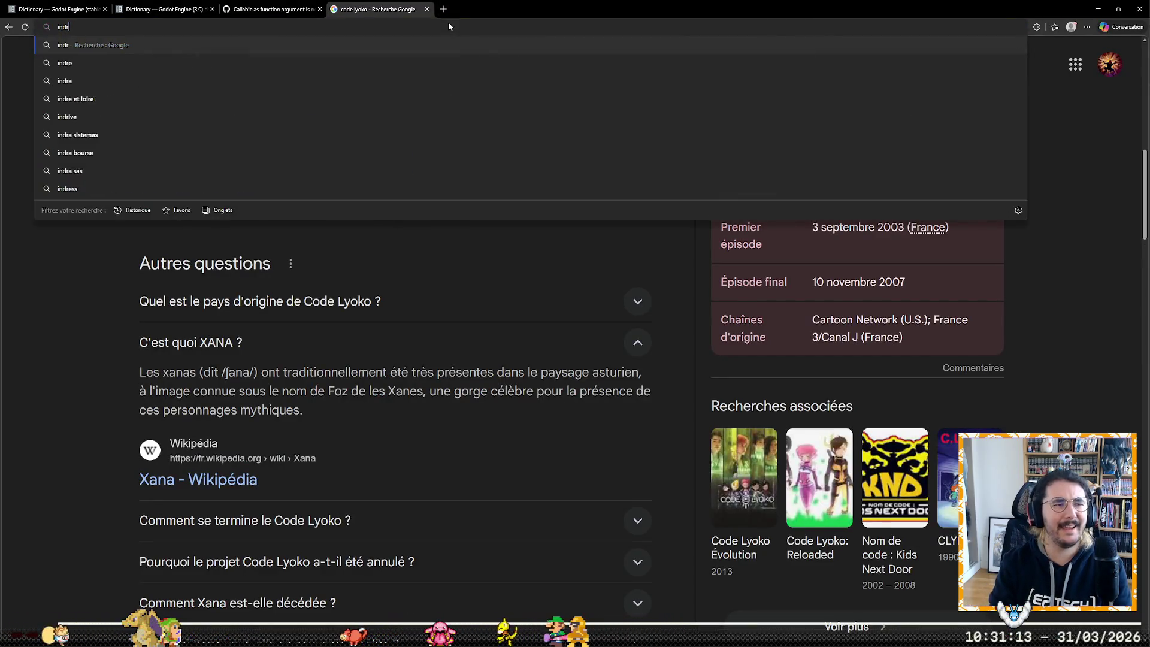
{"action": "key", "text": "Return"}
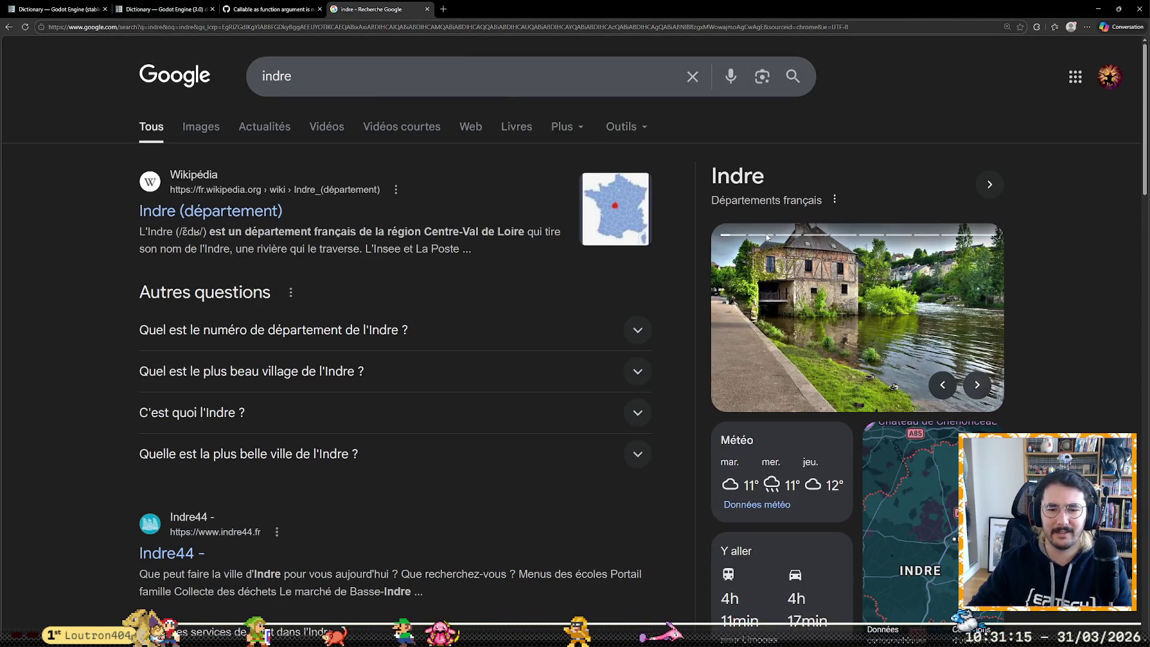
{"action": "scroll", "coordinate": [774, 238], "scroll_direction": "down", "scroll_amount": 2}
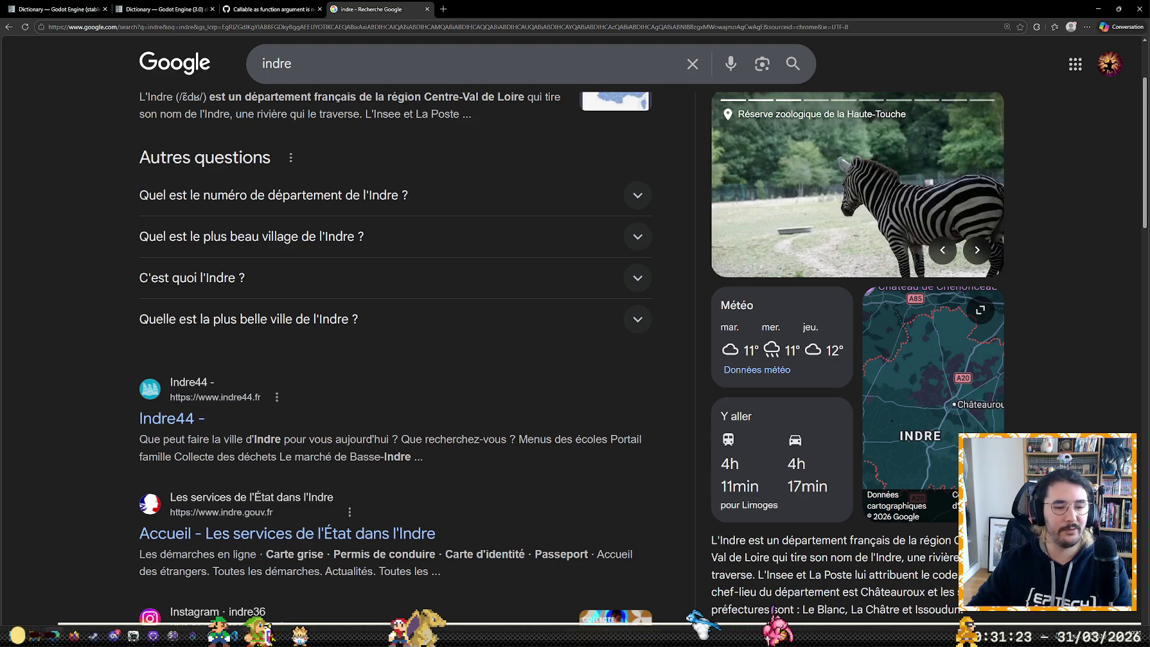
{"action": "mouse_move", "coordinate": [252, 635]}
{"action": "left_click", "coordinate": [251, 587]}
{"action": "left_click", "coordinate": [486, 332]}
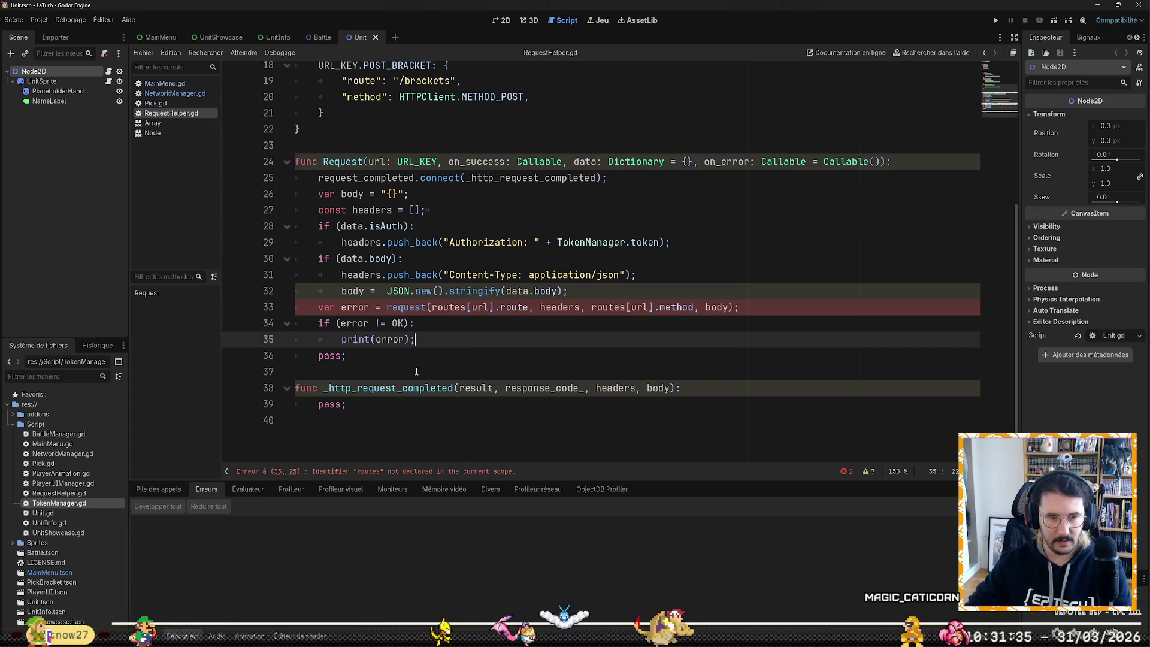
Step: Rename both routes references on line 33 to _routes and add a blank line after the connect call
{"action": "key", "text": "Down"}
{"action": "key", "text": "Up"}
{"action": "key", "text": "Up"}
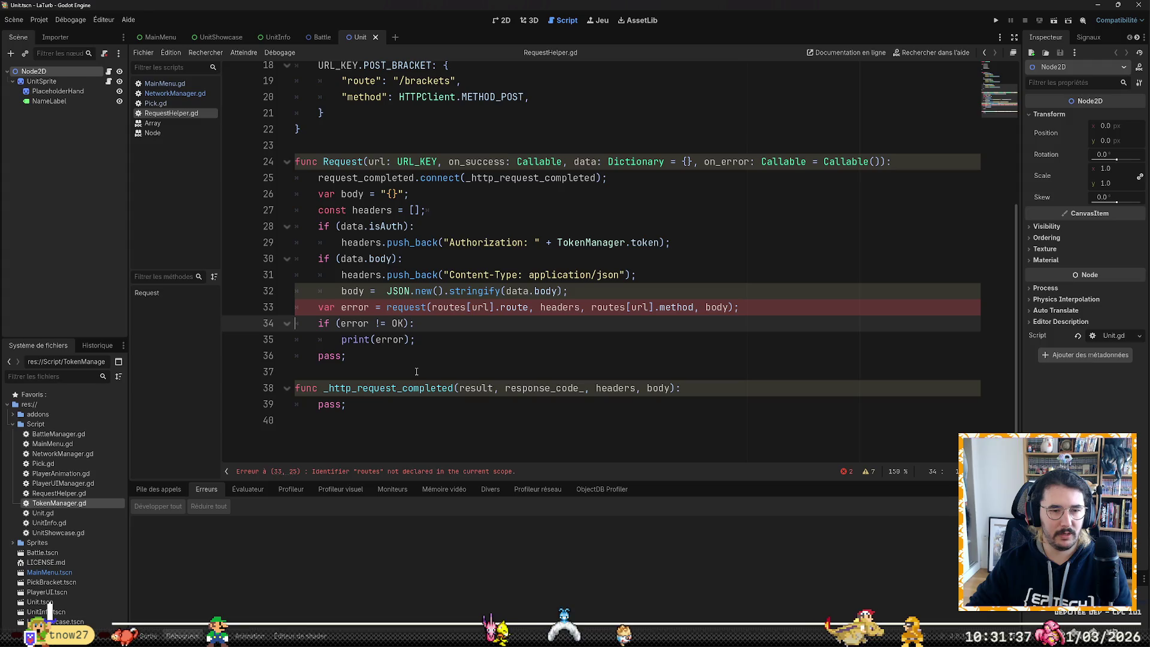
{"action": "key", "text": "Left"}
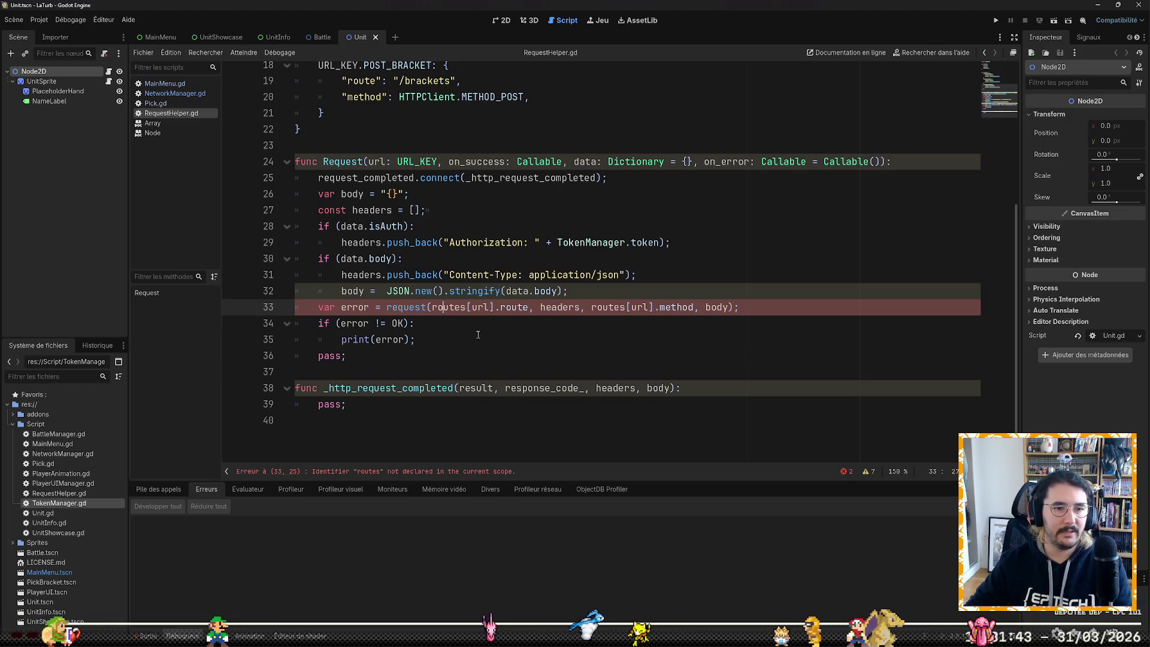
{"action": "scroll", "coordinate": [482, 336], "scroll_direction": "up", "scroll_amount": 6}
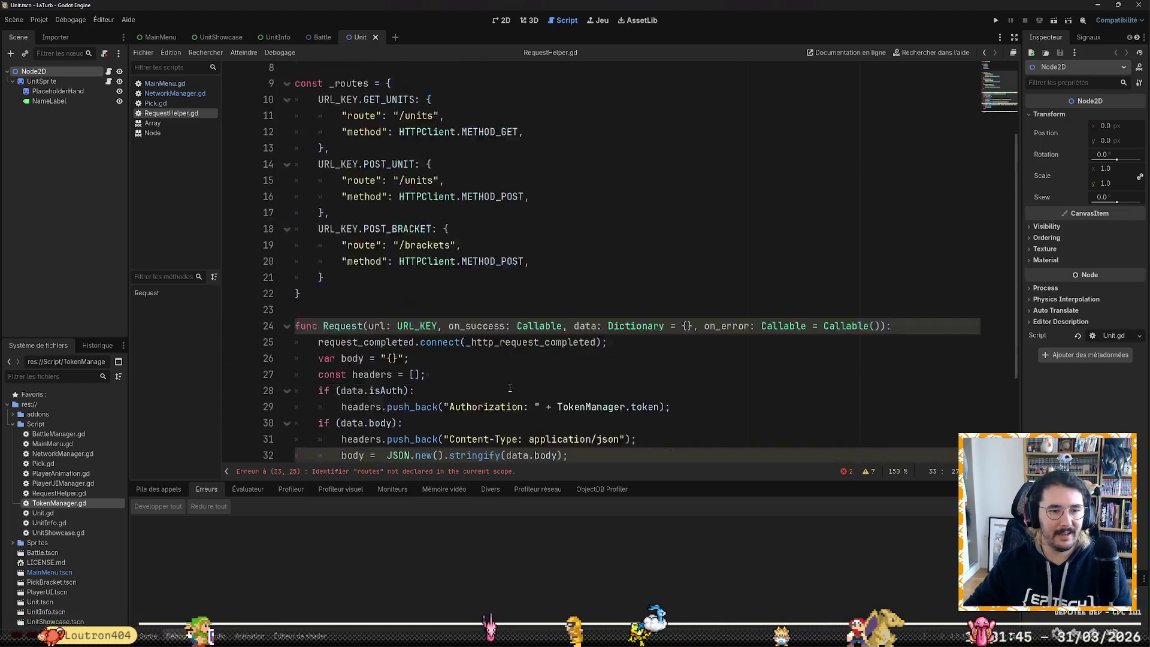
{"action": "scroll", "coordinate": [510, 368], "scroll_direction": "down", "scroll_amount": 5}
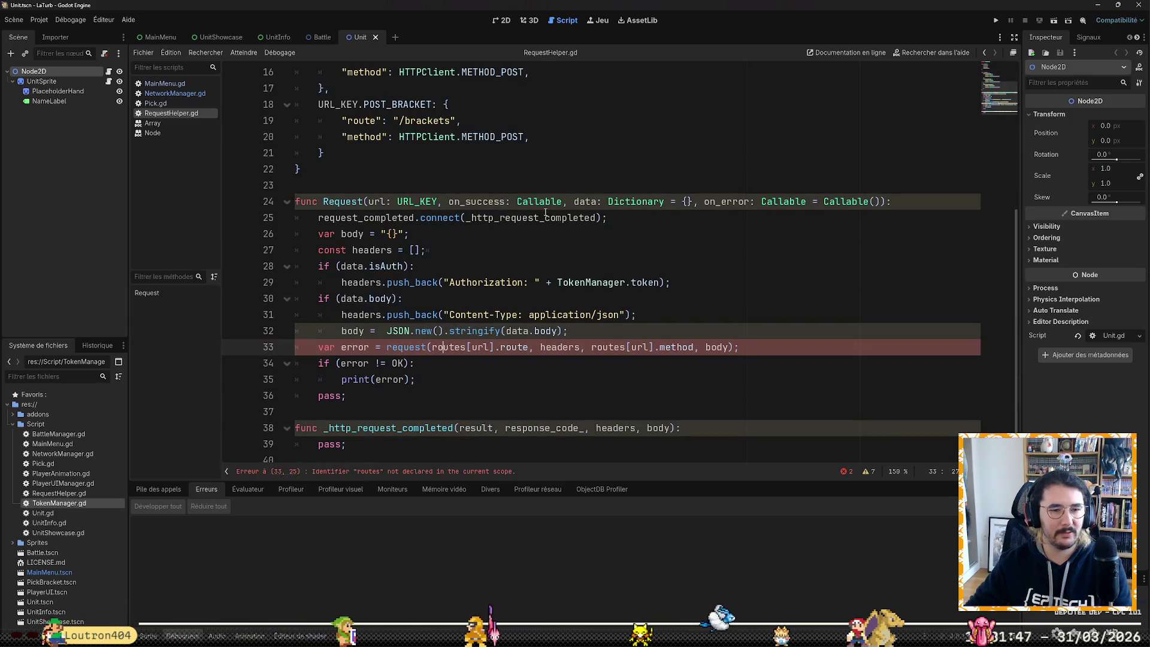
{"action": "type", "text": "_"}
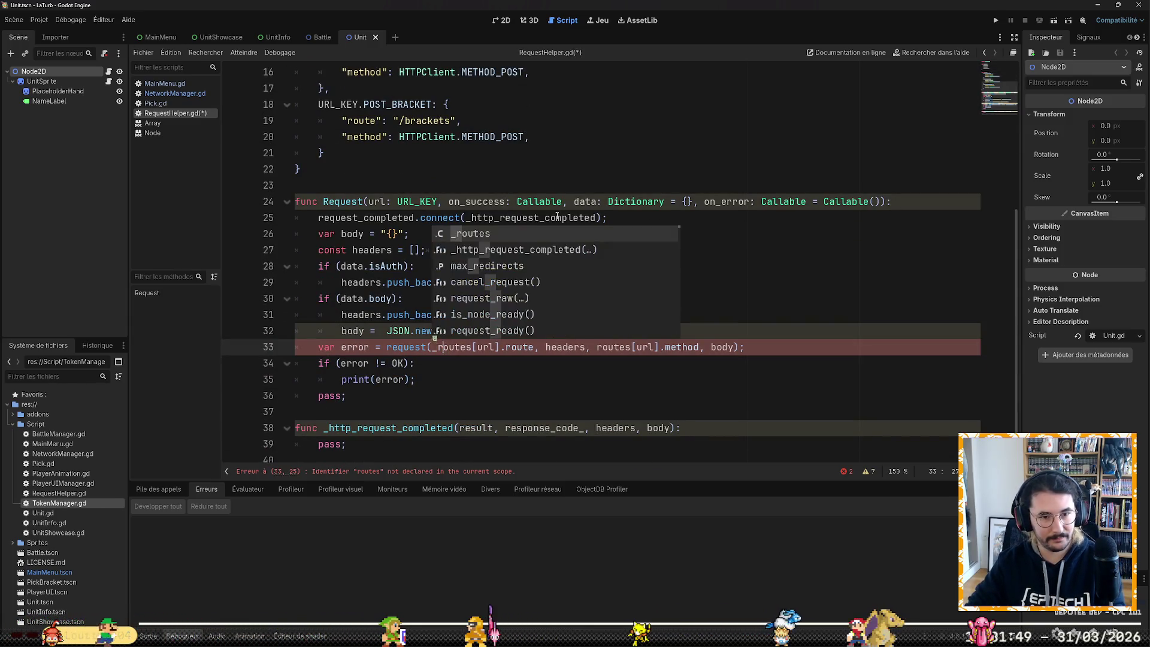
{"action": "key", "text": "ctrl+Right"}
{"action": "key", "text": "ctrl+Right"}
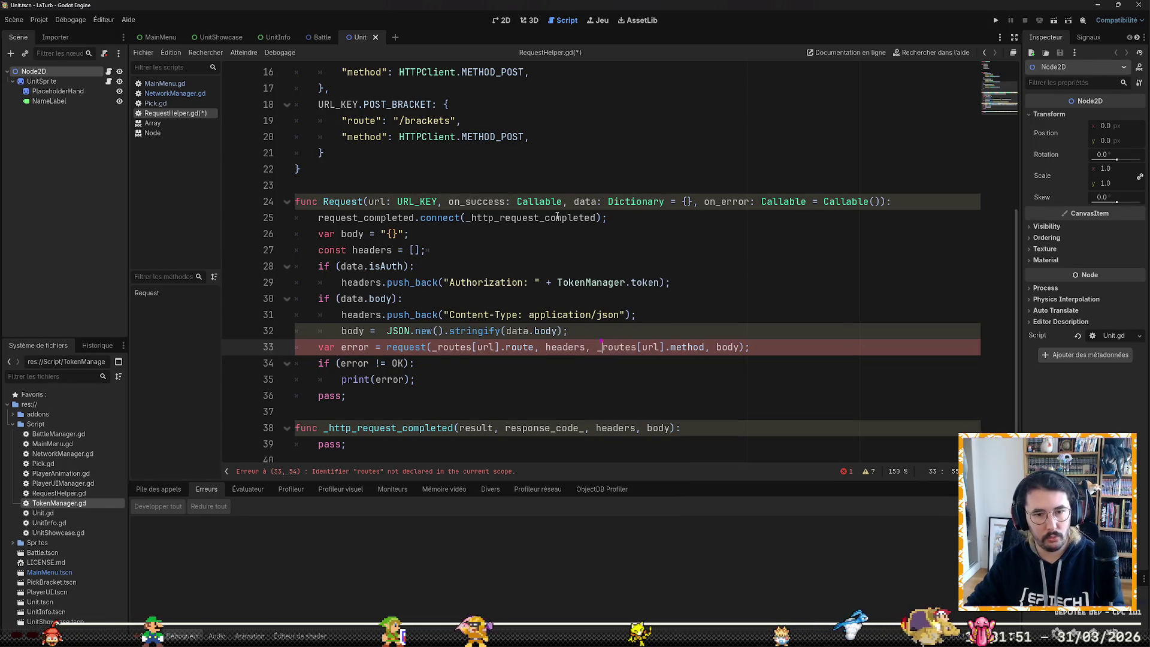
{"action": "type", "text": "_"}
{"action": "key", "text": "ctrl+Right"}
{"action": "key", "text": "ctrl+Right"}
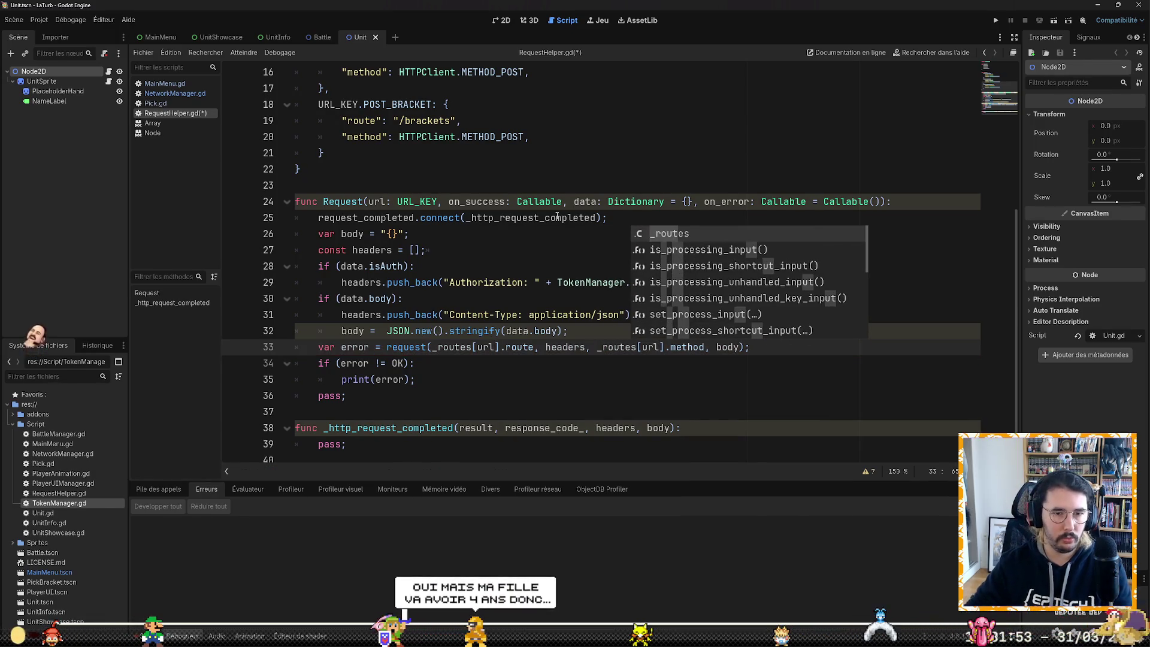
{"action": "left_click", "coordinate": [615, 217]}
{"action": "key", "text": "Return"}
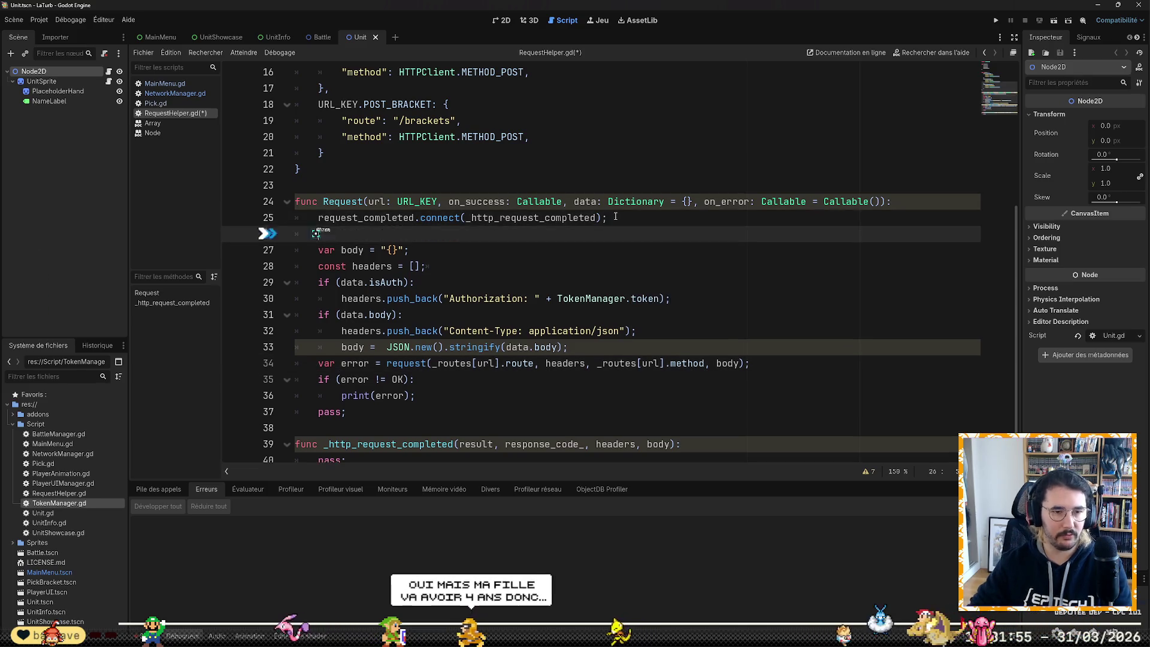
Step: Add route = _routes[url]; after the connect call, then change its const keyword to var
{"action": "type", "text": "const route = _rout"}
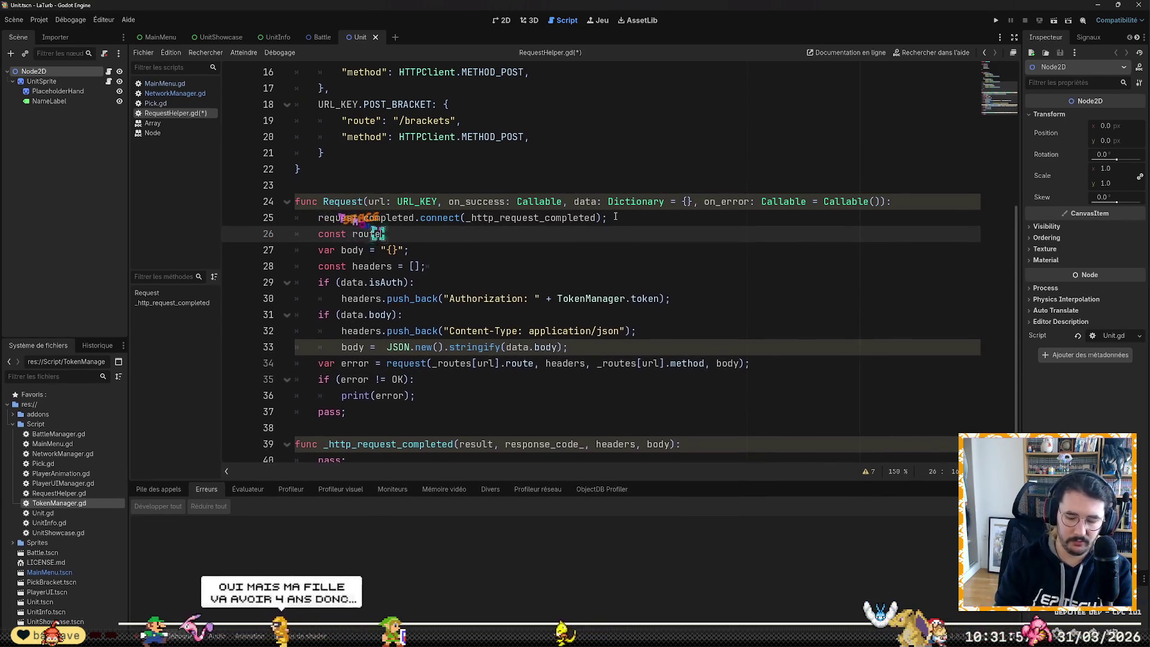
{"action": "key", "text": "Return"}
{"action": "type", "text": "["}
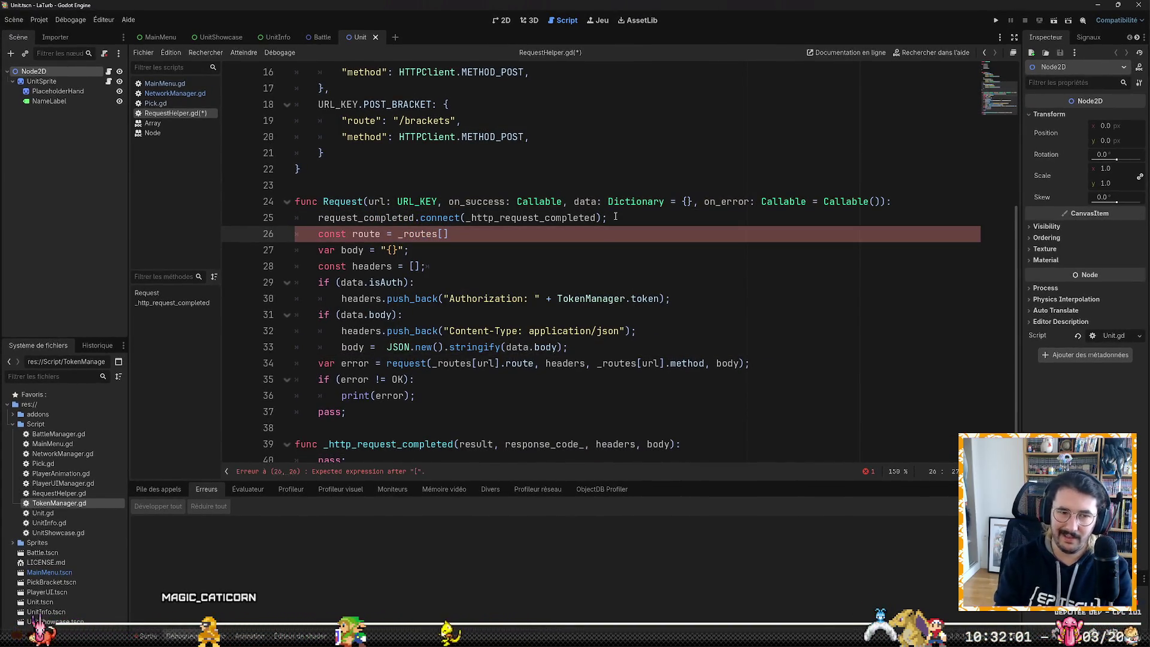
{"action": "type", "text": "url"}
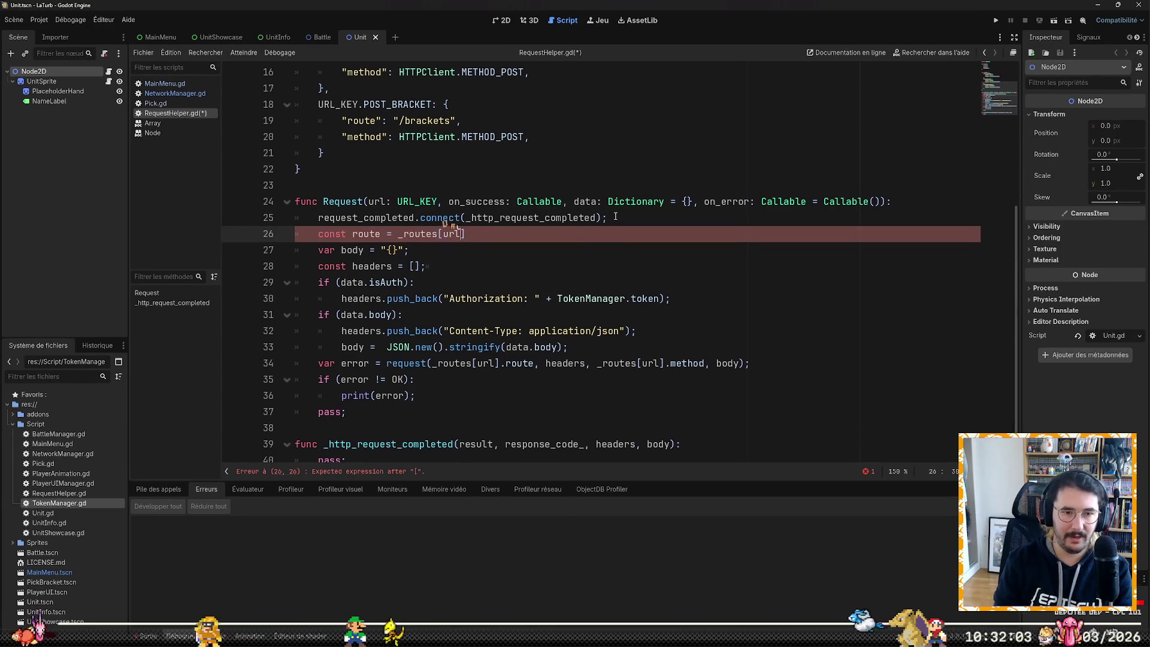
{"action": "key", "text": "Right"}
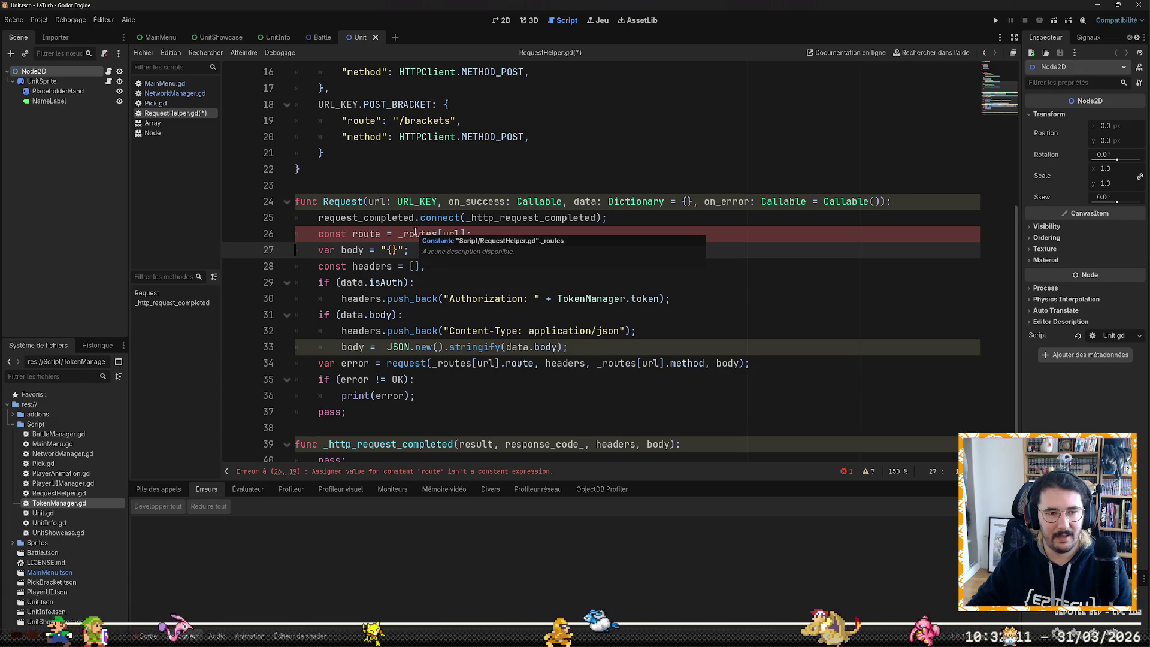
{"action": "left_click", "coordinate": [442, 284]}
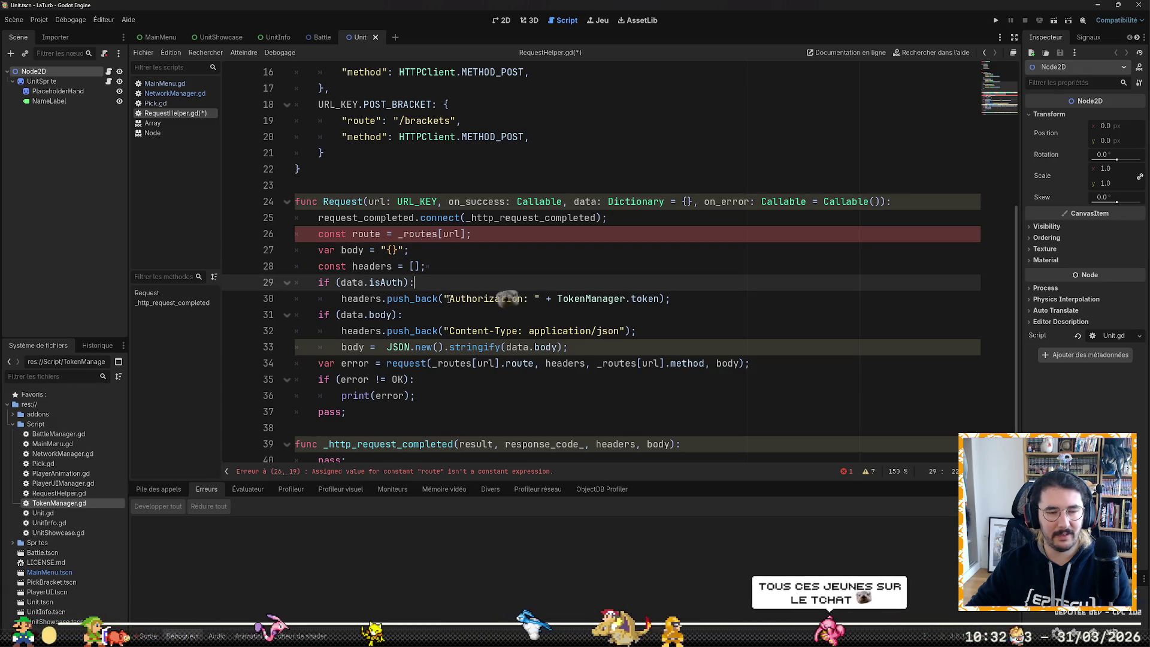
{"action": "scroll", "coordinate": [444, 286], "scroll_direction": "up", "scroll_amount": 5}
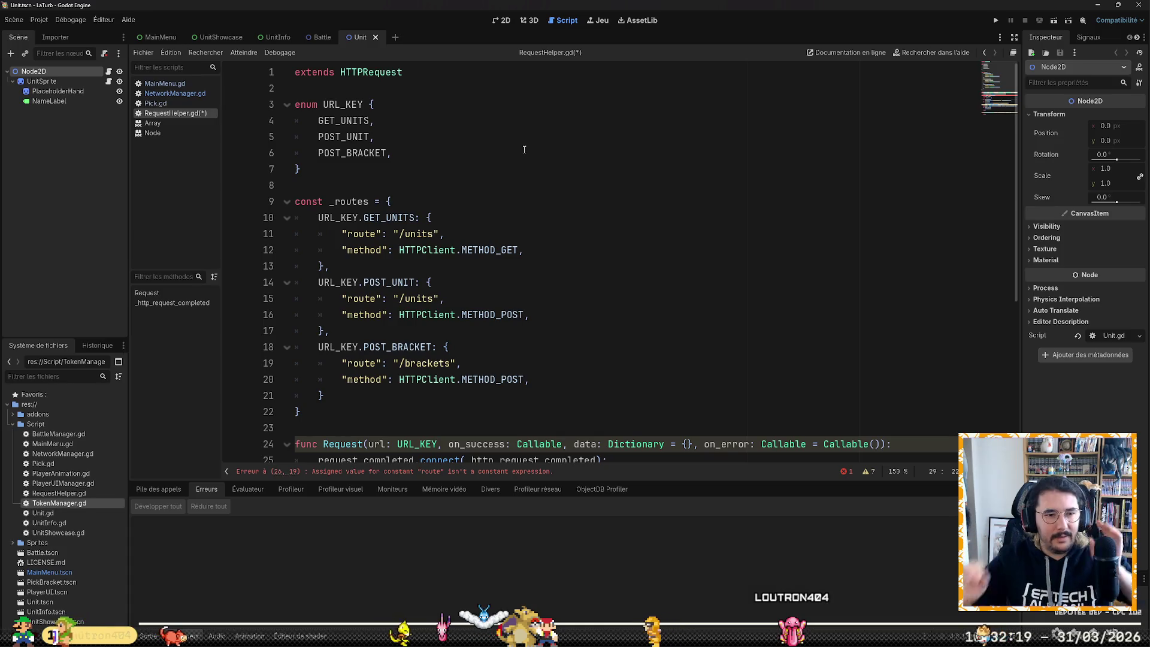
{"action": "scroll", "coordinate": [265, 256], "scroll_direction": "down", "scroll_amount": 5}
{"action": "double_click", "coordinate": [330, 234]}
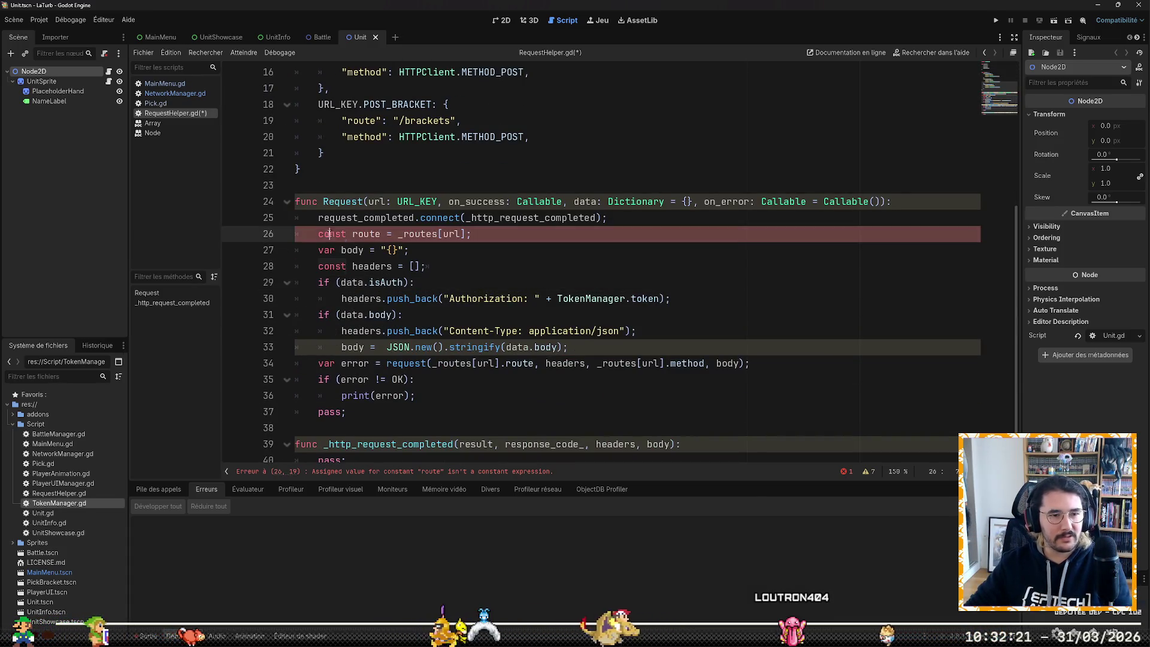
{"action": "type", "text": "var"}
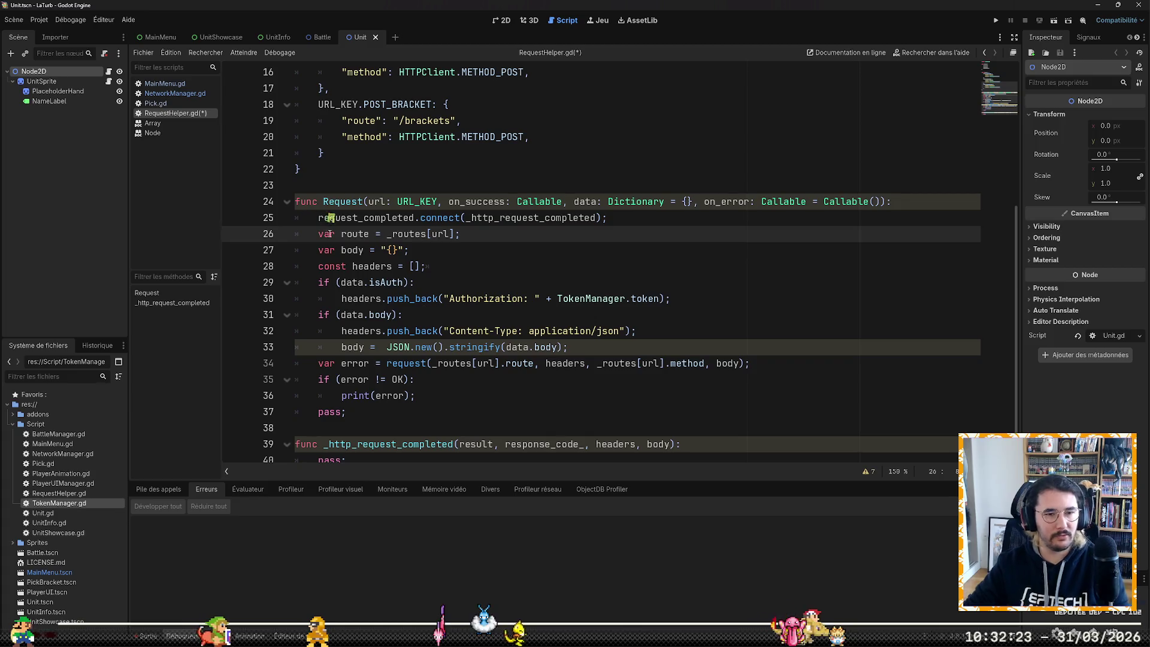
{"action": "left_click", "coordinate": [718, 333]}
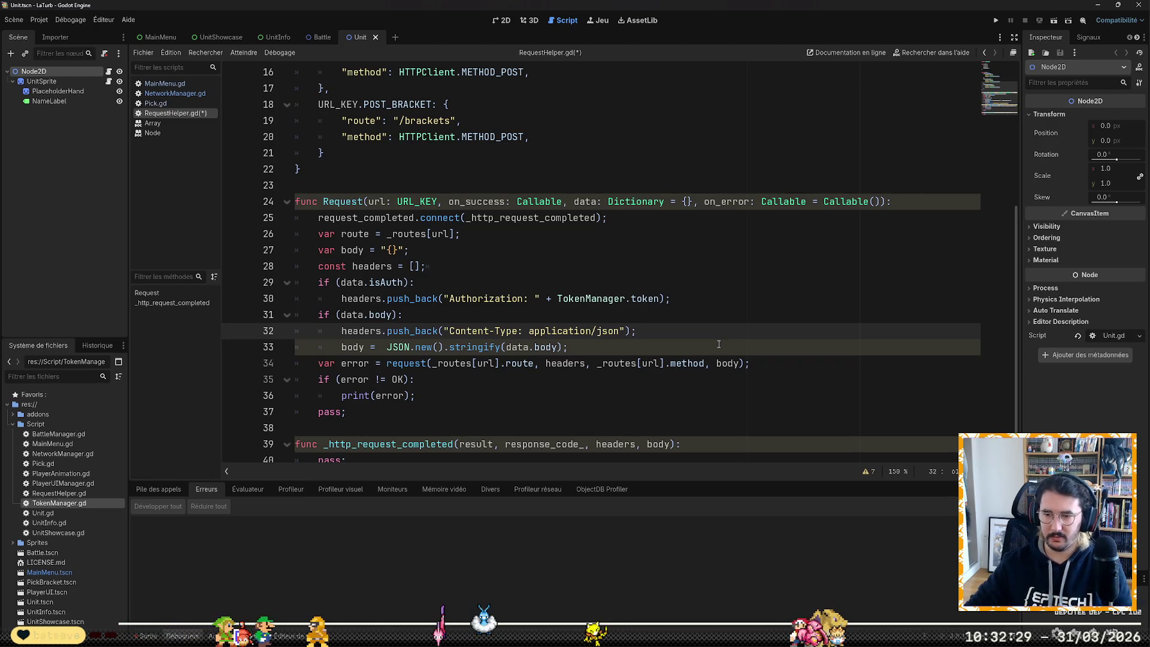
Step: Replace the first _routes[url] on line 34 with route, giving route.route
{"action": "scroll", "coordinate": [719, 346], "scroll_direction": "down", "scroll_amount": 1}
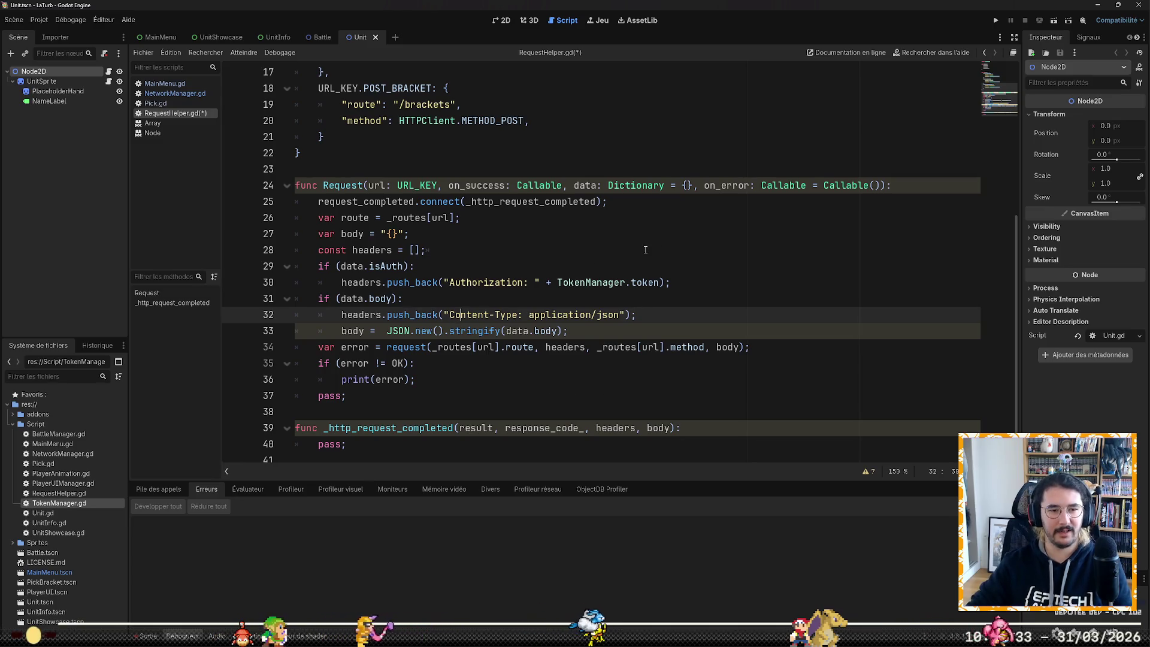
{"action": "left_click", "coordinate": [475, 347]}
{"action": "left_click", "coordinate": [467, 330]}
{"action": "key", "text": "Down"}
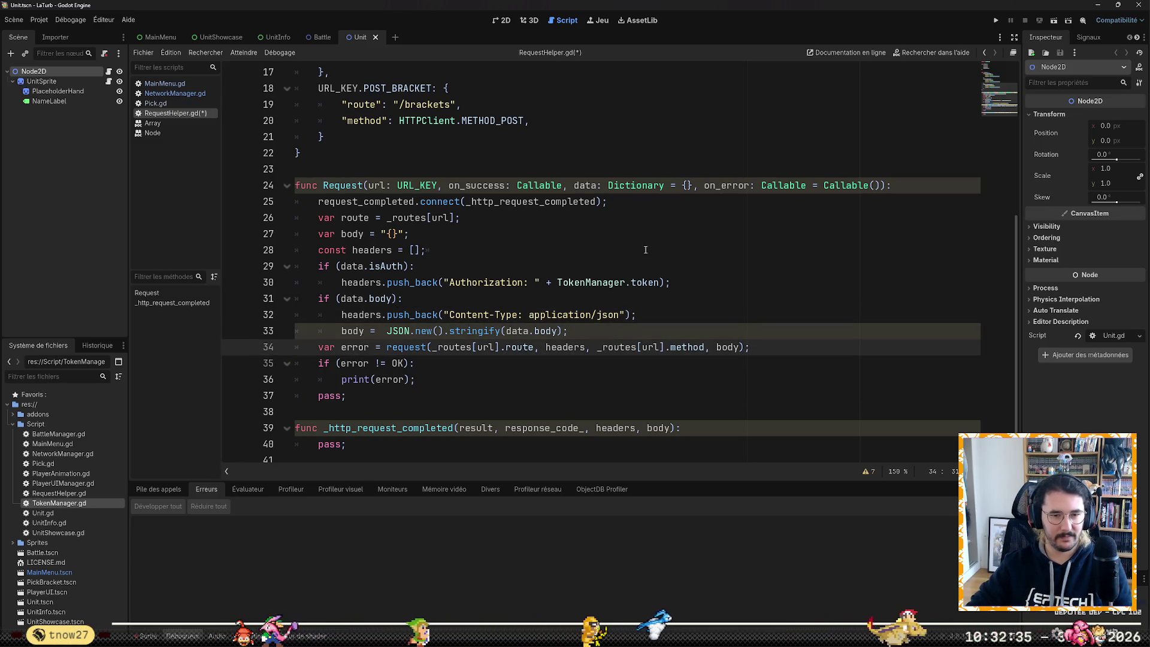
{"action": "key", "text": "ctrl+d"}
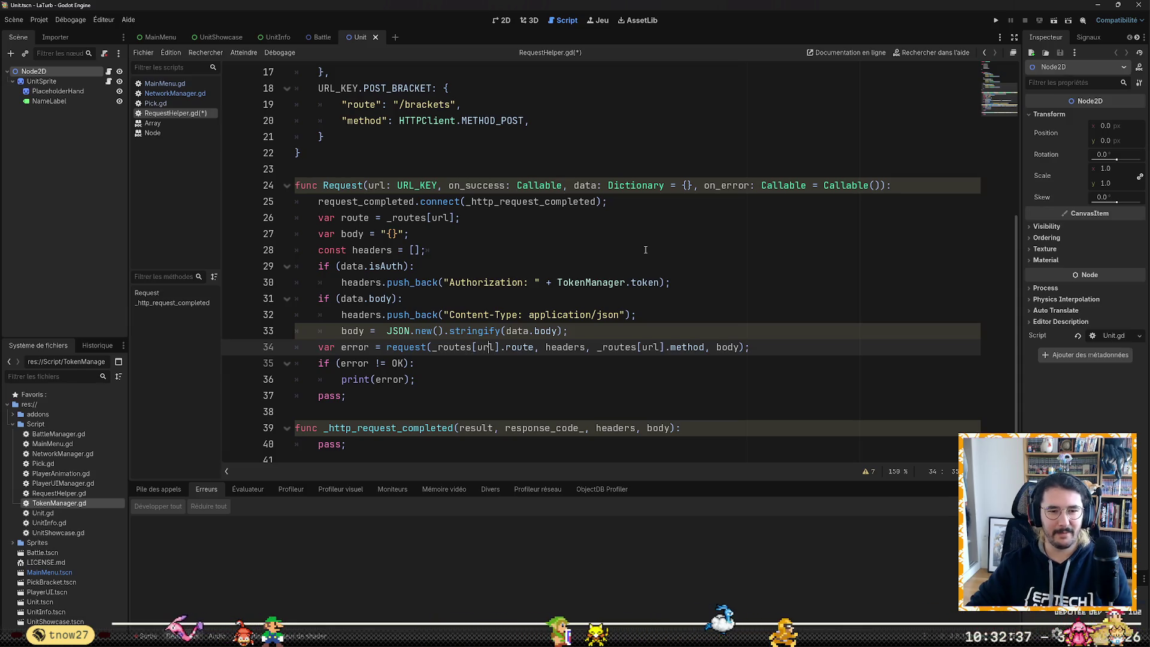
{"action": "key", "text": "ctrl+shift+Left"}
{"action": "key", "text": "ctrl+shift+Left"}
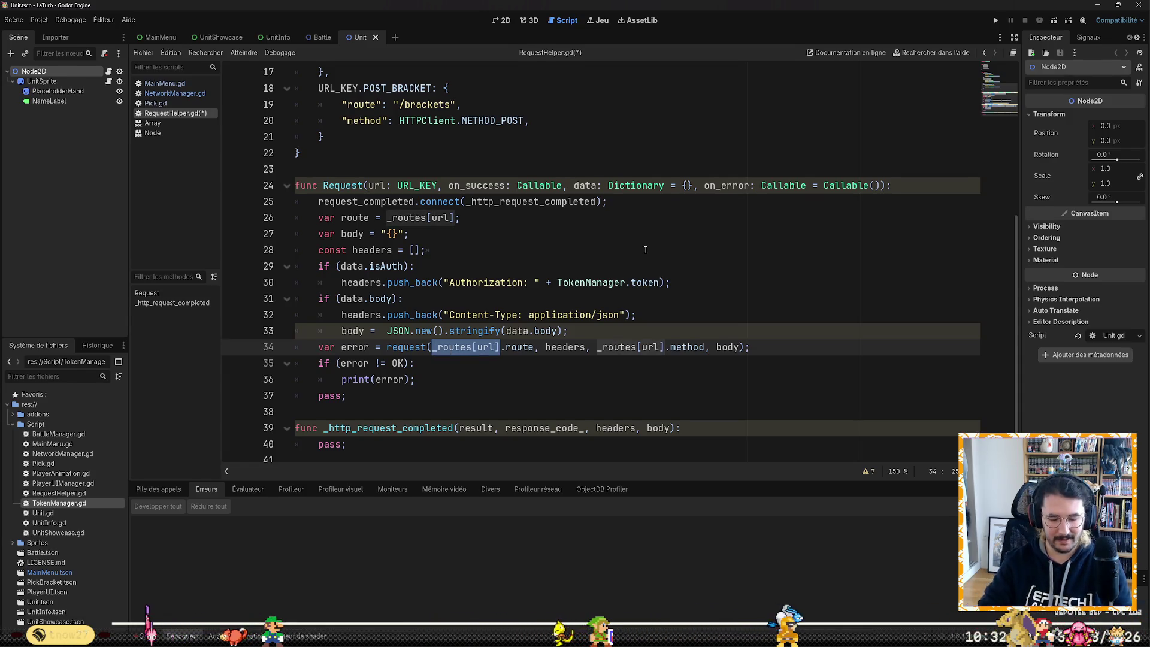
{"action": "type", "text": "route"}
Step: Replace the second _routes[url] with route, giving route.method, then switch to Chrome
{"action": "key", "text": "ctrl+Right"}
{"action": "key", "text": "ctrl+Right"}
{"action": "key", "text": "ctrl+Right"}
{"action": "key", "text": "Right"}
{"action": "key", "text": "Right"}
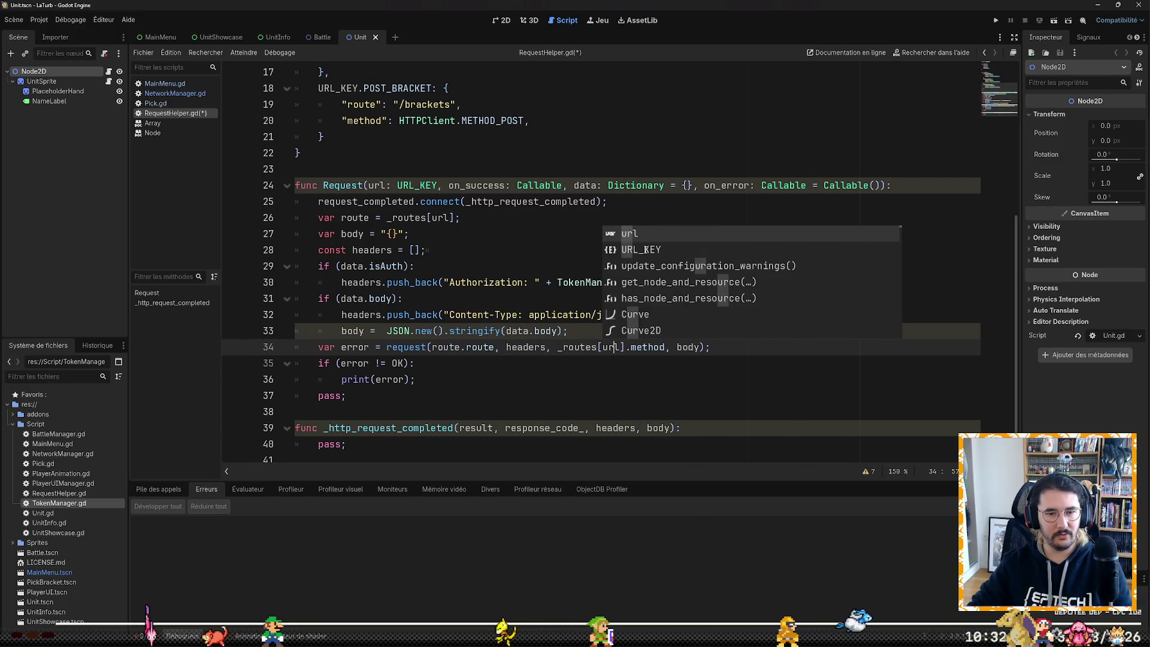
{"action": "key", "text": "Right"}
{"action": "key", "text": "Right"}
{"action": "type", "text": "route"}
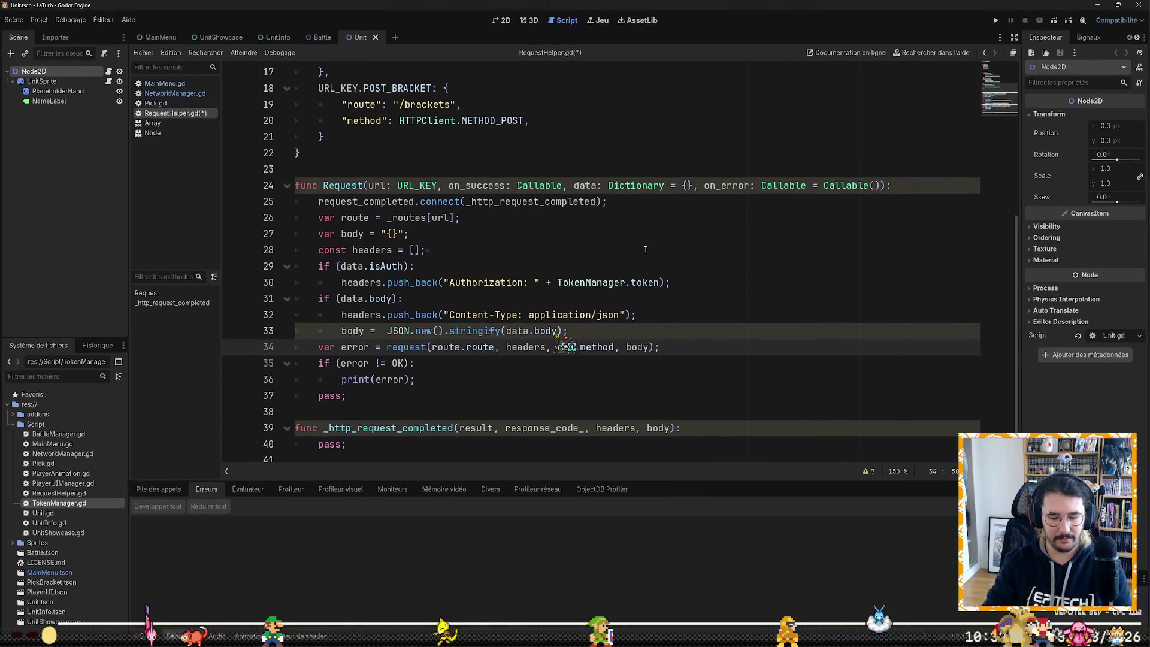
{"action": "key", "text": "ctrl+Right"}
{"action": "key", "text": "ctrl+Right"}
{"action": "key", "text": "ctrl+Right"}
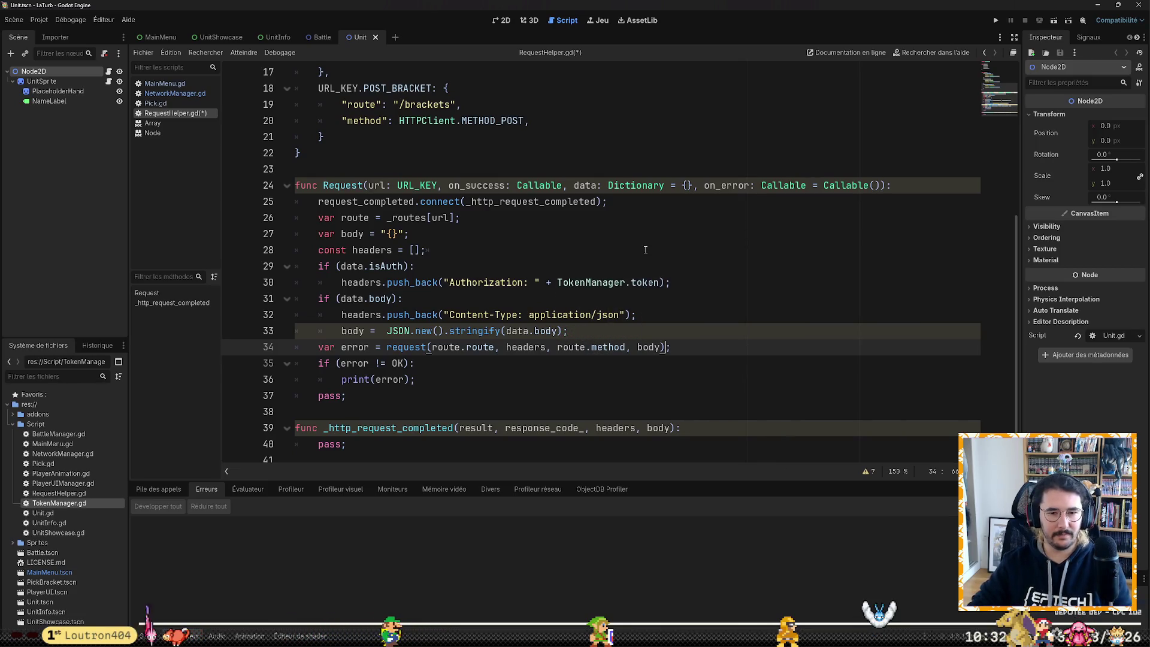
{"action": "key", "text": "Right"}
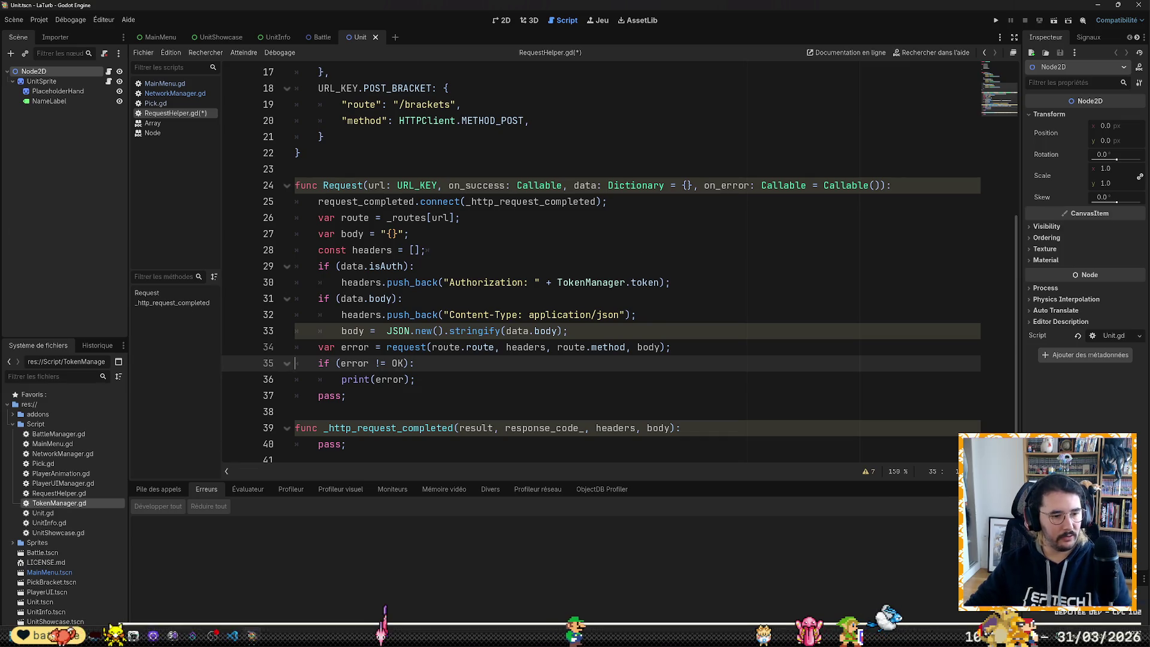
{"action": "key", "text": "alt+Tab"}
{"action": "left_click", "coordinate": [441, 27]}
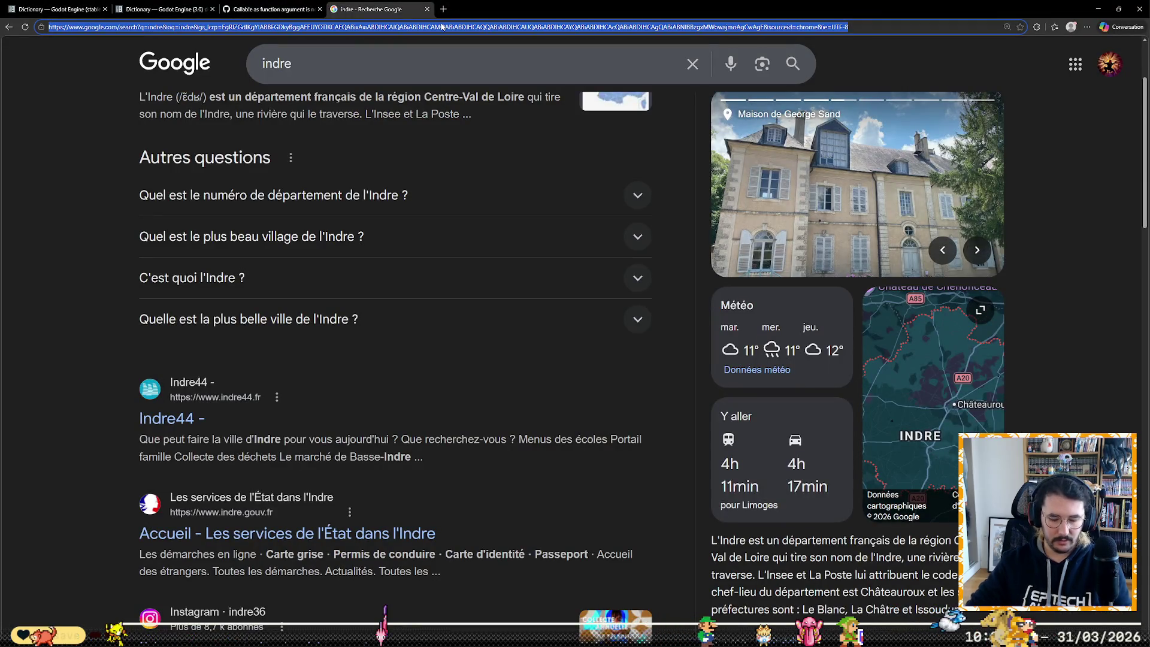
Step: Search 'gdscript ternaire' and read the Godot Forum 'Ternary operator - General' thread replies
{"action": "type", "text": "gdscript ternair"}
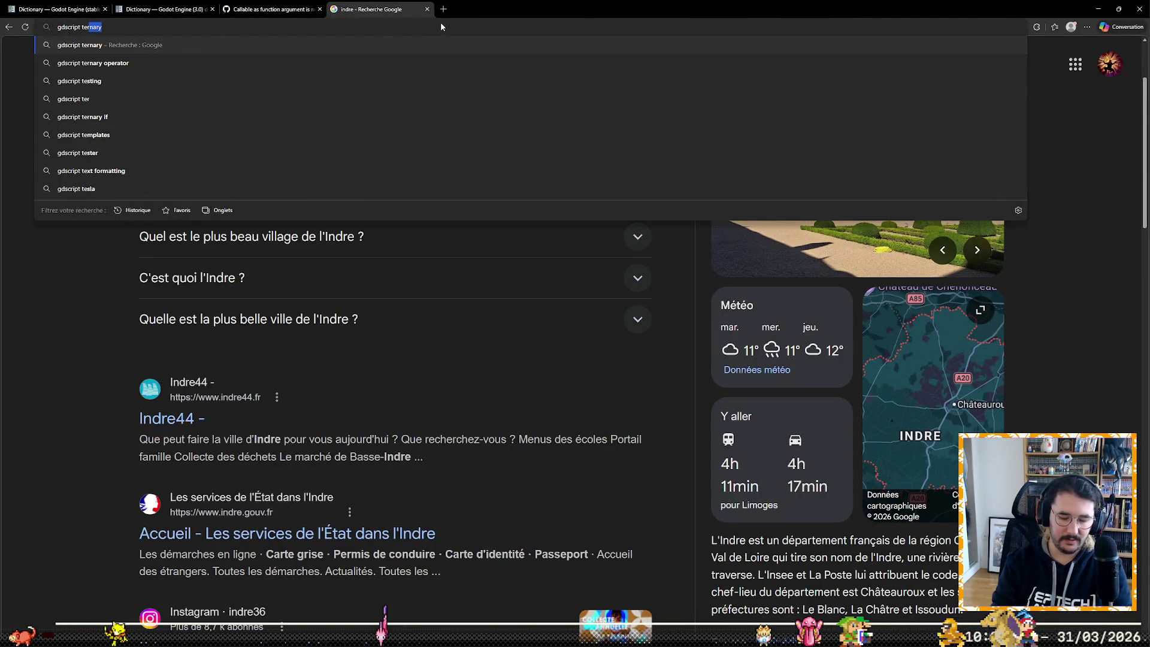
{"action": "type", "text": "e"}
{"action": "key", "text": "Return"}
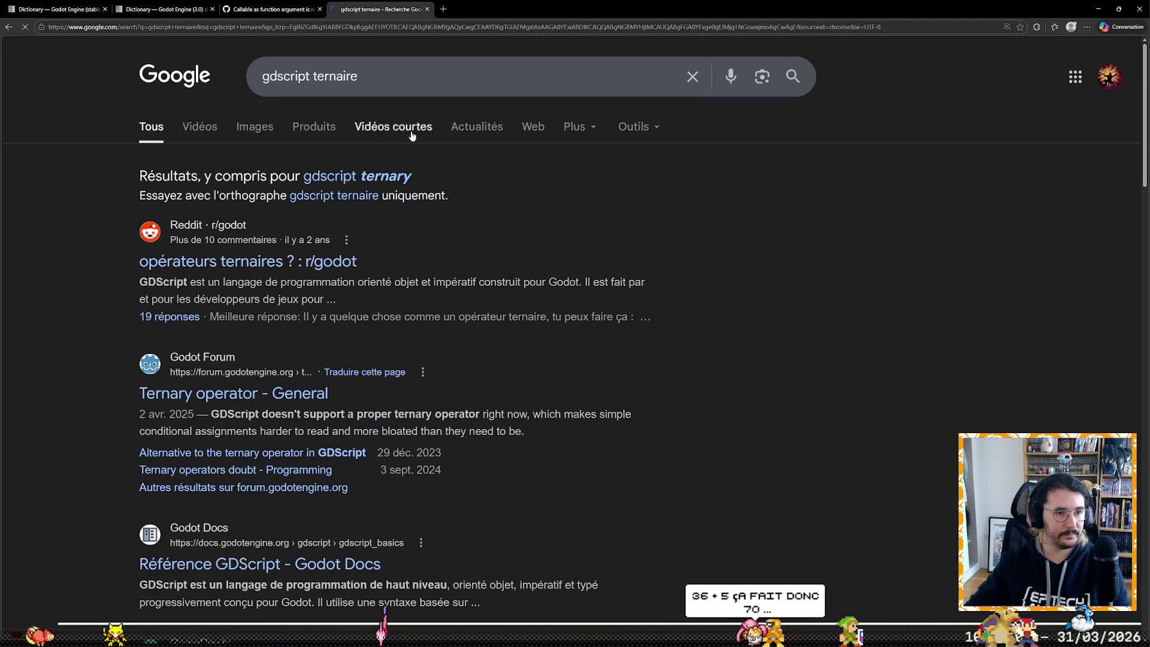
{"action": "left_click", "coordinate": [299, 405]}
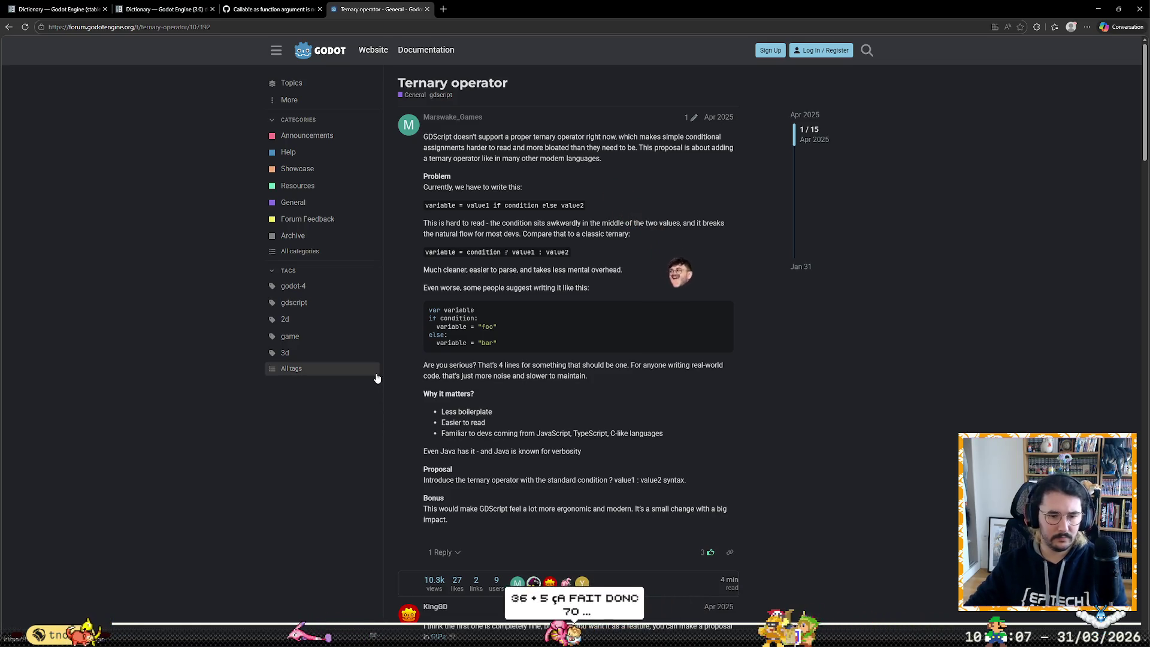
{"action": "scroll", "coordinate": [356, 388], "scroll_direction": "down", "scroll_amount": 4}
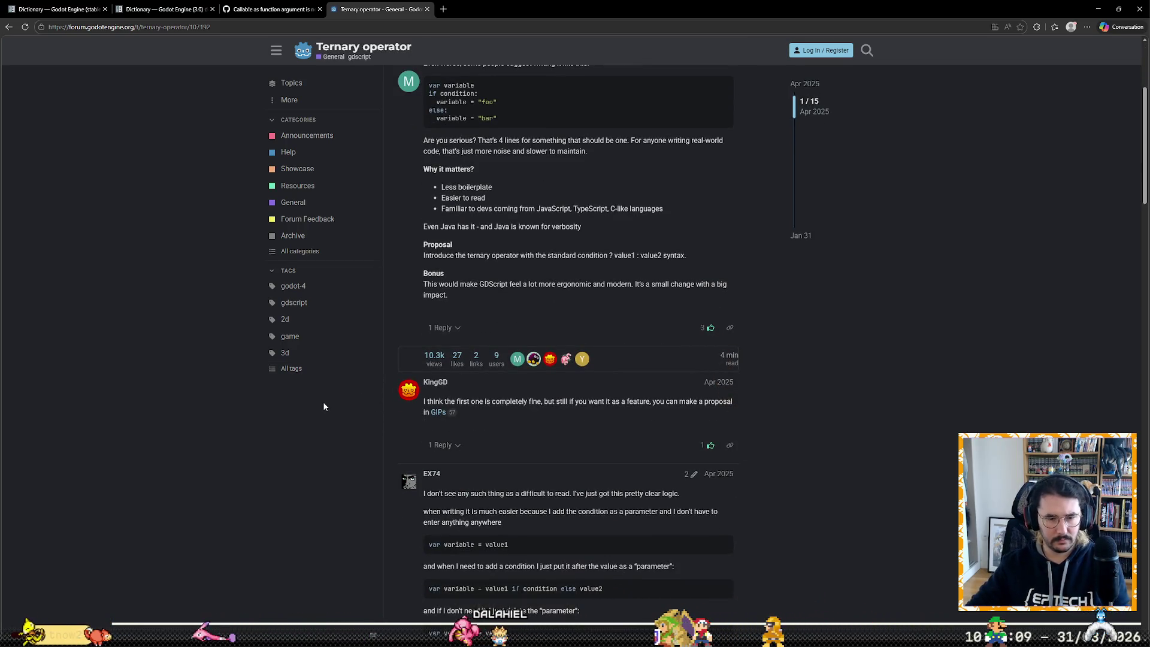
{"action": "scroll", "coordinate": [322, 410], "scroll_direction": "down", "scroll_amount": 2}
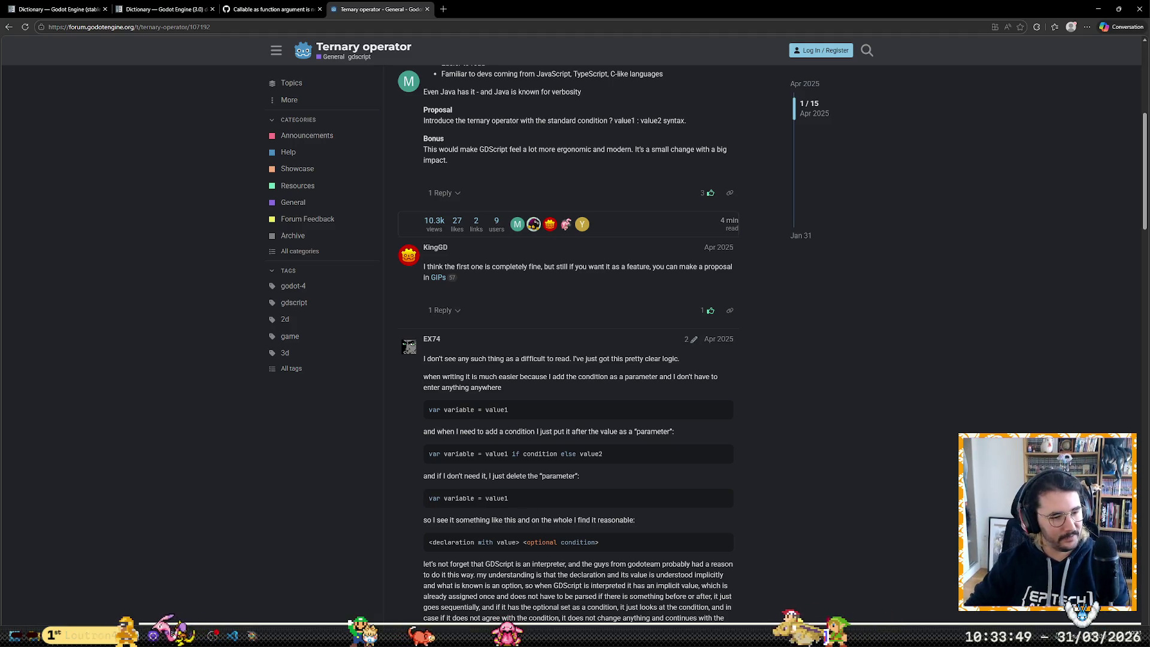
{"action": "mouse_move", "coordinate": [103, 634]}
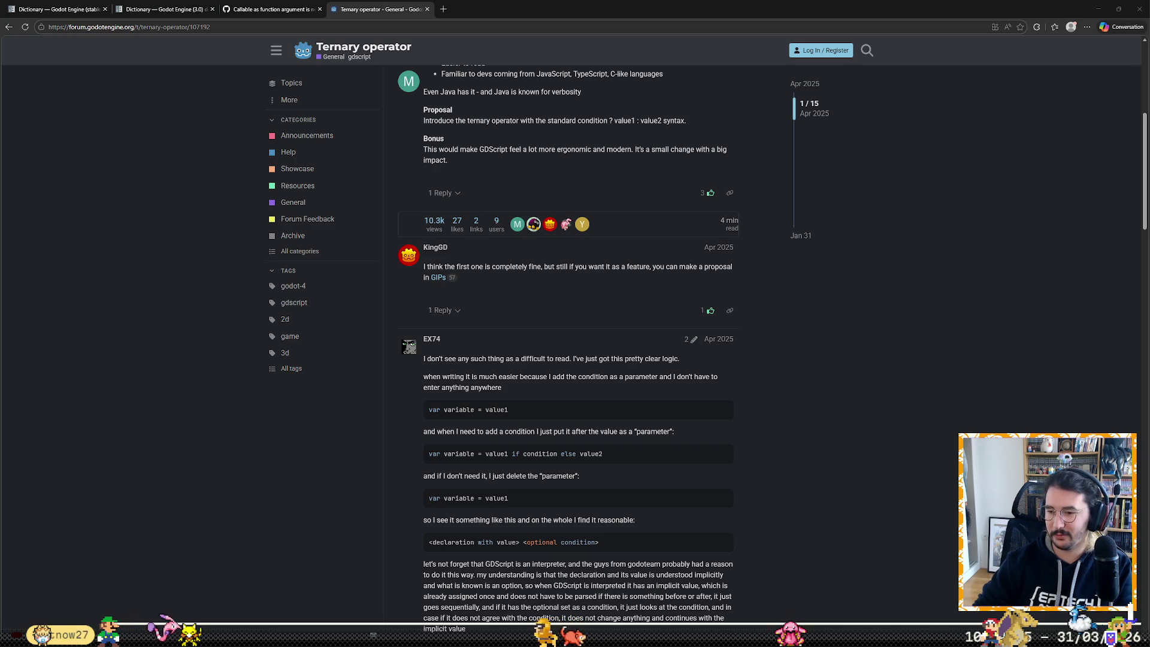
Step: Load the les joies du code DST bugs article in a new tab and follow its Falsehoods about time link
{"action": "left_click", "coordinate": [444, 8]}
{"action": "key", "text": "ctrl+v"}
{"action": "key", "text": "Return"}
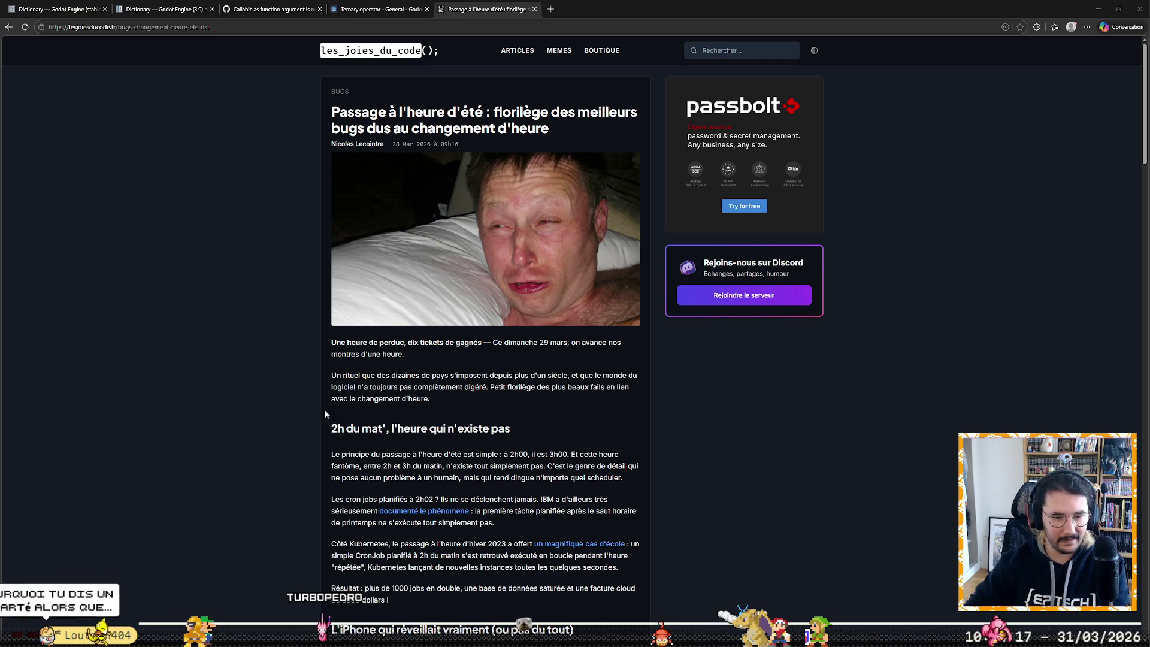
{"action": "scroll", "coordinate": [249, 426], "scroll_direction": "down", "scroll_amount": 5}
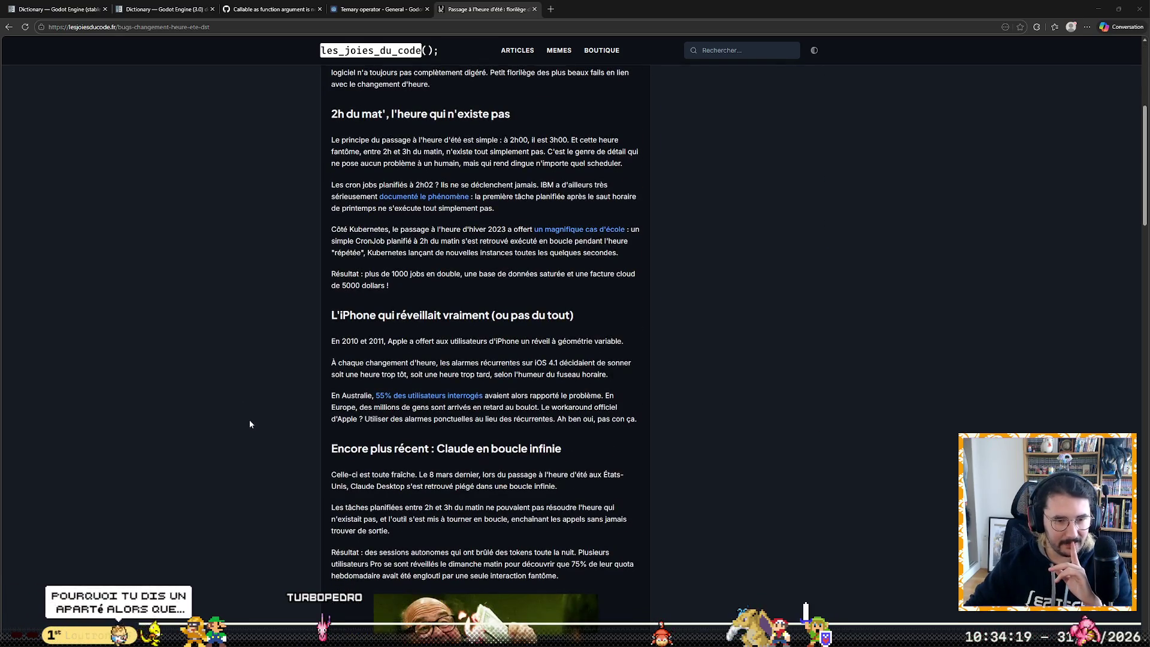
{"action": "scroll", "coordinate": [249, 426], "scroll_direction": "down", "scroll_amount": 7}
{"action": "scroll", "coordinate": [250, 427], "scroll_direction": "down", "scroll_amount": 7}
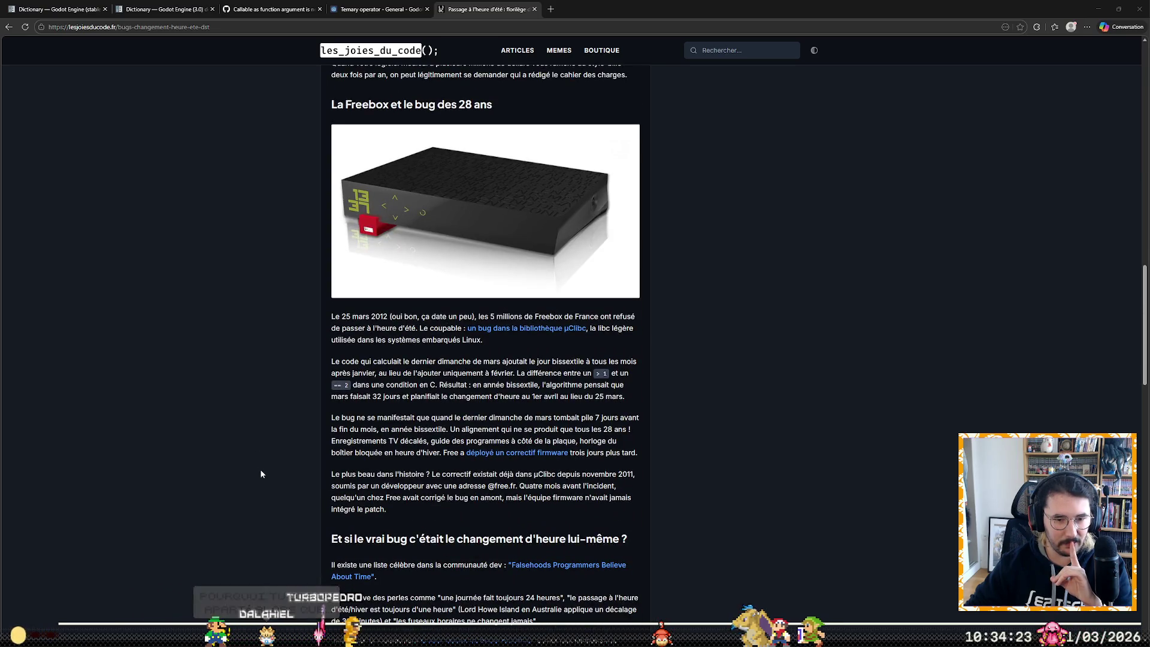
{"action": "scroll", "coordinate": [260, 470], "scroll_direction": "down", "scroll_amount": 5}
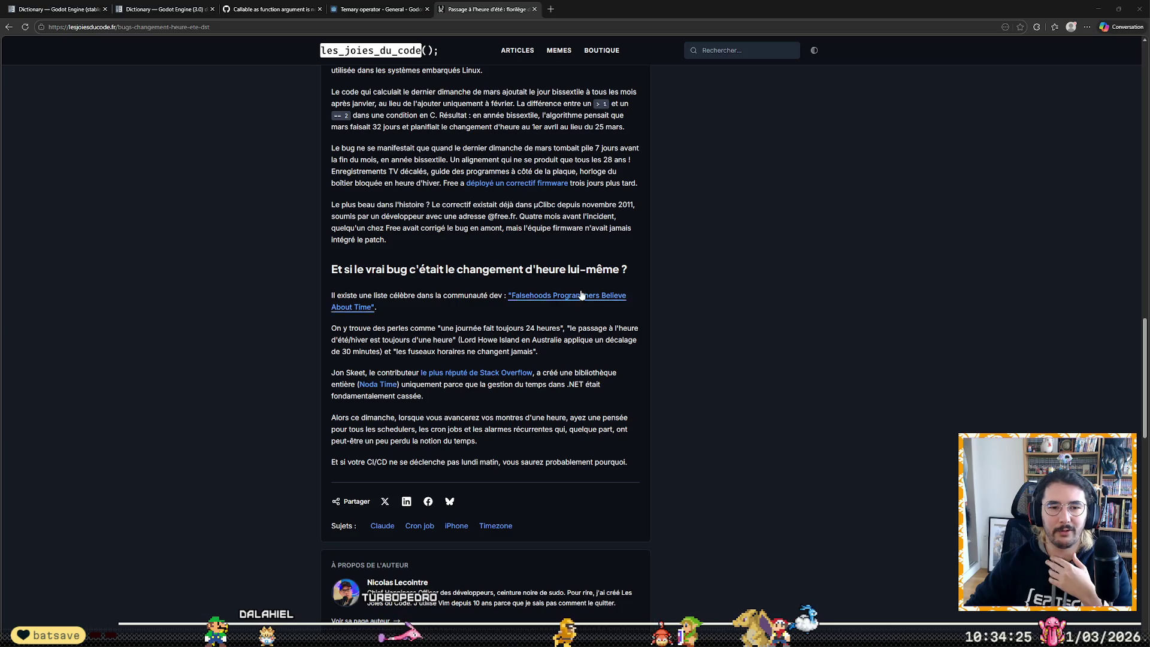
{"action": "middle_click", "coordinate": [585, 300]}
{"action": "left_click", "coordinate": [583, 4]}
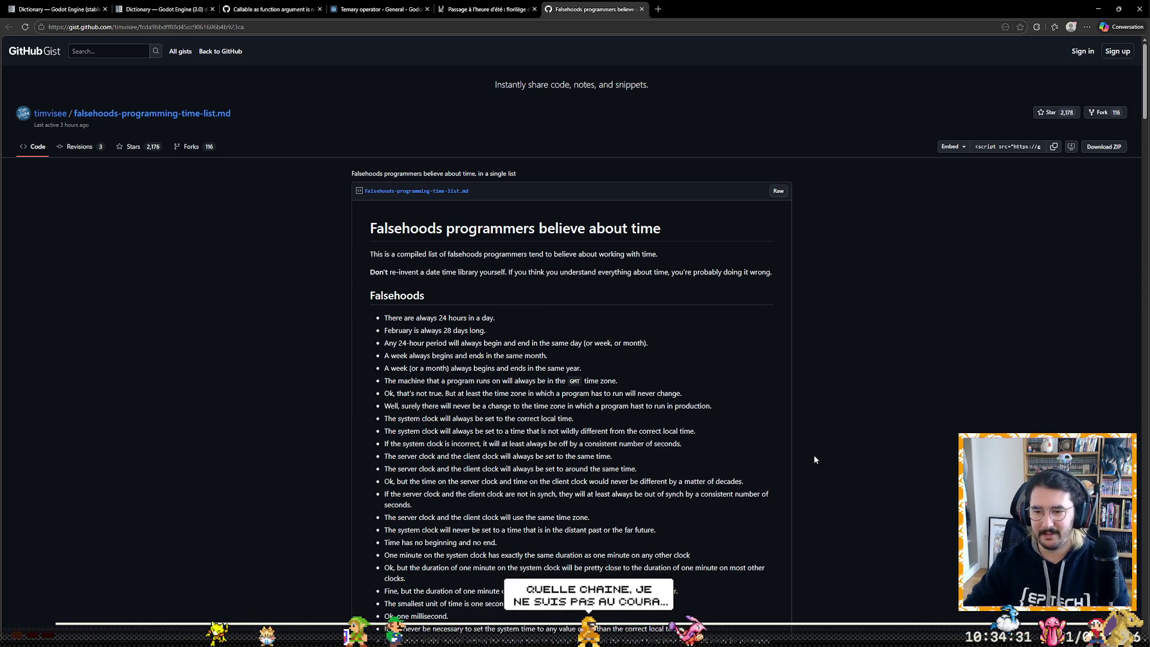
{"action": "left_click", "coordinate": [238, 636]}
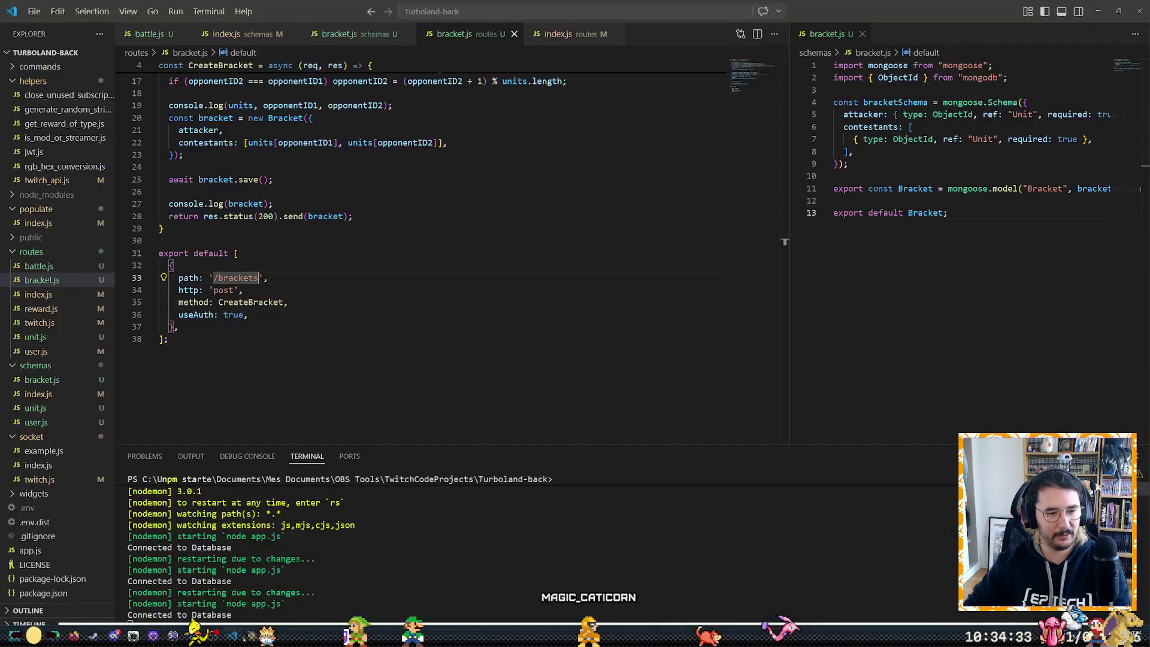
{"action": "key", "text": "alt+Tab"}
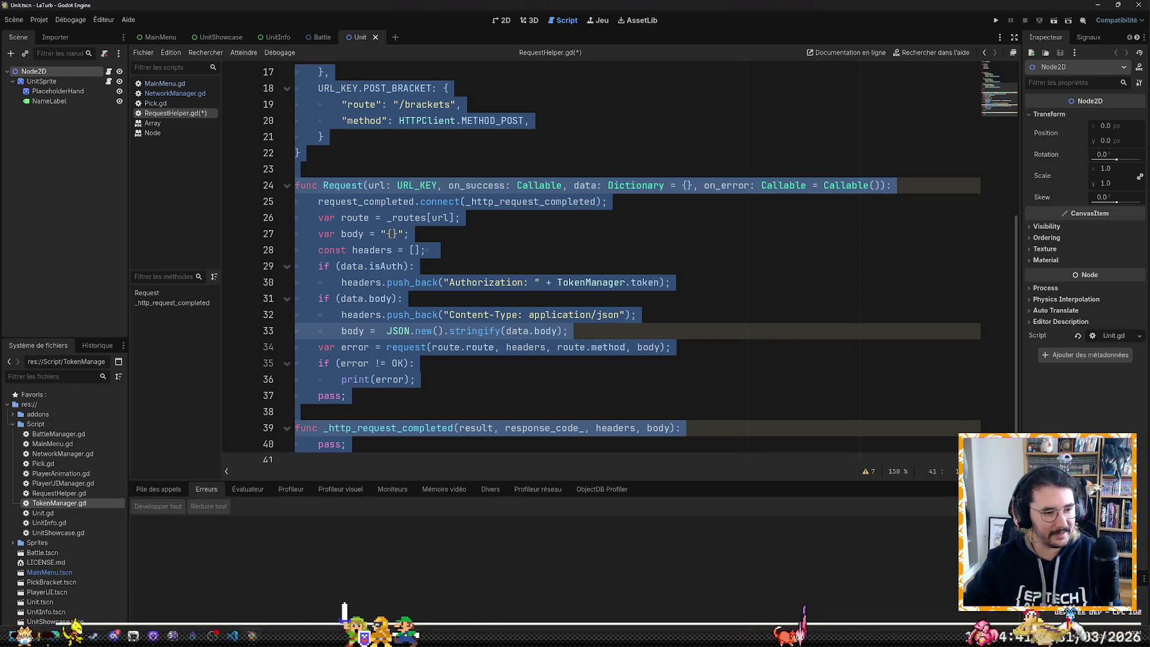
{"action": "key", "text": "alt+Tab"}
{"action": "scroll", "coordinate": [876, 361], "scroll_direction": "up", "scroll_amount": 4, "text": "ctrl"}
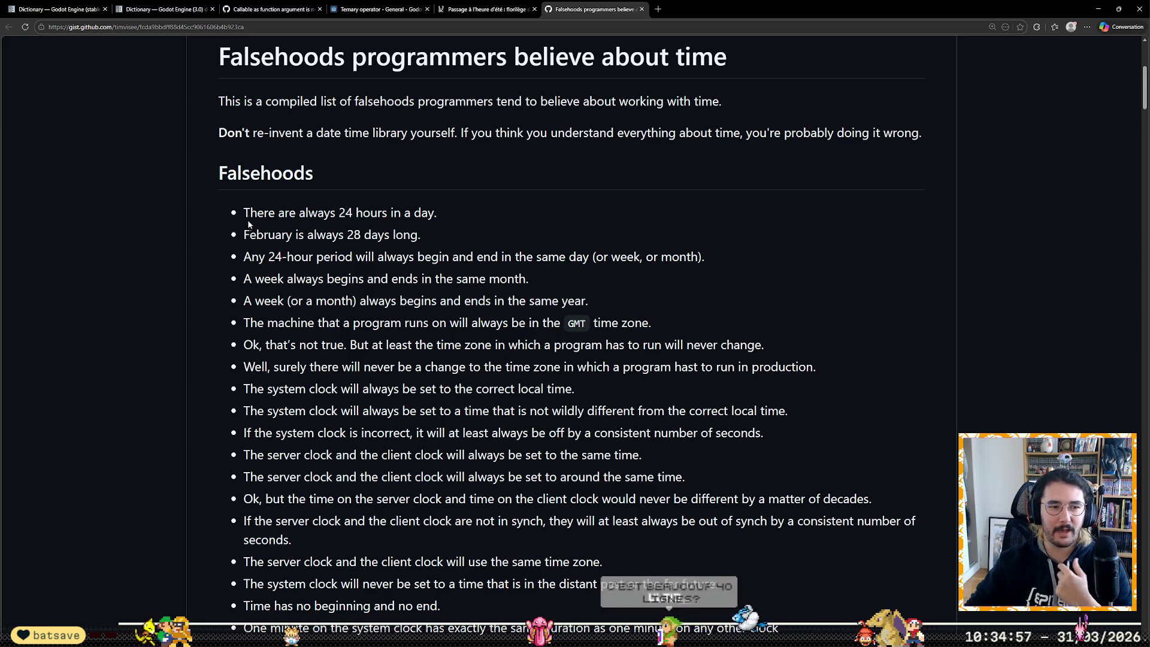
Step: Highlight falsehoods like 'February is always 28 days', '24 hours' and 'one millisecond'
{"action": "left_click_drag", "start_coordinate": [244, 234], "coordinate": [392, 237]}
{"action": "left_click", "coordinate": [422, 240]}
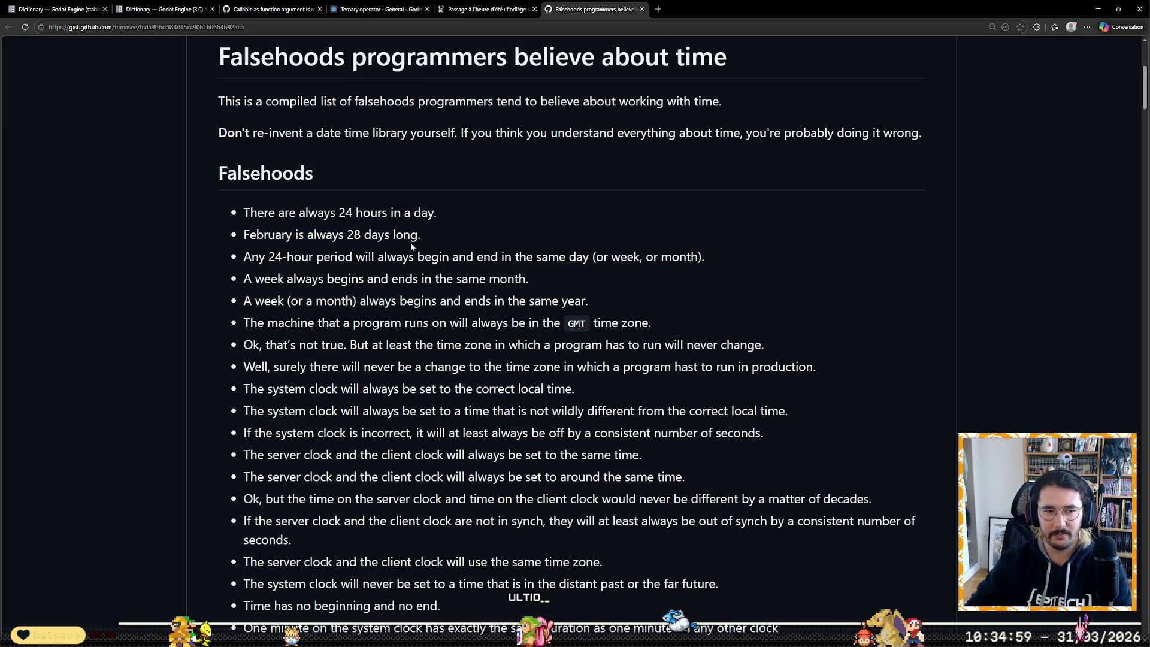
{"action": "left_click_drag", "start_coordinate": [244, 212], "coordinate": [434, 213]}
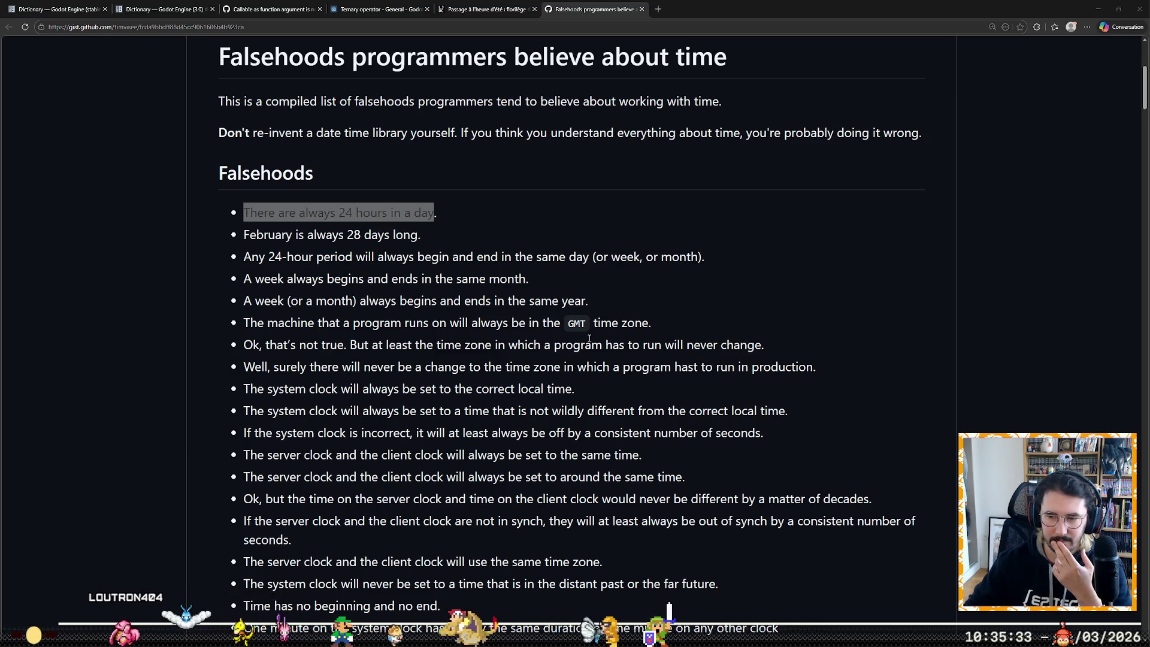
{"action": "scroll", "coordinate": [164, 466], "scroll_direction": "down", "scroll_amount": 5}
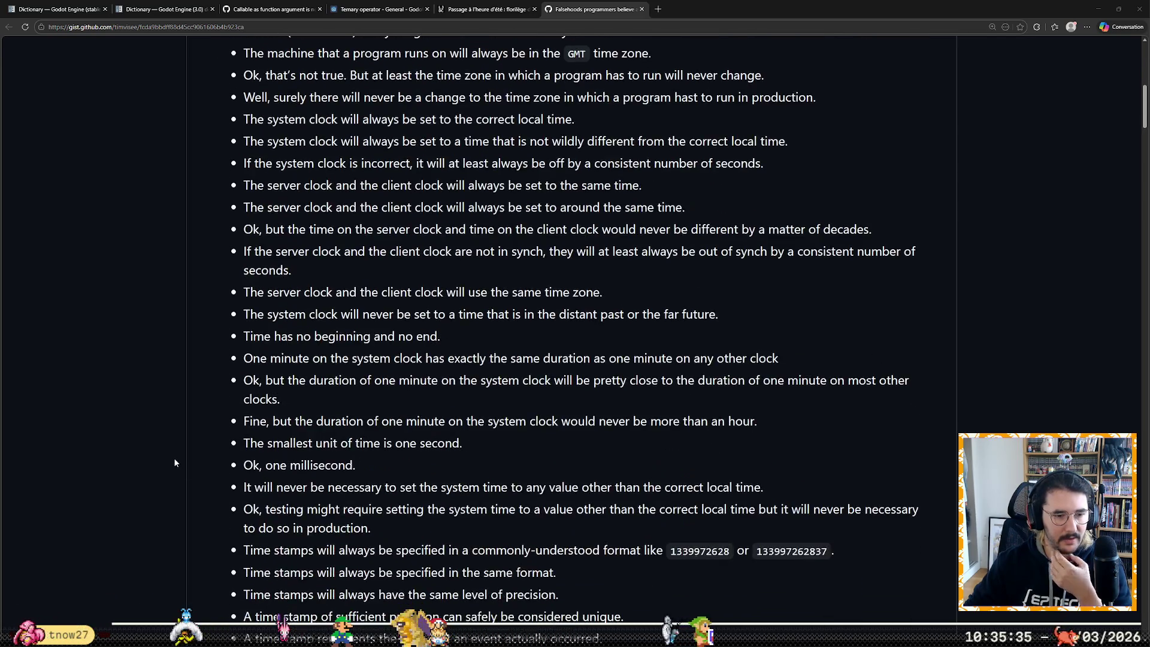
{"action": "scroll", "coordinate": [176, 463], "scroll_direction": "down", "scroll_amount": 3}
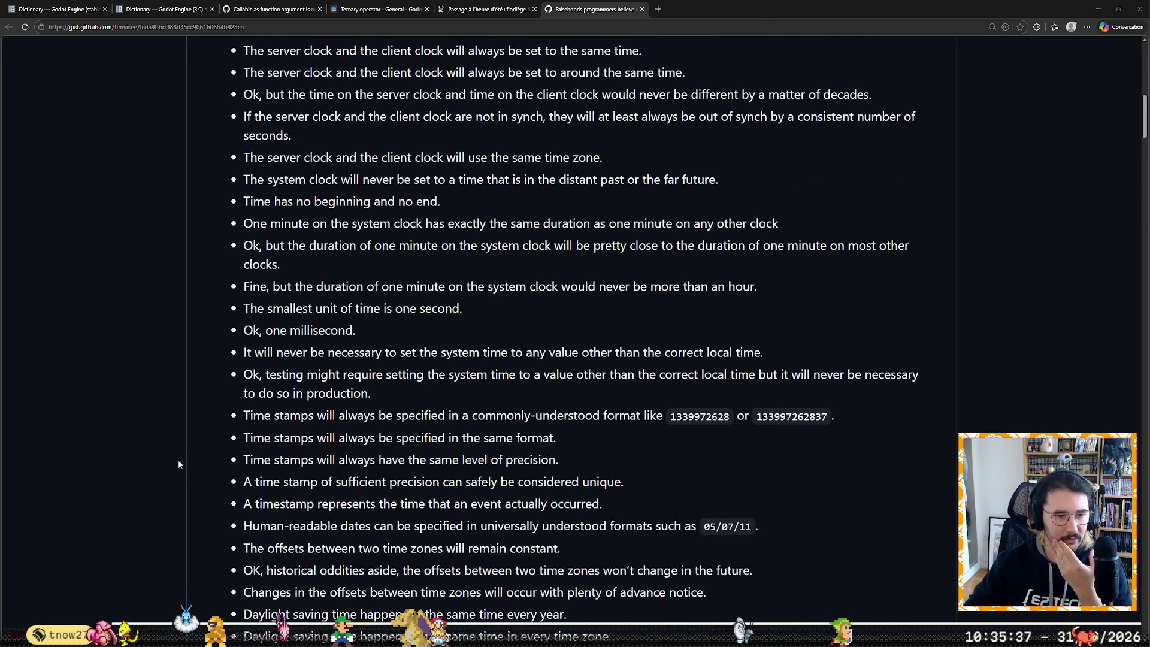
{"action": "left_click_drag", "start_coordinate": [243, 307], "coordinate": [461, 304]}
{"action": "left_click", "coordinate": [311, 328]}
{"action": "left_click_drag", "start_coordinate": [249, 330], "coordinate": [348, 329]}
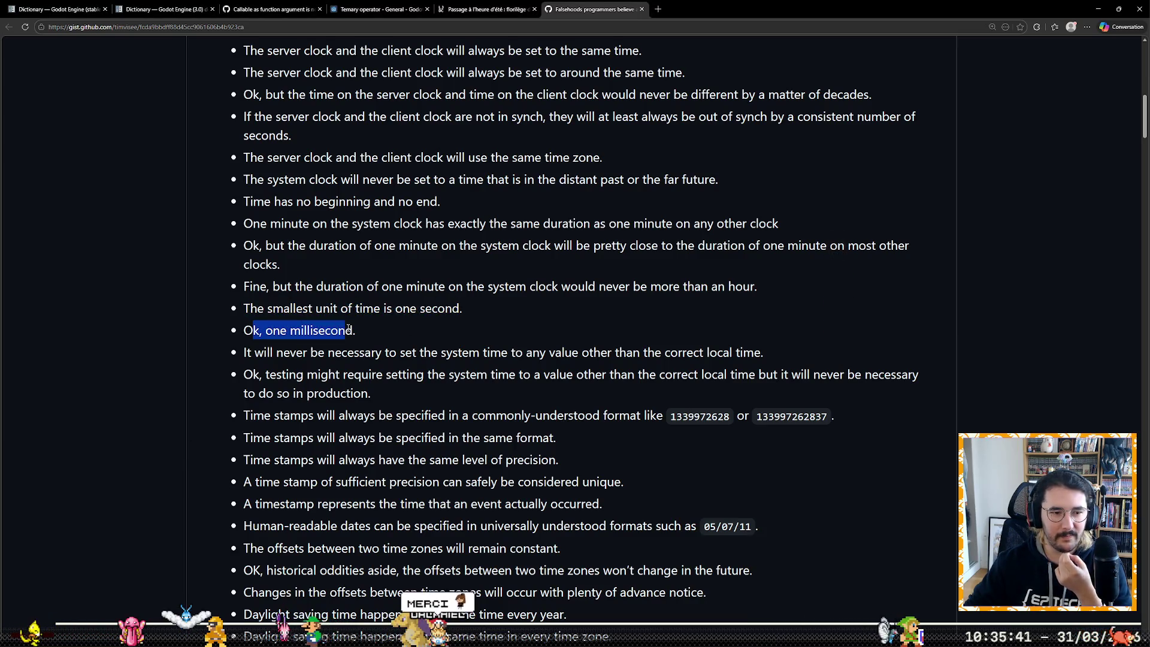
Step: Highlight the non-leap-years and 'Weeks start on Monday' items, then return to the daylight-saving article
{"action": "scroll", "coordinate": [588, 386], "scroll_direction": "down", "scroll_amount": 6}
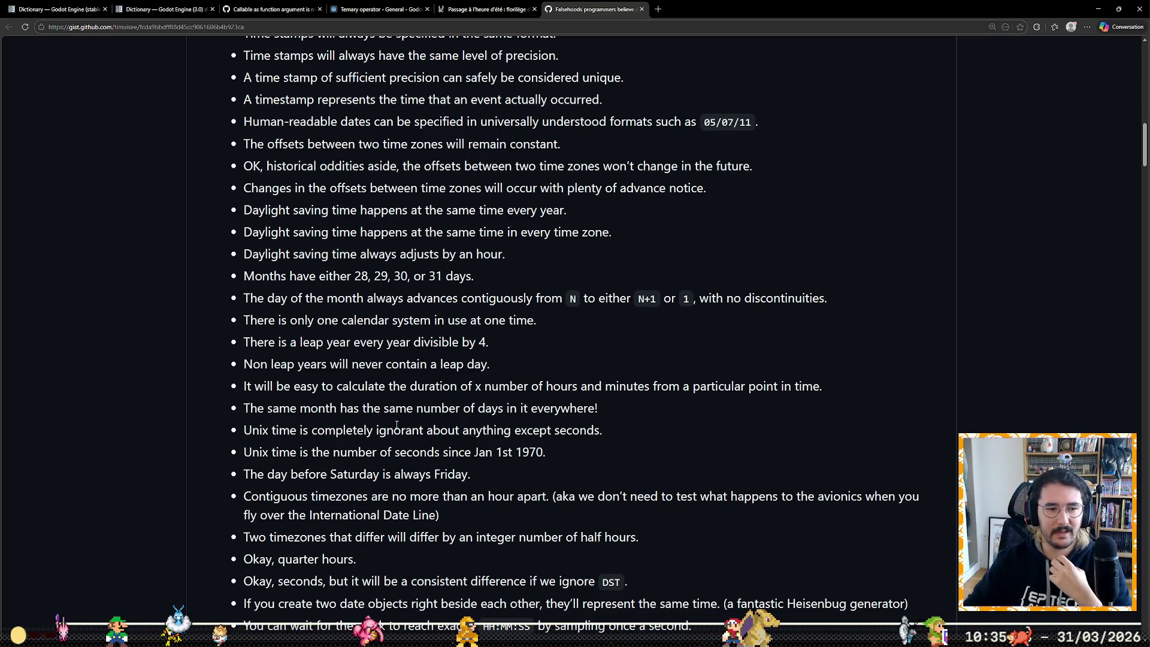
{"action": "left_click_drag", "start_coordinate": [257, 362], "coordinate": [490, 357]}
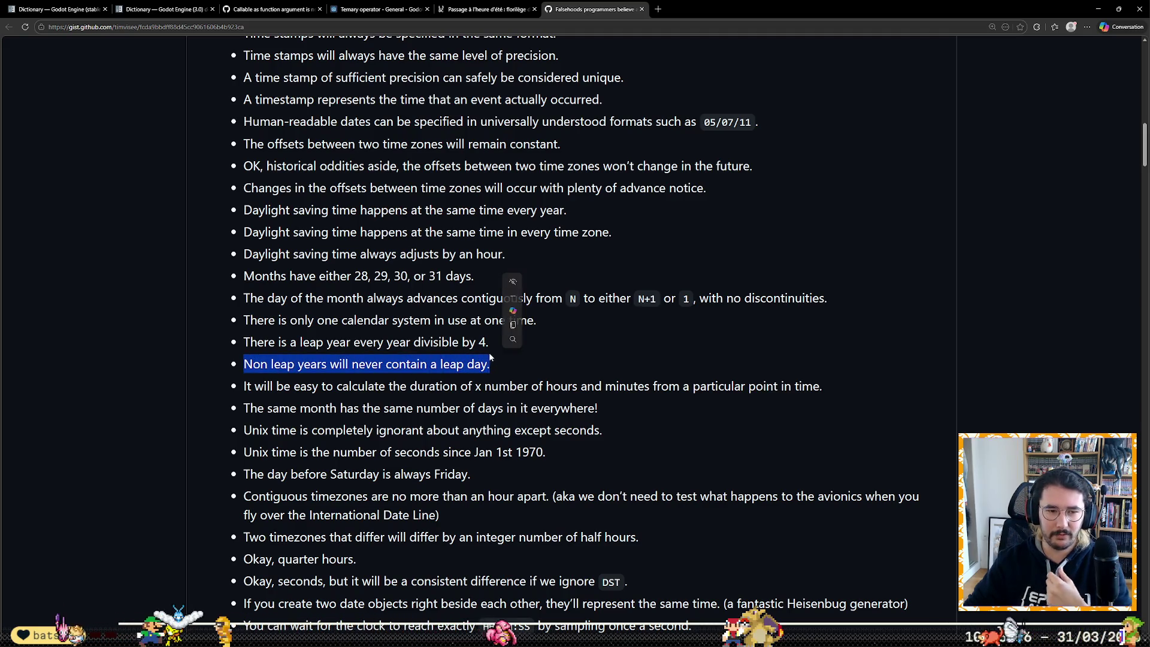
{"action": "left_click", "coordinate": [449, 427]}
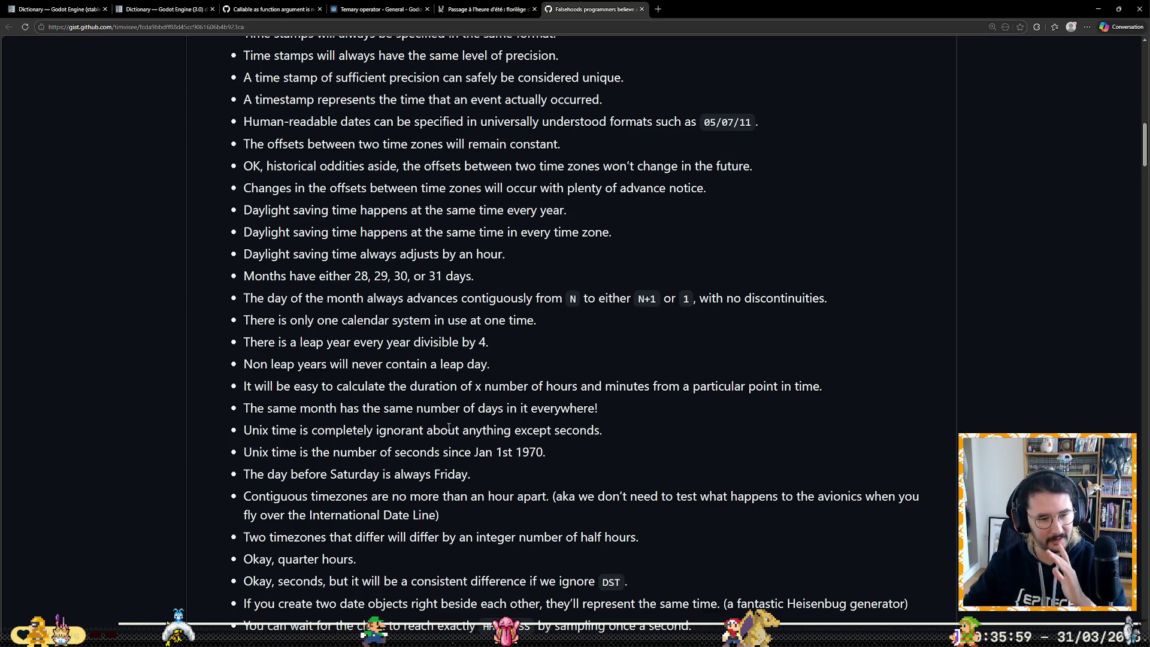
{"action": "scroll", "coordinate": [448, 428], "scroll_direction": "down", "scroll_amount": 2}
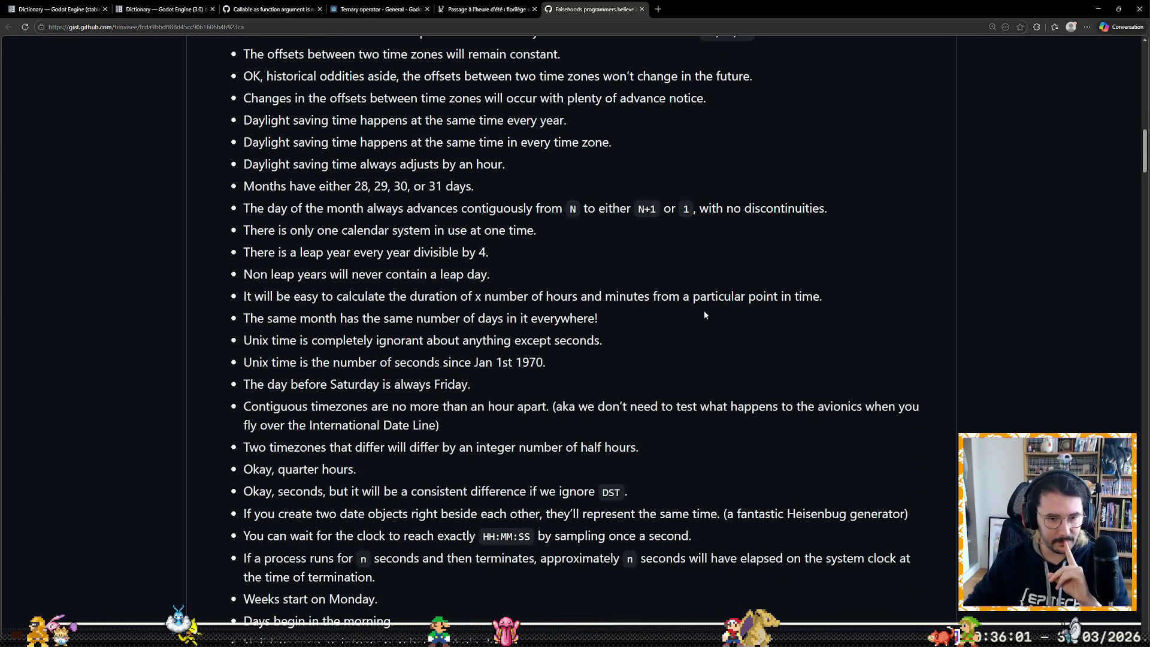
{"action": "scroll", "coordinate": [704, 310], "scroll_direction": "down", "scroll_amount": 3}
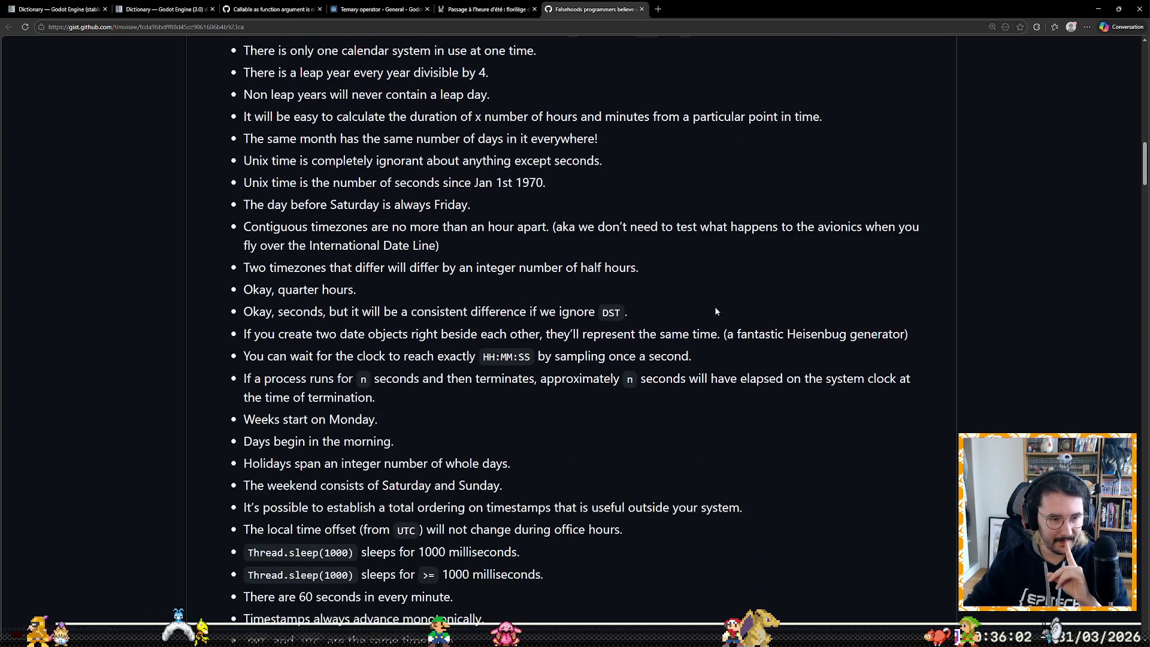
{"action": "triple_click", "coordinate": [257, 420]}
{"action": "left_click", "coordinate": [245, 439]}
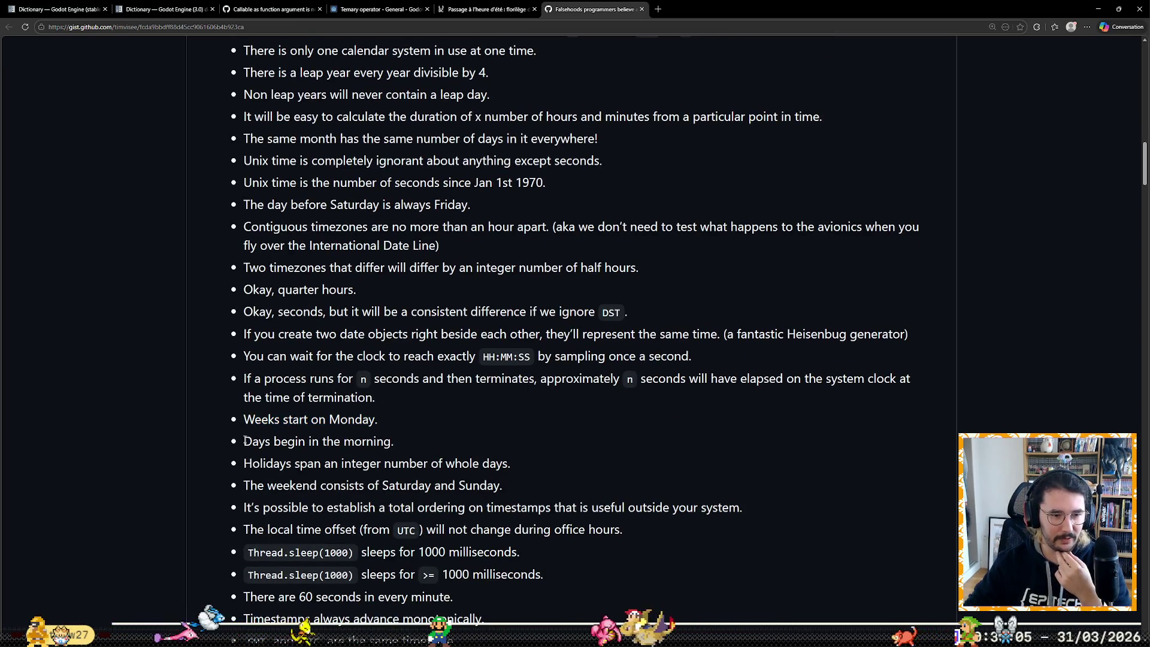
{"action": "left_click_drag", "start_coordinate": [245, 439], "coordinate": [394, 442]}
{"action": "left_click", "coordinate": [473, 501]}
{"action": "scroll", "coordinate": [473, 501], "scroll_direction": "down", "scroll_amount": 2}
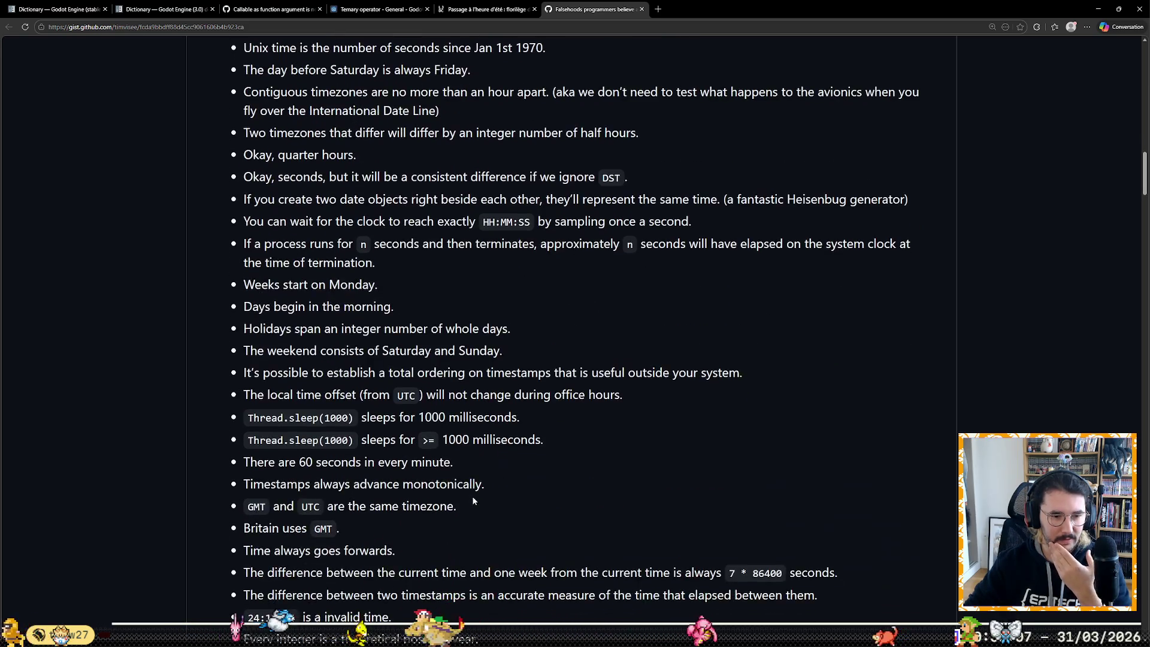
{"action": "left_click", "coordinate": [492, 6]}
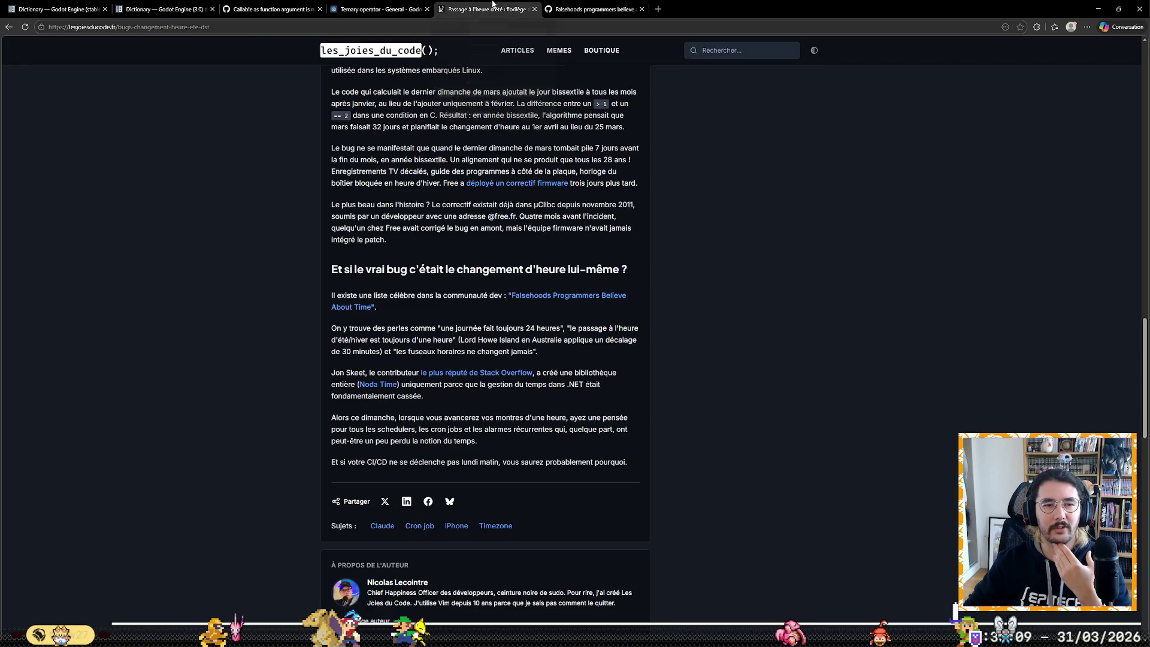
Step: Highlight the Claude Desktop looping paragraph, zoom the article to 150%, then return to Godot
{"action": "scroll", "coordinate": [236, 365], "scroll_direction": "up", "scroll_amount": 7}
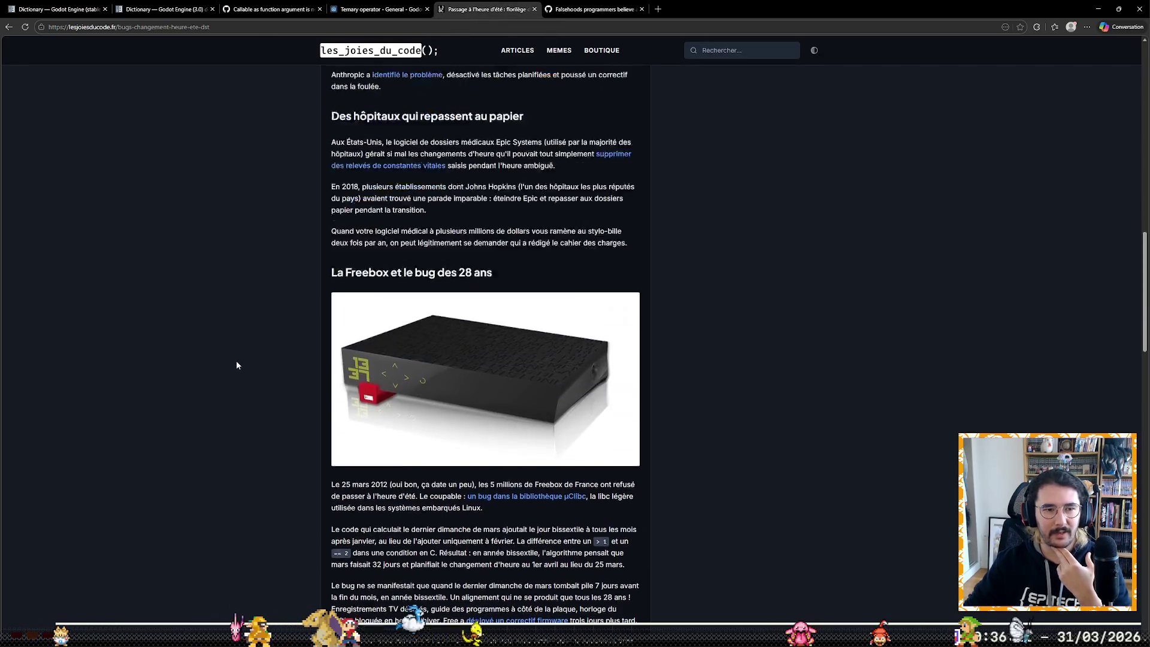
{"action": "scroll", "coordinate": [237, 362], "scroll_direction": "up", "scroll_amount": 8}
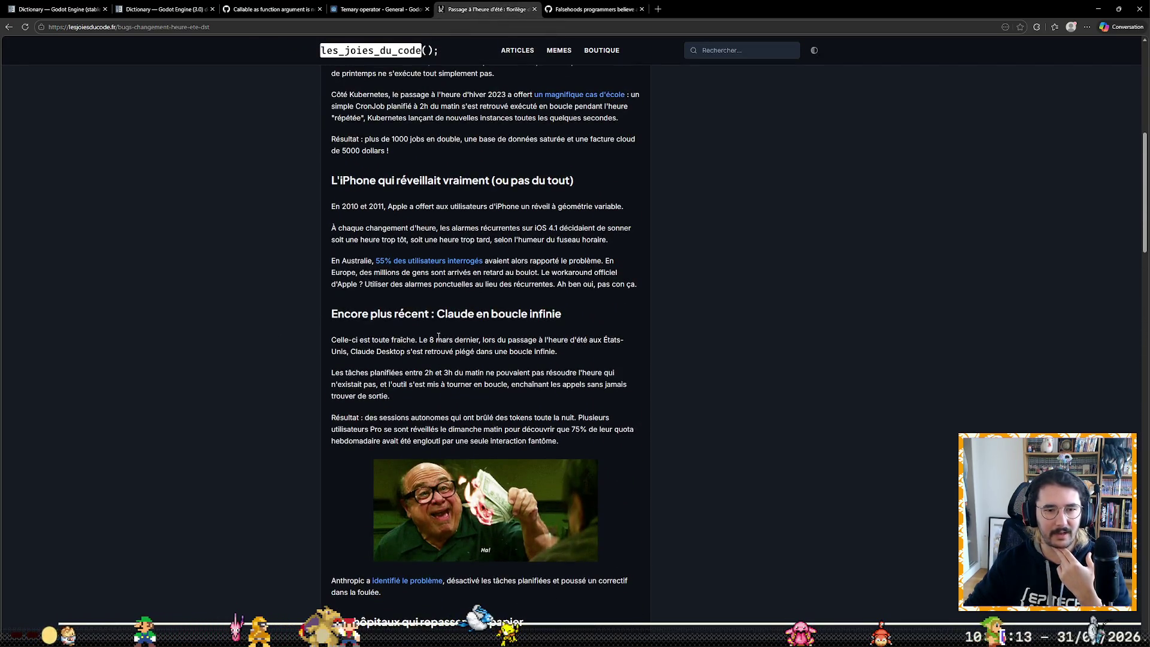
{"action": "scroll", "coordinate": [344, 265], "scroll_direction": "down", "scroll_amount": 2}
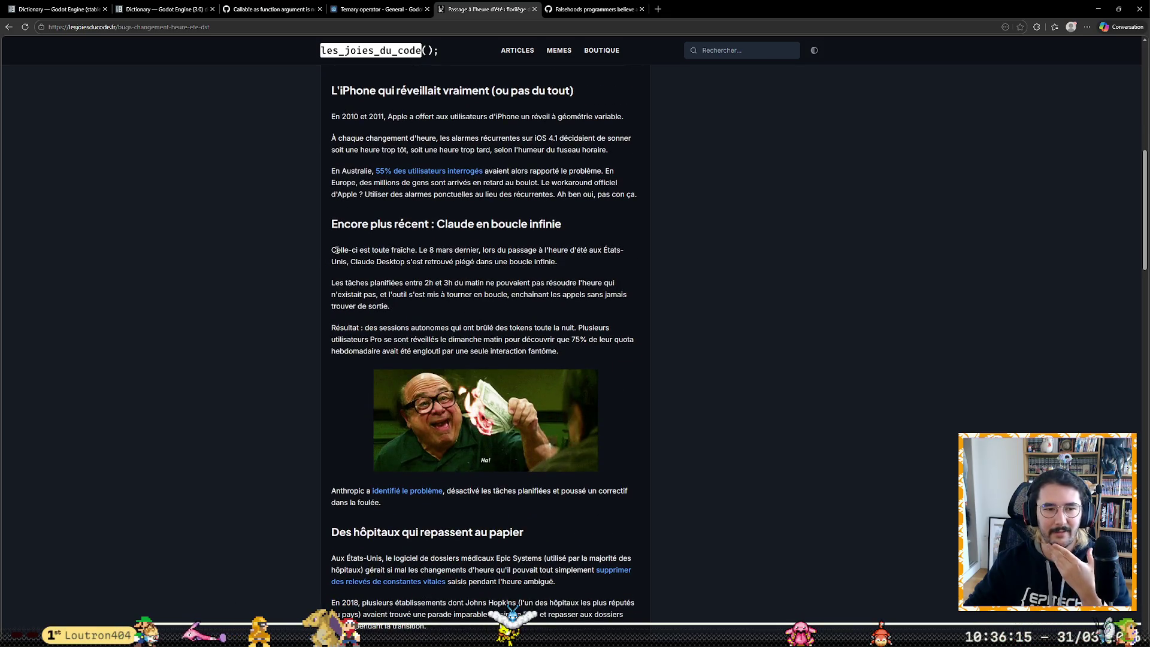
{"action": "left_click_drag", "start_coordinate": [336, 251], "coordinate": [402, 259]}
{"action": "left_click", "coordinate": [478, 299]}
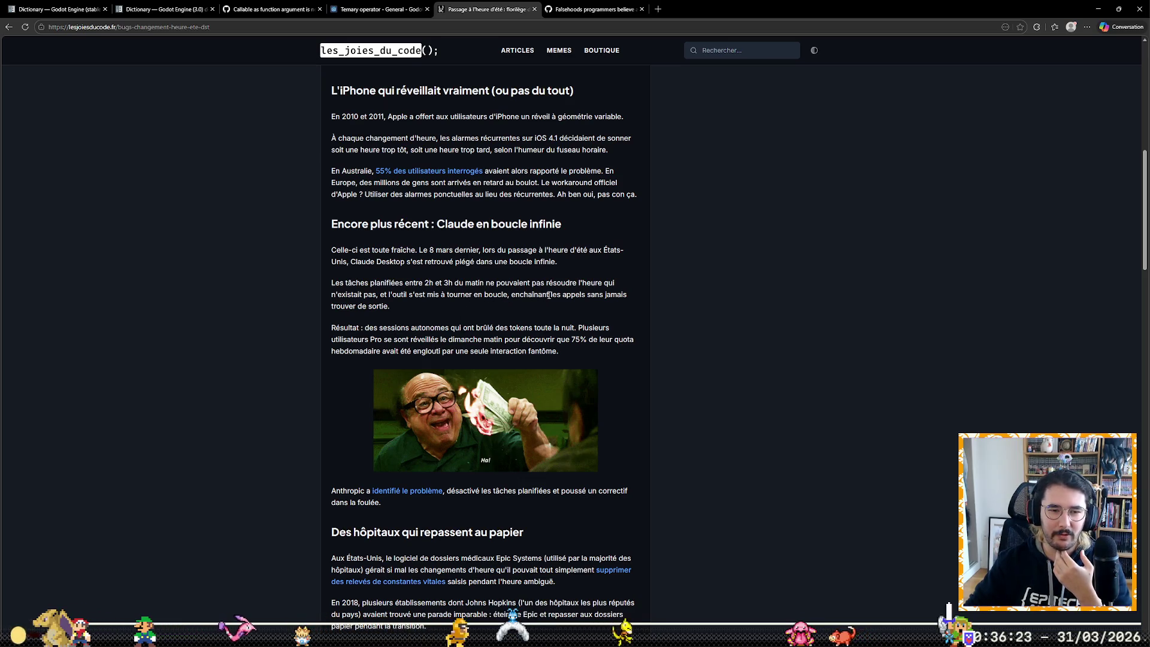
{"action": "key", "text": "ctrl+plus"}
{"action": "key", "text": "ctrl+plus"}
{"action": "key", "text": "ctrl+plus"}
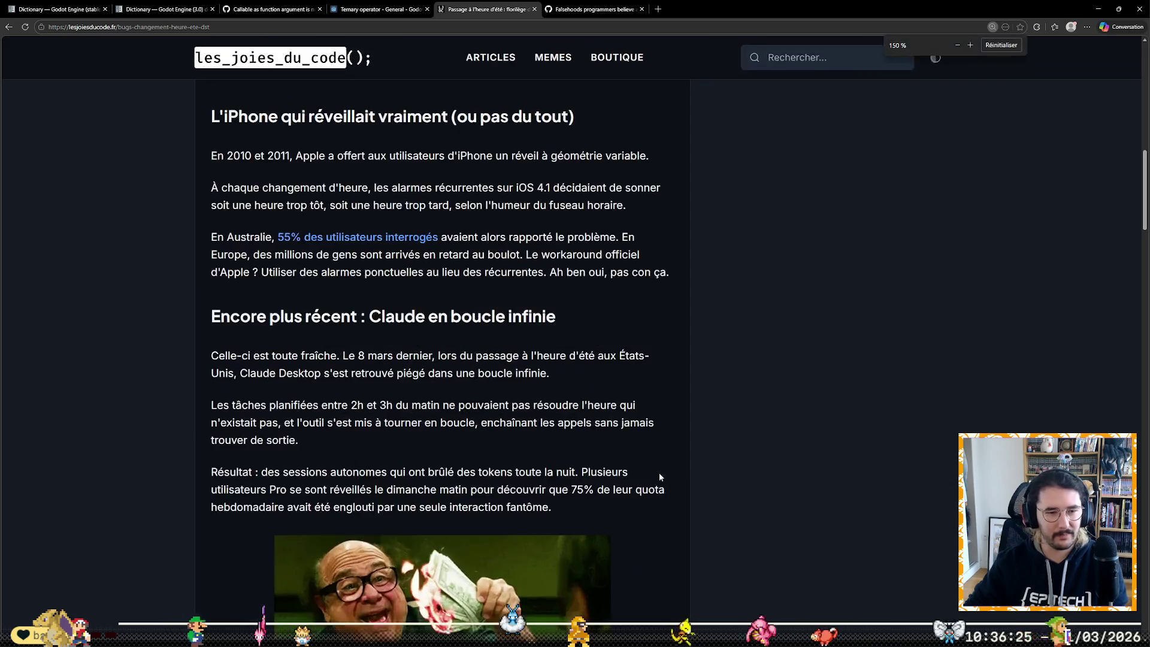
{"action": "scroll", "coordinate": [252, 461], "scroll_direction": "down", "scroll_amount": 1}
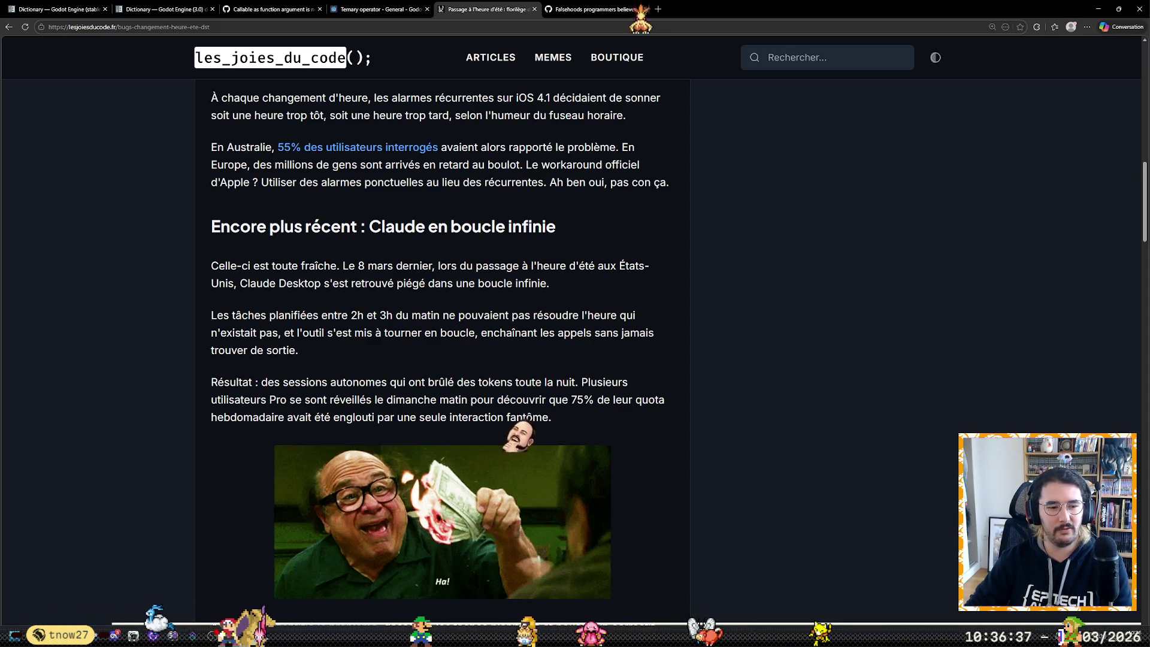
{"action": "key", "text": "alt+Tab"}
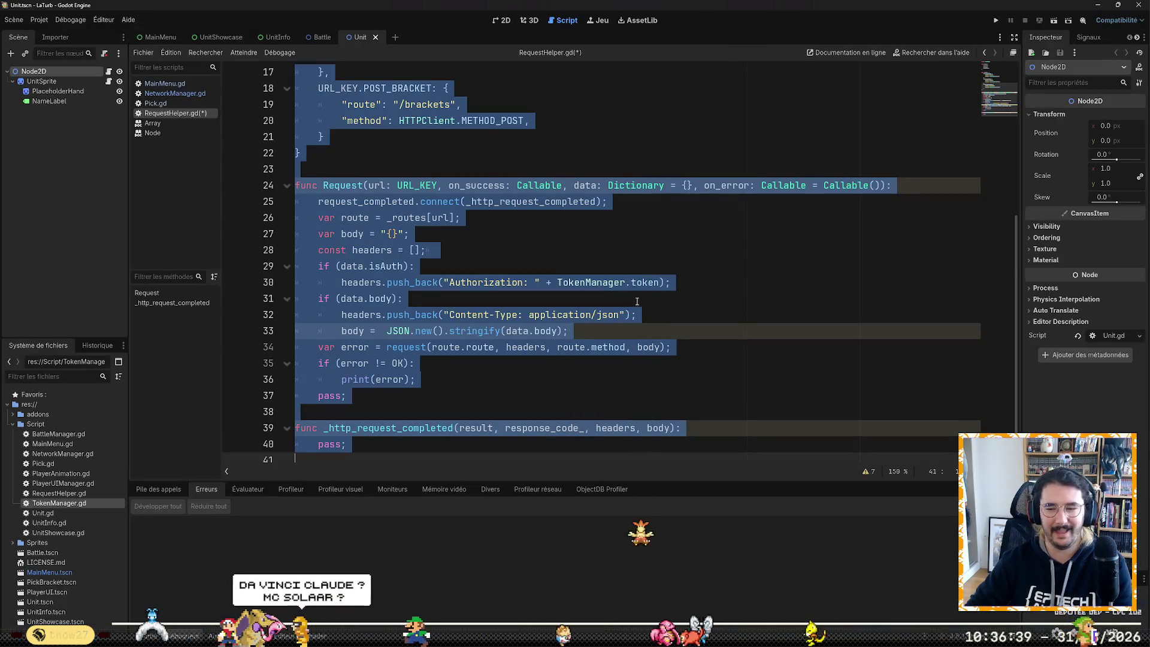
Step: Try adding a + after route.route on line 34, then undo it
{"action": "left_click", "coordinate": [638, 299]}
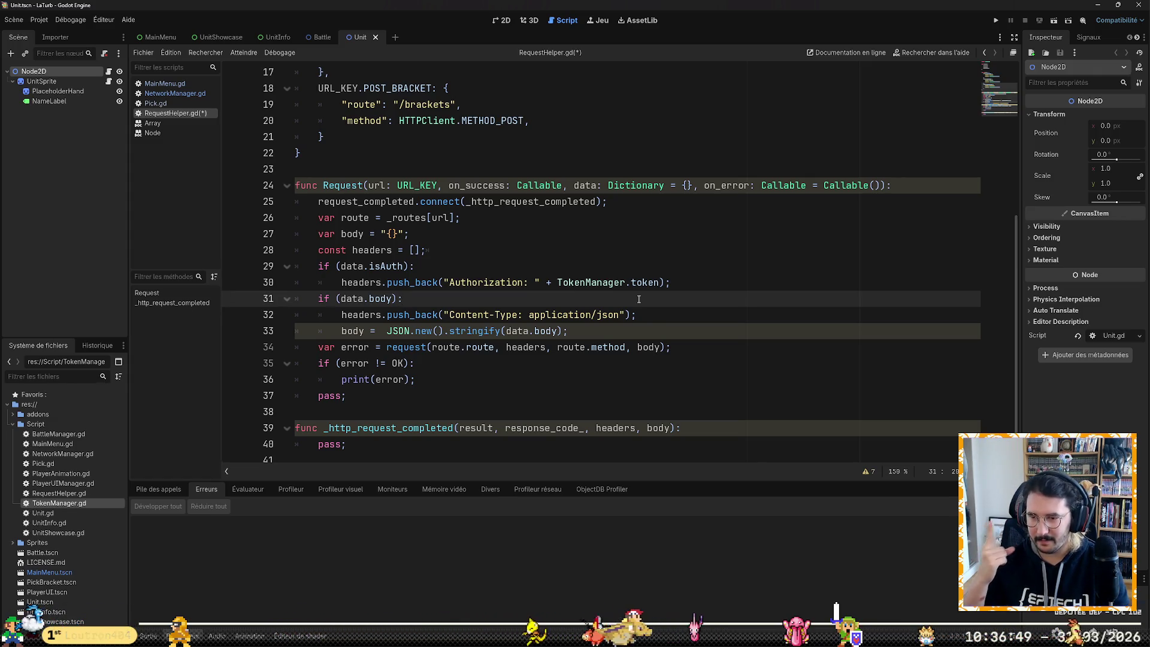
{"action": "key", "text": "Down"}
{"action": "key", "text": "Down"}
{"action": "key", "text": "Down"}
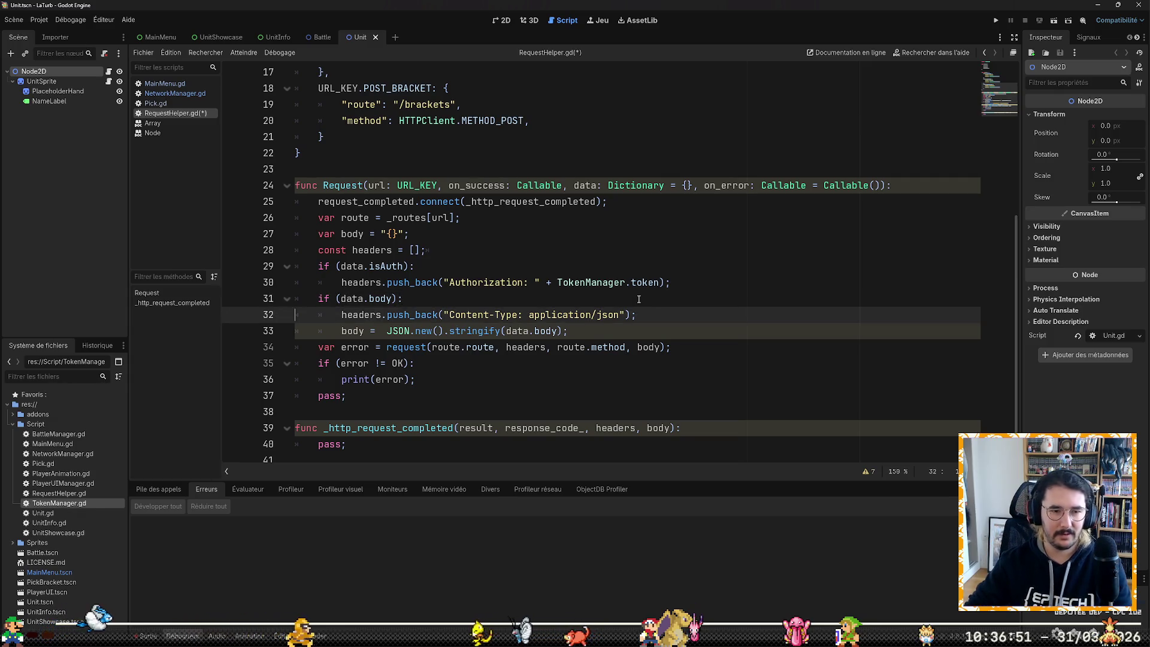
{"action": "key", "text": "Home"}
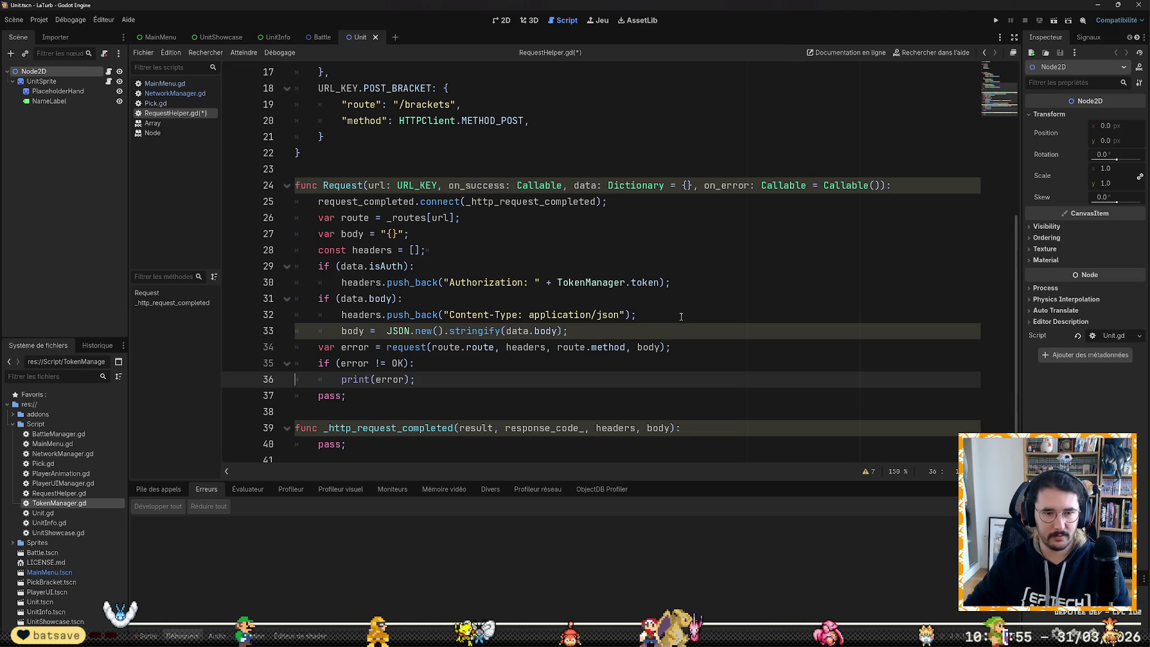
{"action": "key", "text": "Up"}
{"action": "key", "text": "Up"}
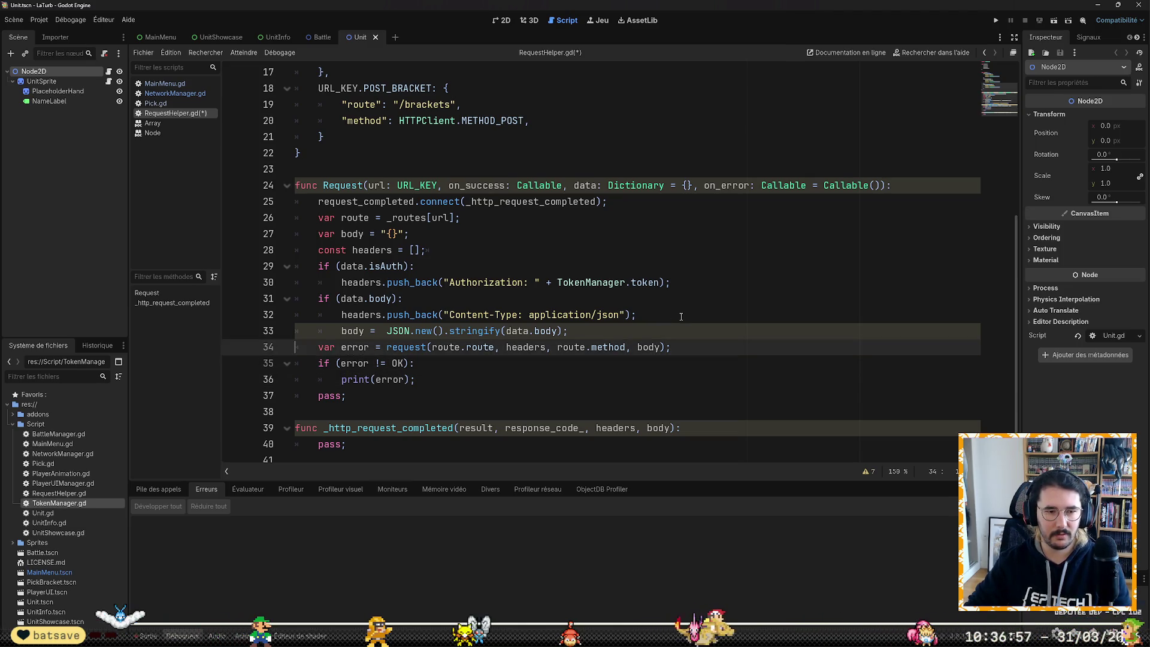
{"action": "key", "text": "ctrl+Right"}
{"action": "key", "text": "ctrl+Right"}
{"action": "key", "text": "ctrl+Right"}
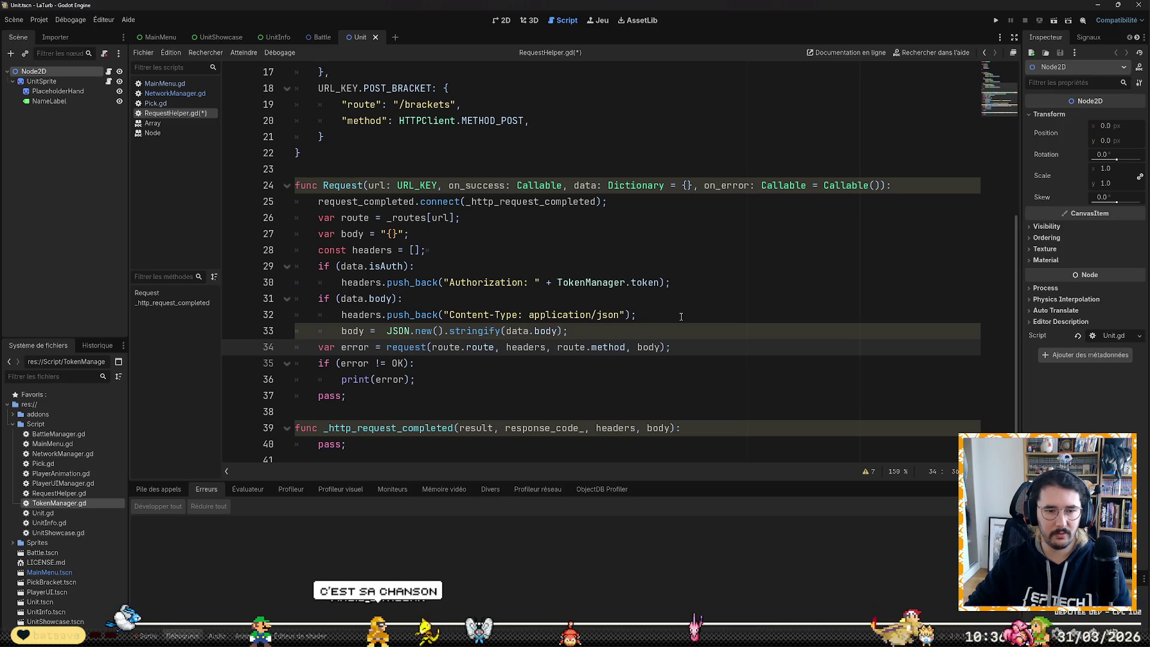
{"action": "type", "text": "+"}
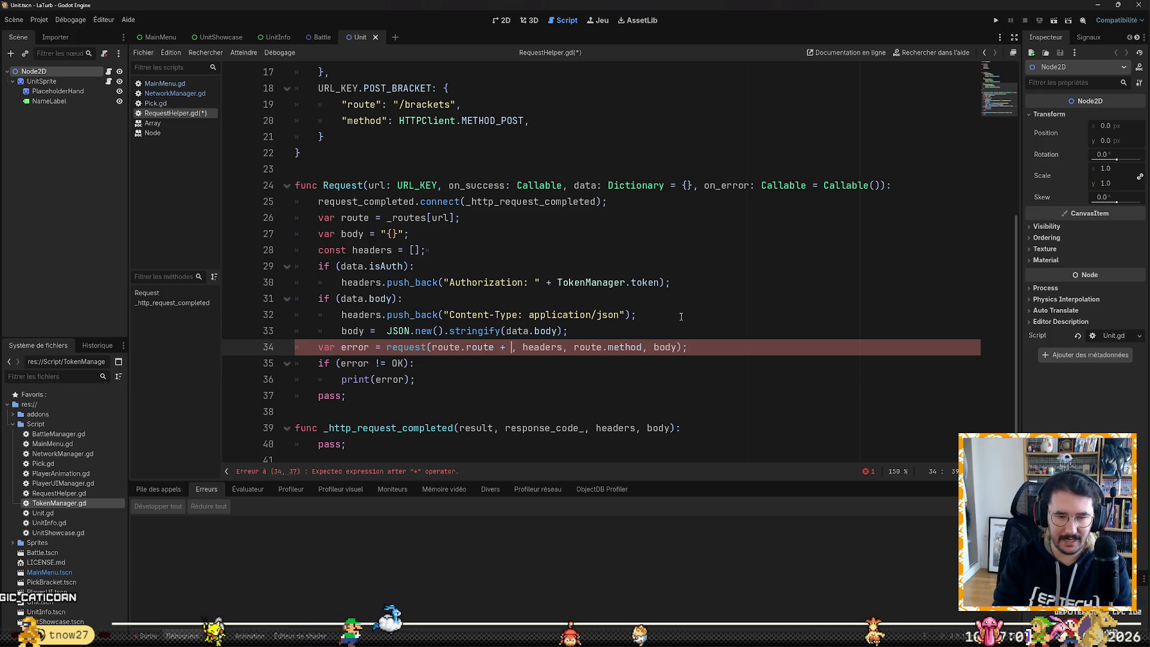
{"action": "key", "text": "ctrl+z"}
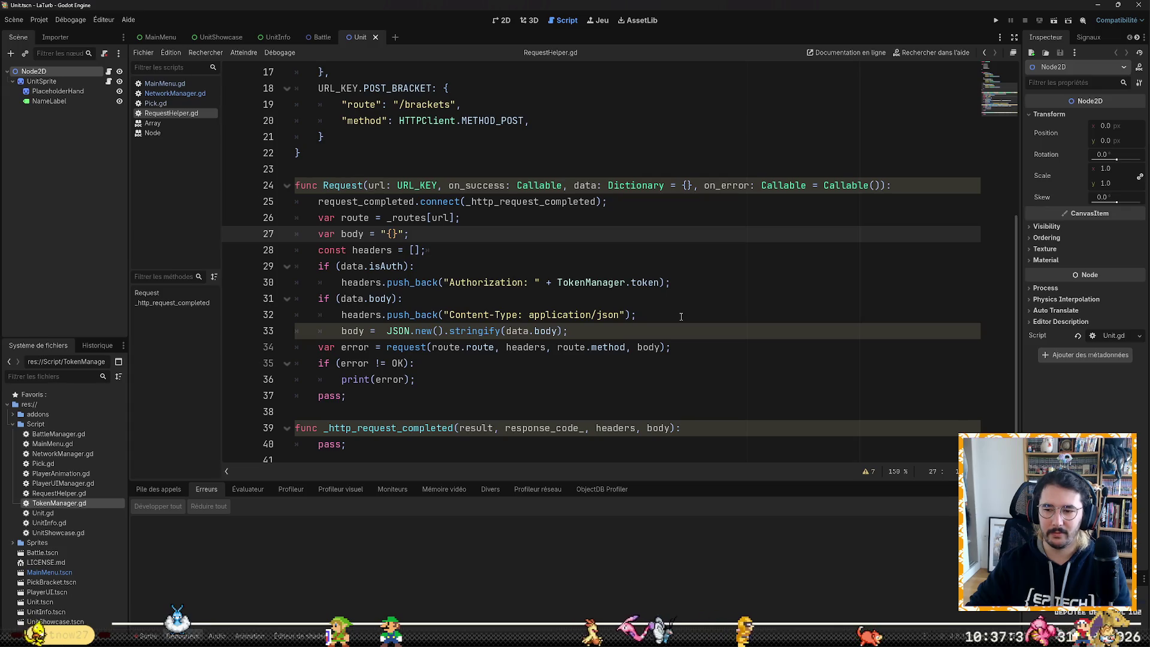
Step: Begin erasing the route prefix of the method argument, leaving rou.method
{"action": "key", "text": "Up"}
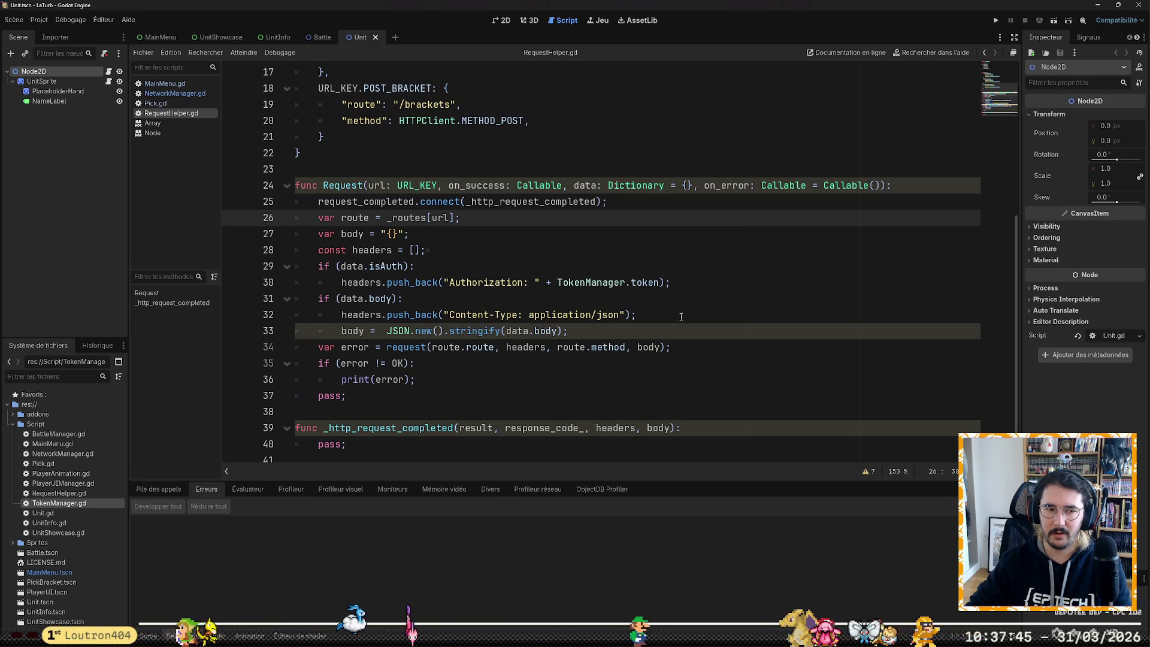
{"action": "key", "text": "Down"}
{"action": "key", "text": "Down"}
{"action": "key", "text": "Down"}
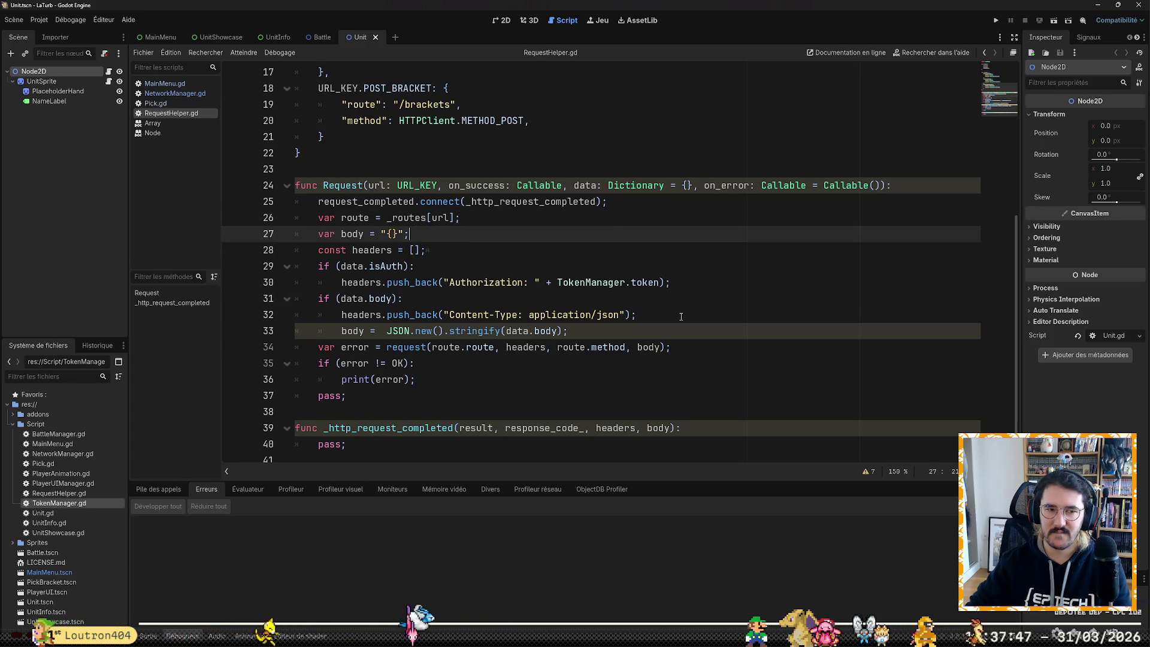
{"action": "key", "text": "Up"}
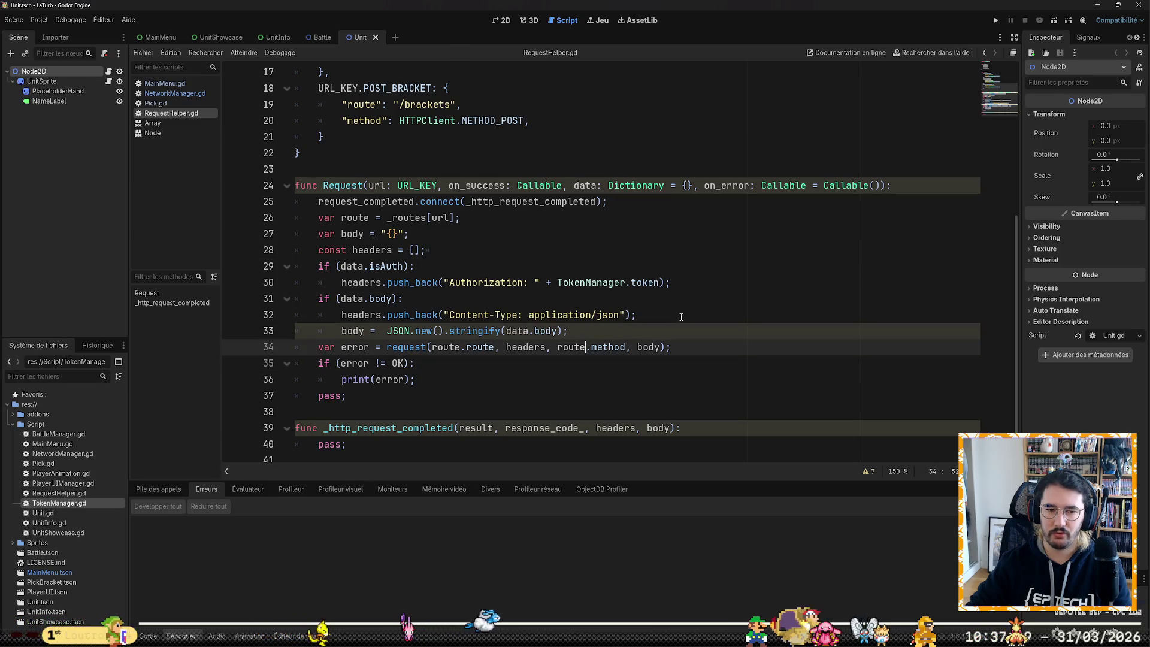
{"action": "key", "text": "BackSpace"}
{"action": "key", "text": "BackSpace"}
{"action": "key", "text": "BackSpace"}
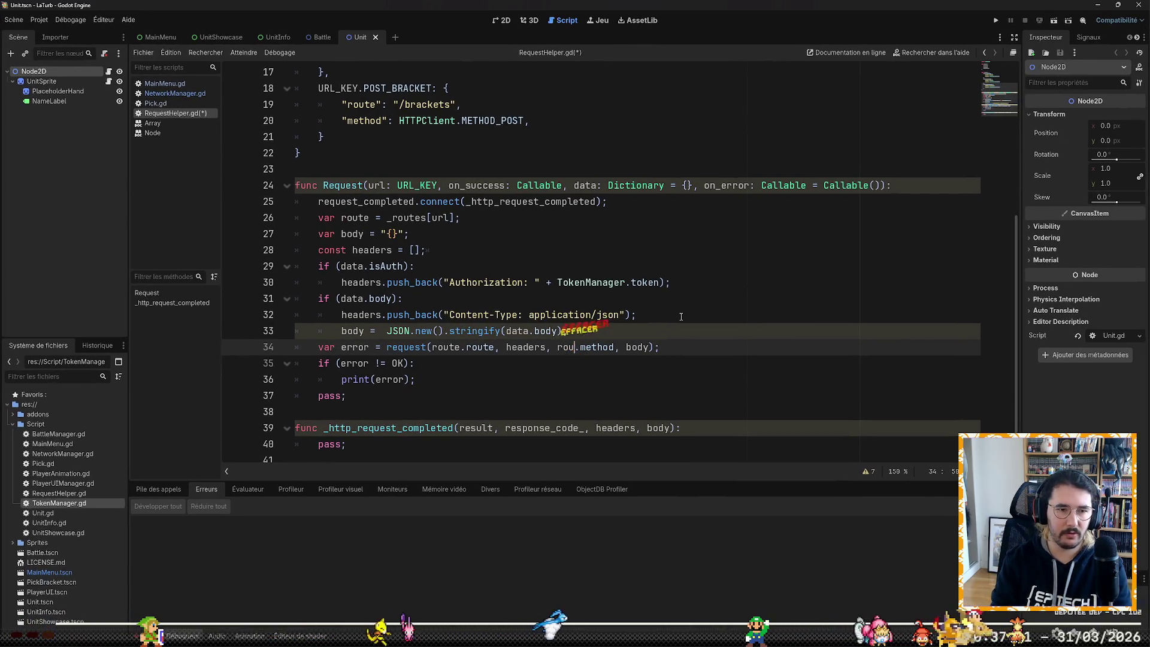
Step: Restore the method argument to _routes[url].method and delete the old var route line
{"action": "key", "text": "BackSpace"}
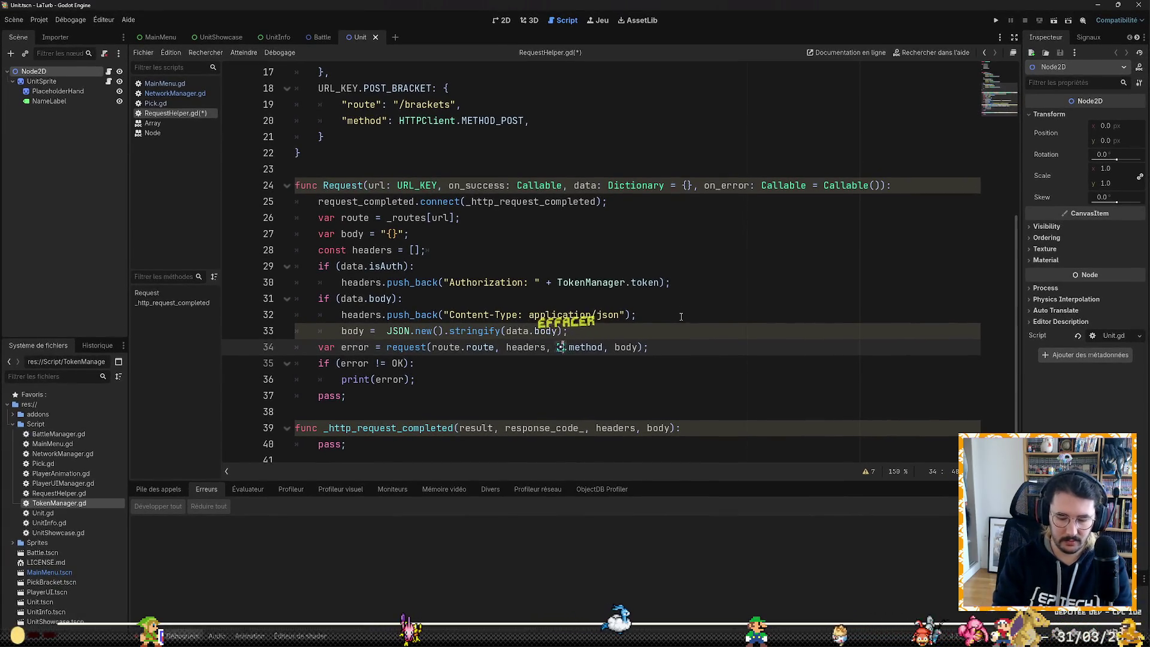
{"action": "type", "text": "_routes["}
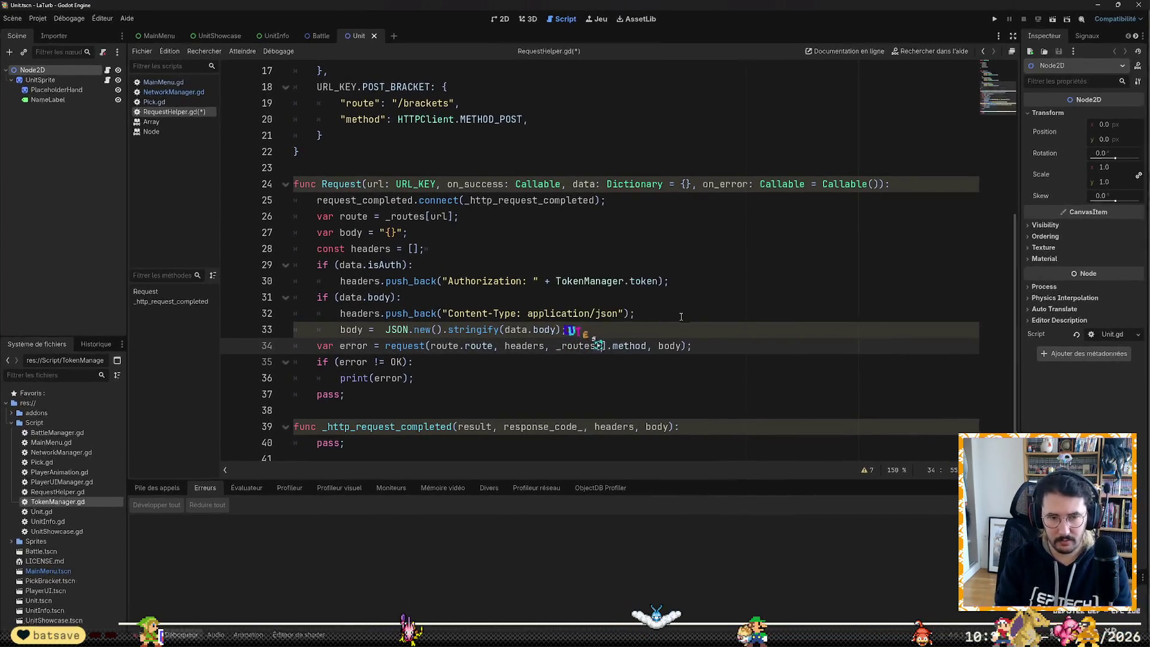
{"action": "type", "text": "url"}
{"action": "key", "text": "Right"}
{"action": "key", "text": "Right"}
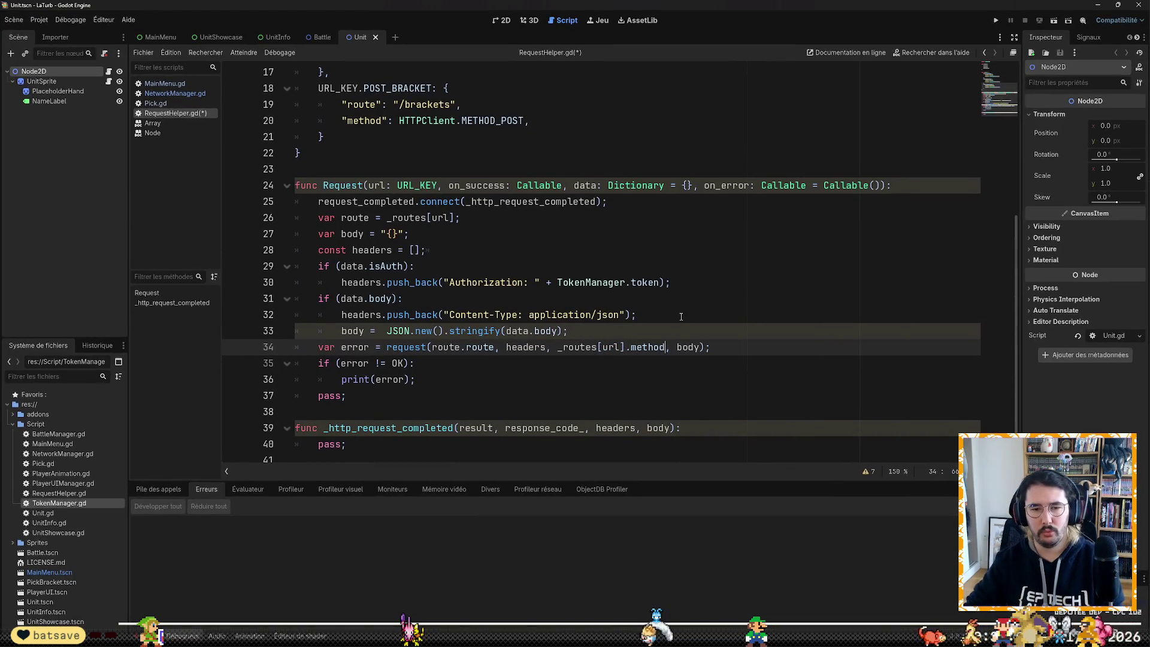
{"action": "key", "text": "Up"}
{"action": "key", "text": "Up"}
{"action": "key", "text": "Up"}
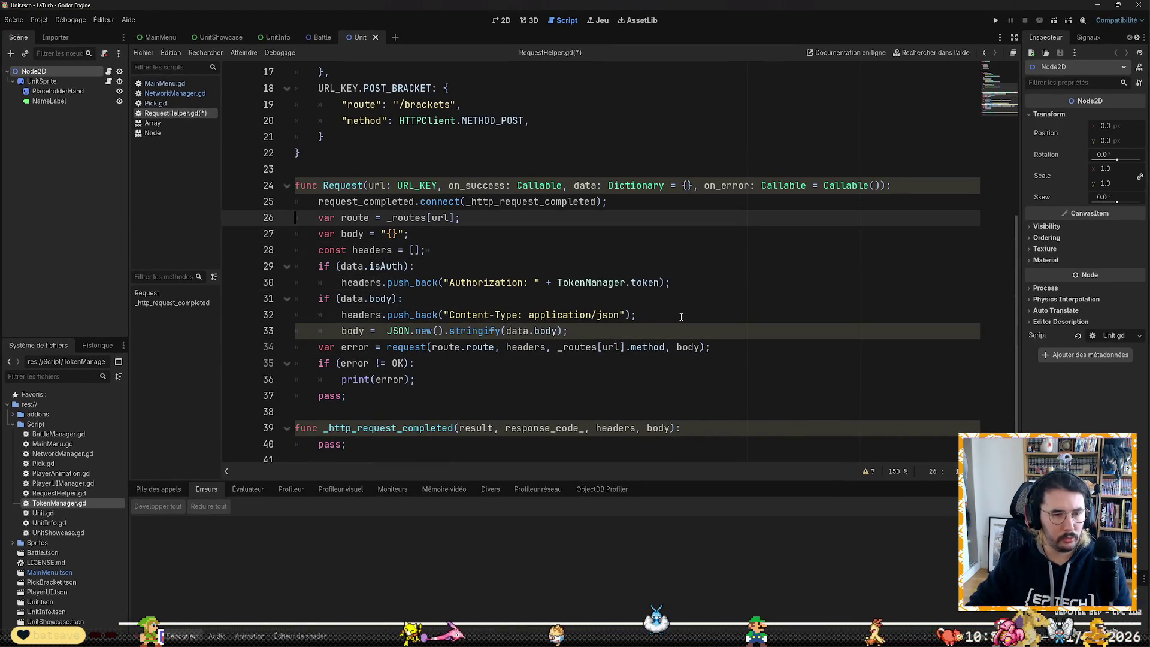
{"action": "key", "text": "shift+End"}
{"action": "key", "text": "BackSpace"}
{"action": "key", "text": "BackSpace"}
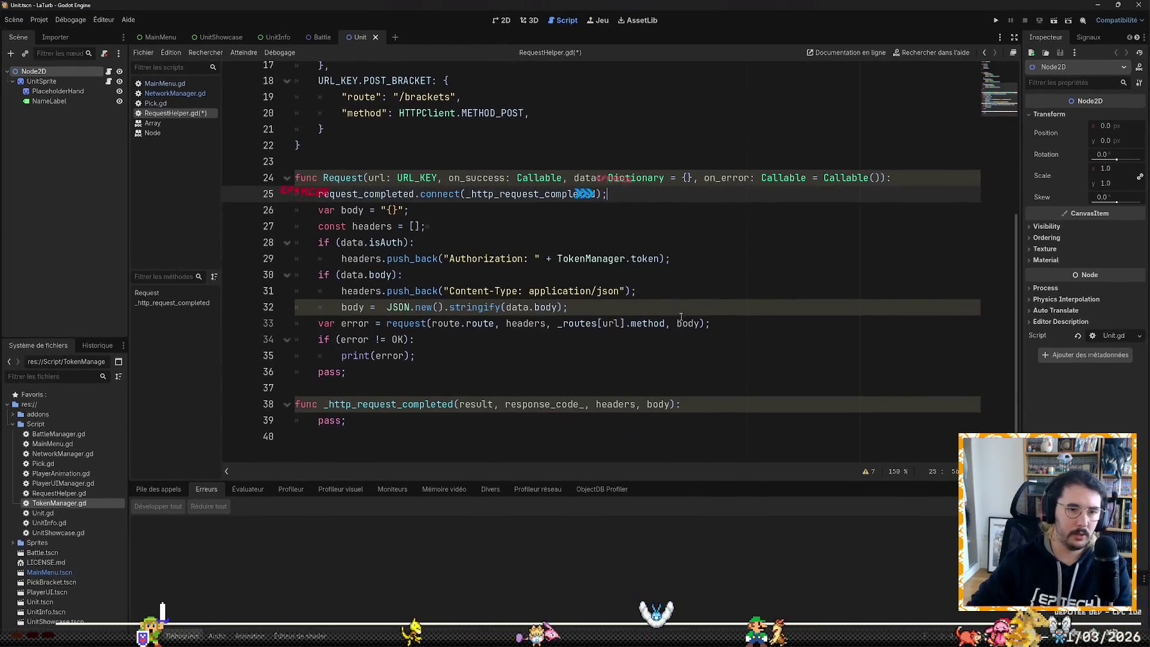
Step: Declare var route = _routes[url].route; below var body and begin an if (data.params) check
{"action": "key", "text": "Down"}
{"action": "key", "text": "Down"}
{"action": "key", "text": "Down"}
{"action": "key", "text": "Down"}
{"action": "key", "text": "Down"}
{"action": "key", "text": "Up"}
{"action": "key", "text": "Up"}
{"action": "key", "text": "Up"}
{"action": "key", "text": "Down"}
{"action": "key", "text": "Up"}
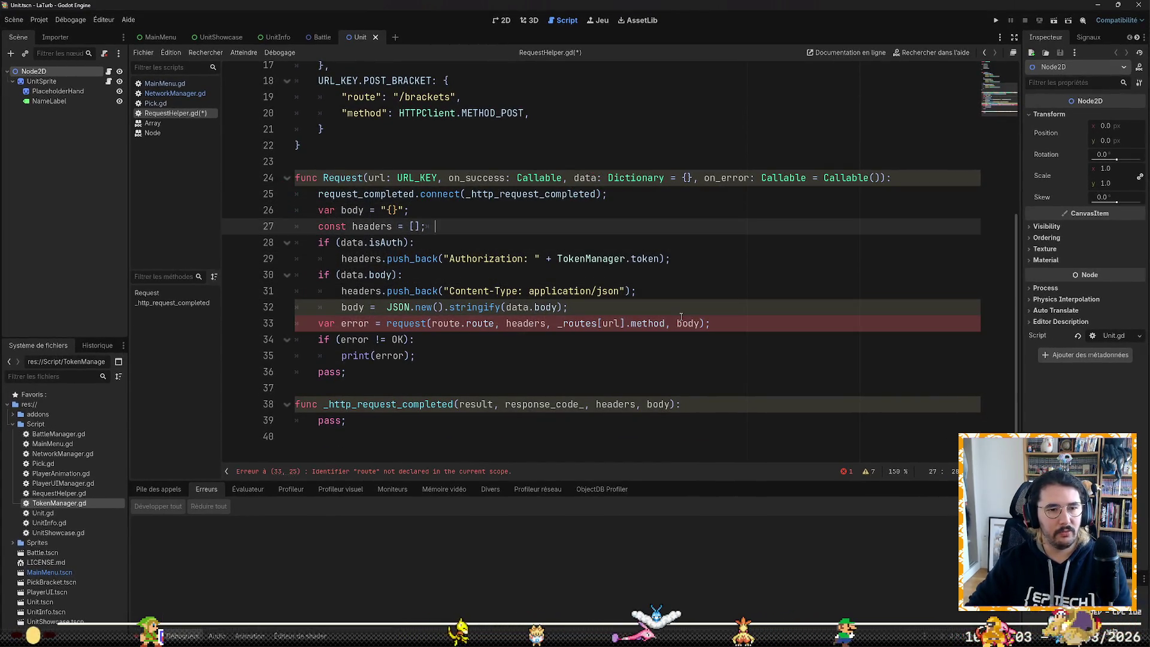
{"action": "key", "text": "Home"}
{"action": "key", "text": "Return"}
{"action": "key", "text": "Up"}
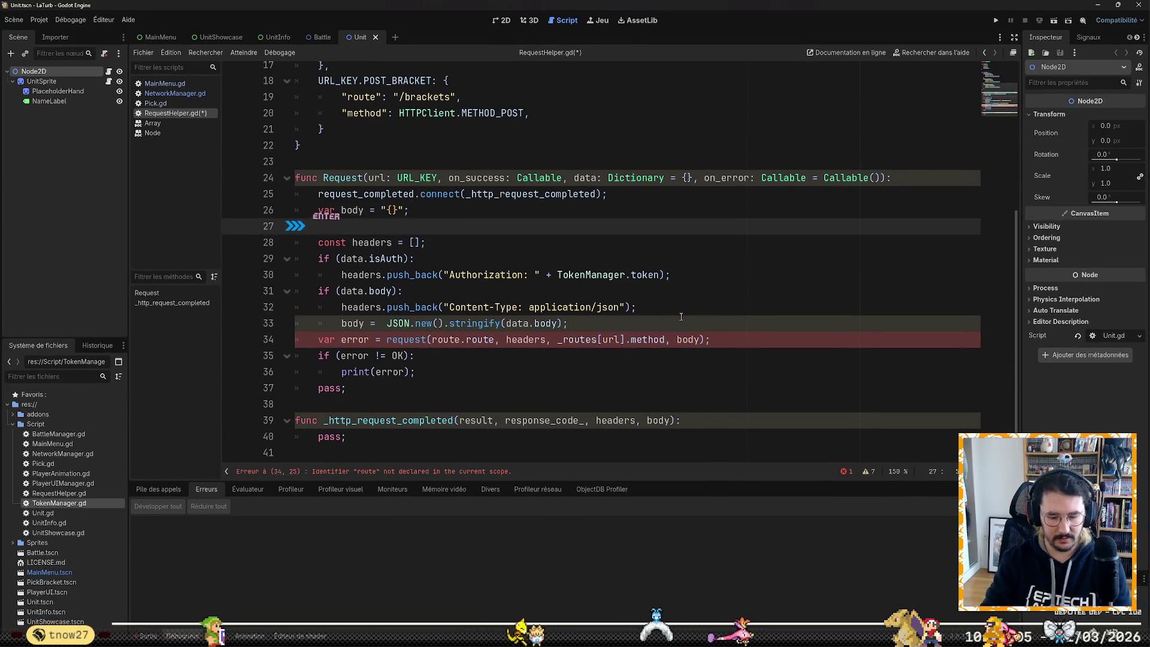
{"action": "type", "text": "var route = "}
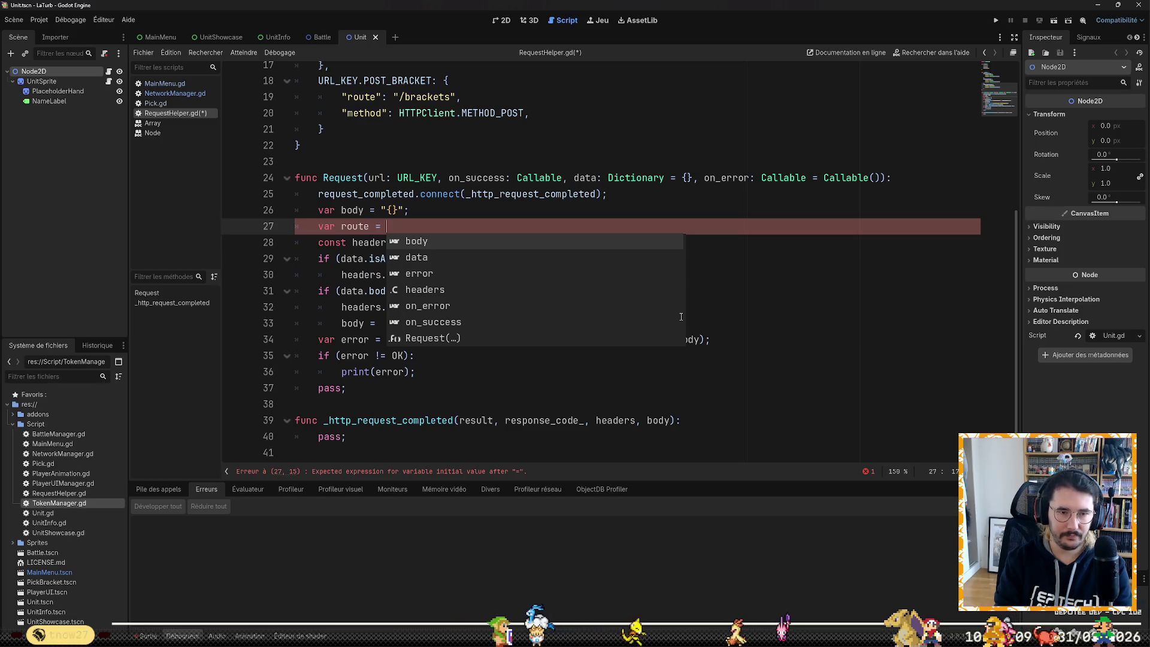
{"action": "type", "text": "rout"}
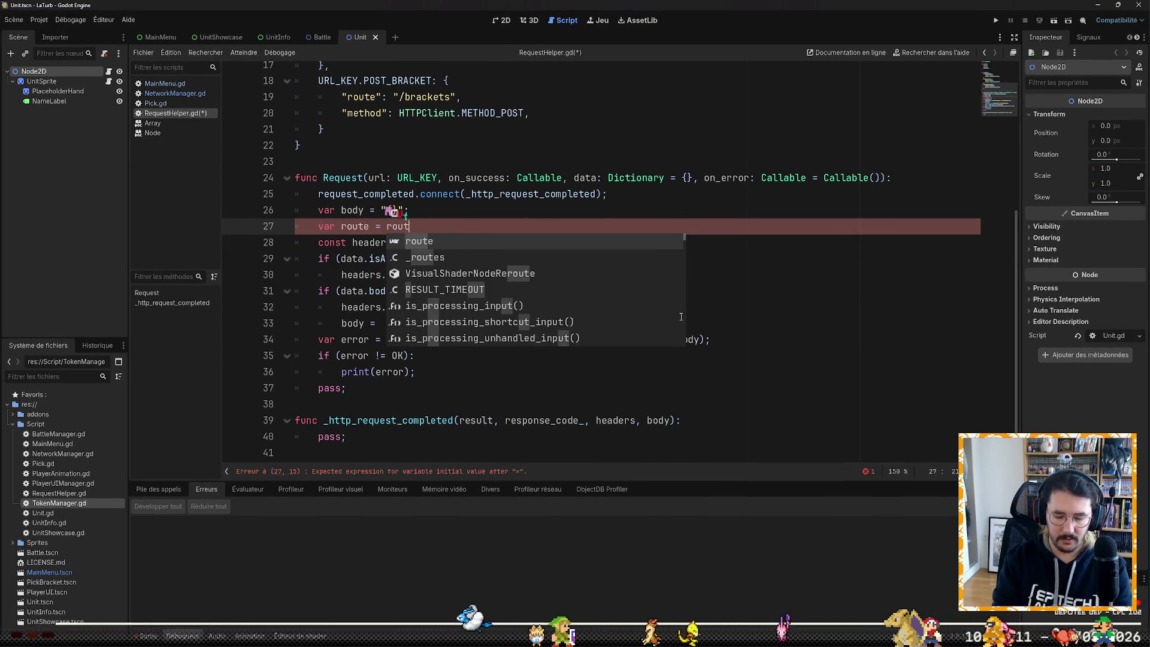
{"action": "type", "text": "_routes"}
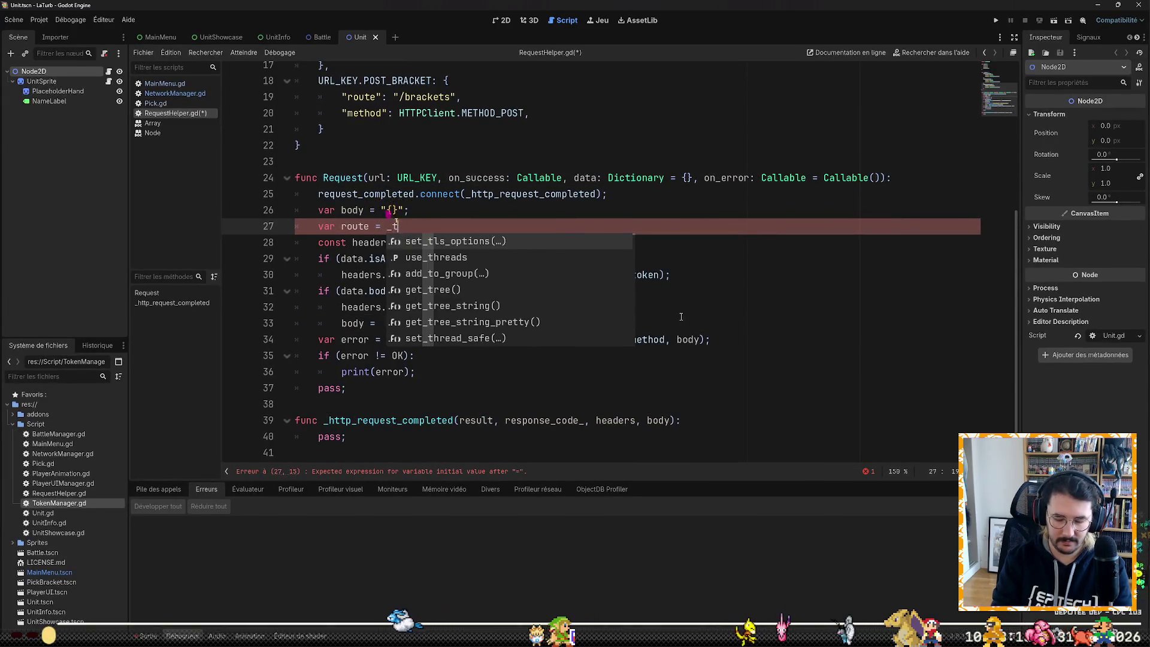
{"action": "type", "text": "[url"}
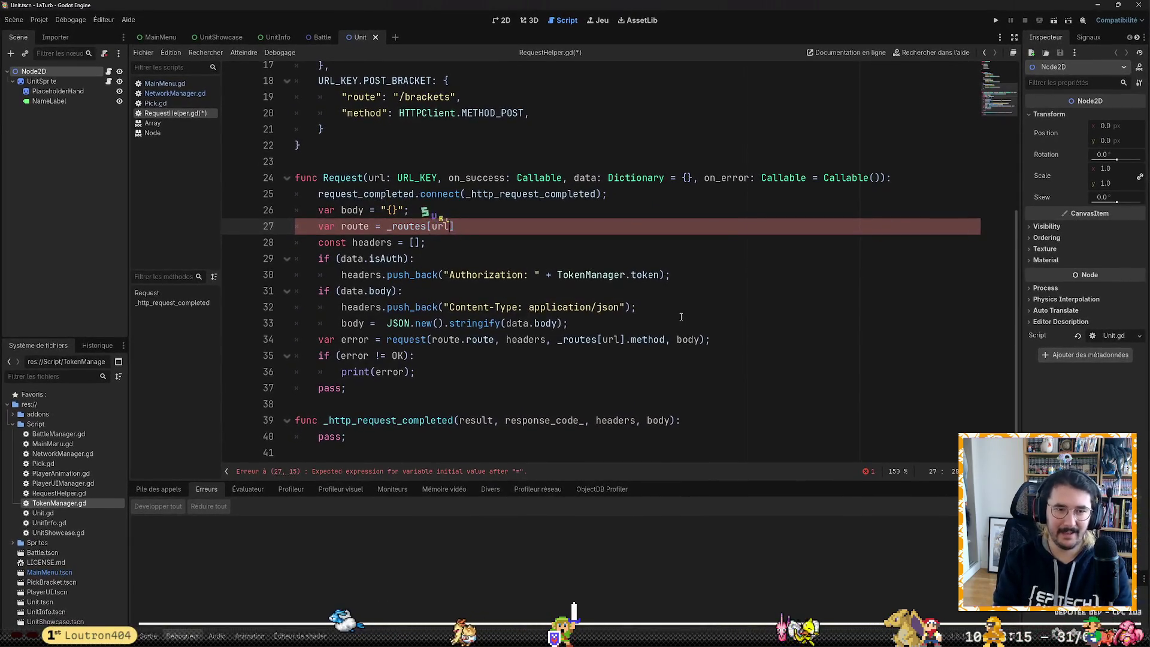
{"action": "type", "text": "].route;"}
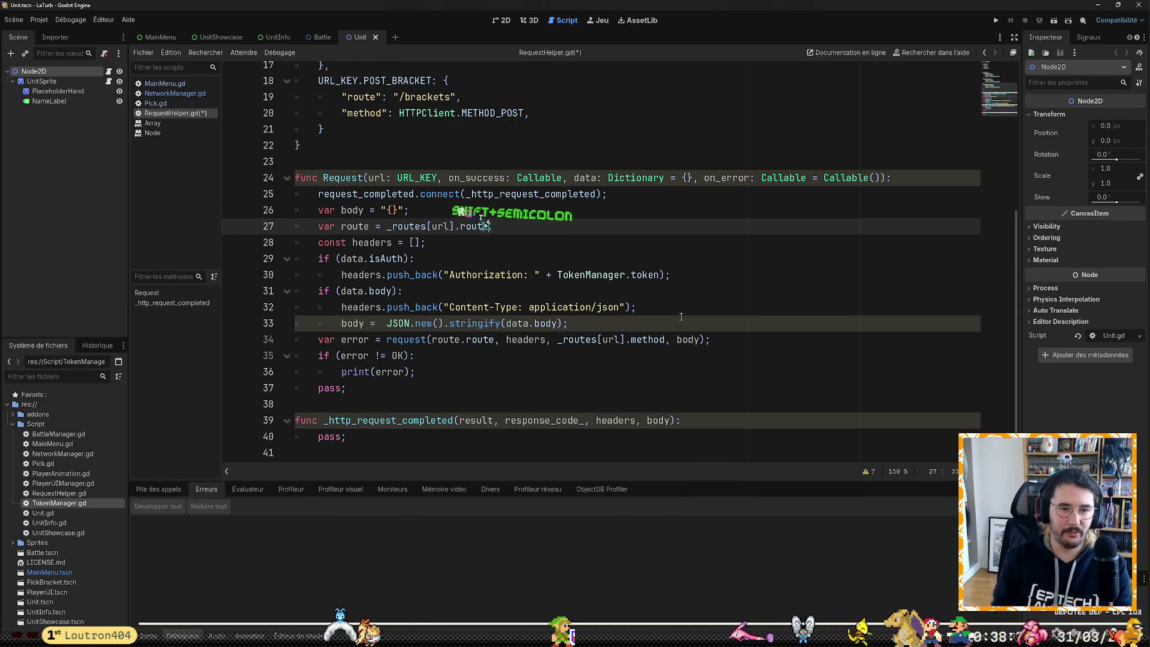
{"action": "key", "text": "Return"}
{"action": "type", "text": "if ("}
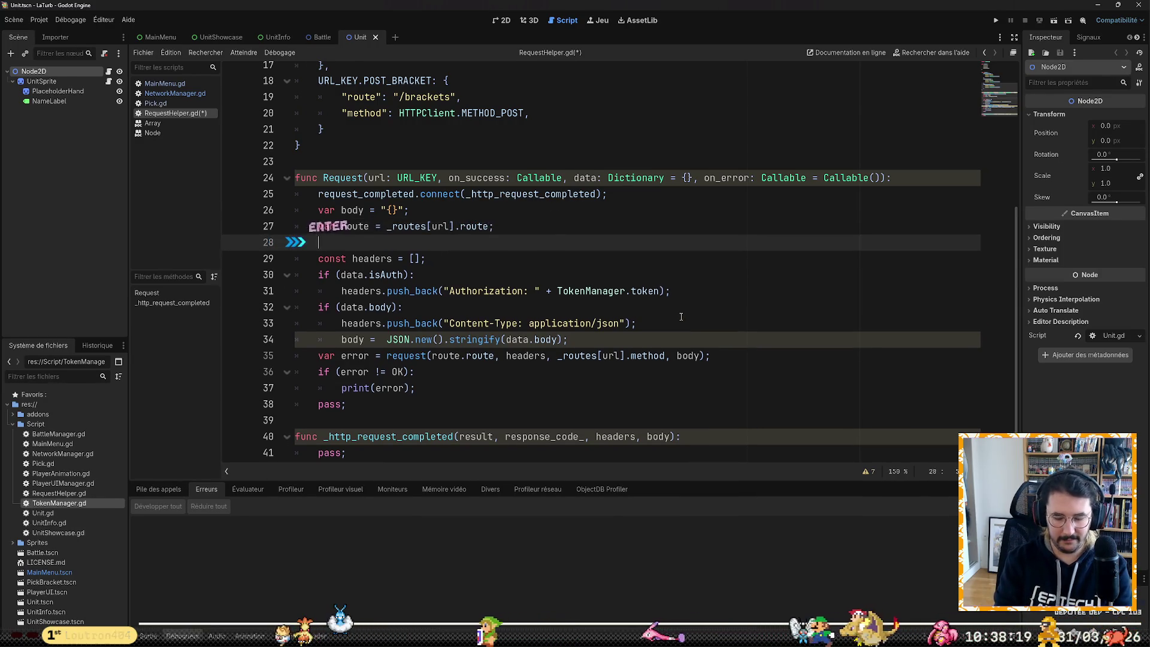
{"action": "type", "text": "data.p"}
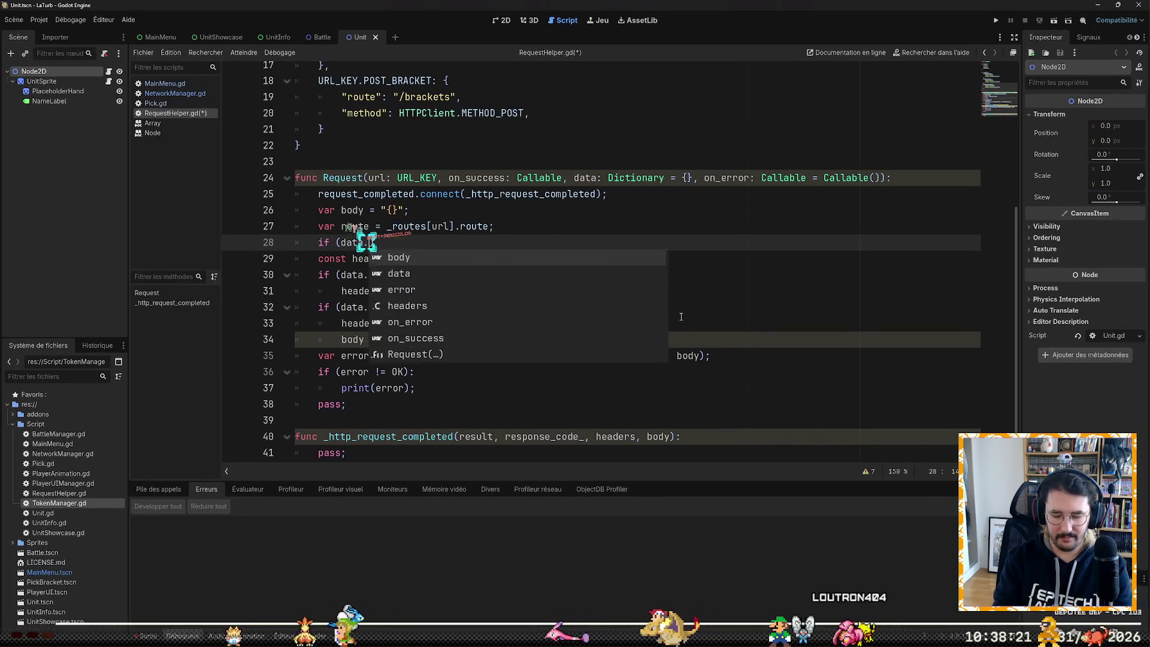
{"action": "type", "text": "arams"}
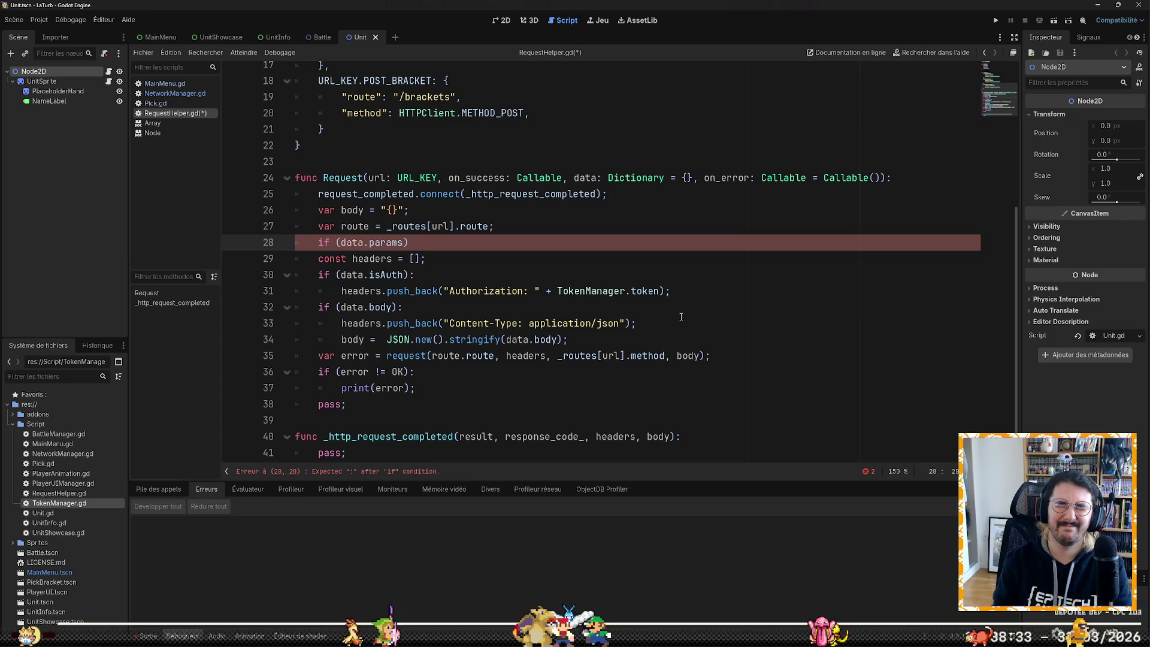
Step: Write an if (data.params): route += "/" + params check, then delete it again
{"action": "type", "text": ":"}
{"action": "key", "text": "Return"}
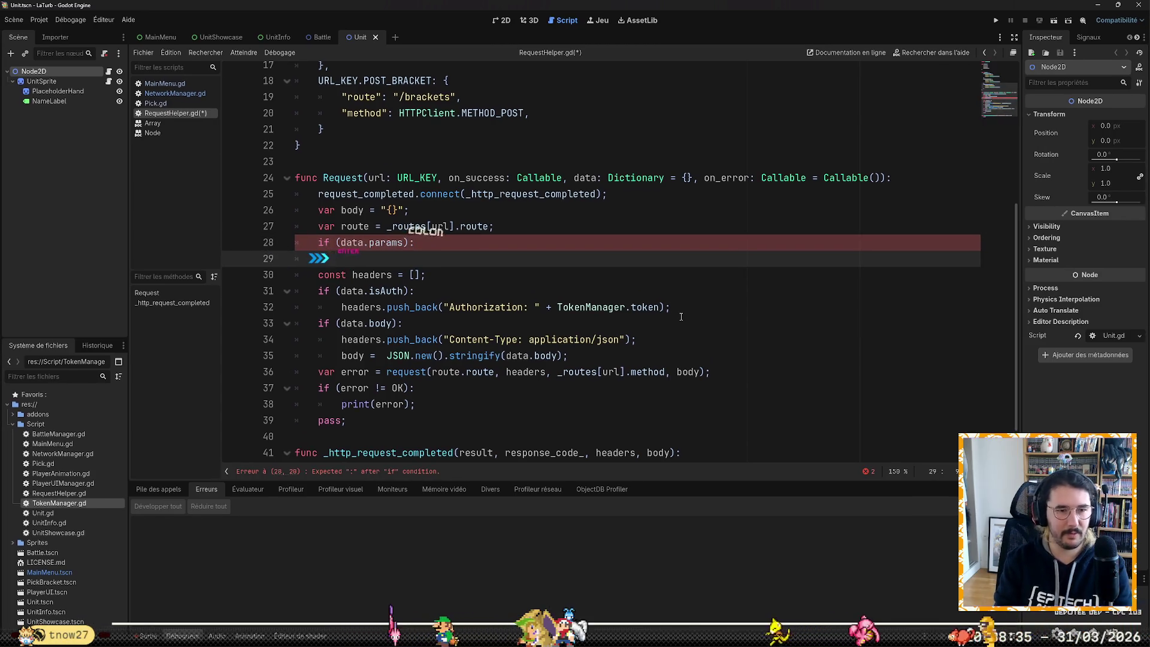
{"action": "type", "text": "route +"}
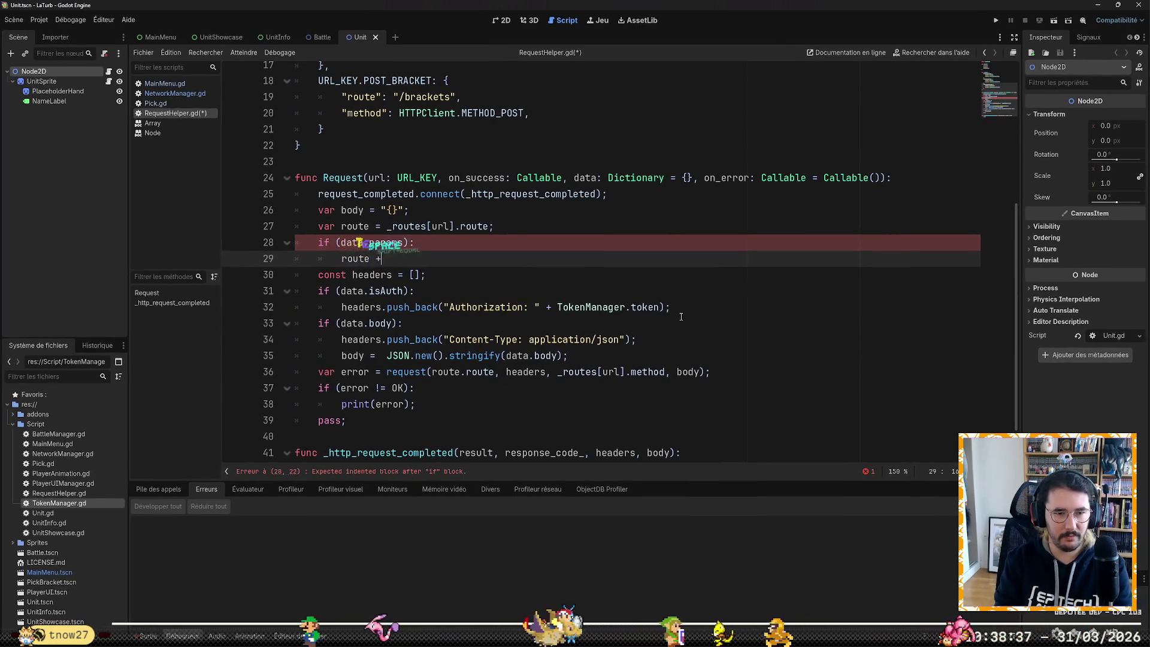
{"action": "type", "text": "= "}
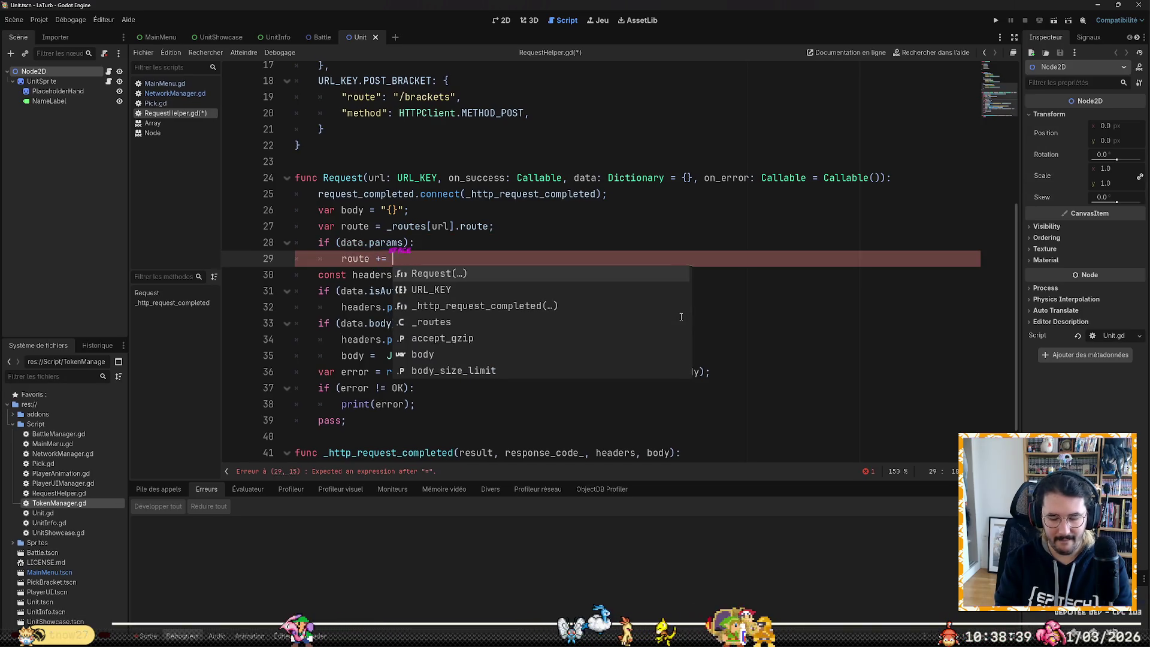
{"action": "type", "text": "\"/\" "}
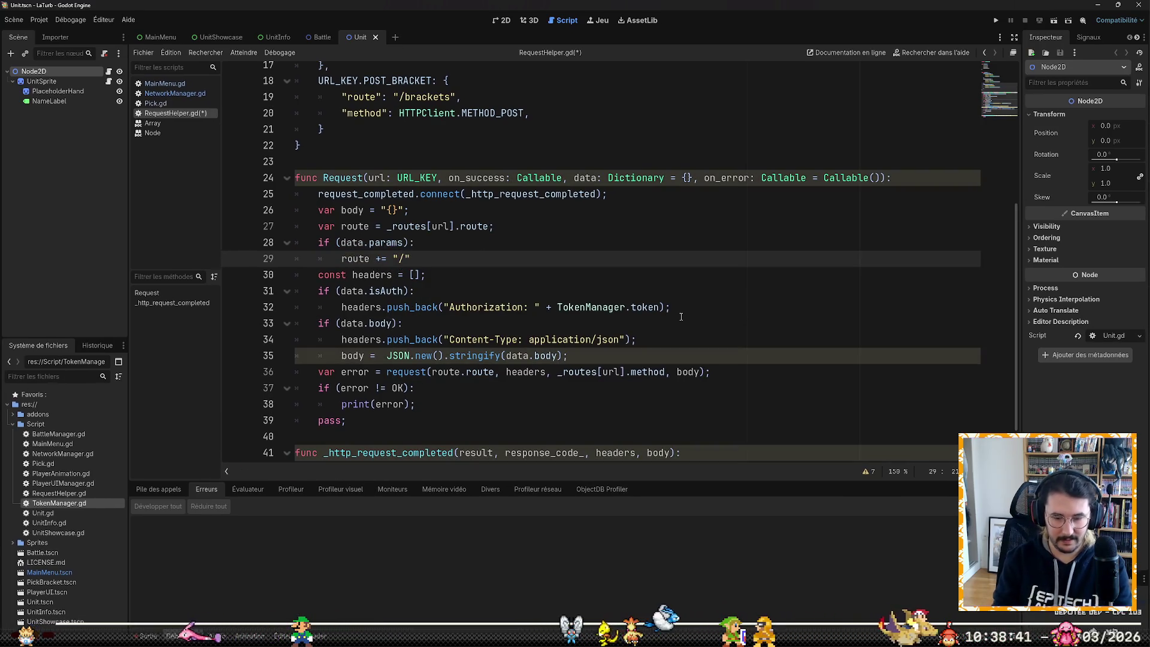
{"action": "type", "text": "+ params"}
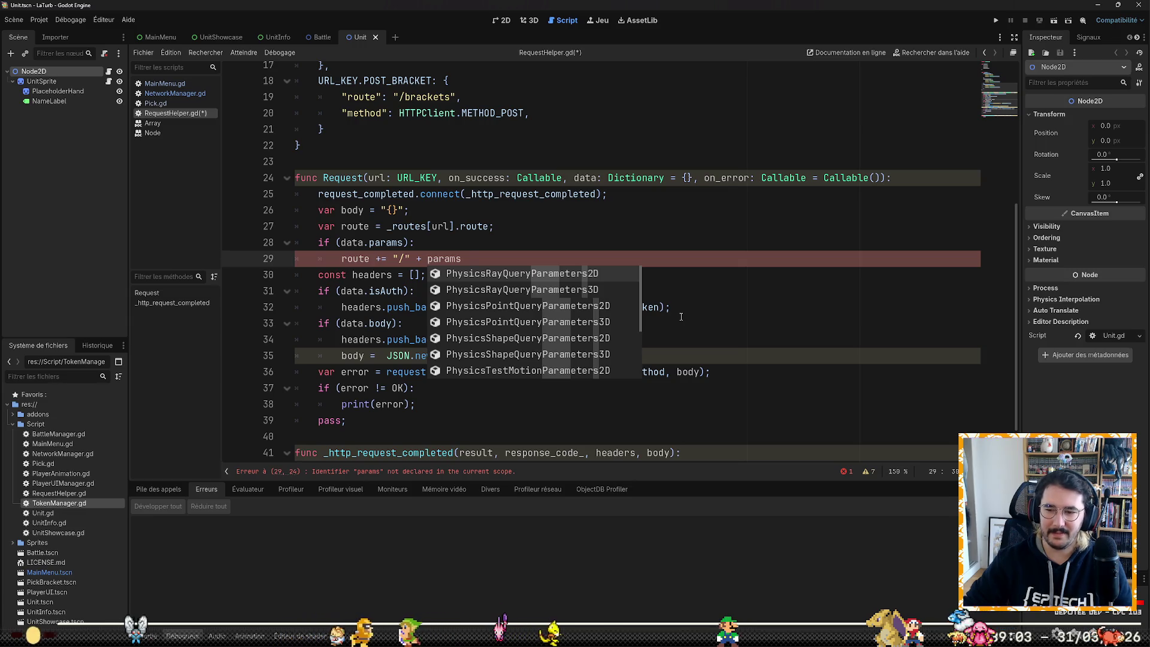
{"action": "key", "text": "Right"}
{"action": "key", "text": "Up"}
{"action": "key", "text": "Up"}
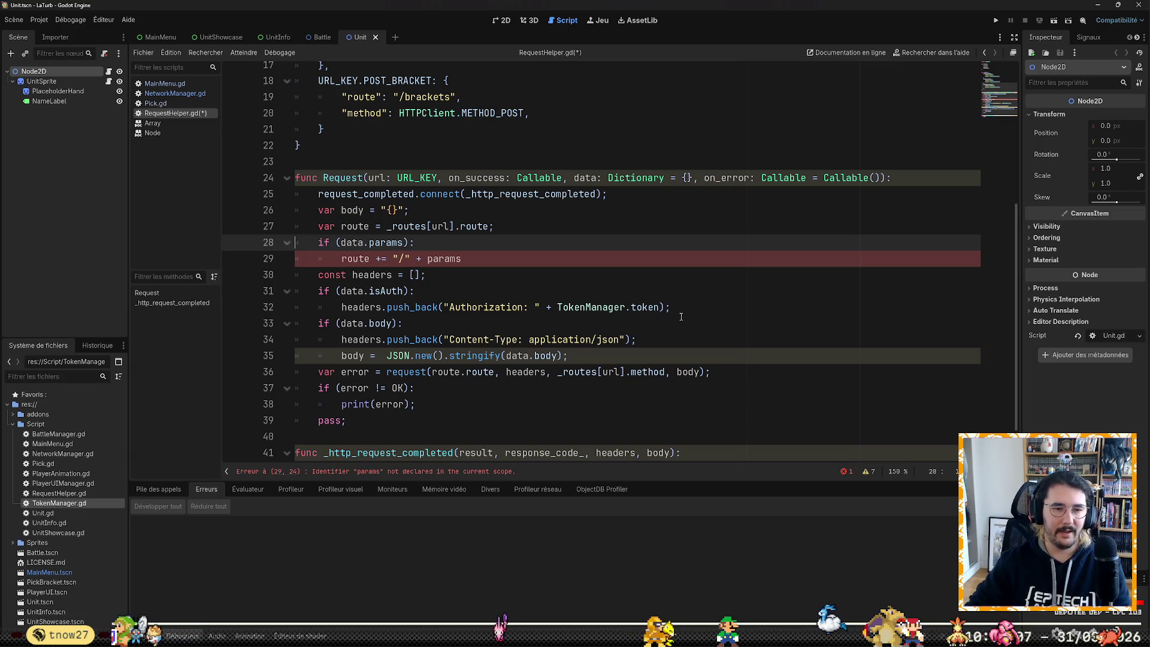
{"action": "key", "text": "shift+Down"}
{"action": "key", "text": "shift+Down"}
{"action": "key", "text": "Delete"}
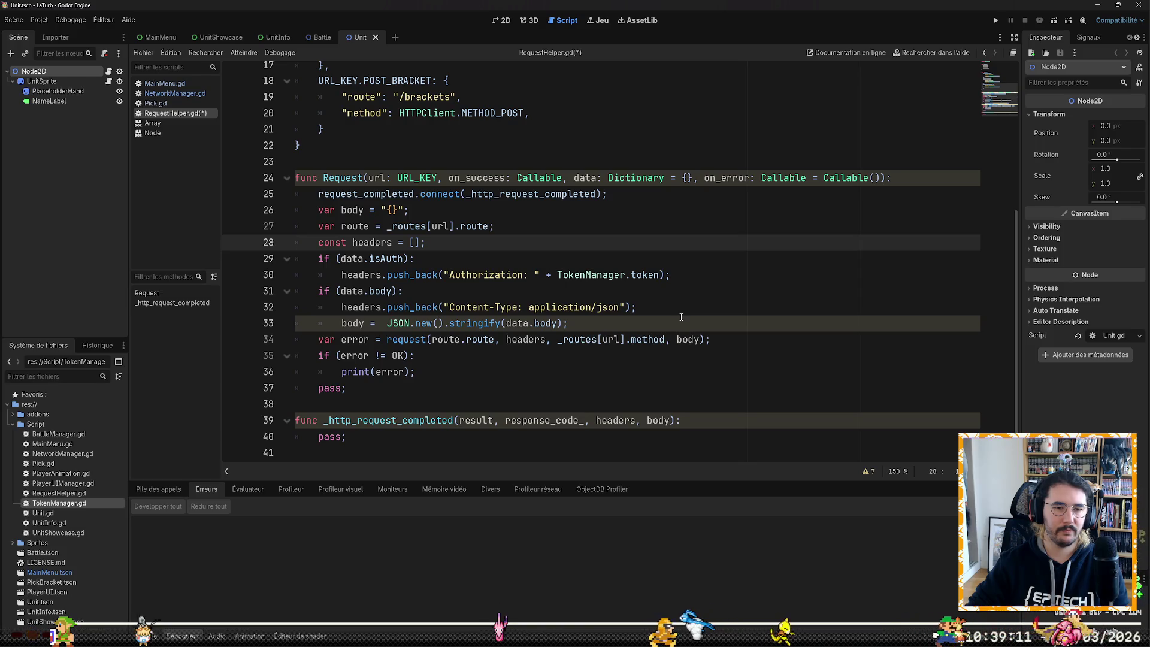
Step: Delete the var route line from the Request function
{"action": "key", "text": "Down"}
{"action": "key", "text": "Down"}
{"action": "key", "text": "Down"}
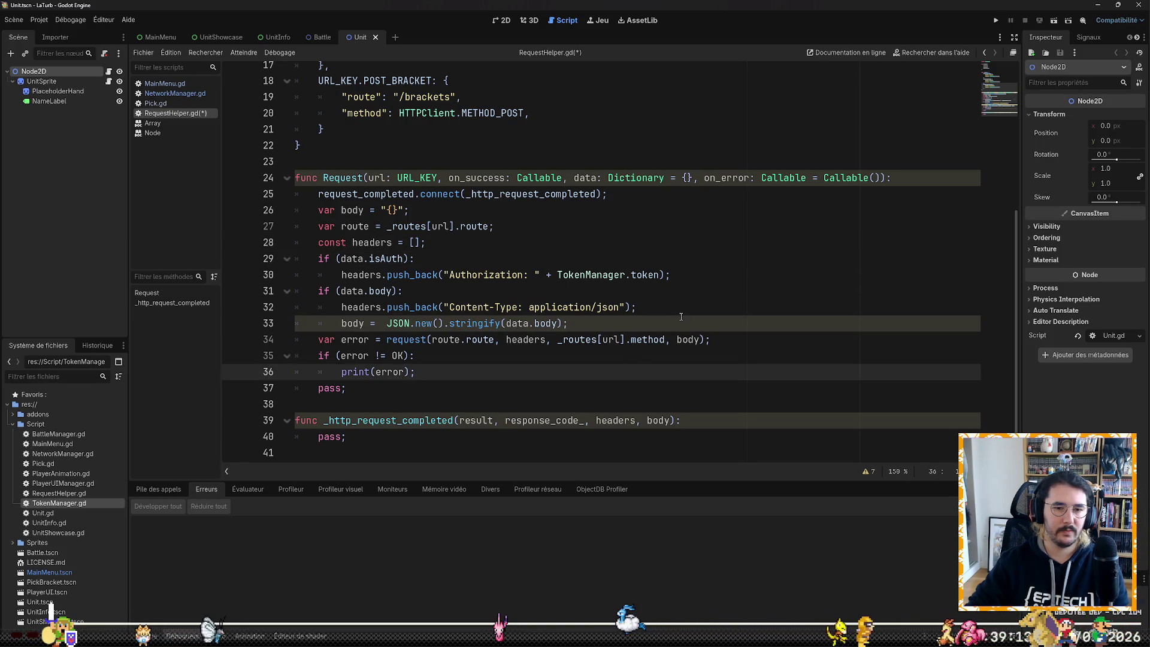
{"action": "key", "text": "Up"}
{"action": "key", "text": "Up"}
{"action": "key", "text": "Up"}
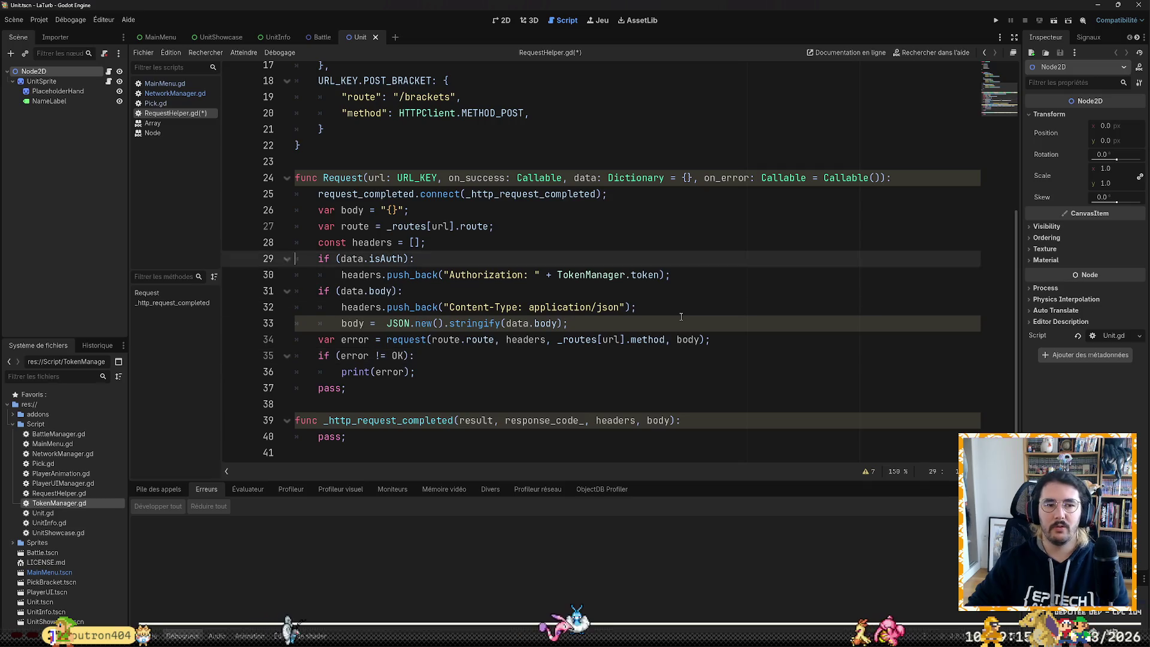
{"action": "key", "text": "shift+Down"}
{"action": "key", "text": "BackSpace"}
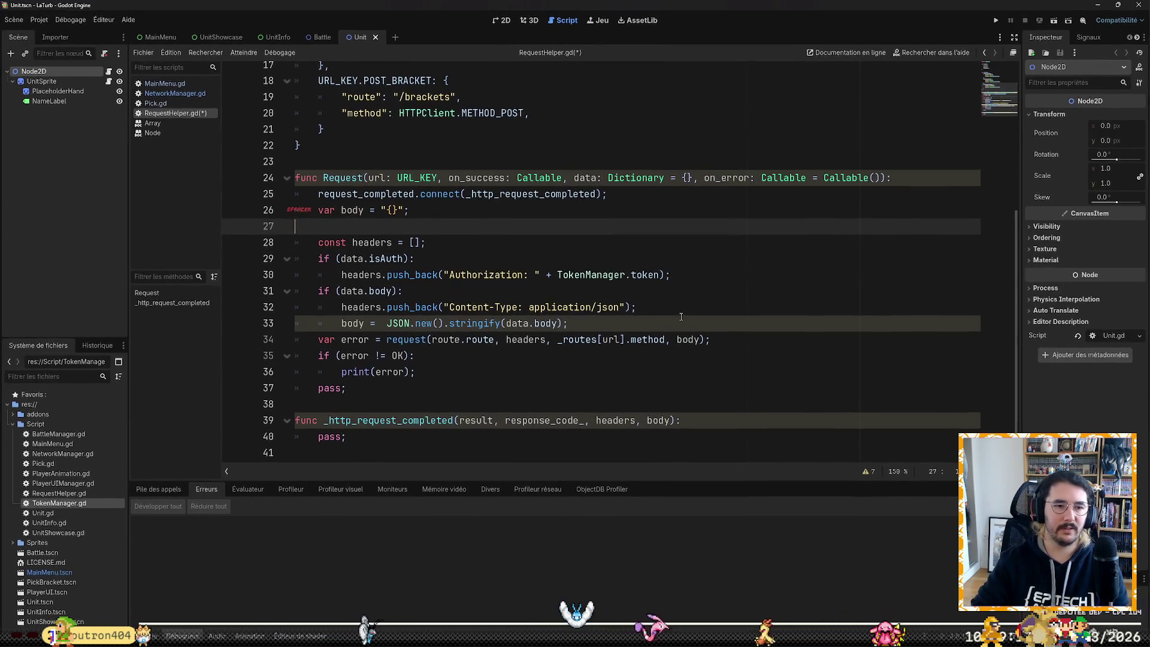
{"action": "key", "text": "Down"}
{"action": "key", "text": "End"}
Step: Change the request call to use _routes[url].route instead of route.route
{"action": "key", "text": "Down"}
{"action": "key", "text": "Down"}
{"action": "key", "text": "Down"}
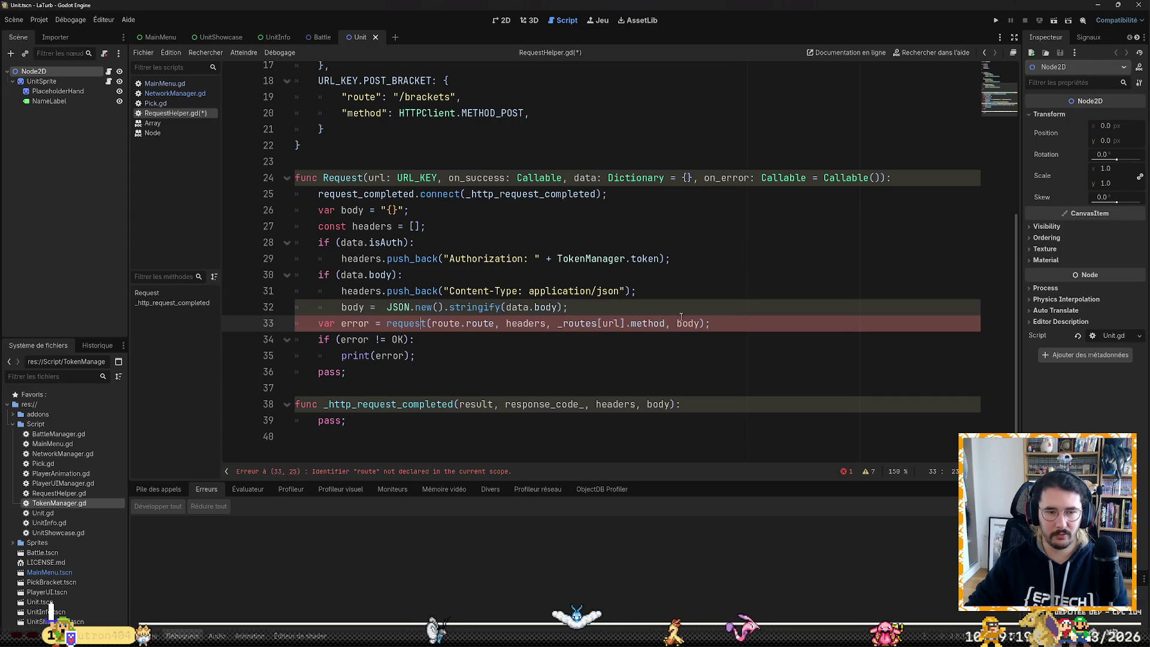
{"action": "key", "text": "ctrl+Delete"}
{"action": "type", "text": "_routes"}
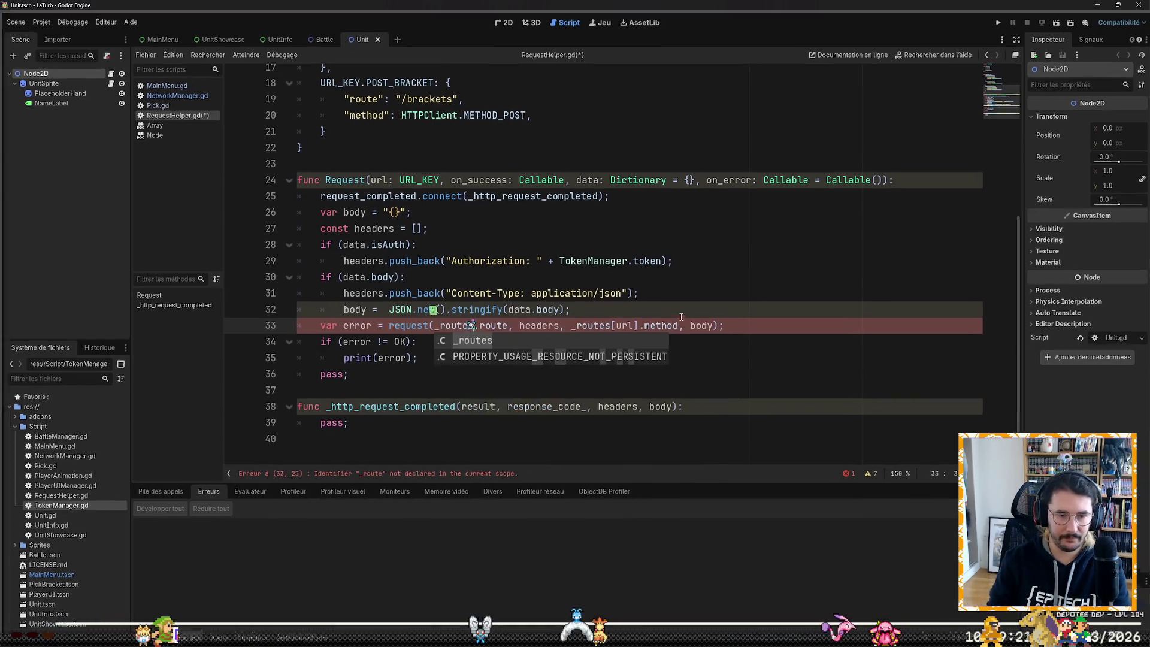
{"action": "type", "text": "[url]"}
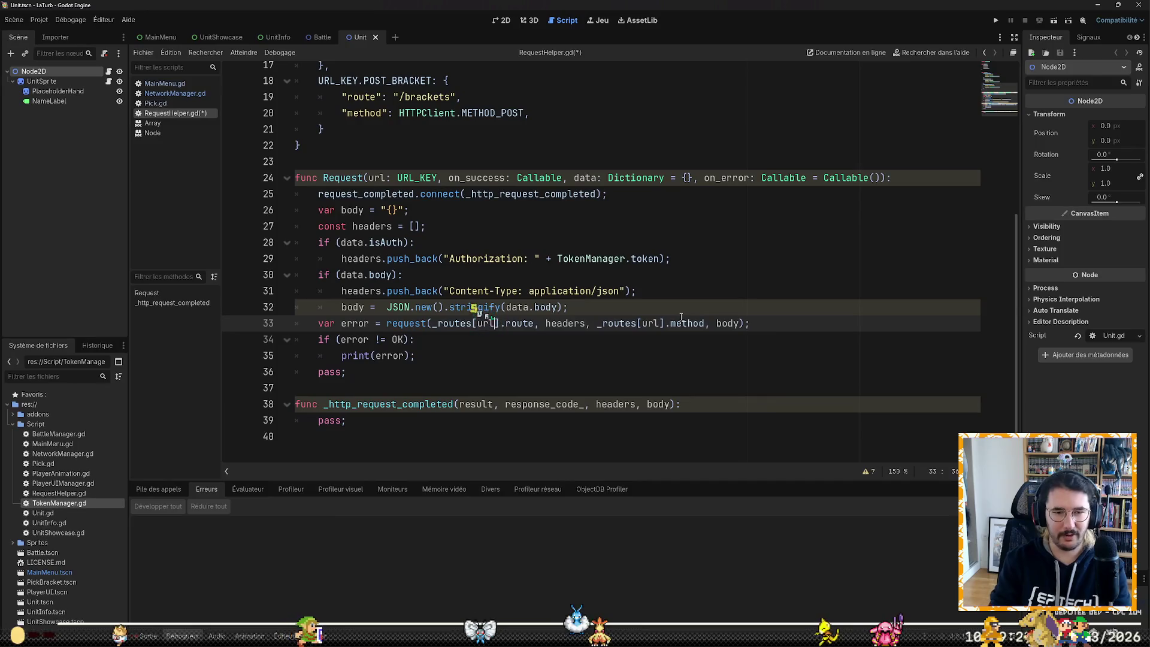
{"action": "key", "text": "Right"}
{"action": "key", "text": "Right"}
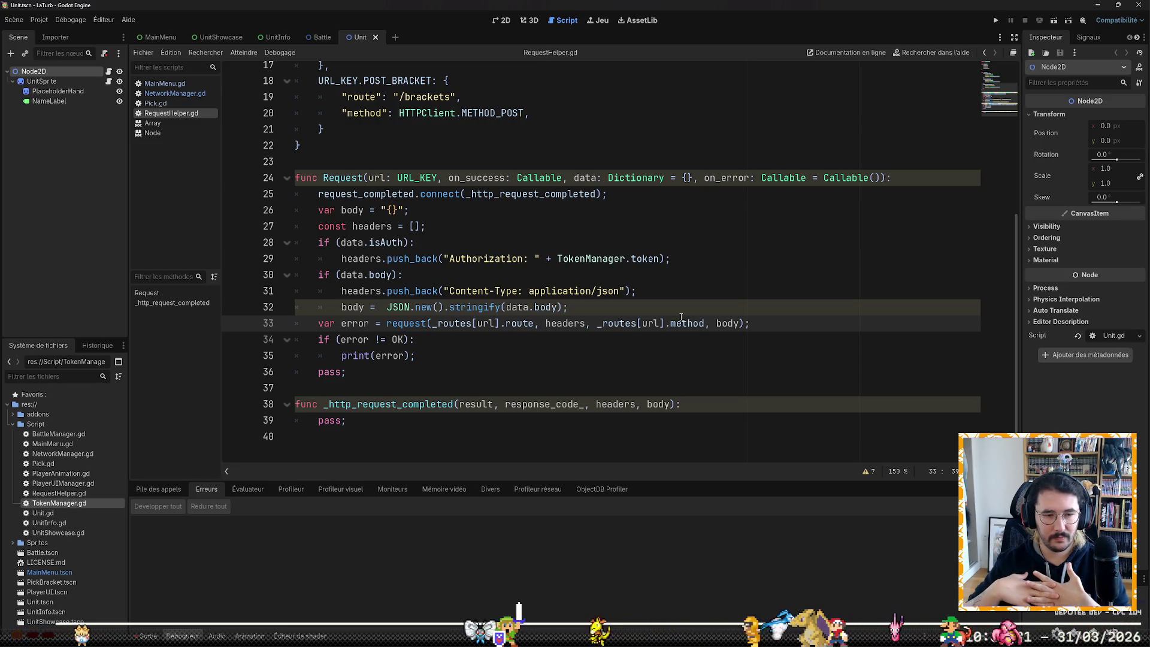
{"action": "key", "text": "Down"}
{"action": "key", "text": "Down"}
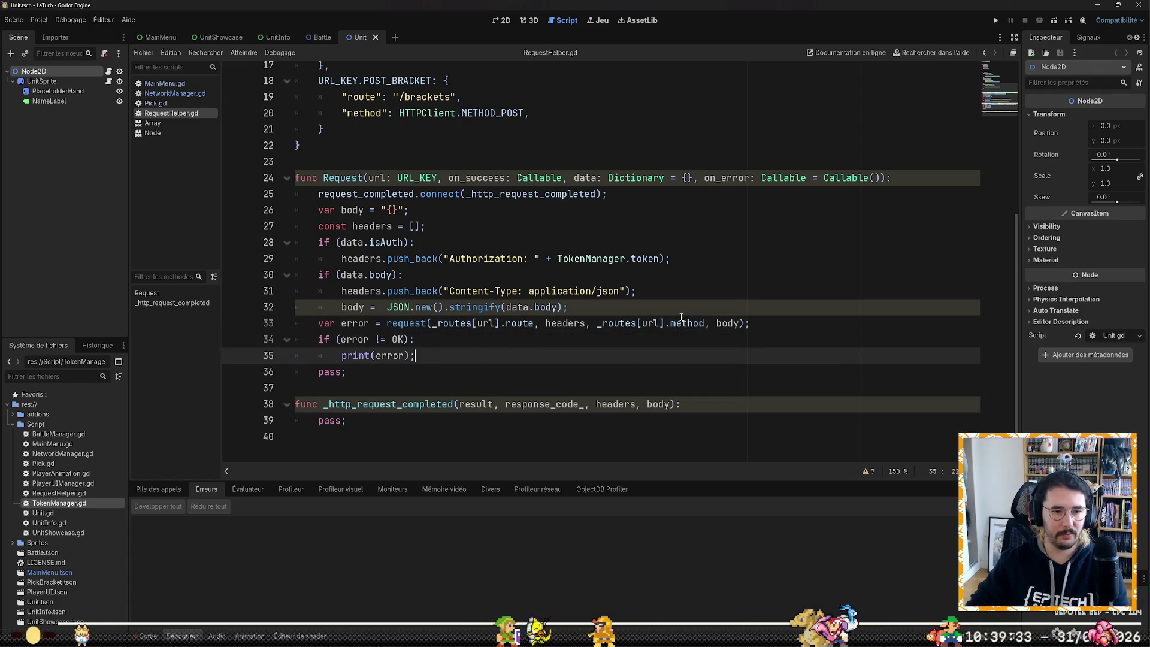
Step: Start a request line inside the error check, then discard it
{"action": "key", "text": "Up"}
{"action": "key", "text": "Return"}
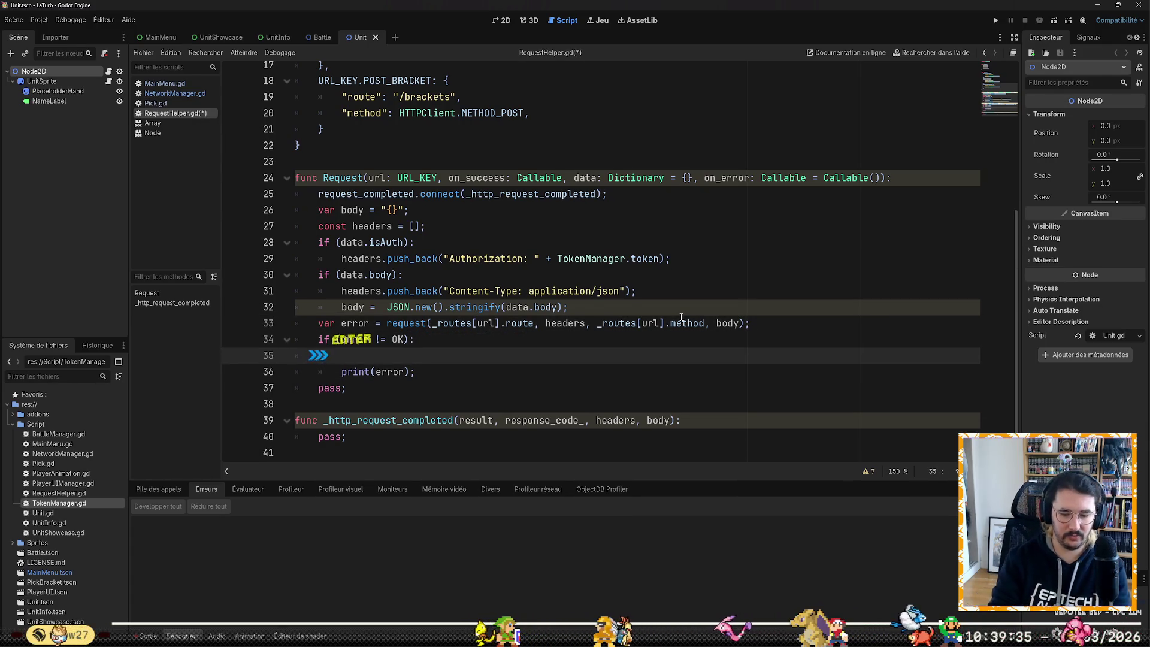
{"action": "type", "text": "request"}
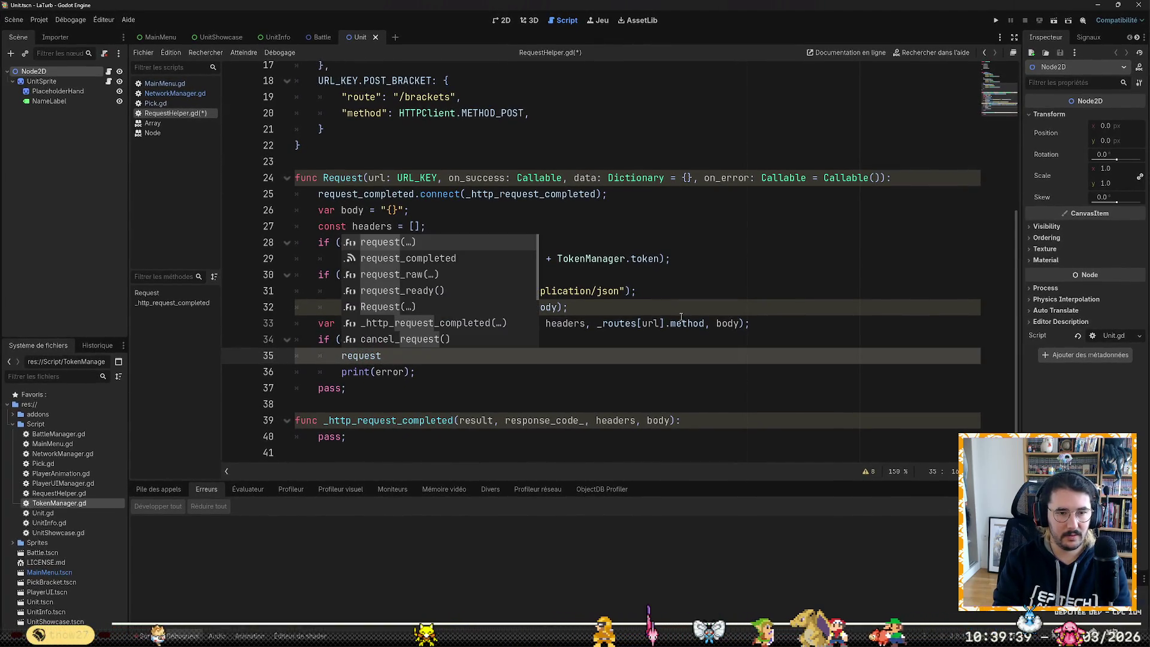
{"action": "key", "text": "Escape"}
{"action": "key", "text": "shift+Home"}
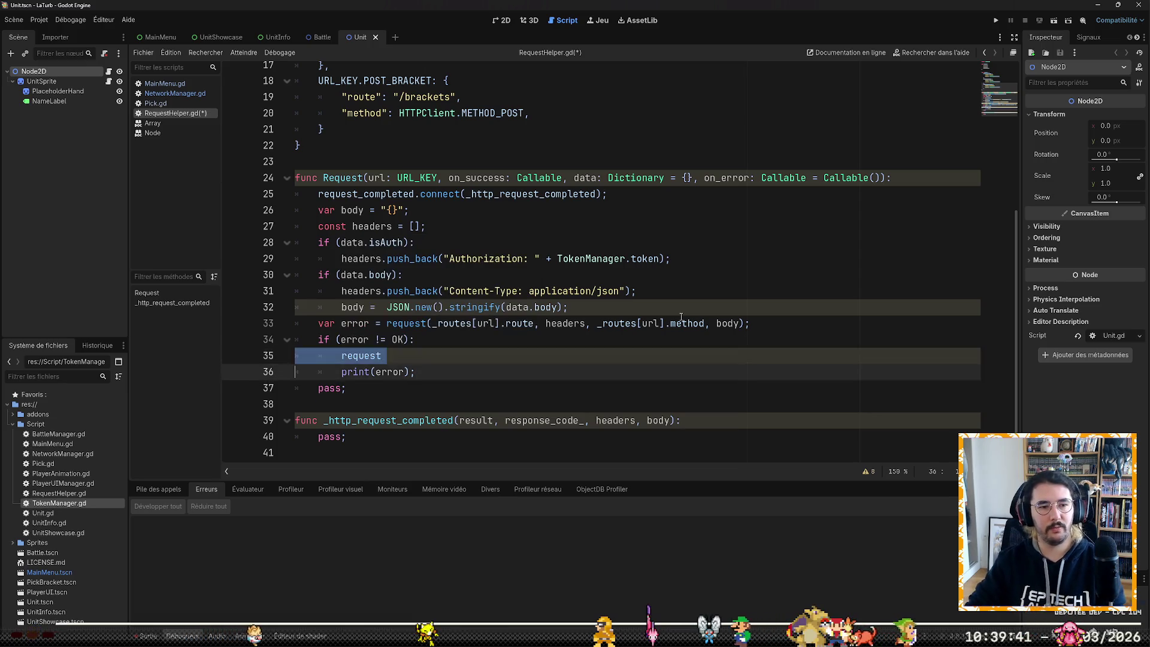
{"action": "key", "text": "BackSpace"}
{"action": "key", "text": "BackSpace"}
Step: Add func _init() -> void above Request and move the signal connection line into it
{"action": "key", "text": "Up"}
{"action": "key", "text": "Up"}
{"action": "key", "text": "Up"}
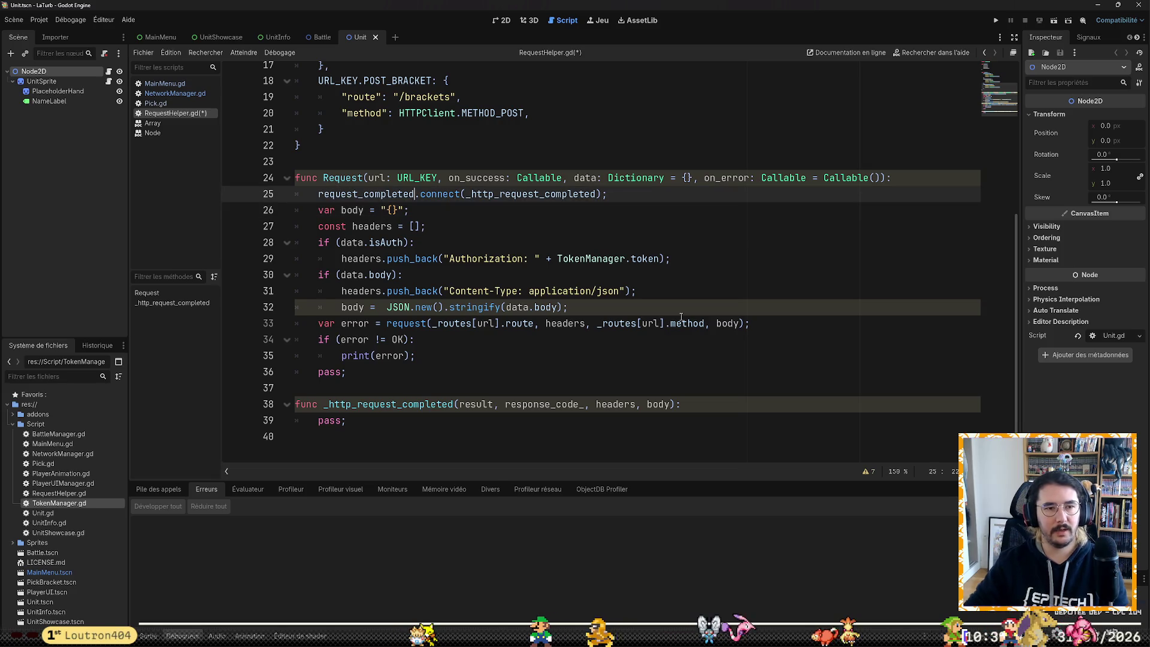
{"action": "key", "text": "Up"}
{"action": "key", "text": "Up"}
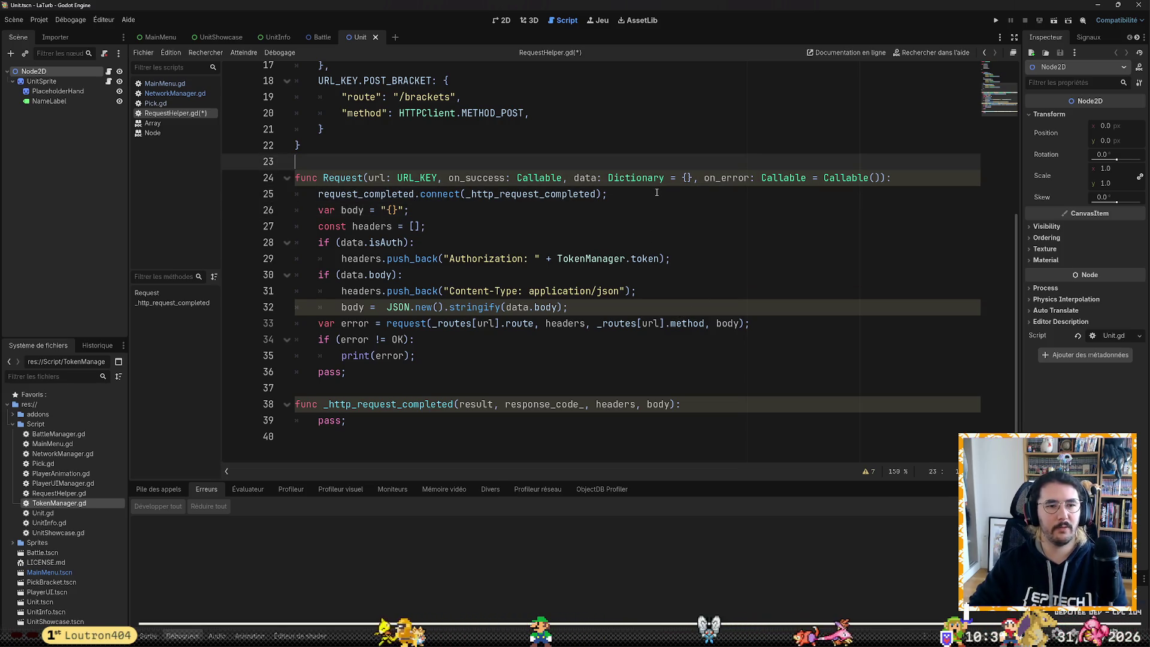
{"action": "key", "text": "Return"}
{"action": "key", "text": "Return"}
{"action": "key", "text": "Up"}
{"action": "type", "text": "func "}
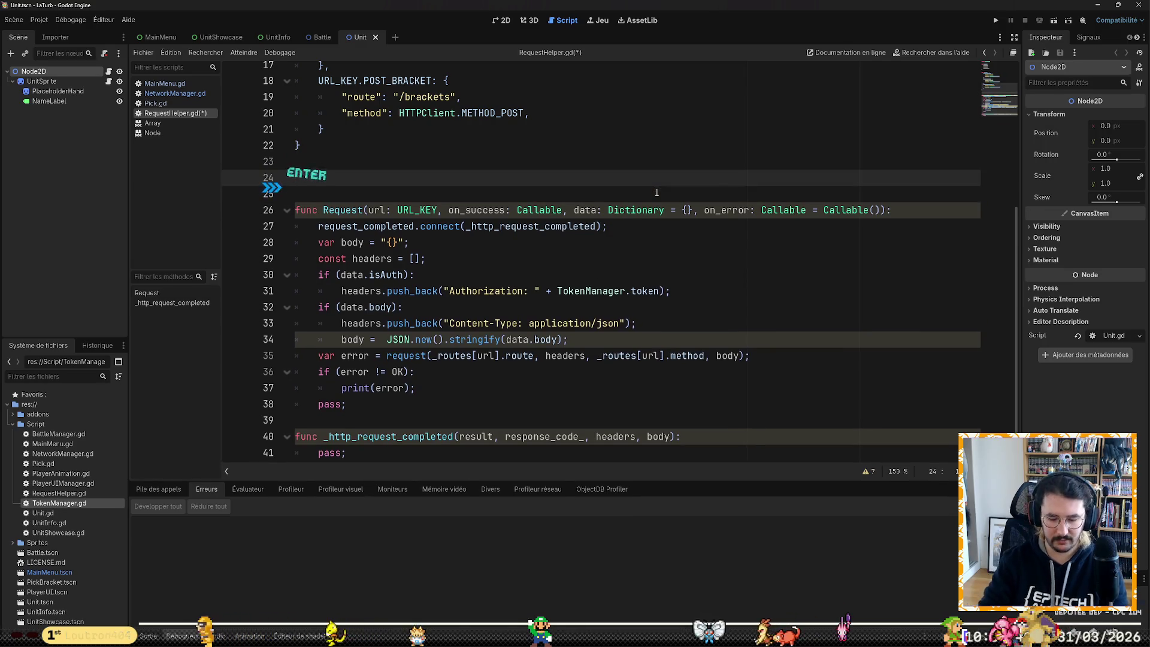
{"action": "type", "text": "_init"}
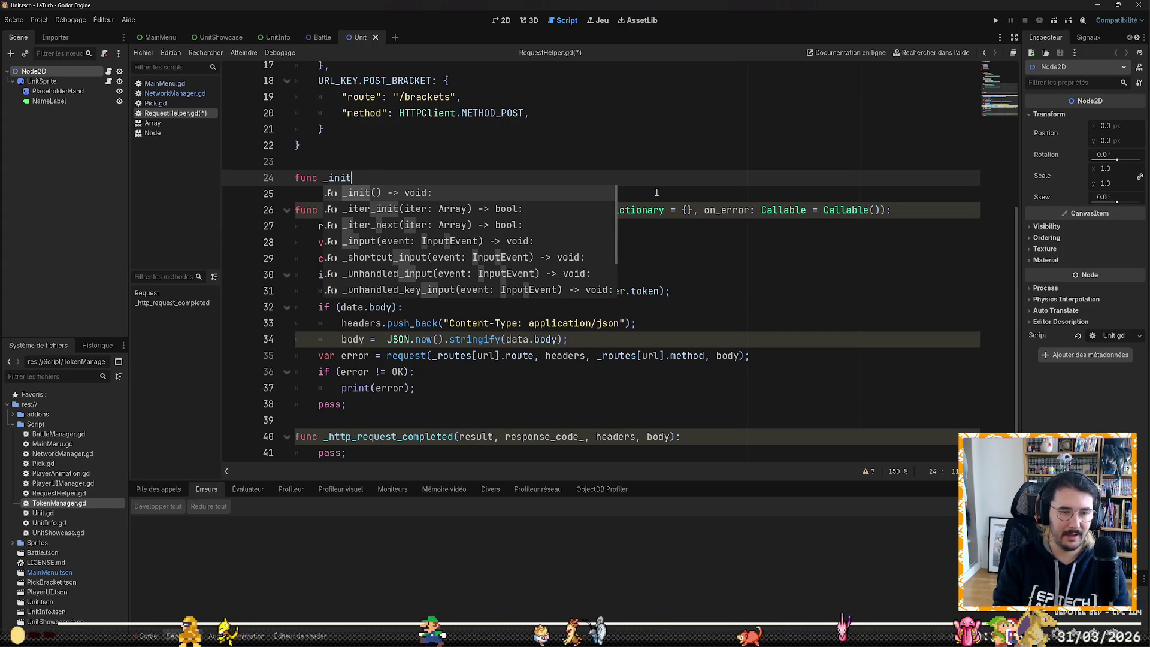
{"action": "key", "text": "Tab"}
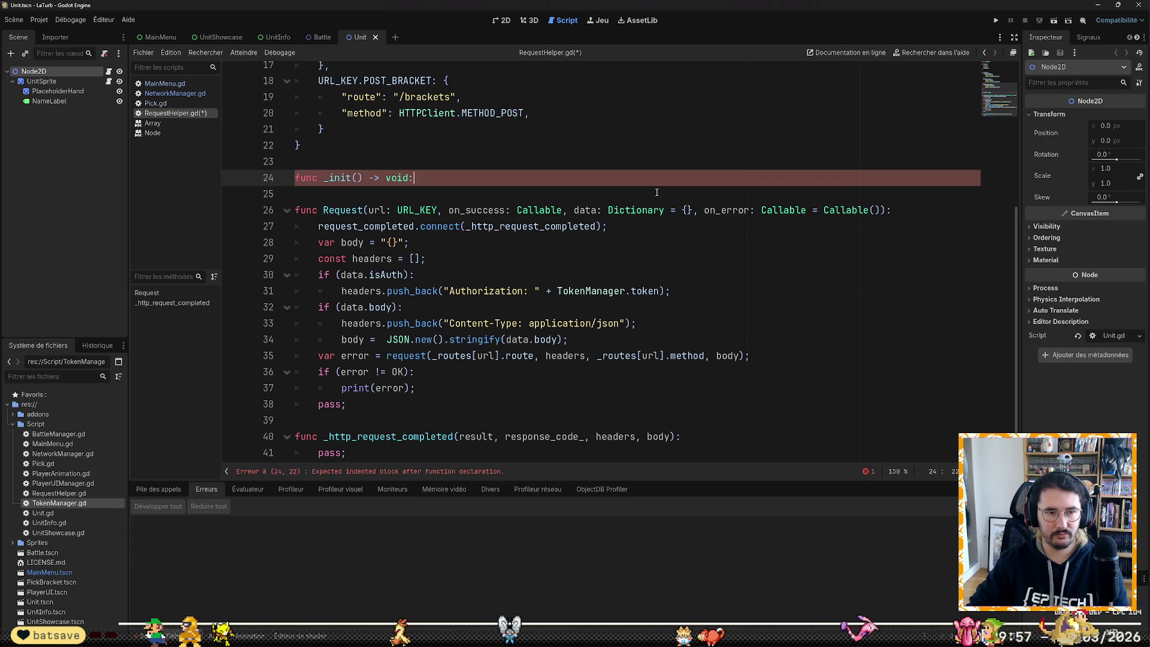
{"action": "key", "text": "Down"}
{"action": "key", "text": "Down"}
{"action": "key", "text": "Down"}
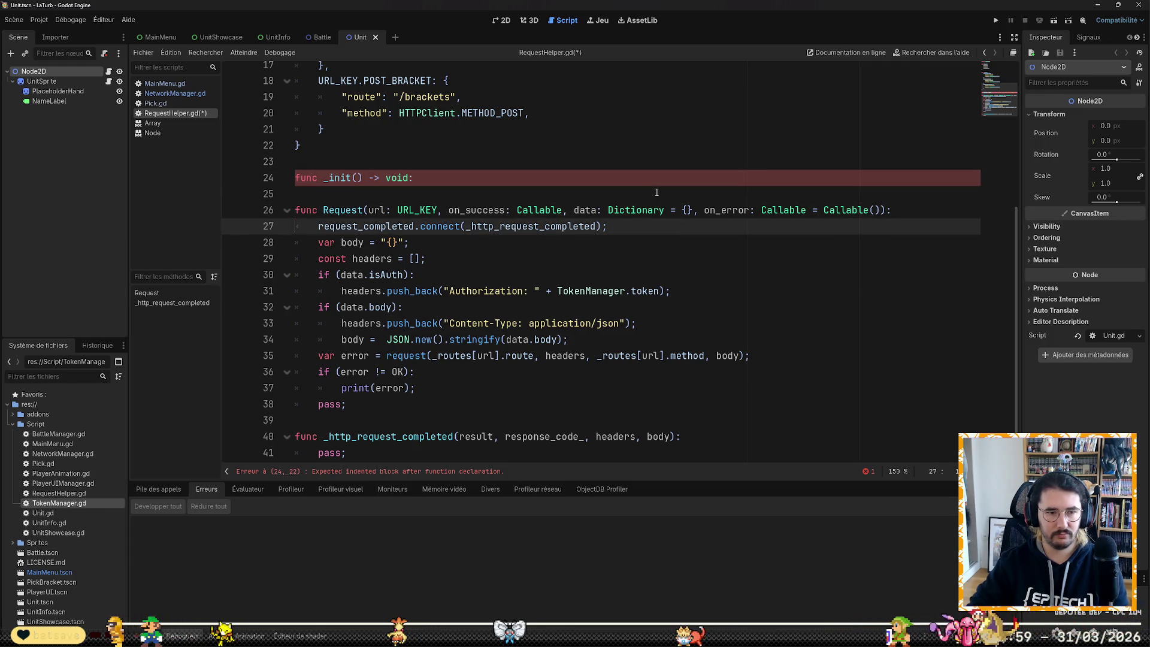
{"action": "key", "text": "alt+Up"}
{"action": "key", "text": "alt+Up"}
Step: Review the Request function body and move to the empty last line of the script
{"action": "key", "text": "Up"}
{"action": "key", "text": "Down"}
{"action": "key", "text": "Down"}
{"action": "key", "text": "Down"}
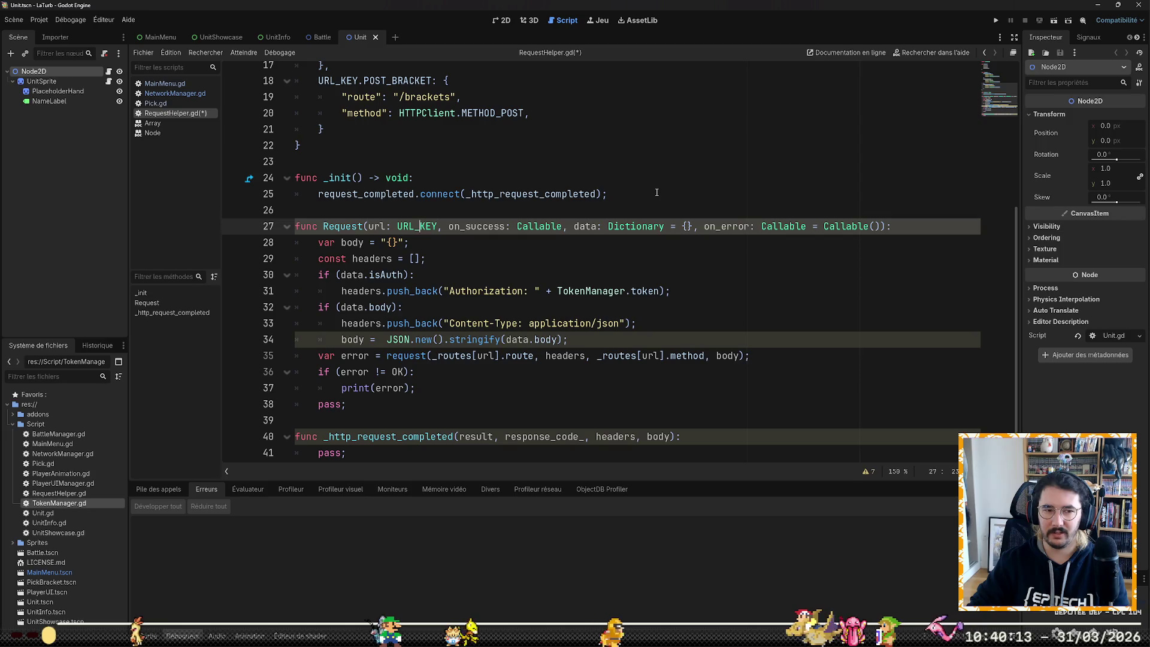
{"action": "key", "text": "Up"}
{"action": "key", "text": "Down"}
{"action": "key", "text": "Down"}
{"action": "key", "text": "Down"}
{"action": "key", "text": "Down"}
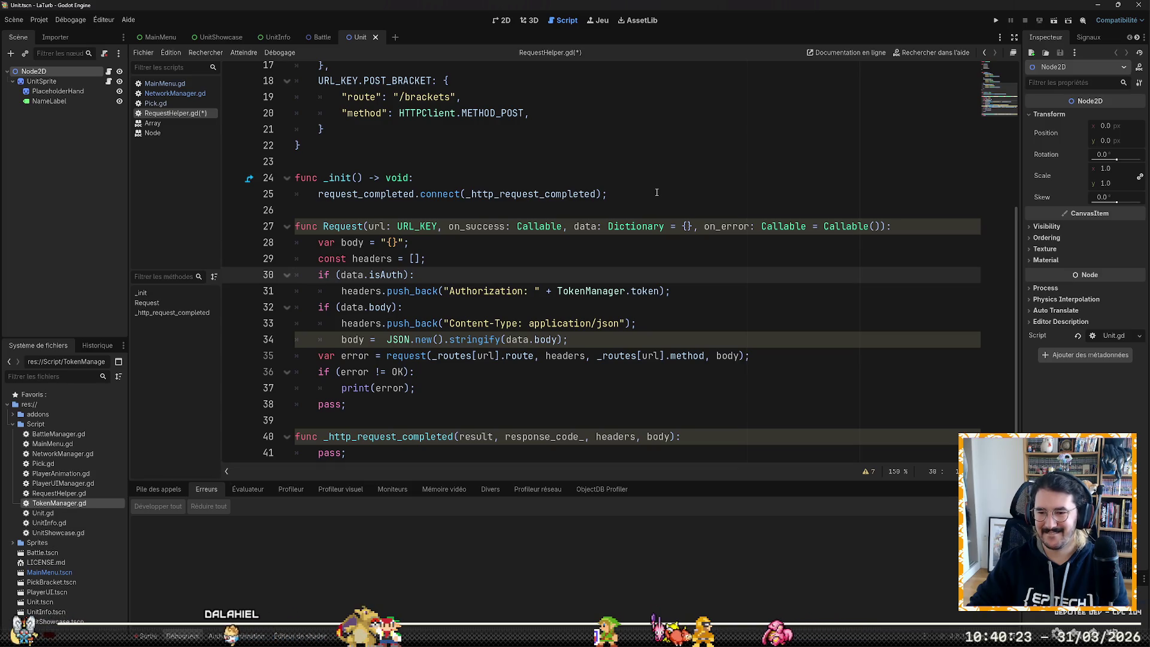
{"action": "key", "text": "Down"}
{"action": "key", "text": "Down"}
{"action": "key", "text": "Down"}
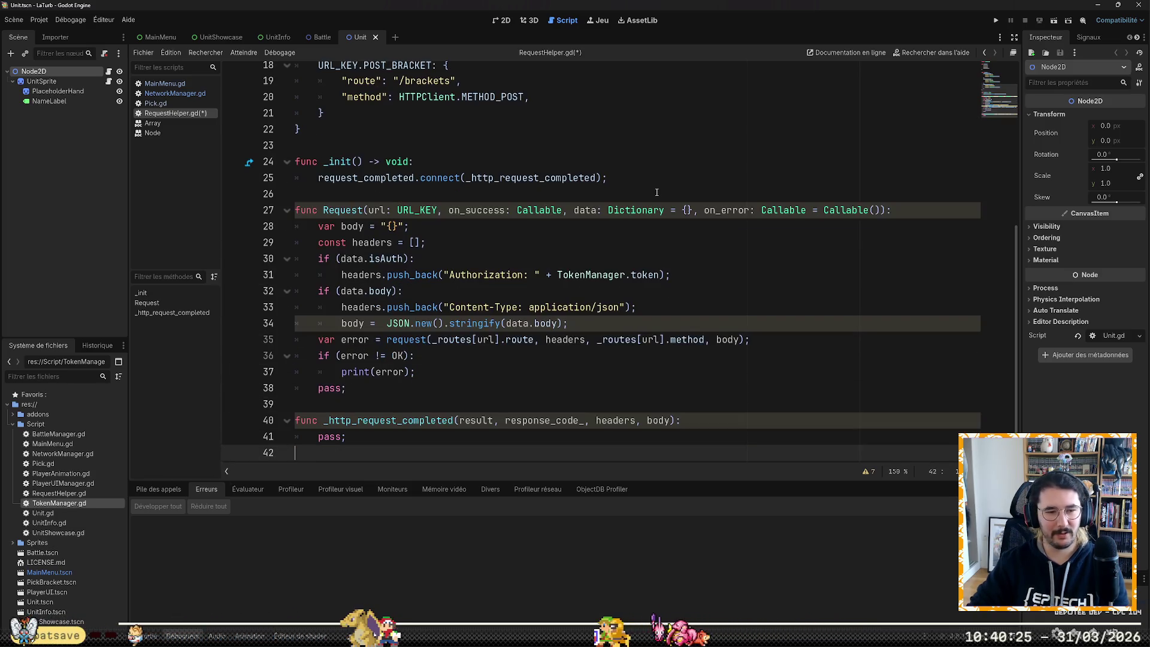
Step: Open a line in the completion handler and delete the leftover pass from Request
{"action": "key", "text": "Up"}
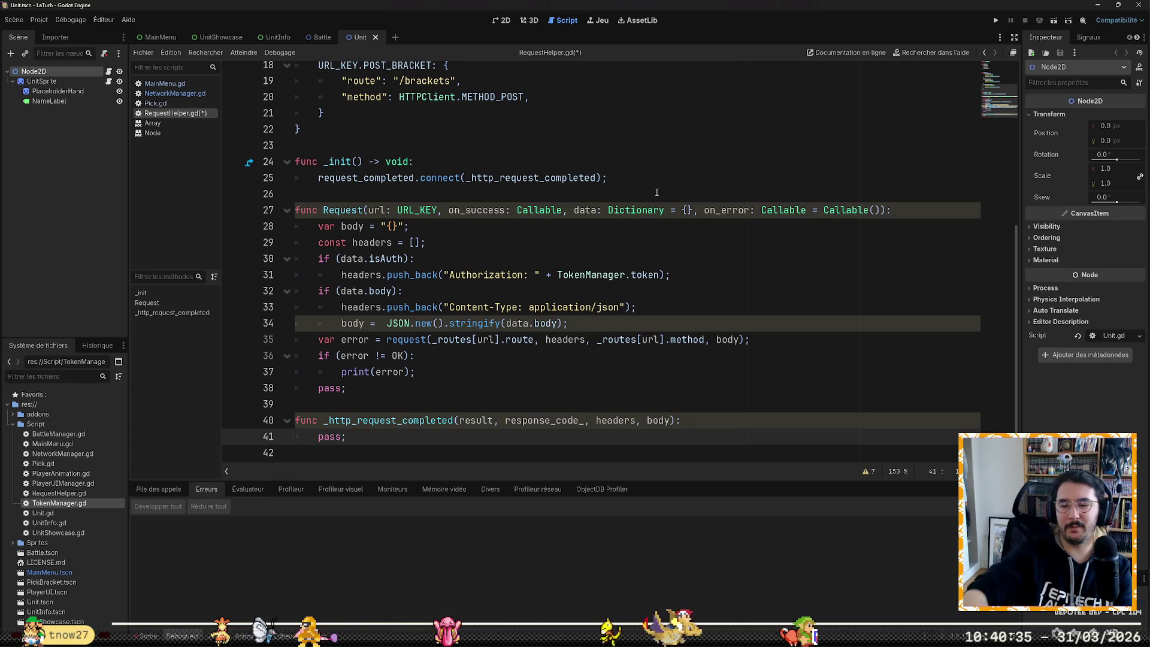
{"action": "key", "text": "Up"}
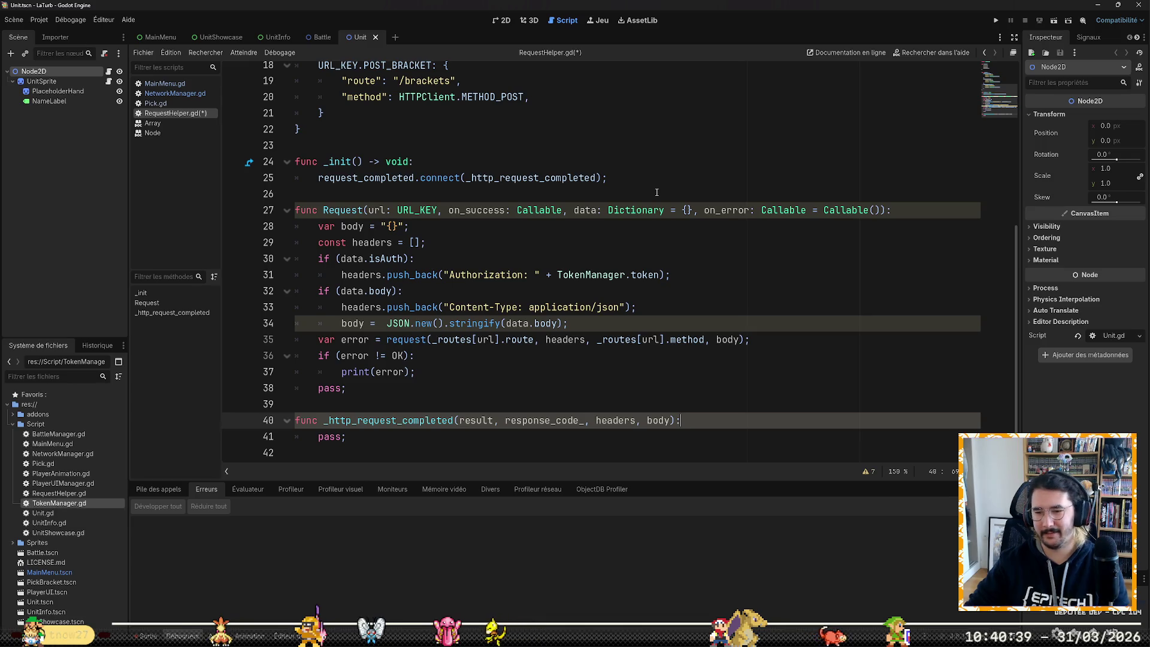
{"action": "key", "text": "Return"}
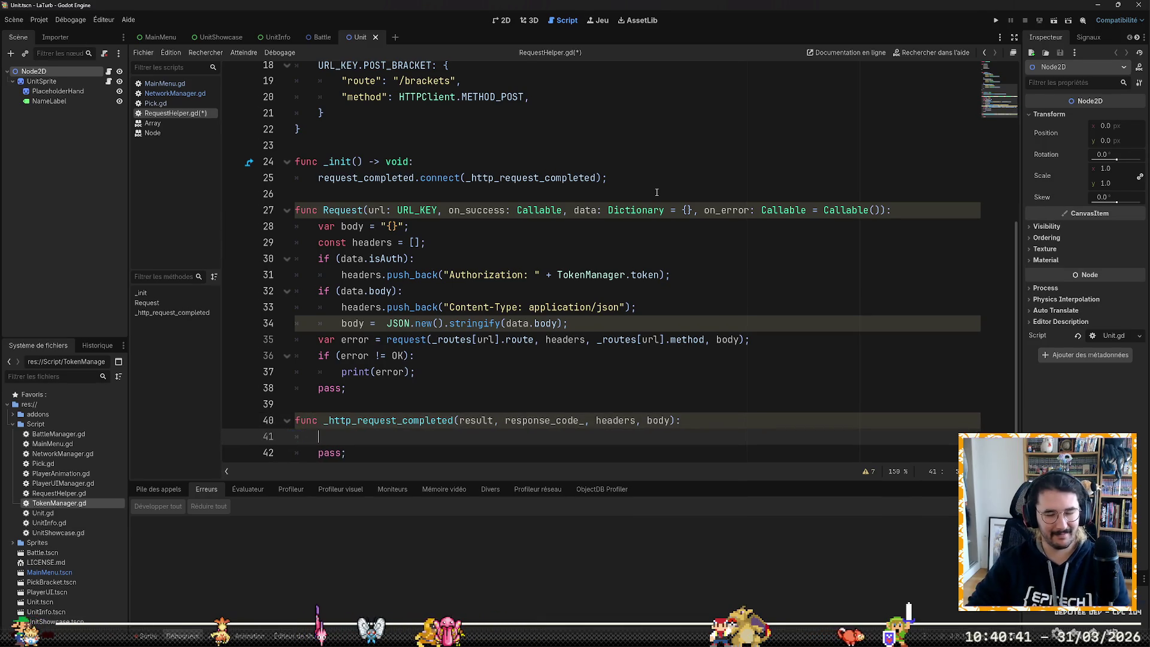
{"action": "key", "text": "Up"}
{"action": "key", "text": "Up"}
{"action": "key", "text": "Up"}
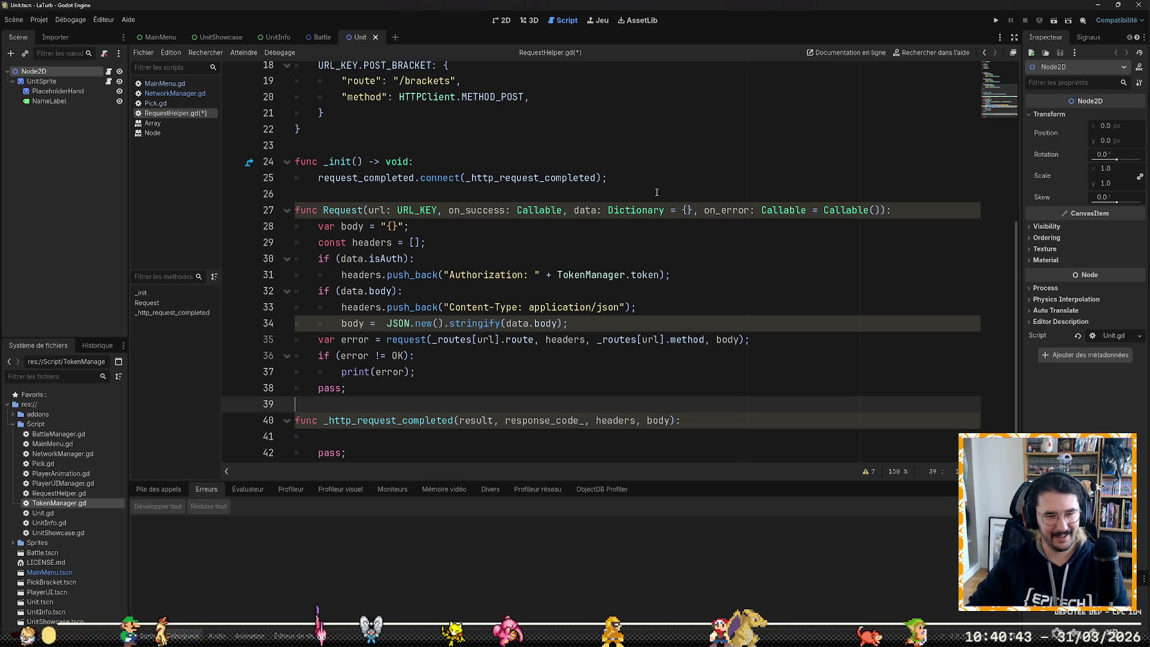
{"action": "key", "text": "Home"}
{"action": "key", "text": "shift+End"}
{"action": "key", "text": "BackSpace"}
{"action": "key", "text": "BackSpace"}
{"action": "key", "text": "BackSpace"}
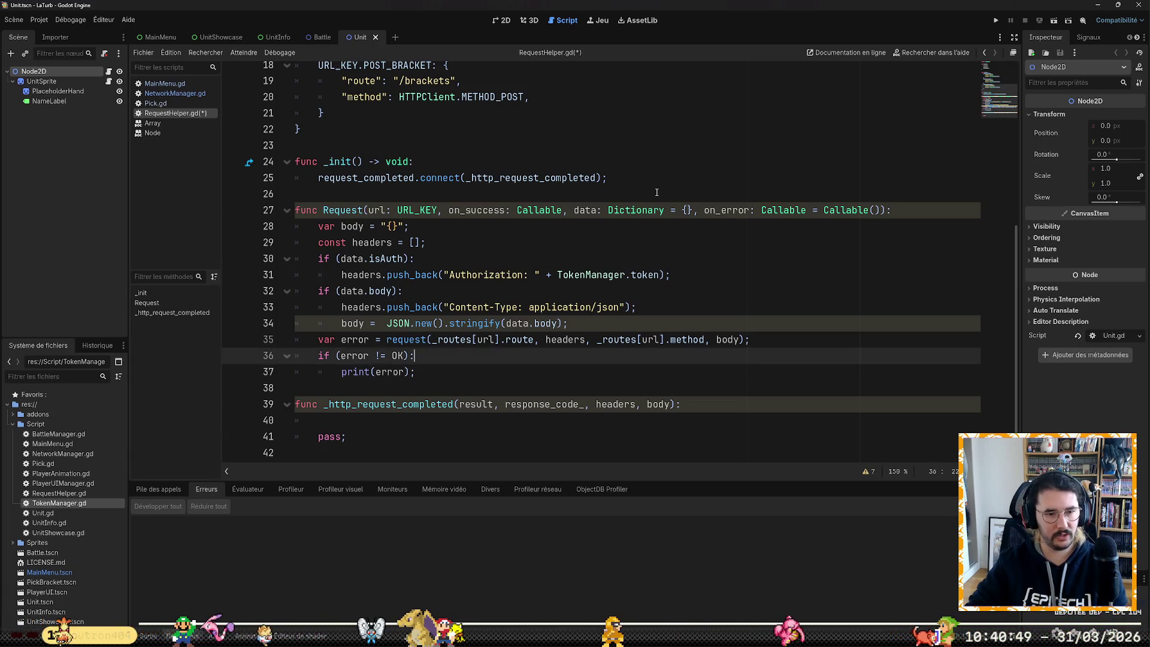
Step: Add an if (on_error.is_valid()): check above print(error) with the on_error call indented beneath
{"action": "key", "text": "ctrl+shift+Return"}
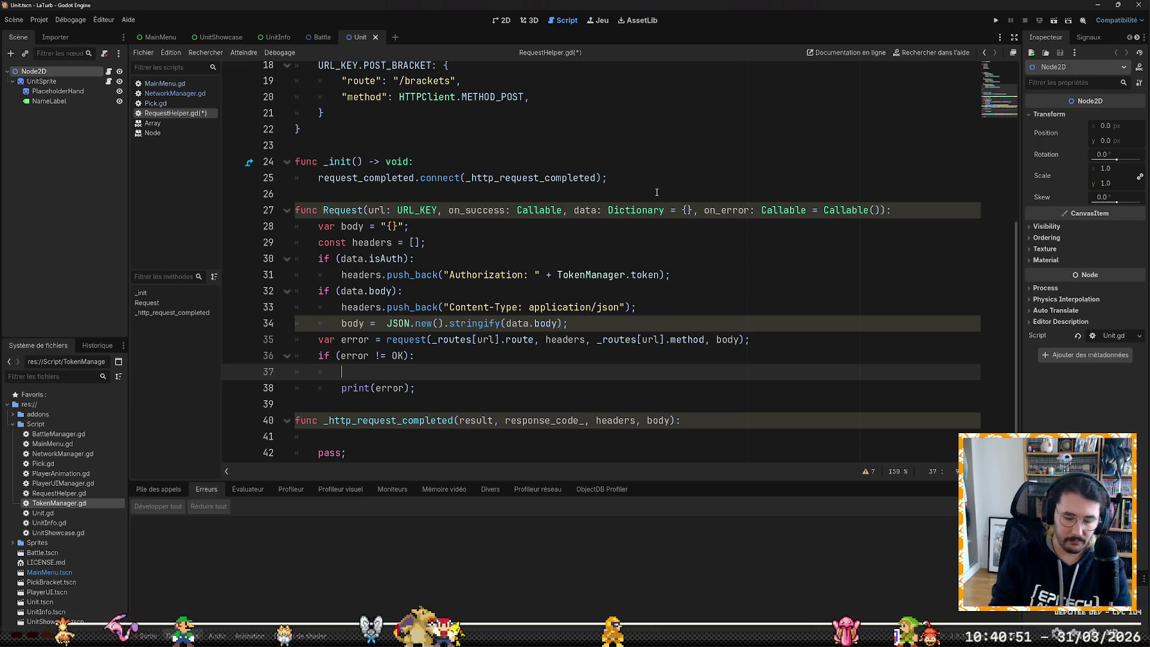
{"action": "type", "text": "on_error("}
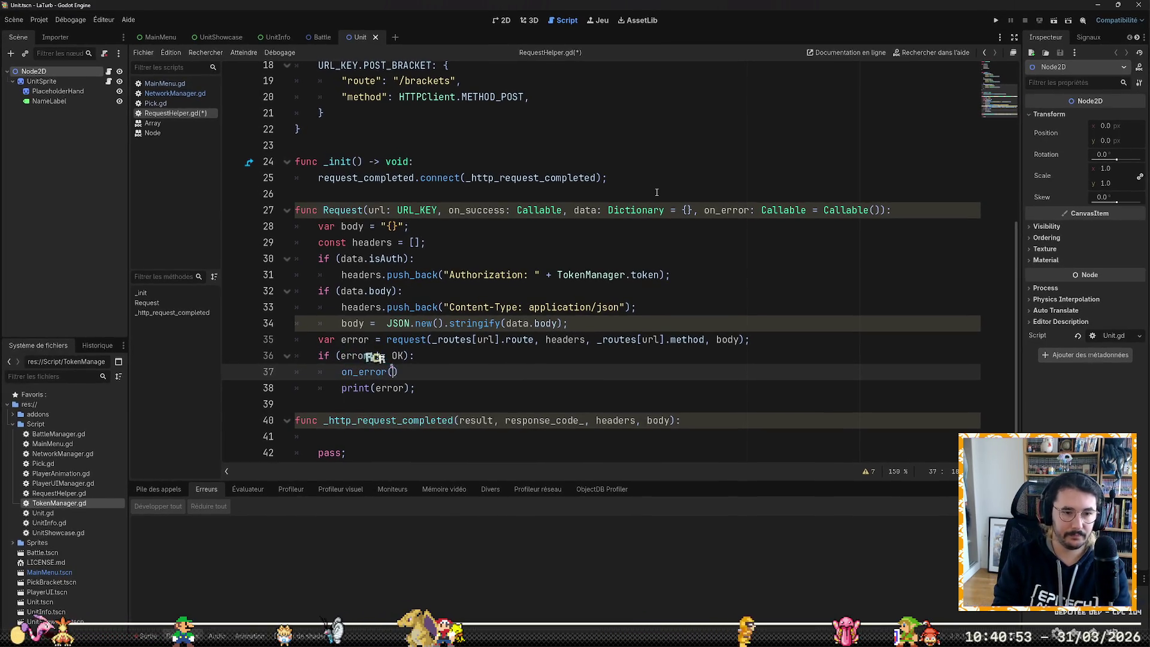
{"action": "key", "text": "ctrl+shift+Return"}
{"action": "type", "text": "if (on_error.is"}
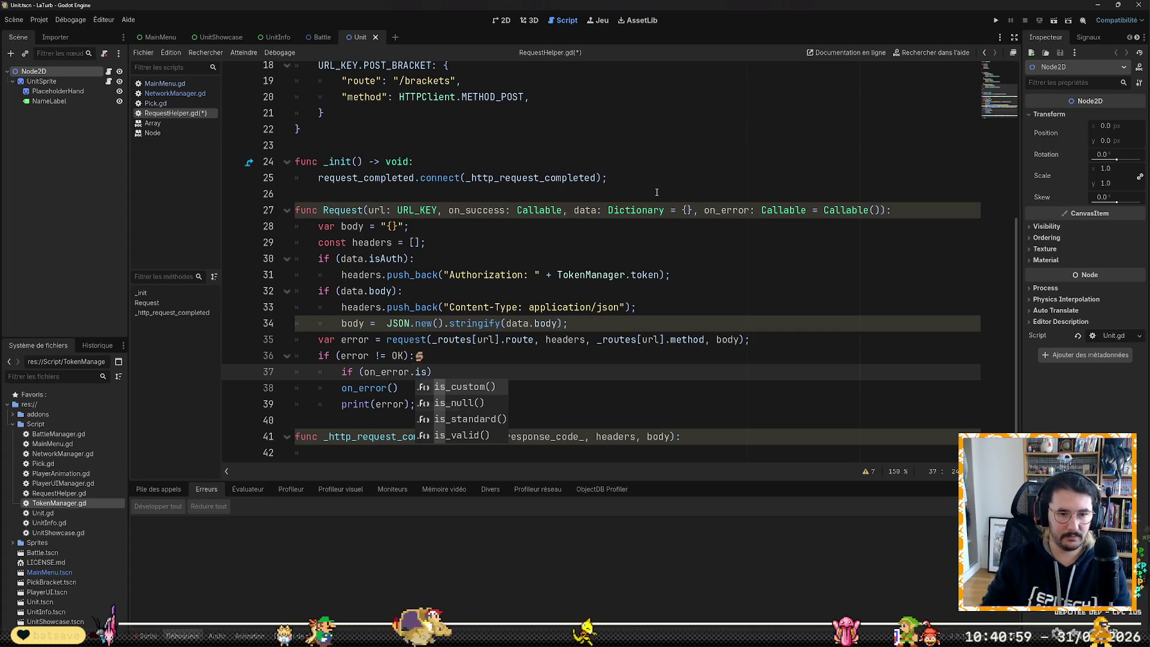
{"action": "key", "text": "Down"}
{"action": "key", "text": "Down"}
{"action": "key", "text": "Down"}
{"action": "key", "text": "Tab"}
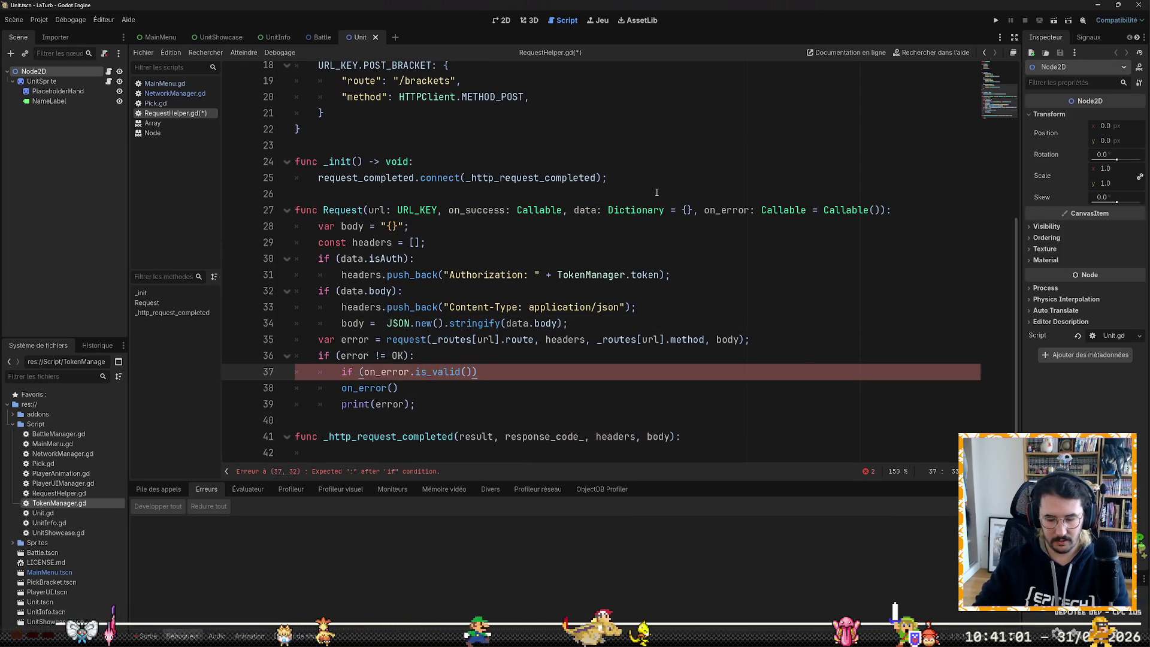
{"action": "type", "text": ":"}
{"action": "key", "text": "Down"}
{"action": "key", "text": "Home"}
{"action": "key", "text": "shift+Down"}
{"action": "key", "text": "Tab"}
Step: Complete the call as on_error.call(); and save RequestHelper.gd
{"action": "key", "text": "Up"}
{"action": "key", "text": "End"}
{"action": "key", "text": "Left"}
{"action": "key", "text": "Left"}
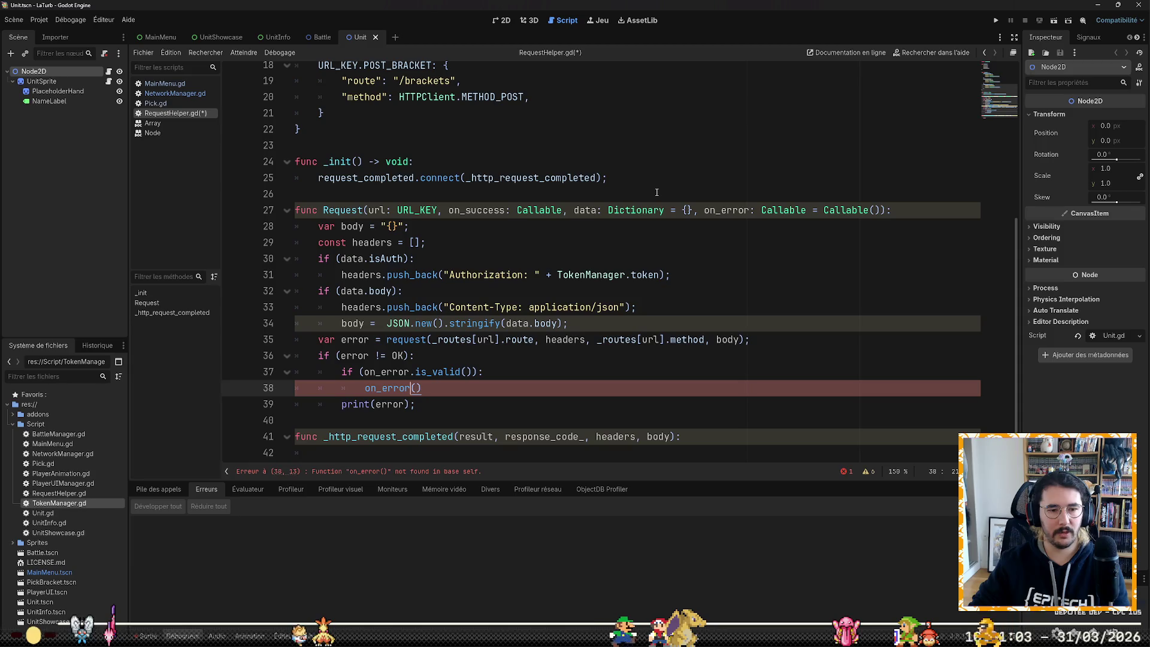
{"action": "type", "text": ".call"}
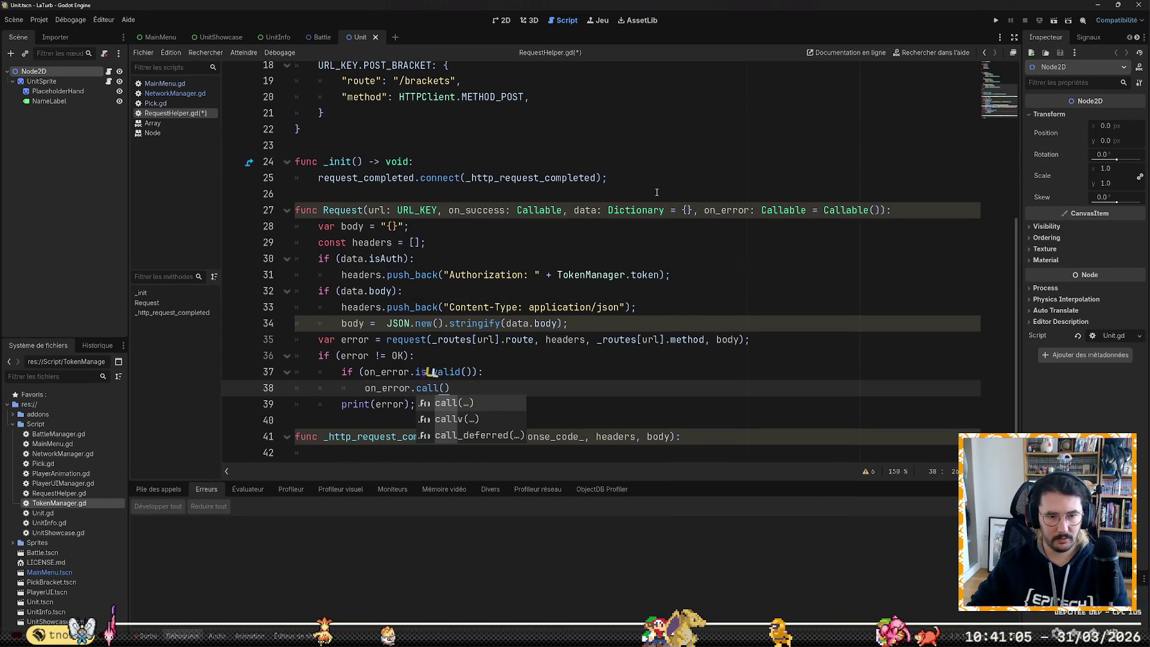
{"action": "key", "text": "Tab"}
{"action": "type", "text": ");"}
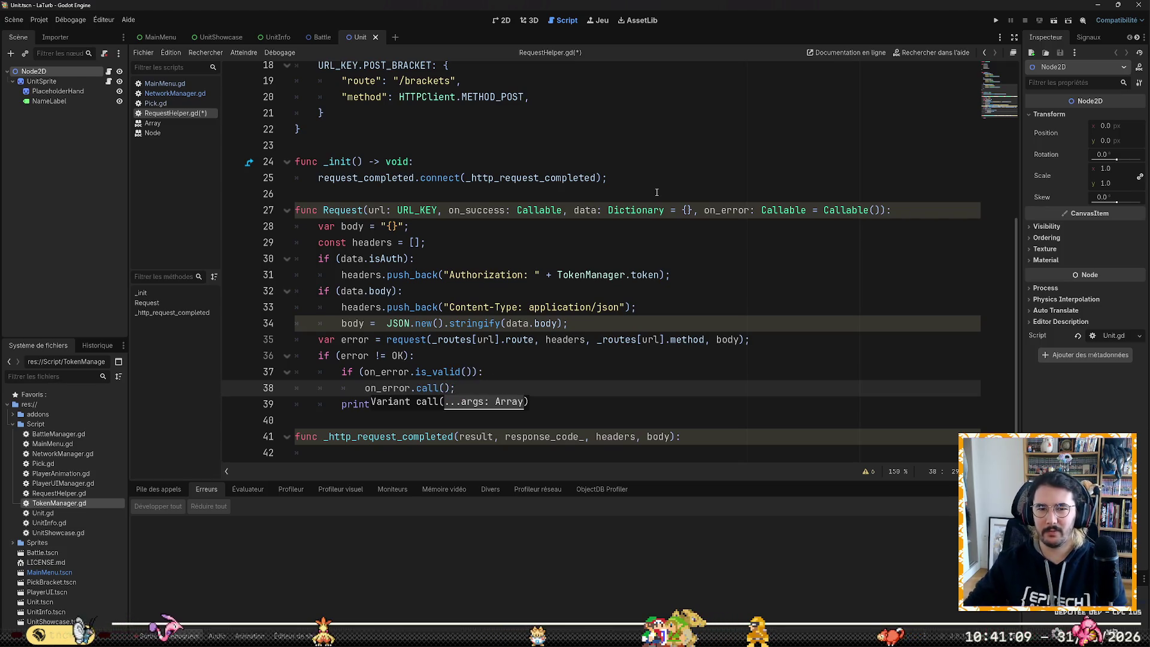
{"action": "key", "text": "Left"}
{"action": "key", "text": "Left"}
{"action": "key", "text": "Left"}
{"action": "key", "text": "BackSpace"}
{"action": "key", "text": "BackSpace"}
{"action": "key", "text": "BackSpace"}
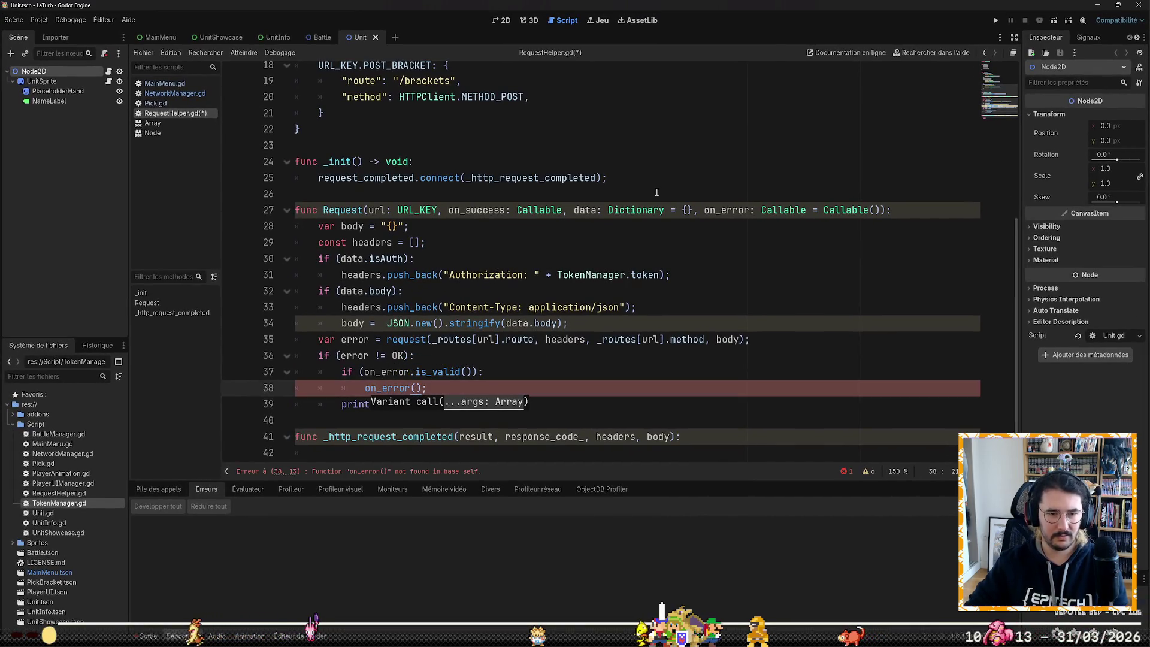
{"action": "type", "text": ".call"}
{"action": "key", "text": "Down"}
{"action": "key", "text": "Home"}
{"action": "key", "text": "ctrl+s"}
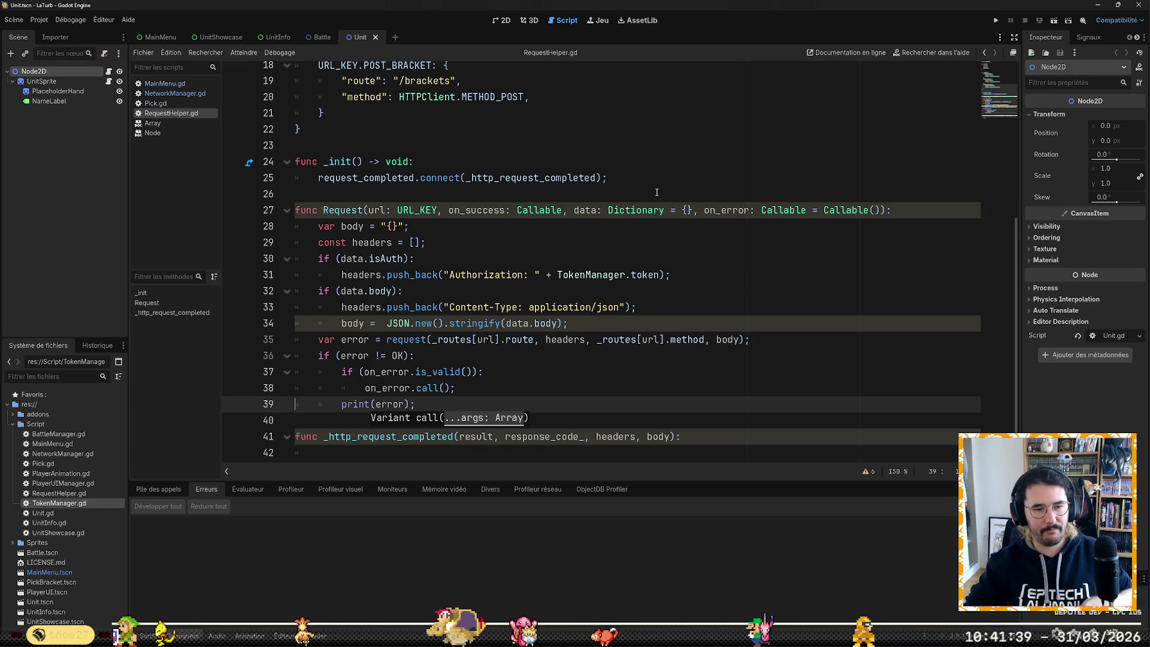
Step: Move print(error) above the on_error check and remove the extra space before JSON
{"action": "key", "text": "alt+Up"}
{"action": "key", "text": "alt+Up"}
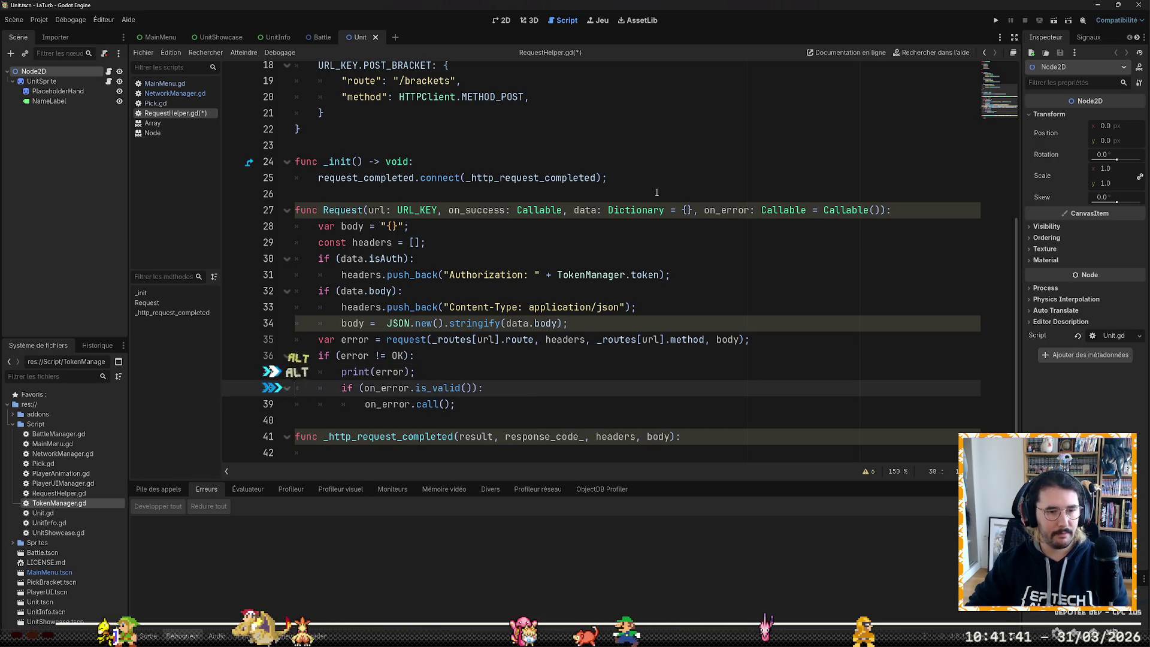
{"action": "key", "text": "Left"}
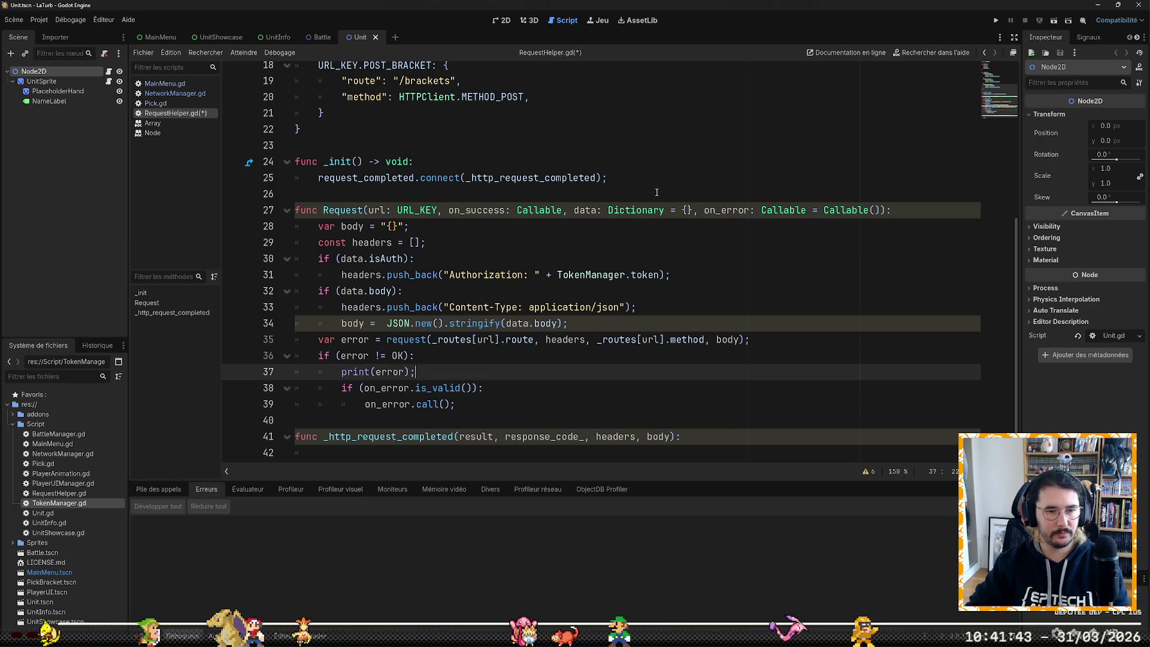
{"action": "key", "text": "Up"}
{"action": "key", "text": "Up"}
{"action": "key", "text": "Up"}
{"action": "key", "text": "BackSpace"}
Step: Open a new line between the JSON body assignment and the var error request call
{"action": "scroll", "coordinate": [656, 192], "scroll_direction": "down", "scroll_amount": 1}
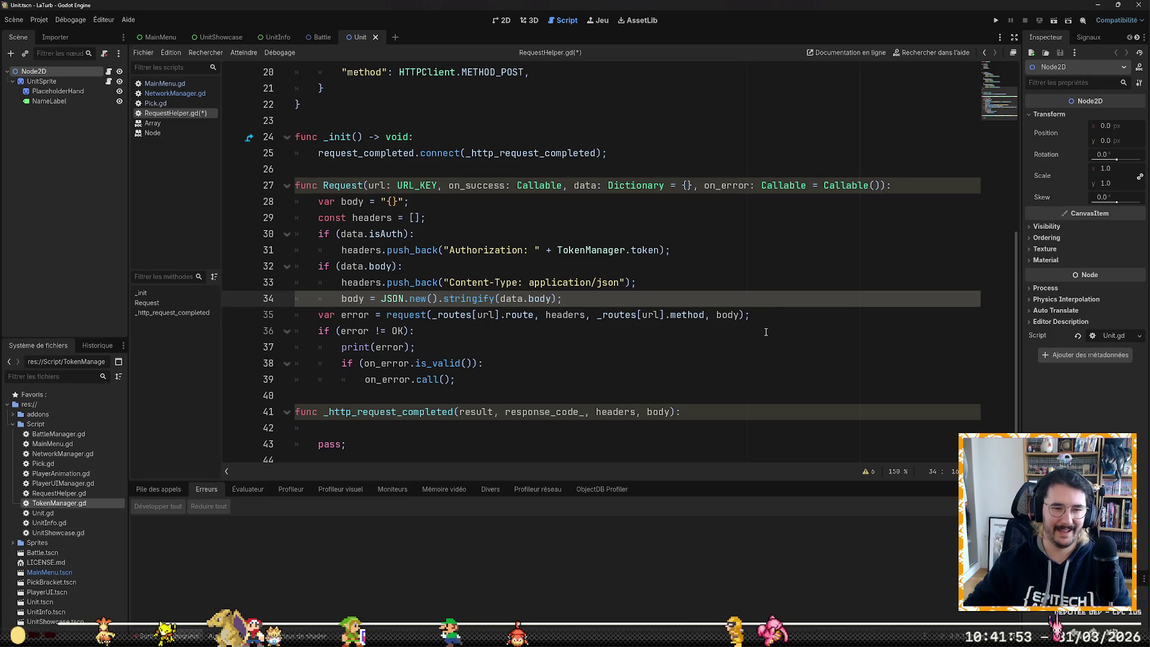
{"action": "key", "text": "Down"}
{"action": "key", "text": "Down"}
{"action": "key", "text": "Down"}
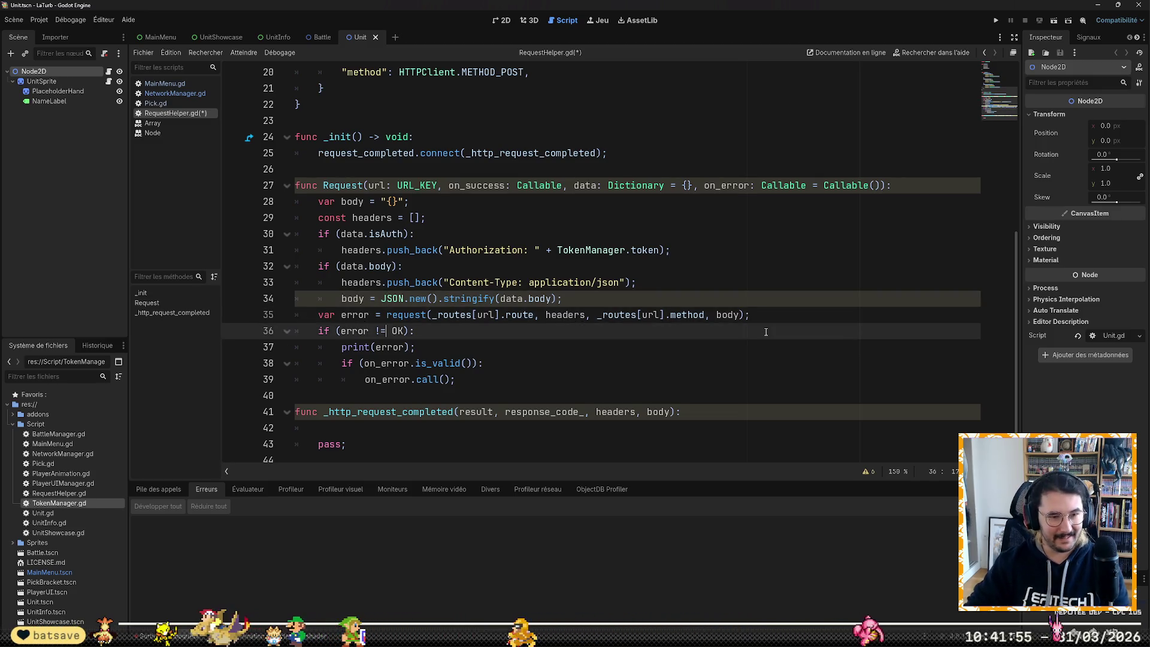
{"action": "key", "text": "Up"}
{"action": "key", "text": "Up"}
{"action": "key", "text": "Up"}
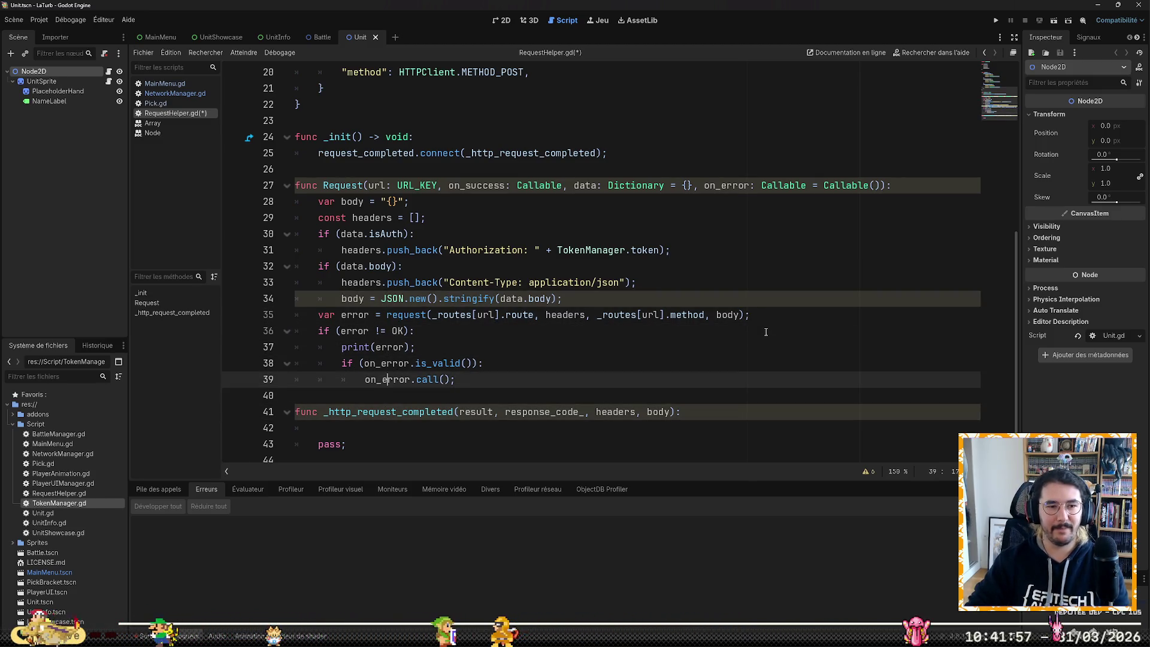
{"action": "key", "text": "End"}
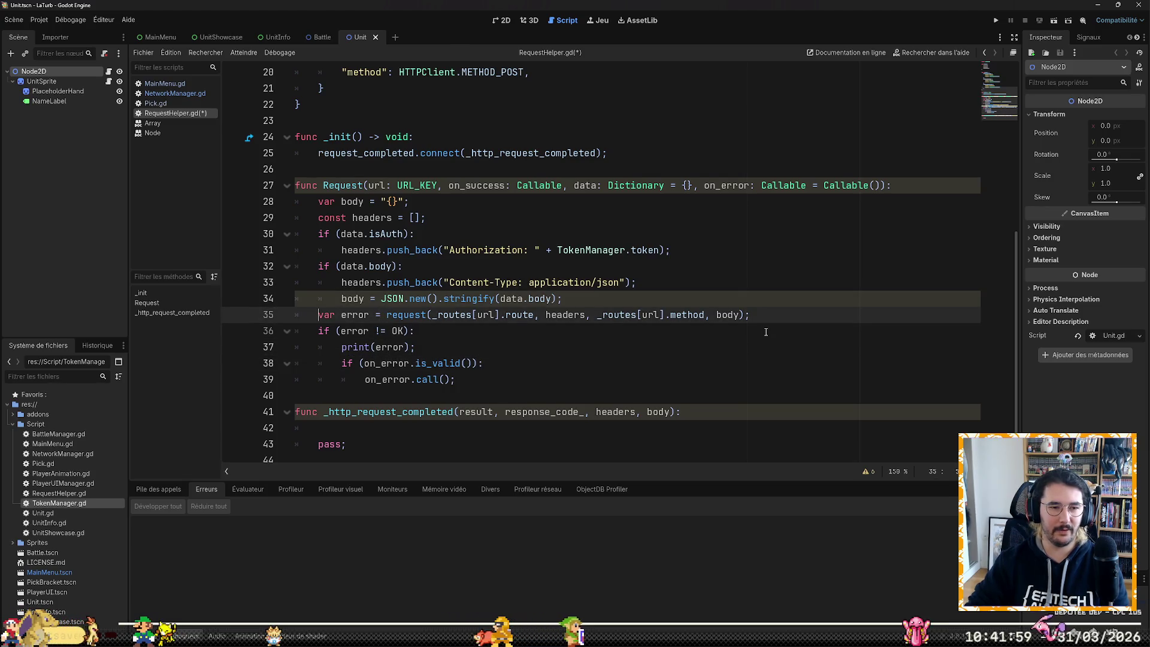
{"action": "key", "text": "Return"}
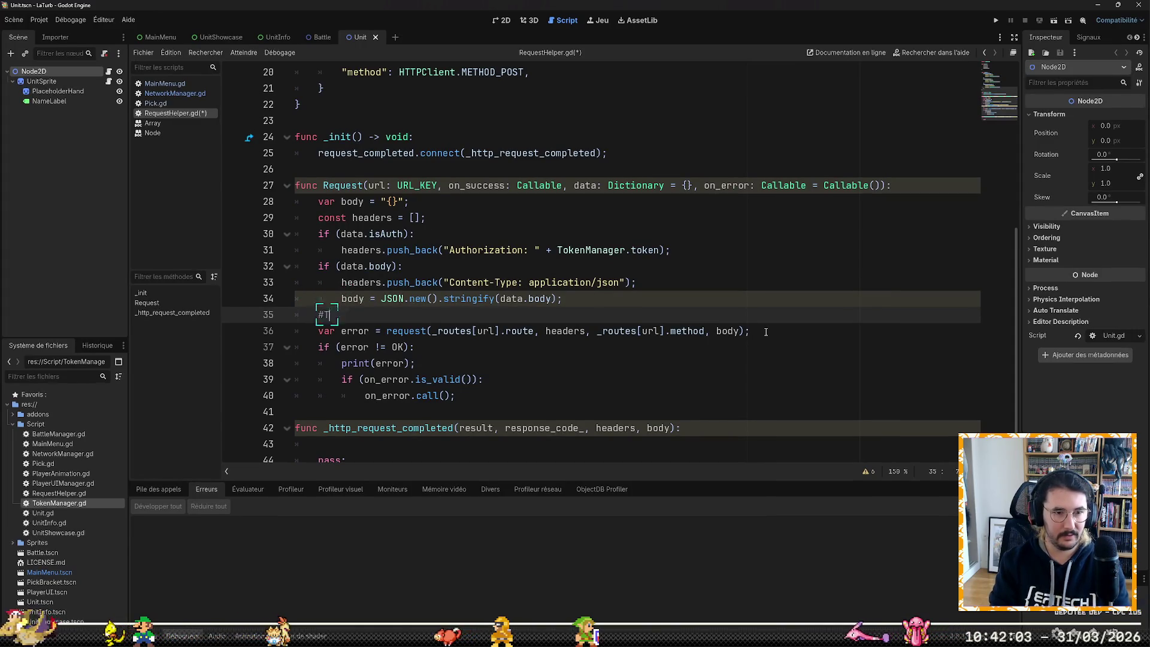
Step: Write the comment #TODO : handle params routes above the request call
{"action": "type", "text": "ODO : "}
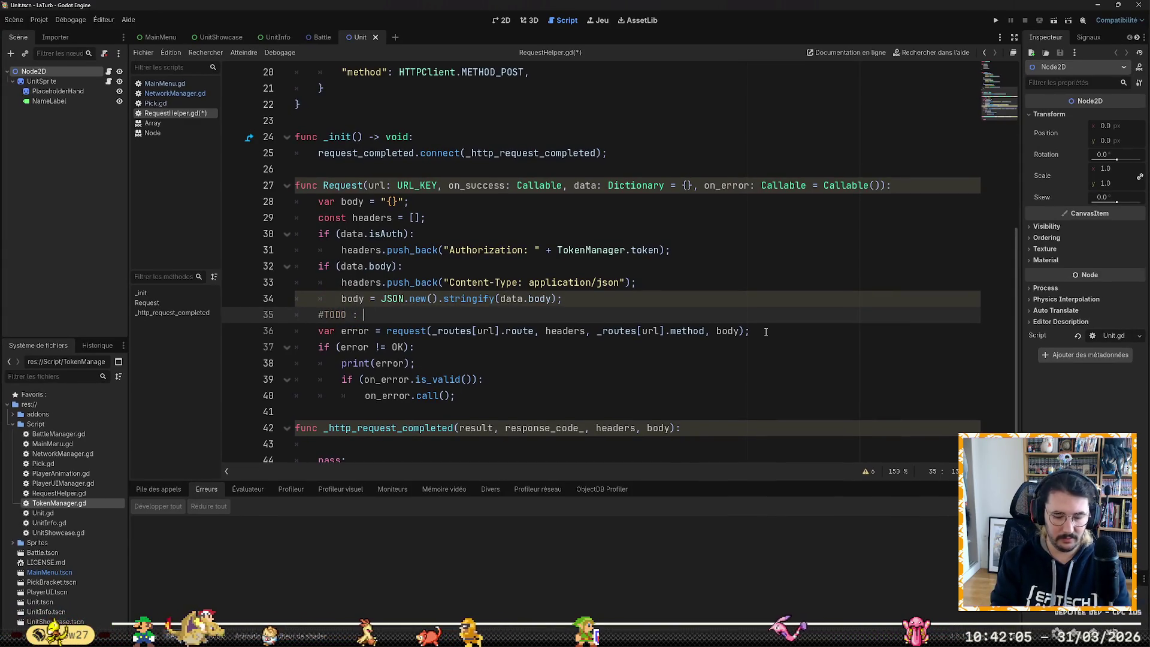
{"action": "type", "text": "handle para"}
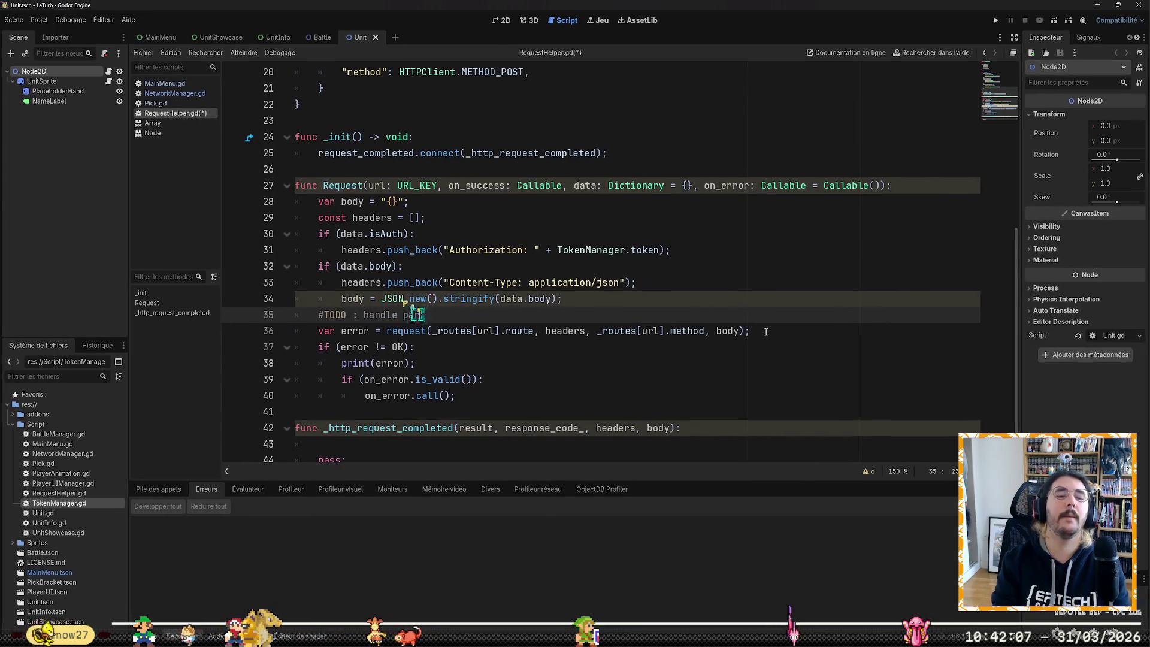
{"action": "type", "text": "ms routes"}
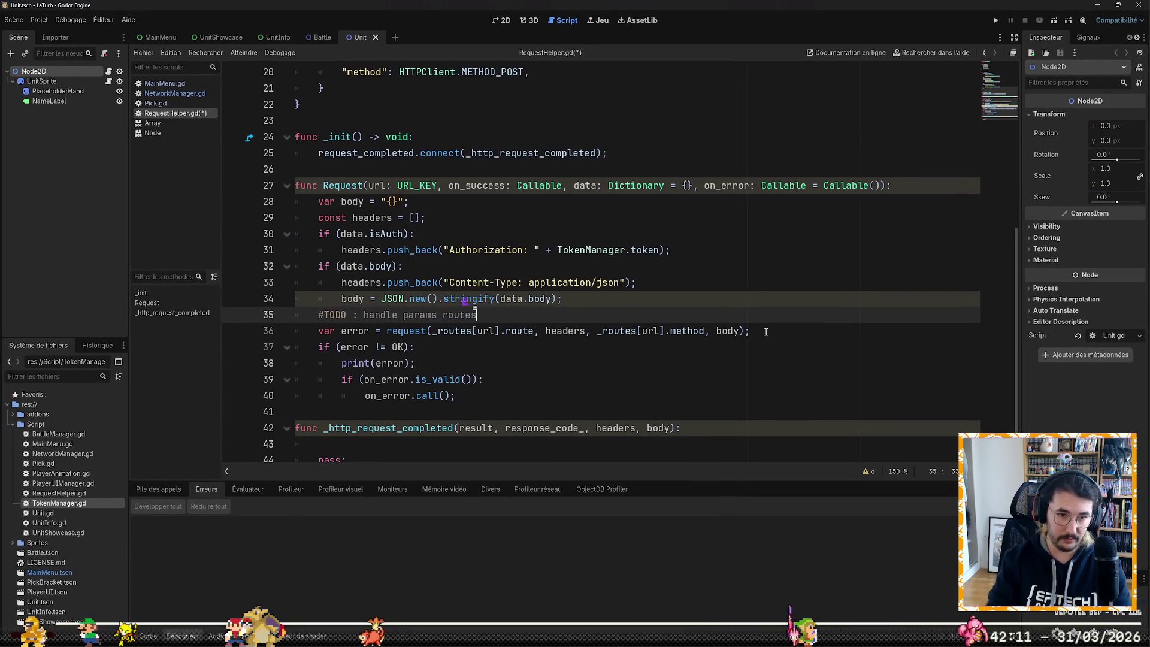
{"action": "key", "text": "Down"}
{"action": "key", "text": "Down"}
{"action": "key", "text": "Down"}
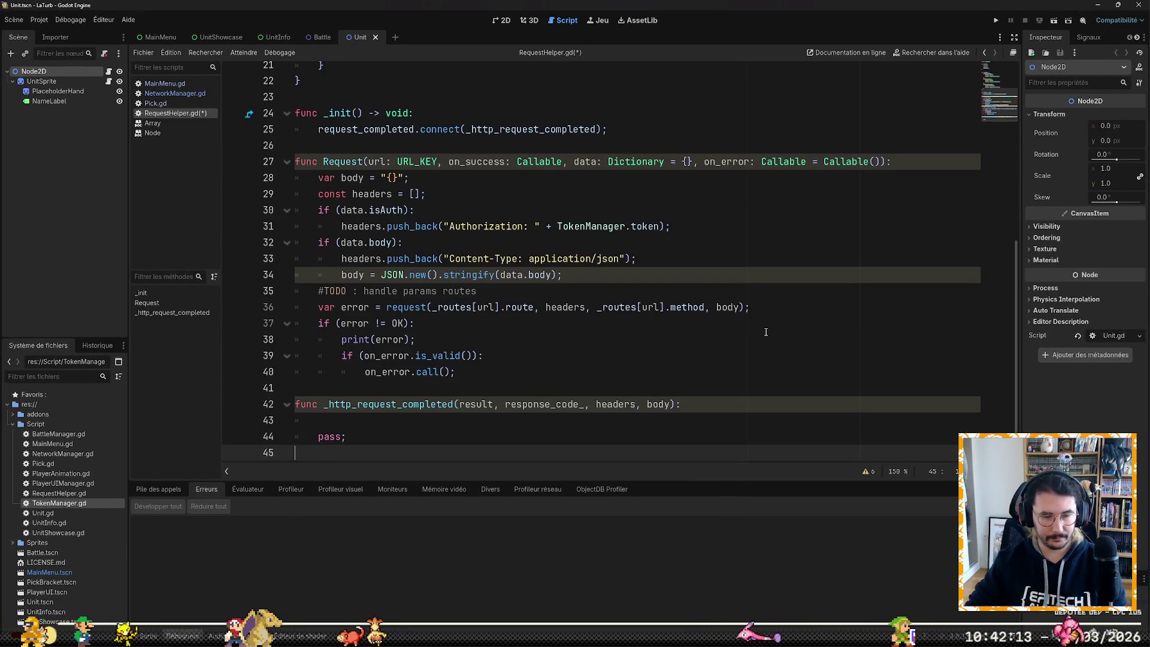
{"action": "key", "text": "Up"}
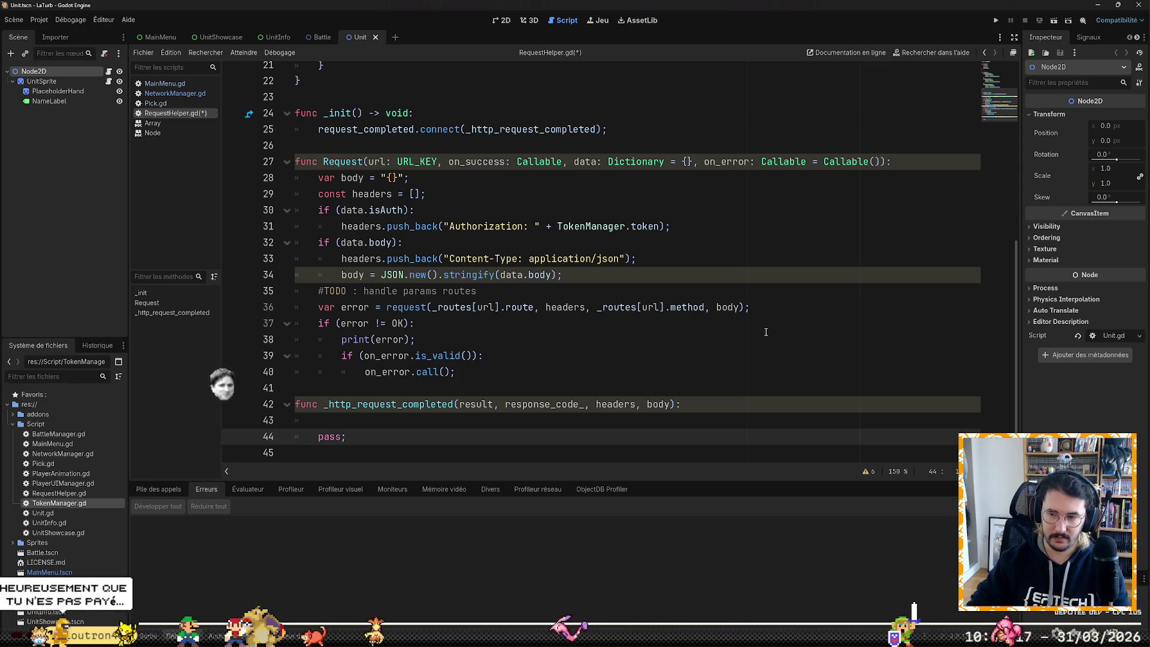
Step: Insert blank lines after extends HTTPRequest and begin a signal declaration
{"action": "key", "text": "Up"}
{"action": "key", "text": "Up"}
{"action": "key", "text": "Up"}
{"action": "key", "text": "Up"}
{"action": "key", "text": "Up"}
{"action": "key", "text": "Up"}
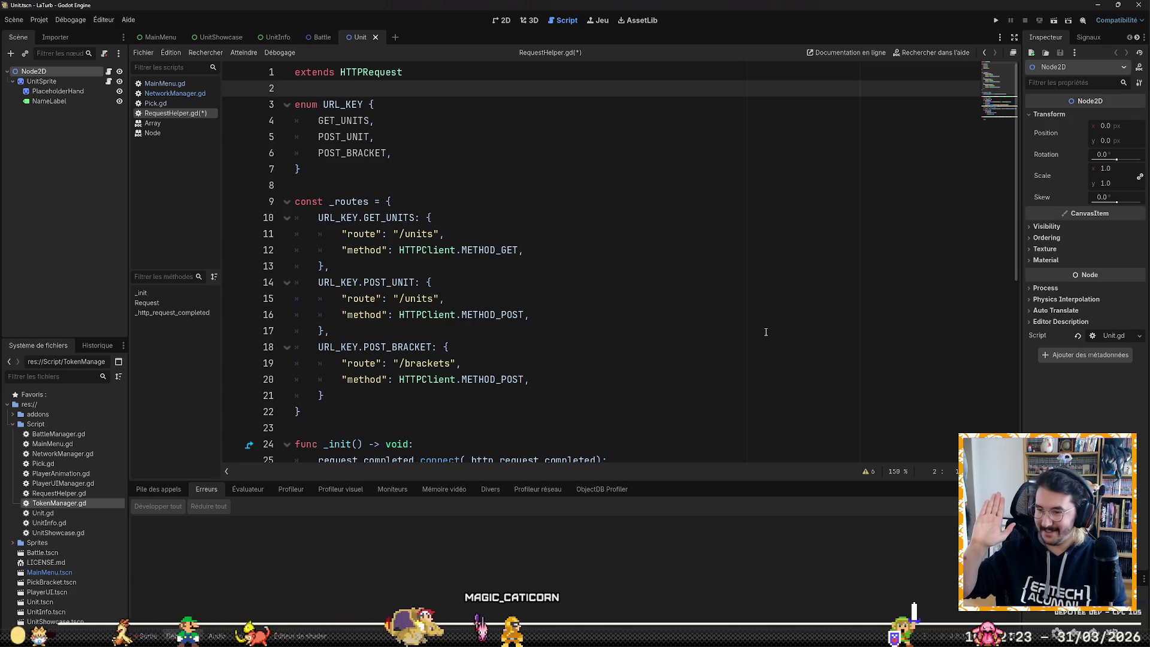
{"action": "key", "text": "Return"}
{"action": "key", "text": "Return"}
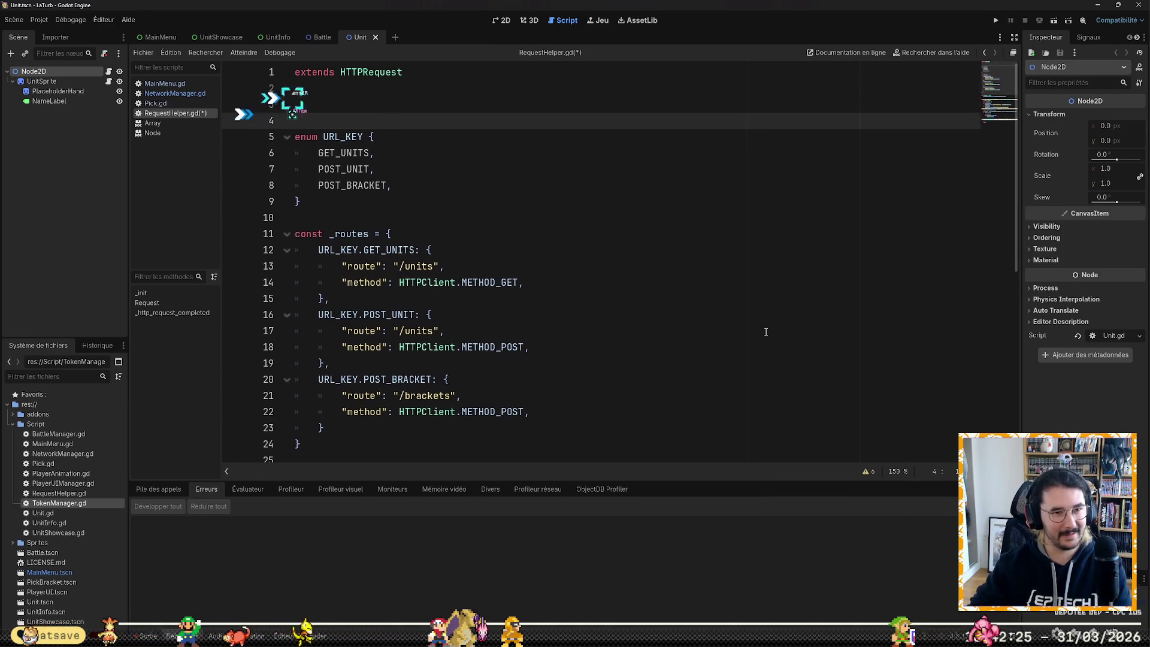
{"action": "type", "text": "signal"}
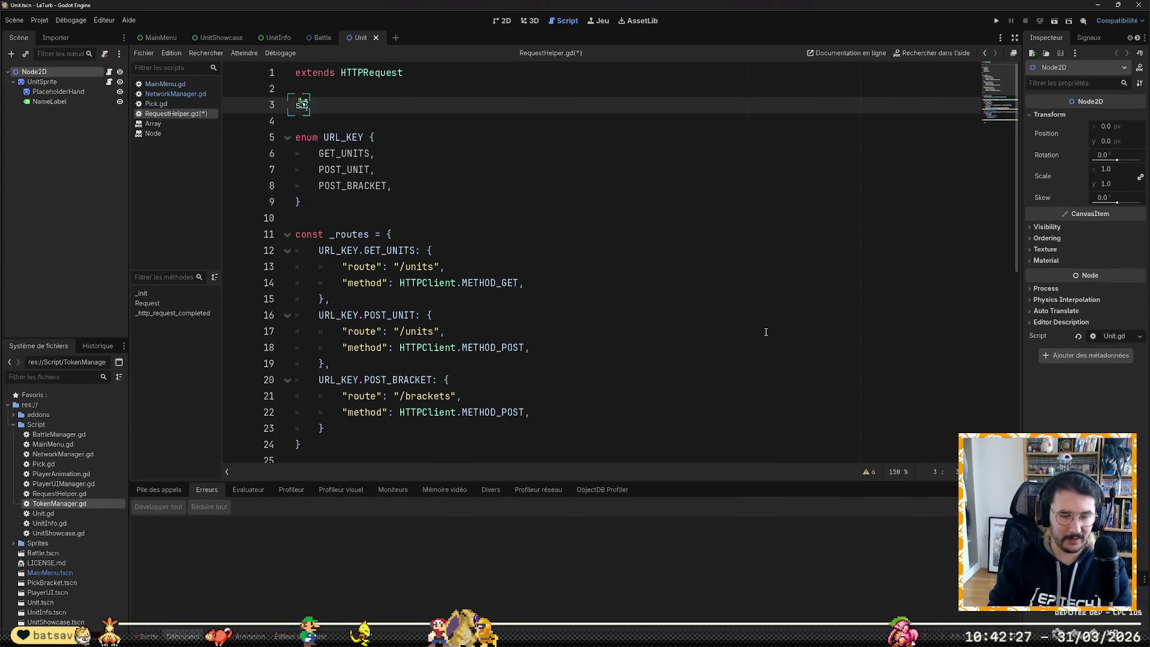
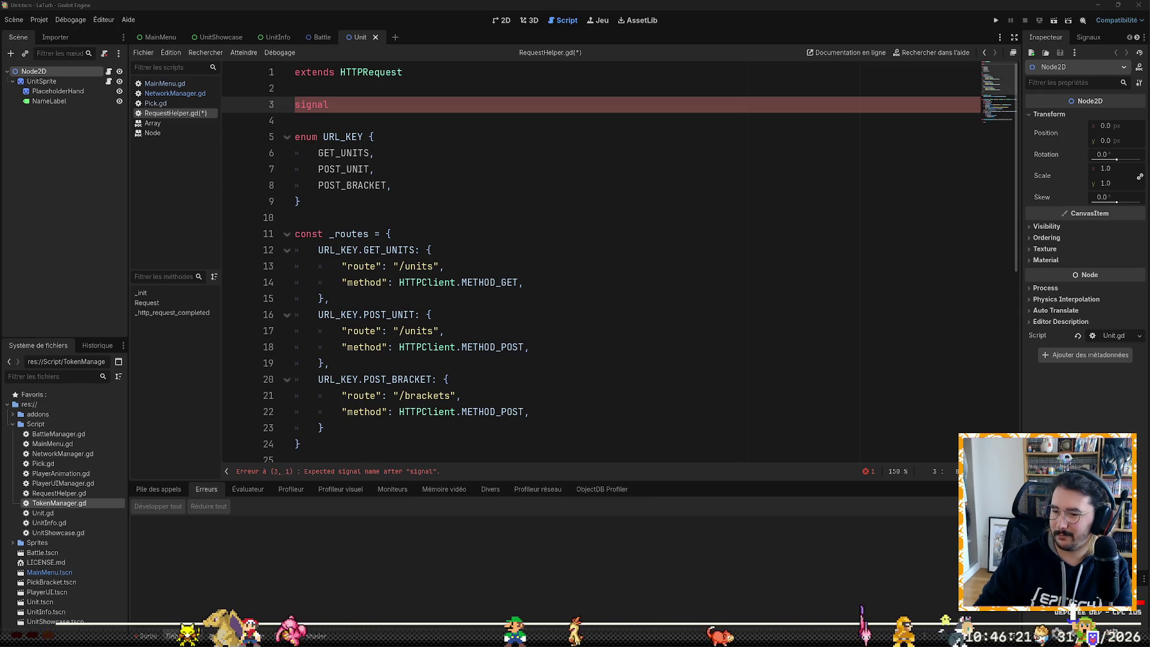
Step: Complete the on_success signal line and add 'signal on_failure' below it in RequestHelper.gd
{"action": "left_click", "coordinate": [762, 297]}
{"action": "key", "text": "Up"}
{"action": "key", "text": "Up"}
{"action": "key", "text": "Up"}
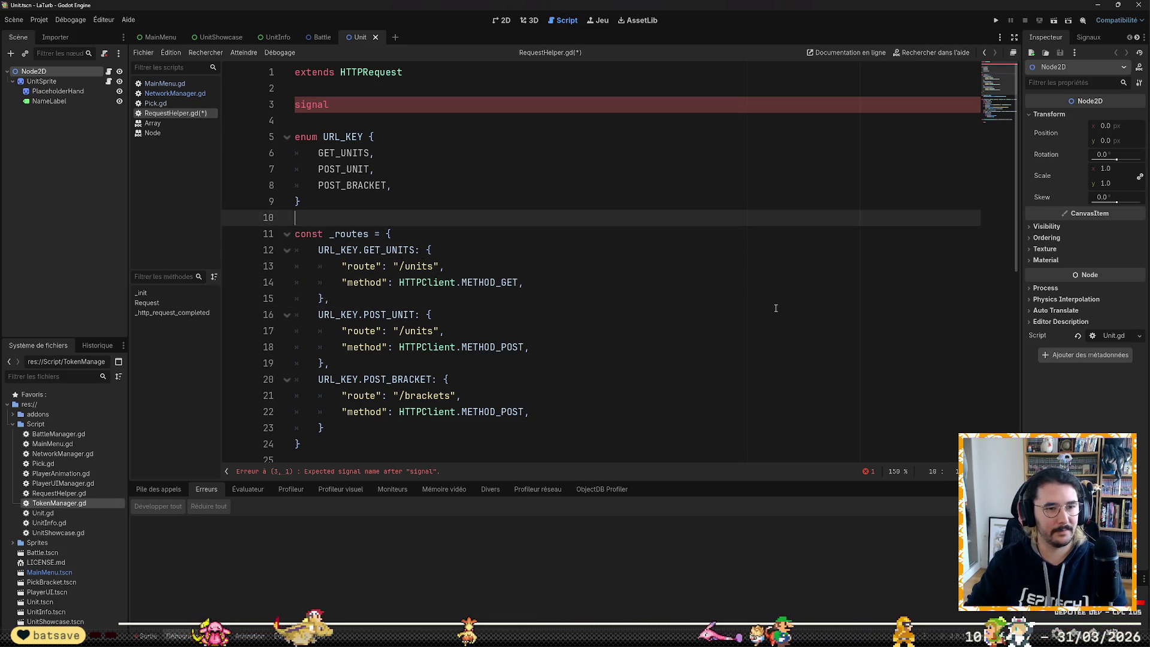
{"action": "key", "text": "Up"}
{"action": "key", "text": "Up"}
{"action": "key", "text": "Up"}
{"action": "key", "text": "End"}
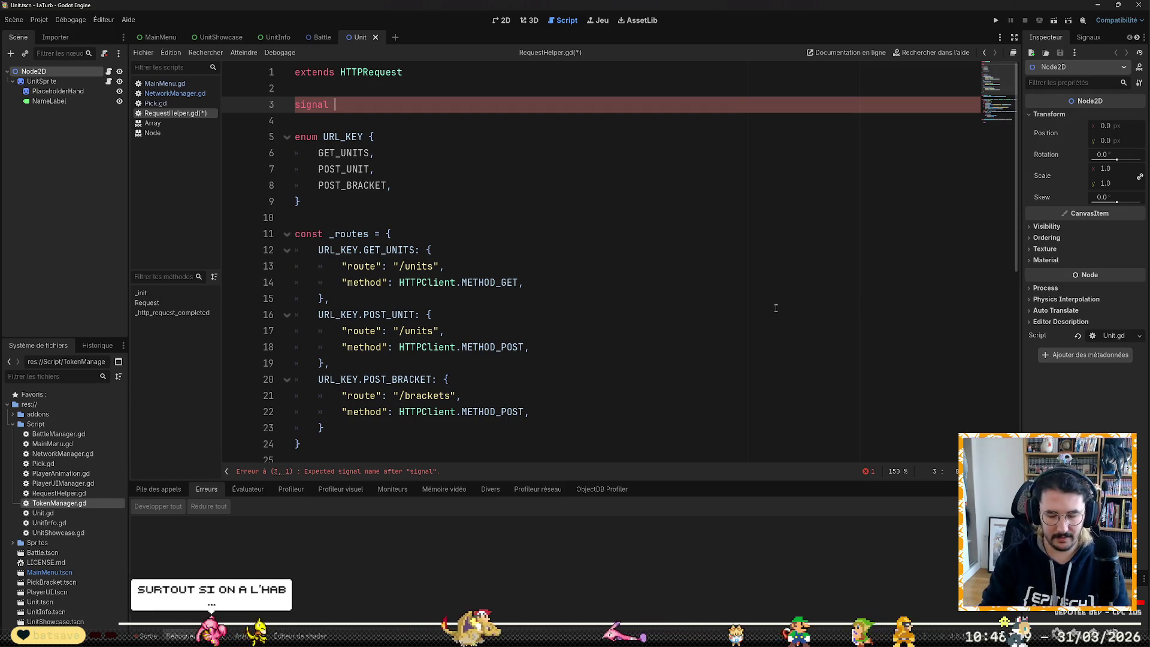
{"action": "type", "text": "on_success;"}
{"action": "key", "text": "Return"}
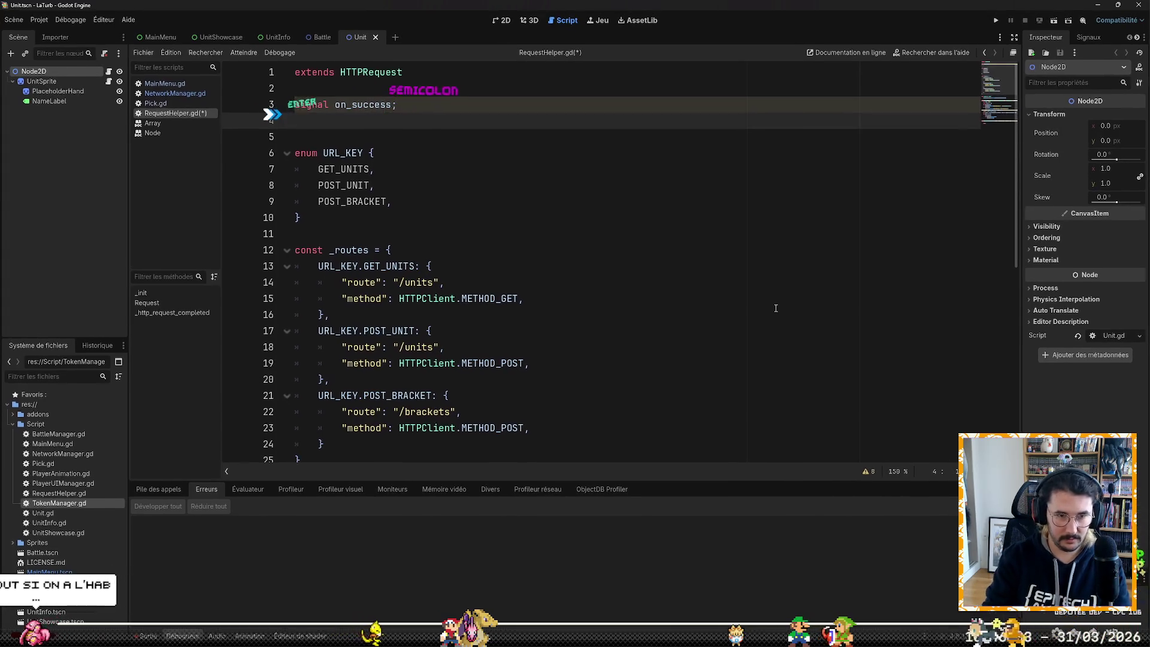
{"action": "type", "text": "signal on"}
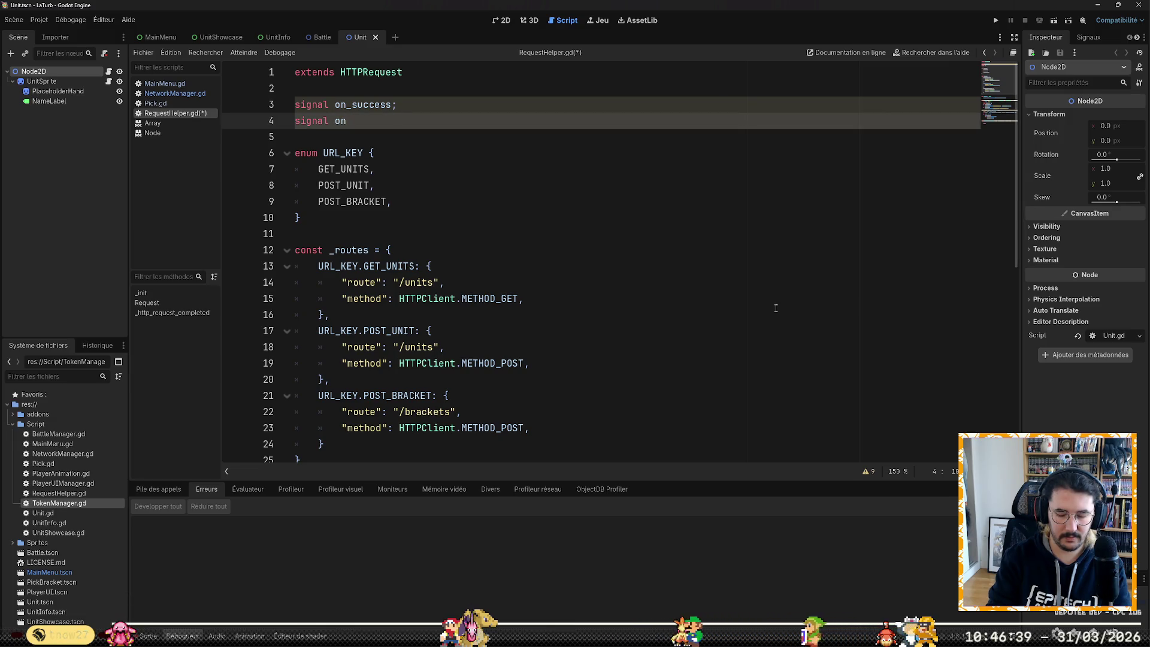
{"action": "type", "text": "_failure"}
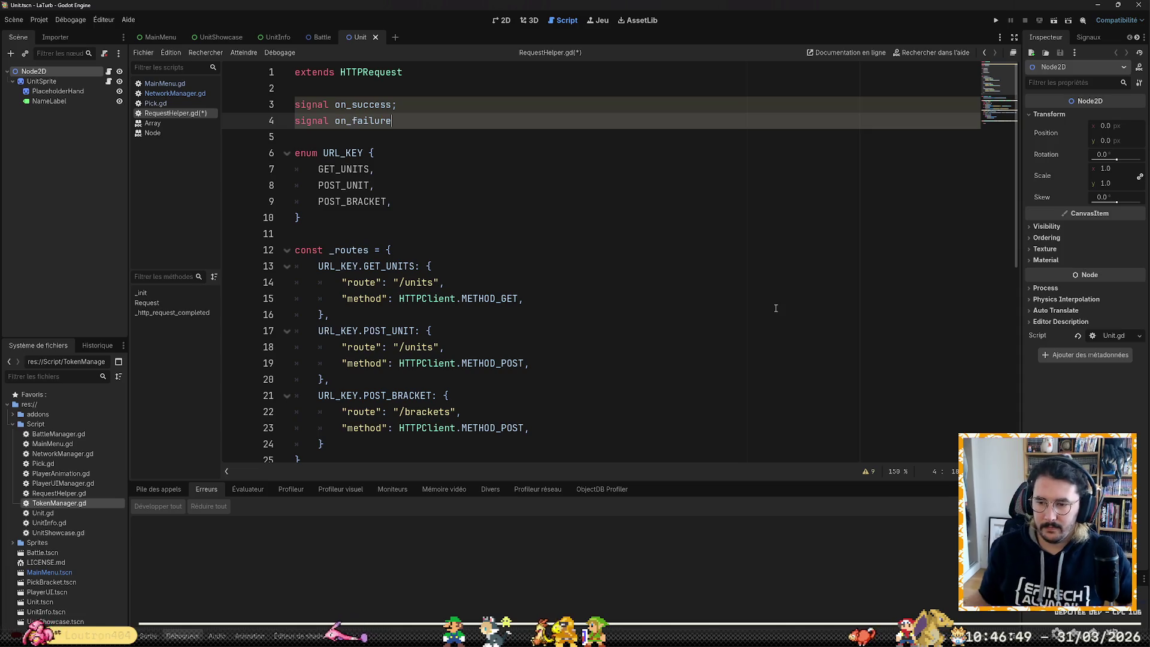
Step: Delete the signal declaration lines and save RequestHelper.gd
{"action": "key", "text": "Up"}
{"action": "key", "text": "Up"}
{"action": "key", "text": "Up"}
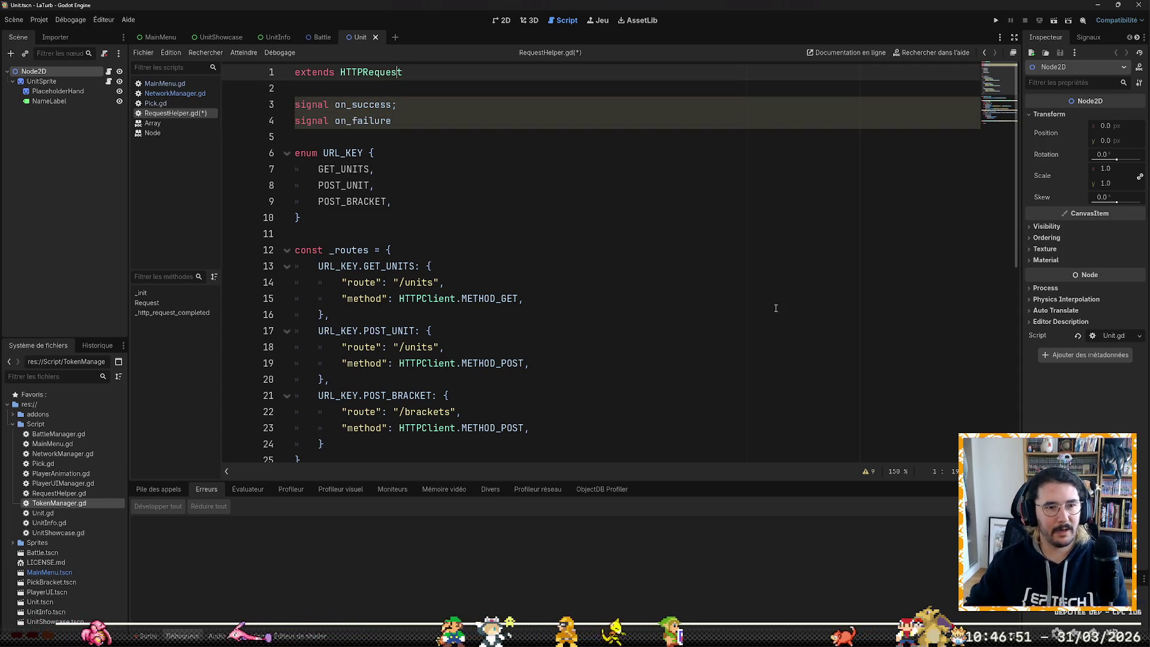
{"action": "key", "text": "Down"}
{"action": "key", "text": "shift+Down"}
{"action": "key", "text": "shift+Down"}
{"action": "key", "text": "shift+Down"}
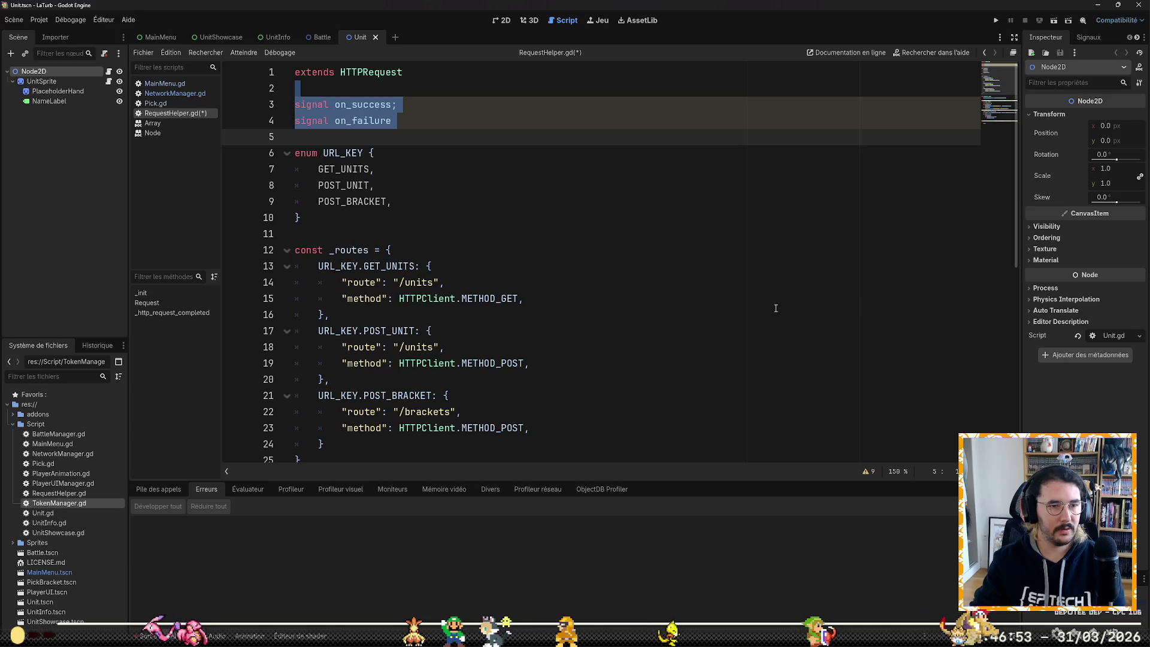
{"action": "key", "text": "Delete"}
{"action": "key", "text": "ctrl+s"}
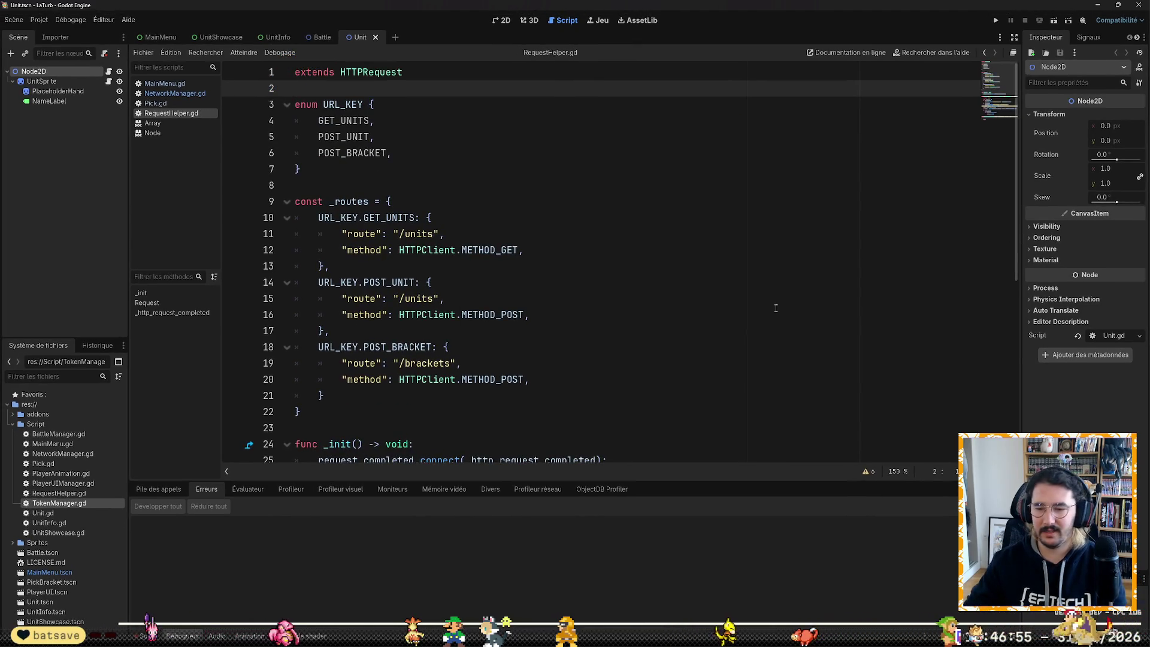
Step: Look over the Request headers line and _http_request_completed, then switch to the web browser
{"action": "scroll", "coordinate": [775, 291], "scroll_direction": "down", "scroll_amount": 5}
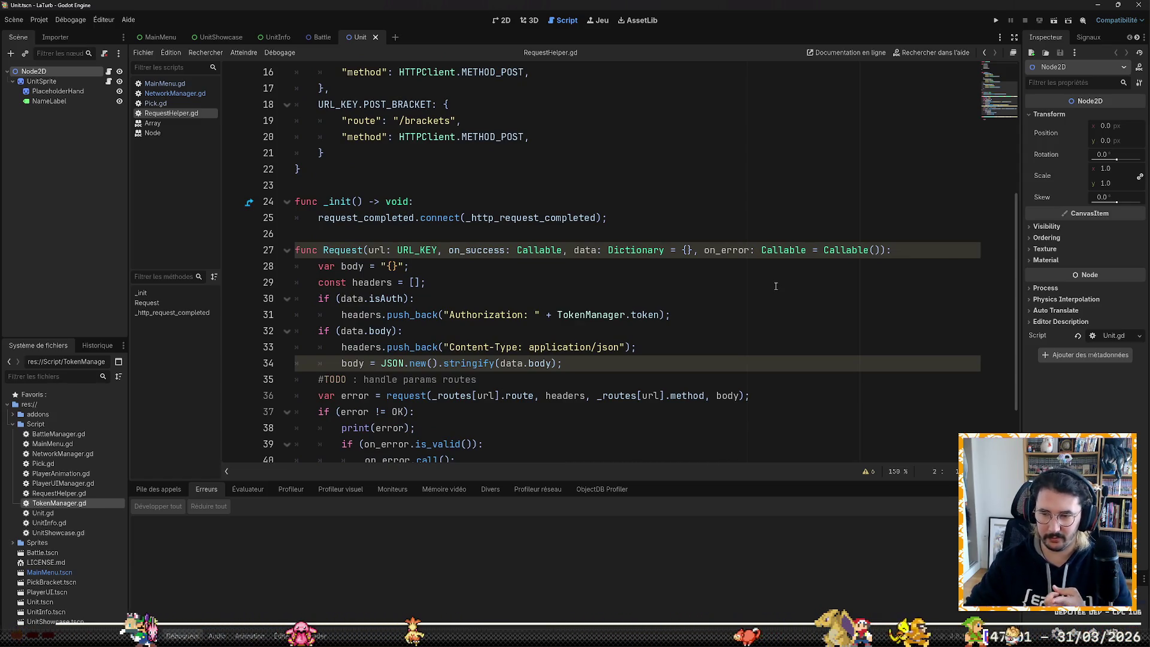
{"action": "left_click", "coordinate": [776, 286]}
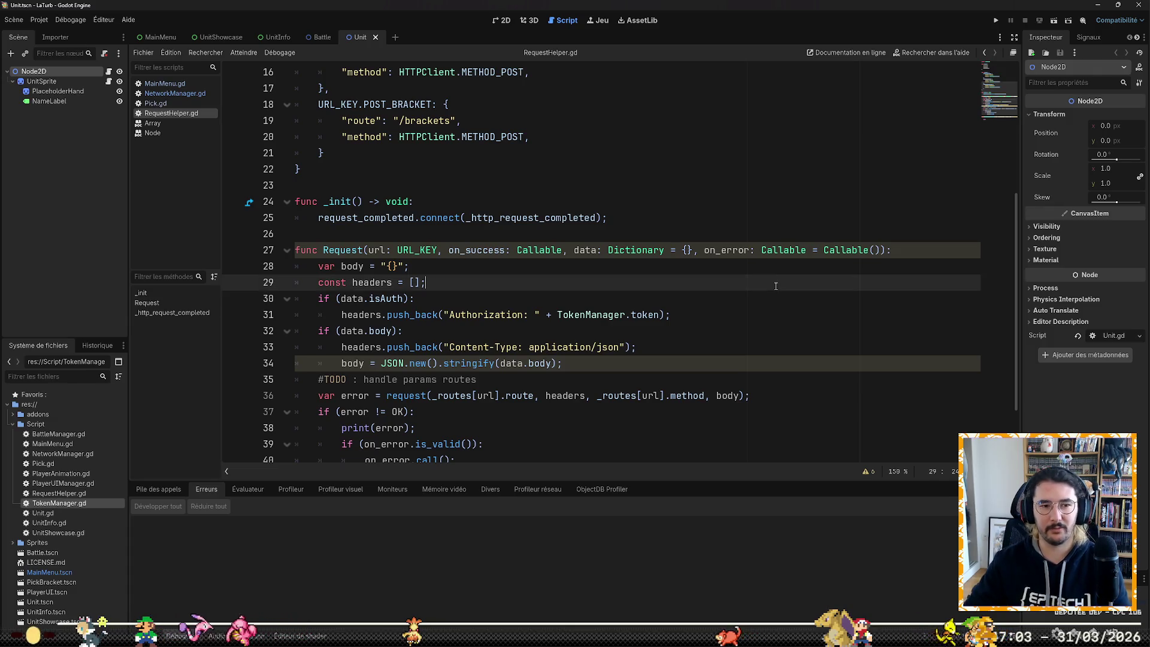
{"action": "scroll", "coordinate": [776, 284], "scroll_direction": "down", "scroll_amount": 2}
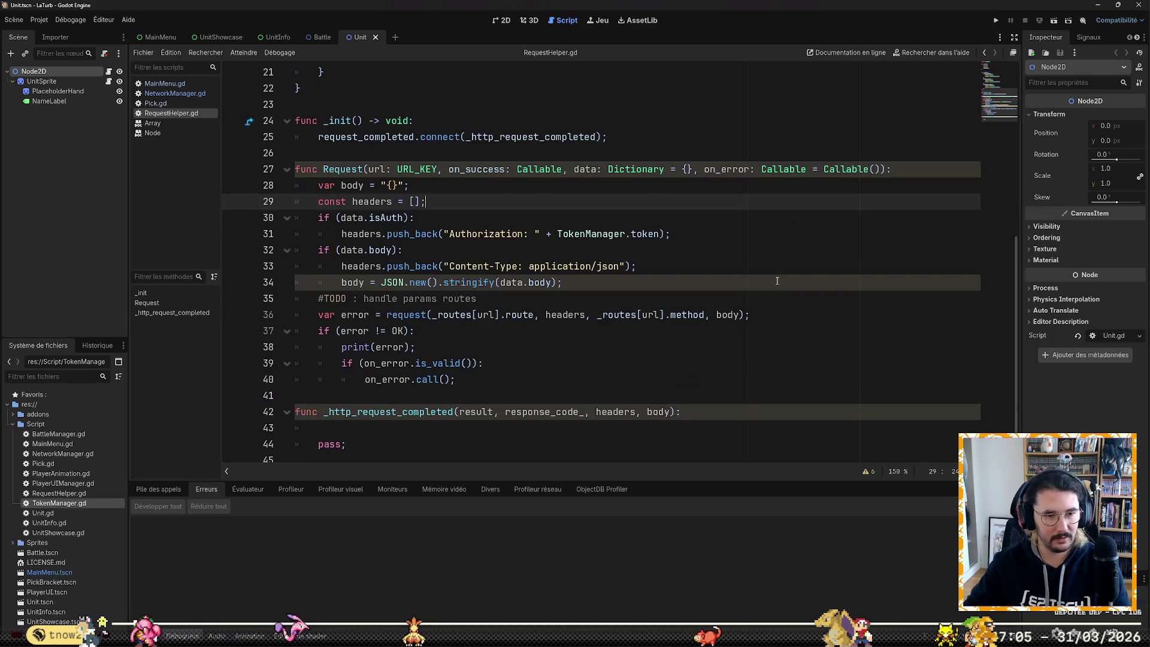
{"action": "left_click", "coordinate": [698, 423]}
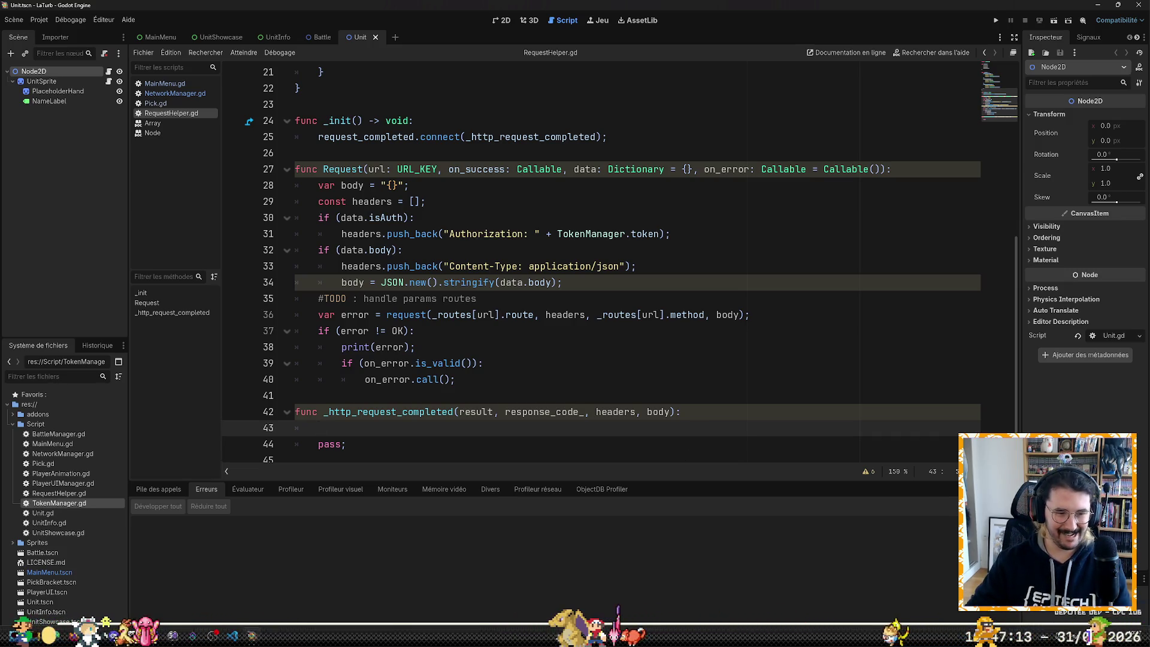
{"action": "key", "text": "alt+Tab"}
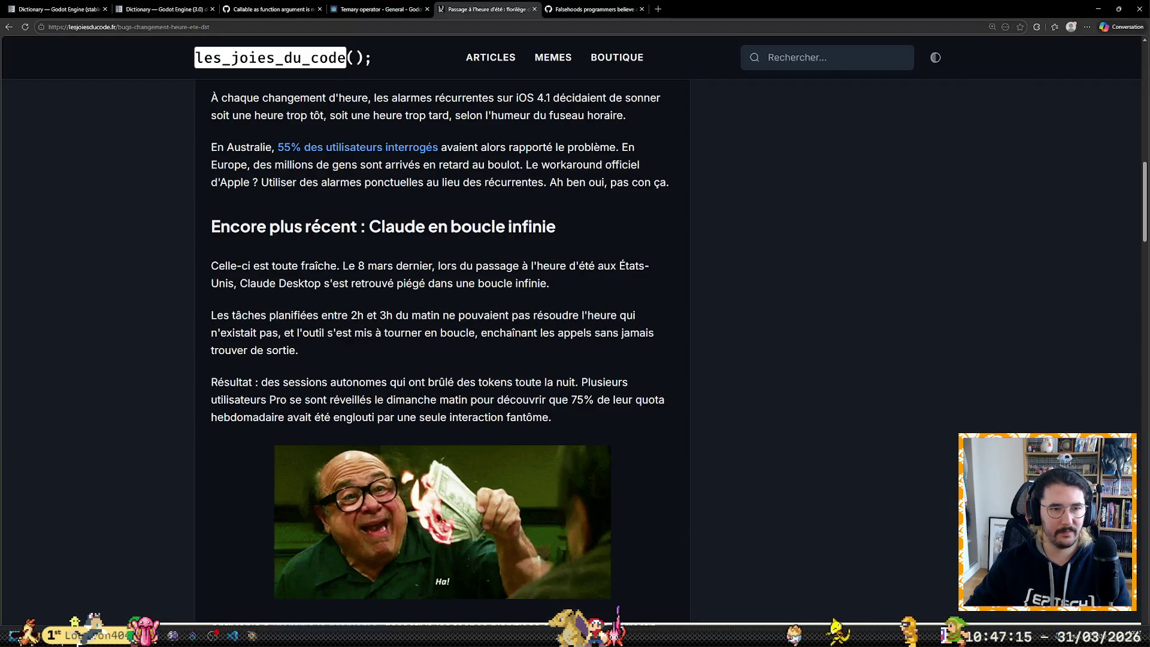
Step: Search the web for 'gdscript http request' in a new Edge tab
{"action": "left_click", "coordinate": [658, 9]}
{"action": "type", "text": "gd"}
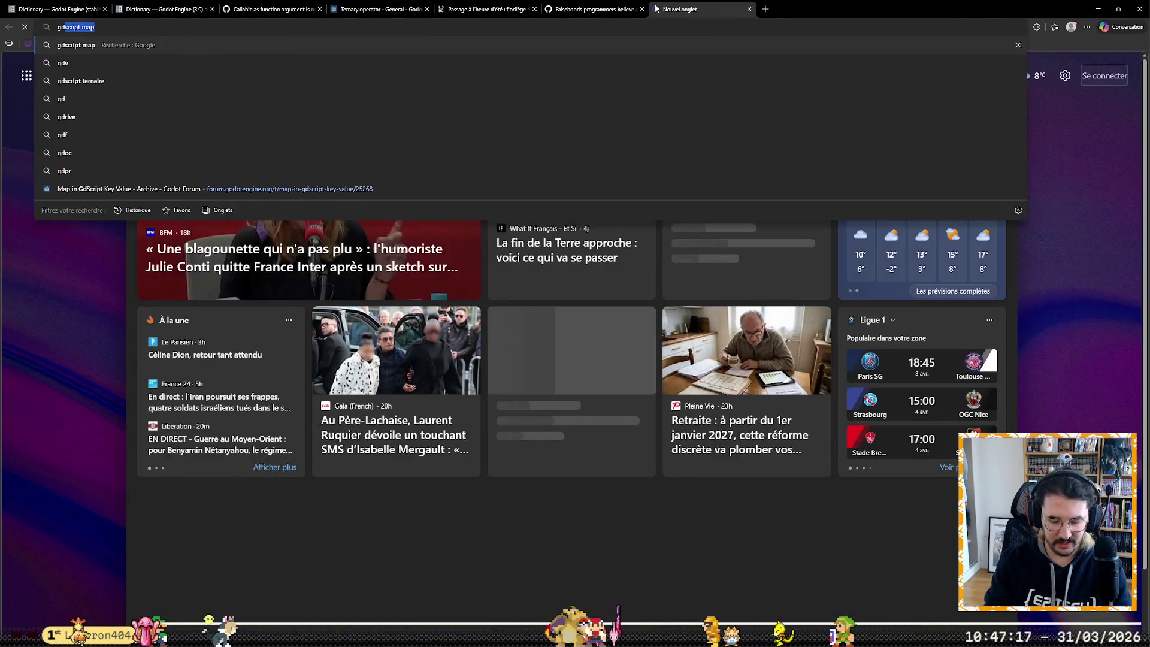
{"action": "type", "text": "script http"}
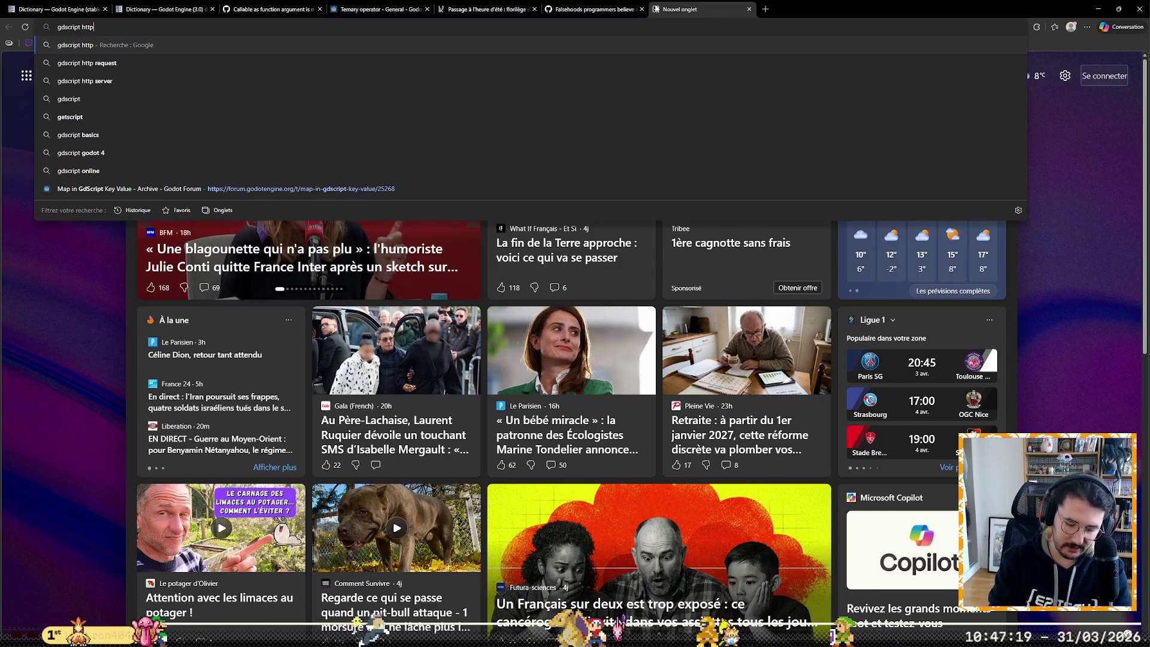
{"action": "type", "text": "request"}
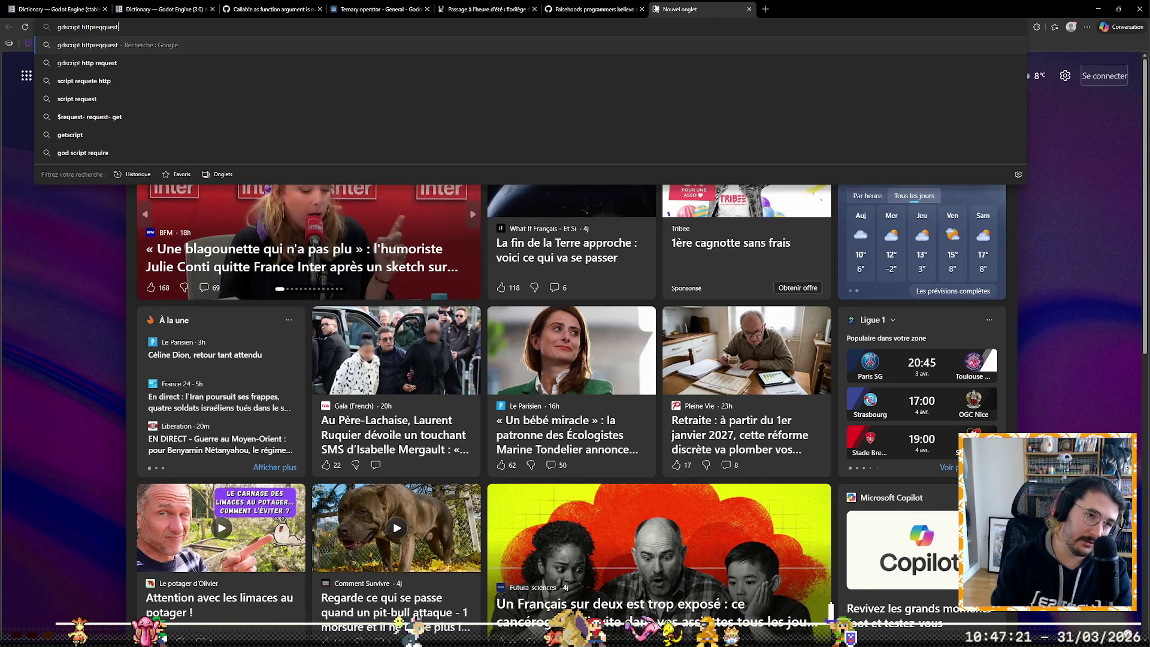
{"action": "key", "text": "Down"}
{"action": "key", "text": "Return"}
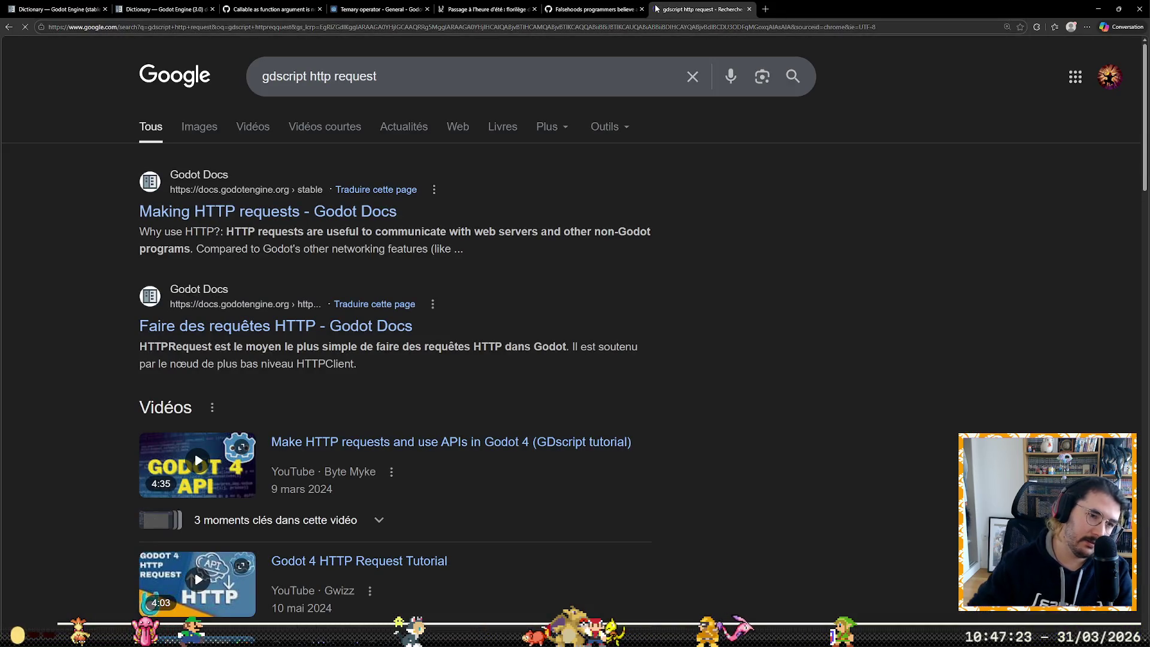
Step: Read the Godot Docs 'Making HTTP requests' example, then return to the Godot editor
{"action": "left_click", "coordinate": [389, 213]}
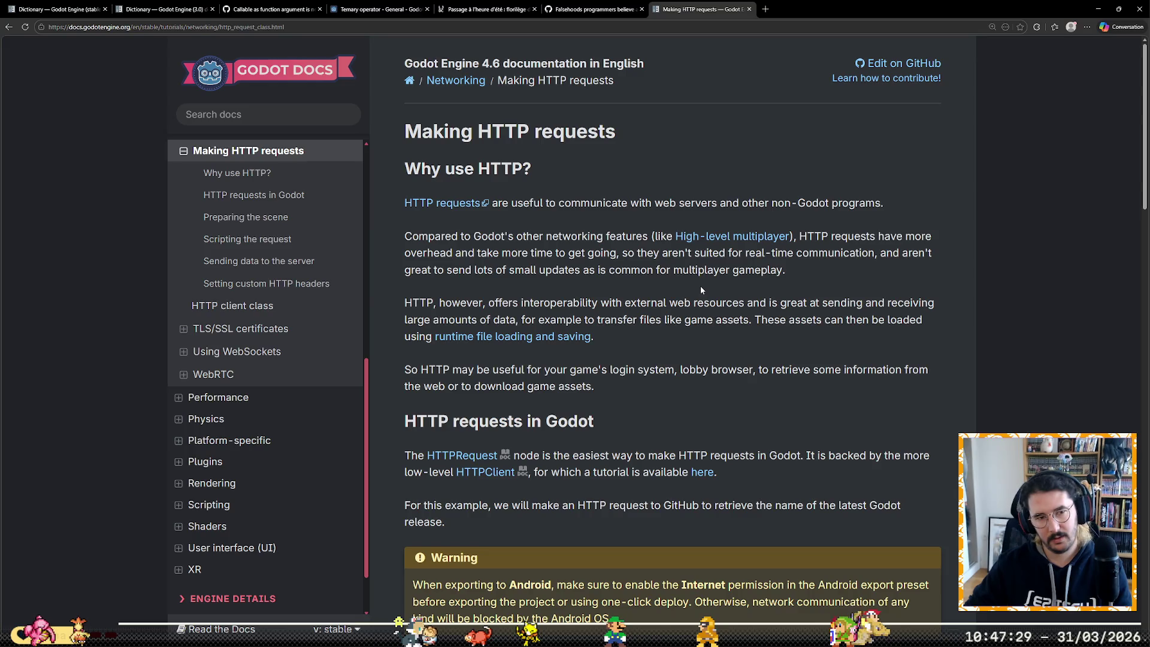
{"action": "scroll", "coordinate": [635, 308], "scroll_direction": "down", "scroll_amount": 10}
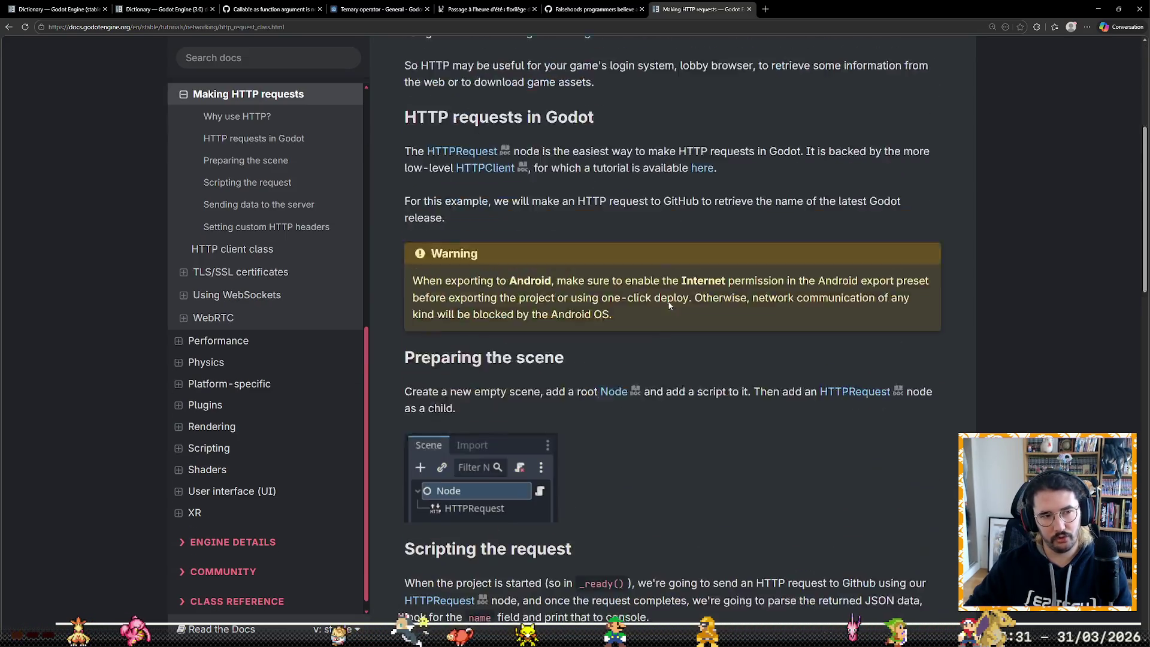
{"action": "scroll", "coordinate": [681, 295], "scroll_direction": "down", "scroll_amount": 4}
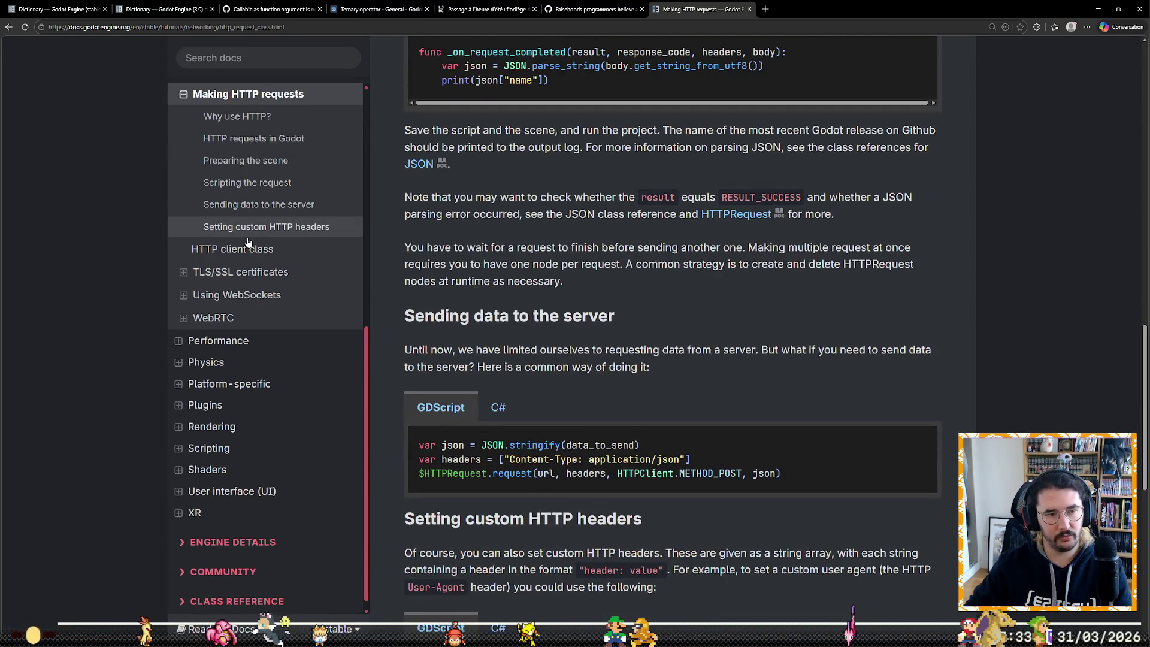
{"action": "scroll", "coordinate": [728, 395], "scroll_direction": "up", "scroll_amount": 6}
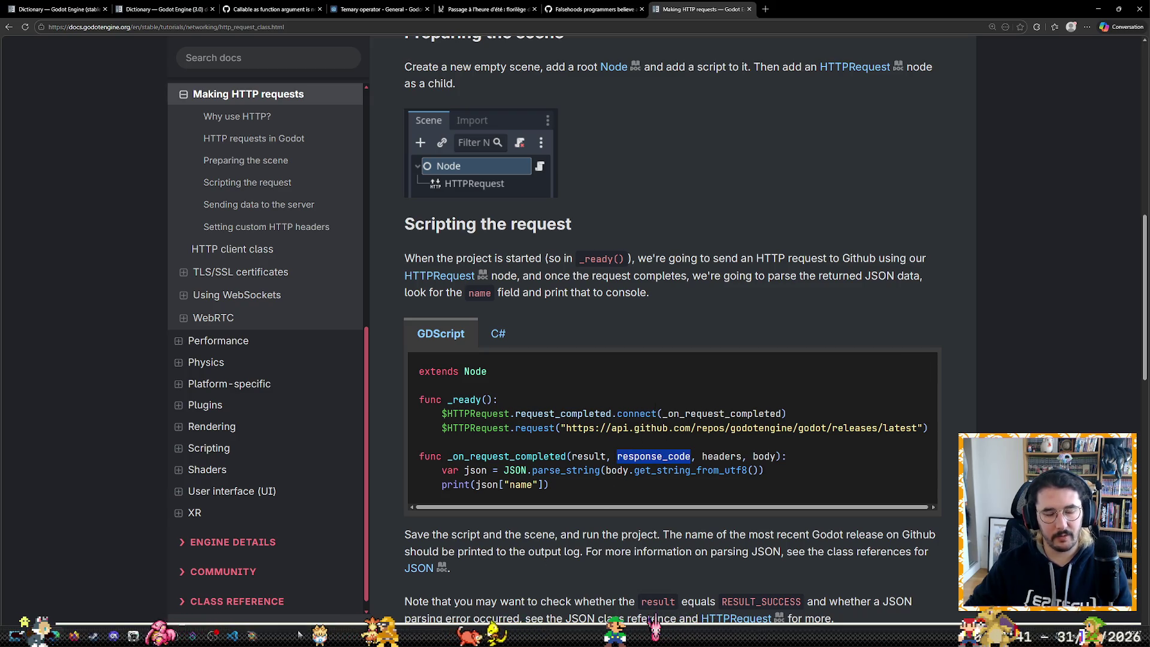
{"action": "key", "text": "alt+Tab"}
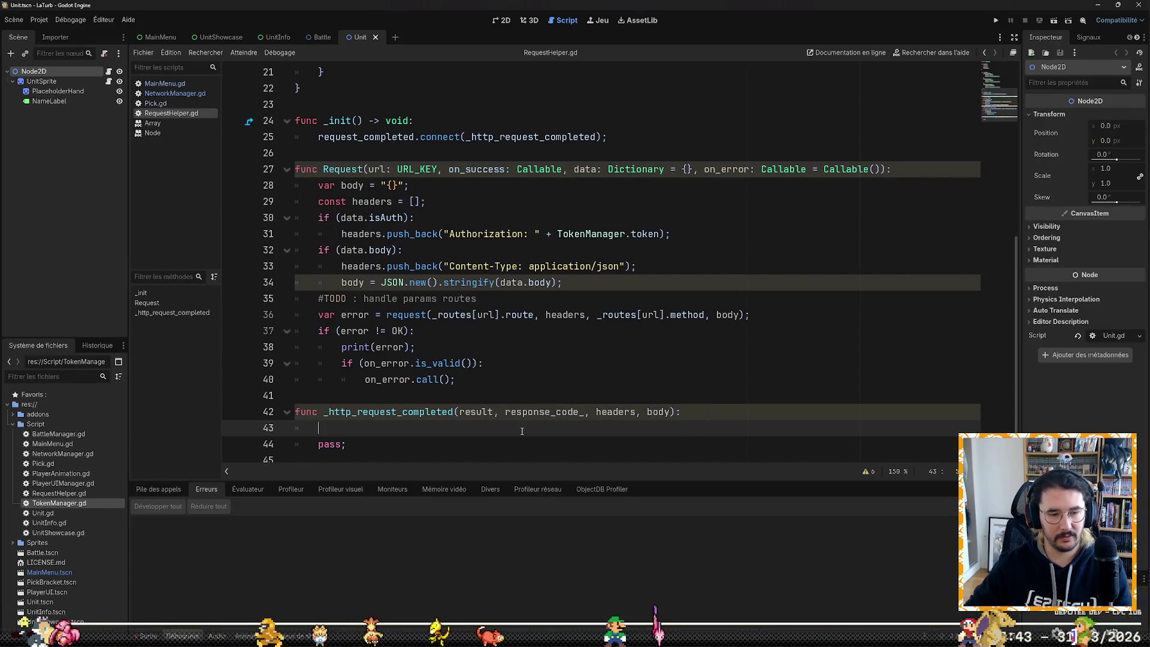
Step: Write 'if (response_code_ >= 200 && response_code_ < 300):' and start its indented body
{"action": "type", "text": "if (response"}
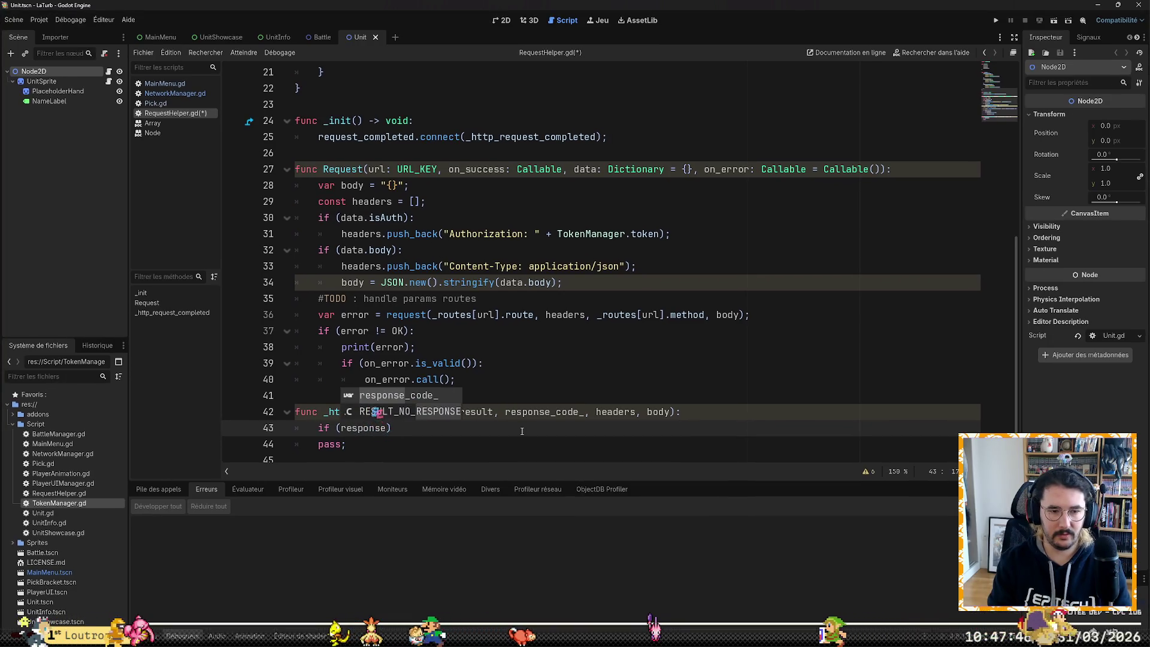
{"action": "key", "text": "Tab"}
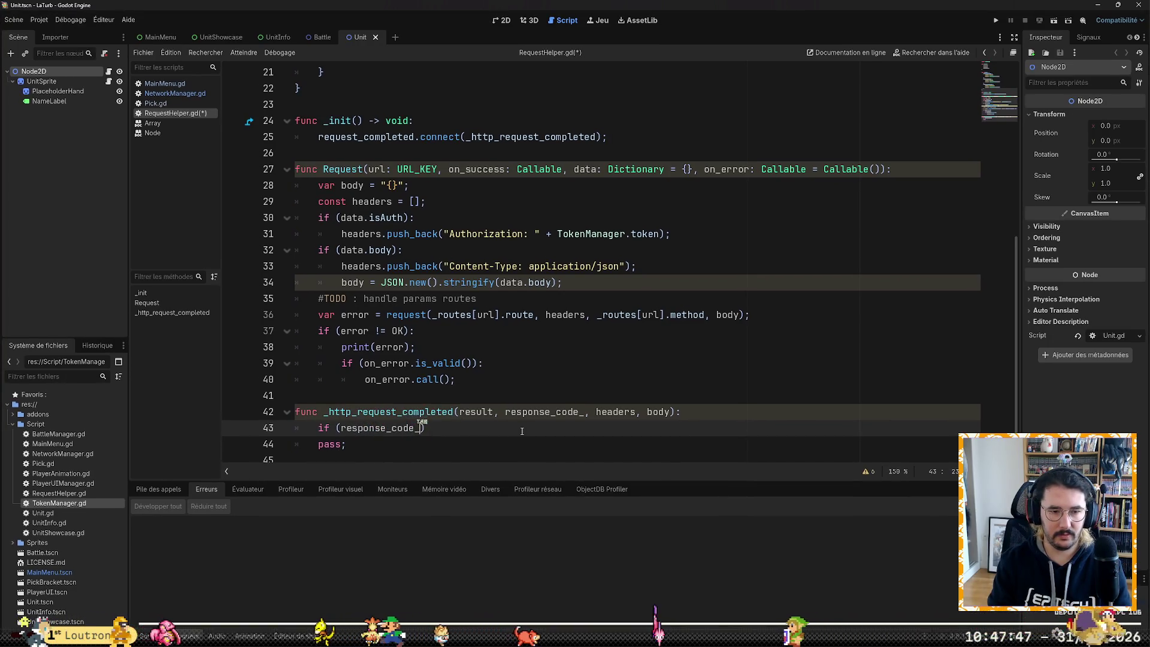
{"action": "type", "text": ">"}
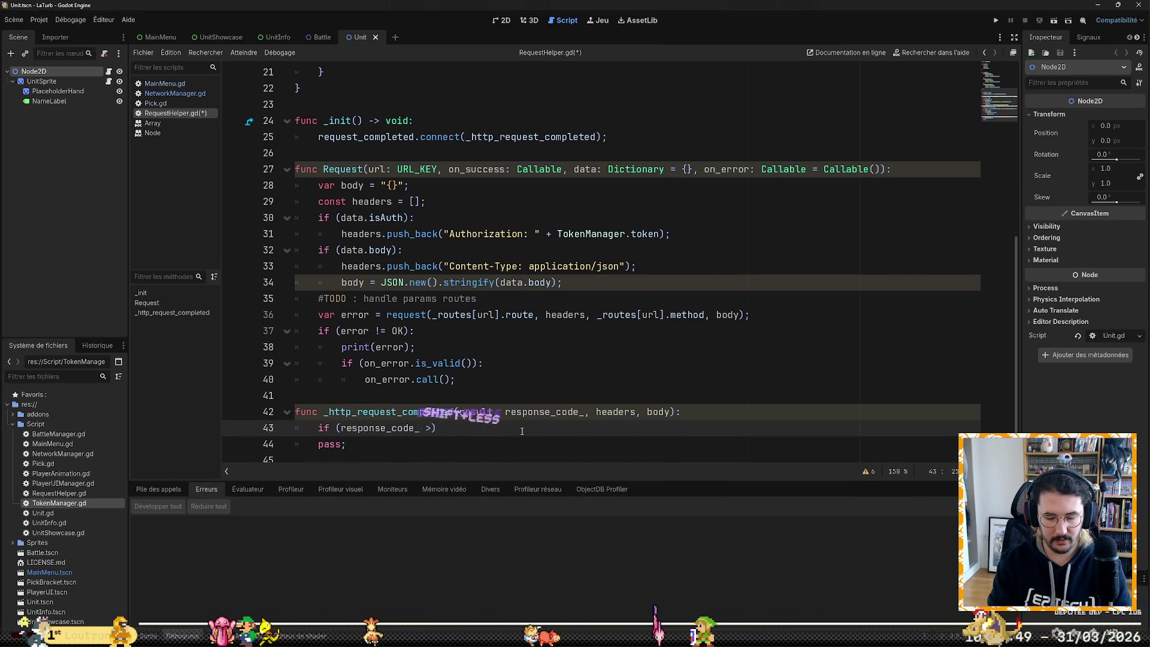
{"action": "type", "text": "= 200 ²²"}
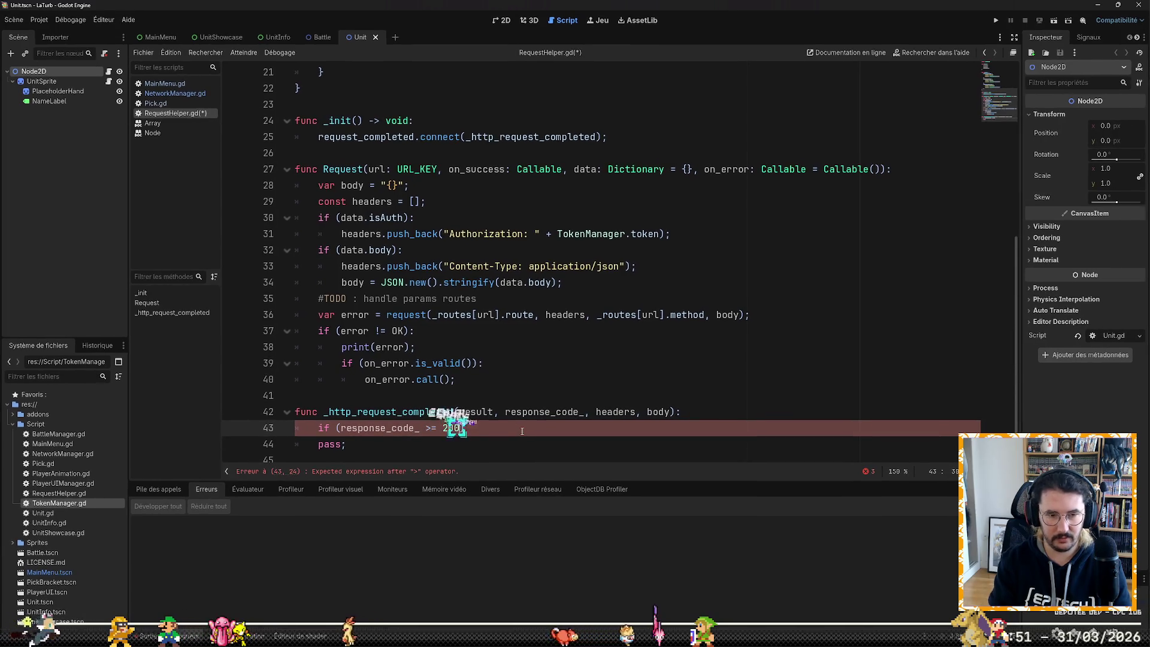
{"action": "key", "text": "BackSpace"}
{"action": "key", "text": "BackSpace"}
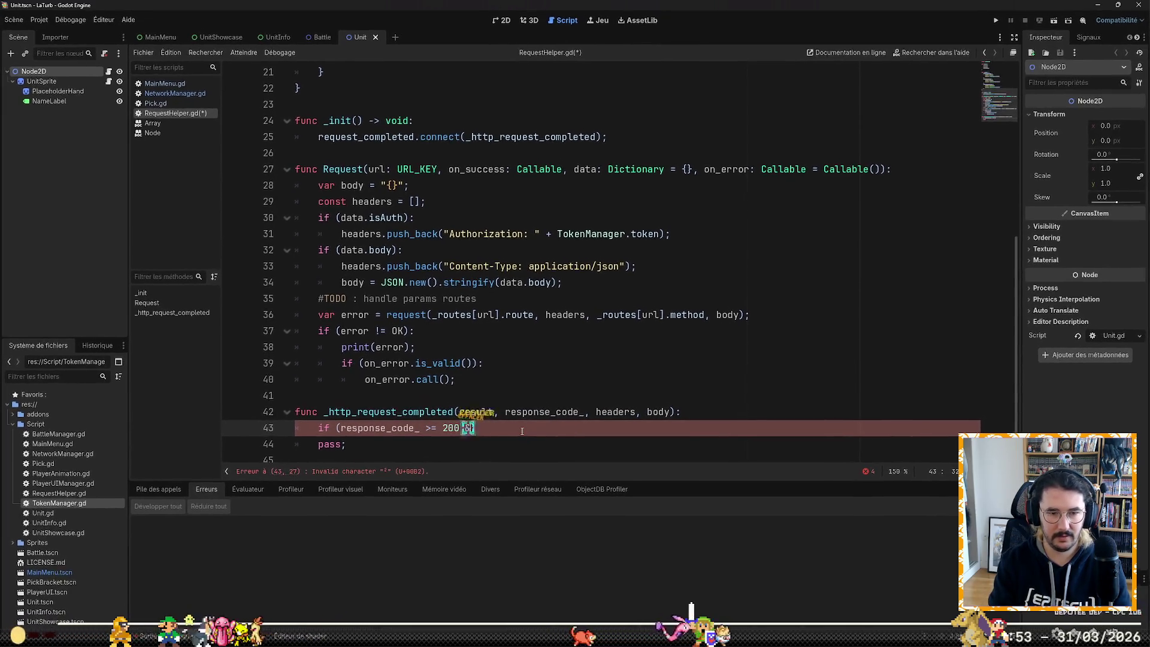
{"action": "type", "text": "&& respons"}
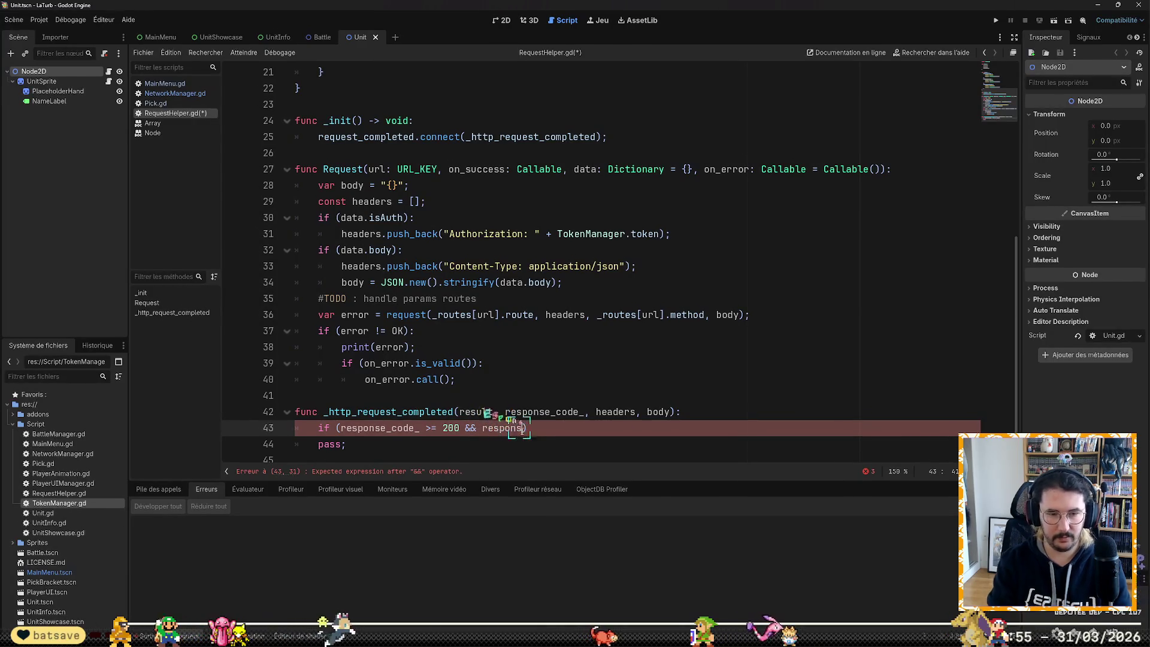
{"action": "key", "text": "Return"}
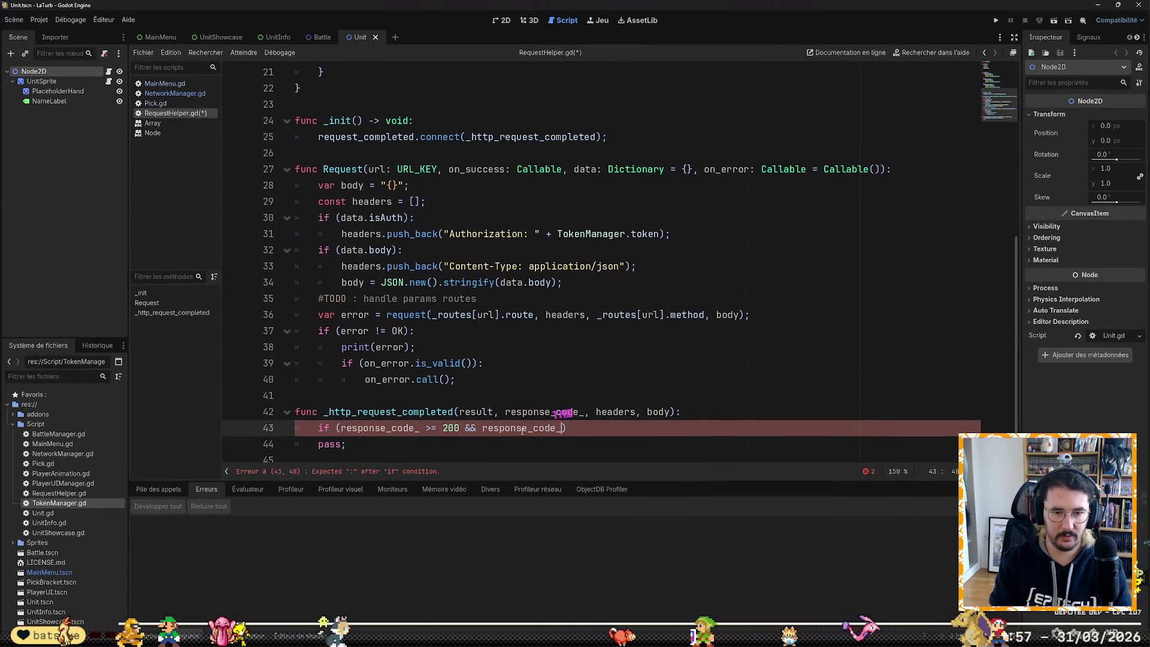
{"action": "key", "text": "Escape"}
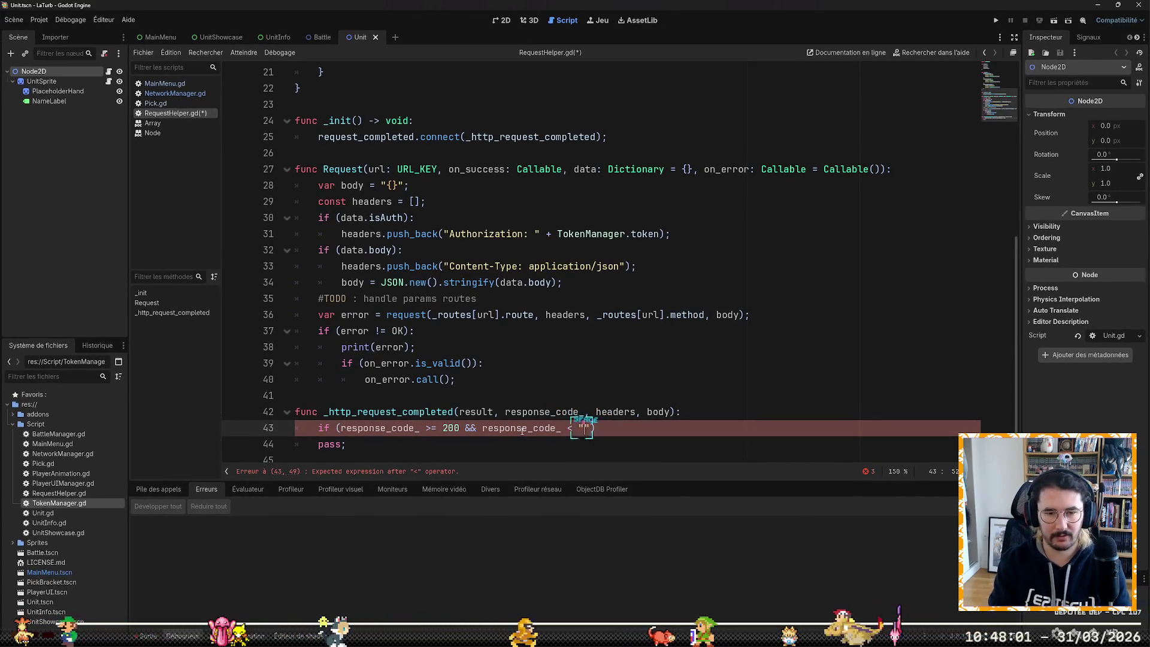
{"action": "type", "text": "300)"}
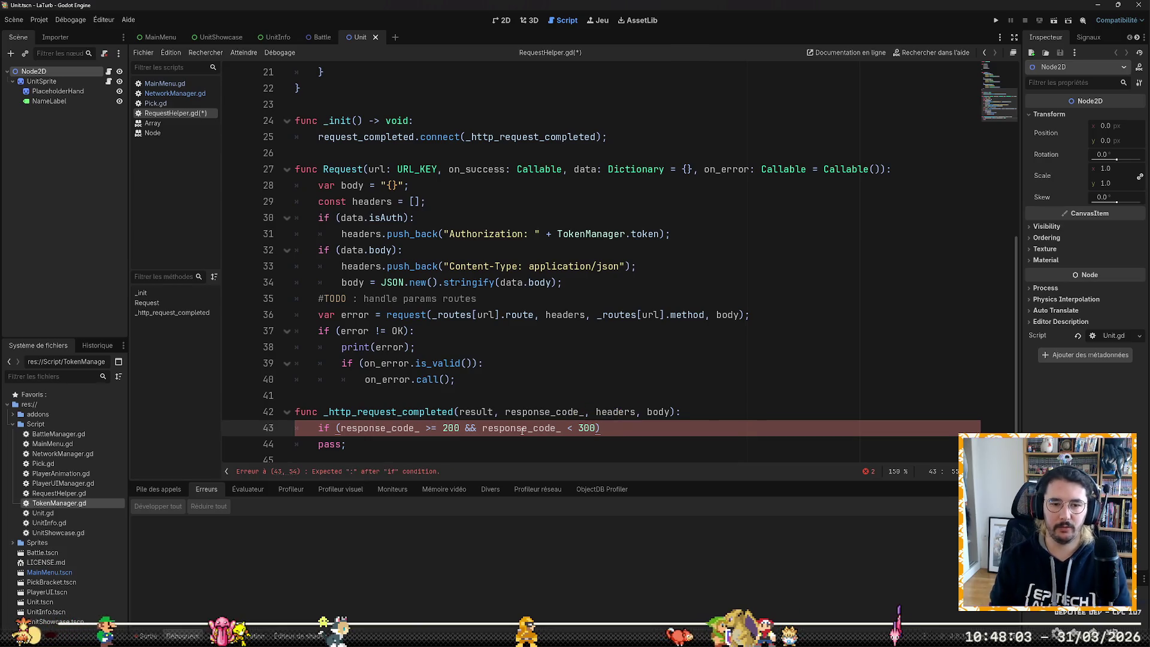
{"action": "type", "text": ":"}
{"action": "key", "text": "Return"}
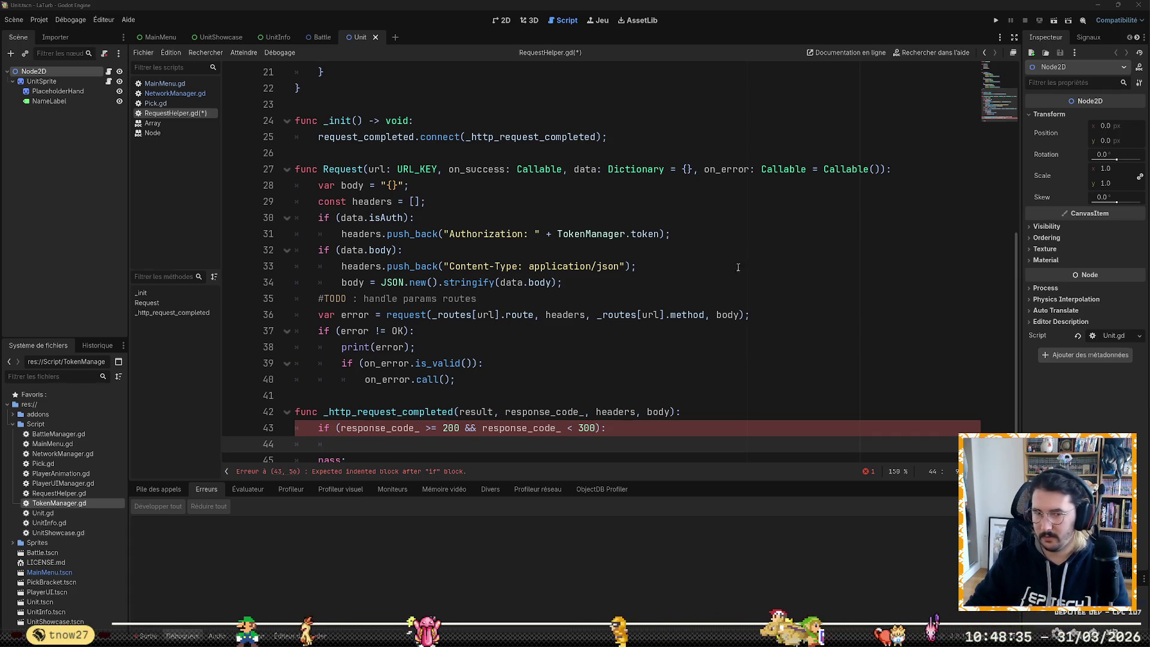
Step: Review the Request function, then insert a blank line above _http_request_completed
{"action": "left_click", "coordinate": [539, 331]}
{"action": "scroll", "coordinate": [592, 443], "scroll_direction": "down", "scroll_amount": 1}
{"action": "left_click", "coordinate": [617, 427]}
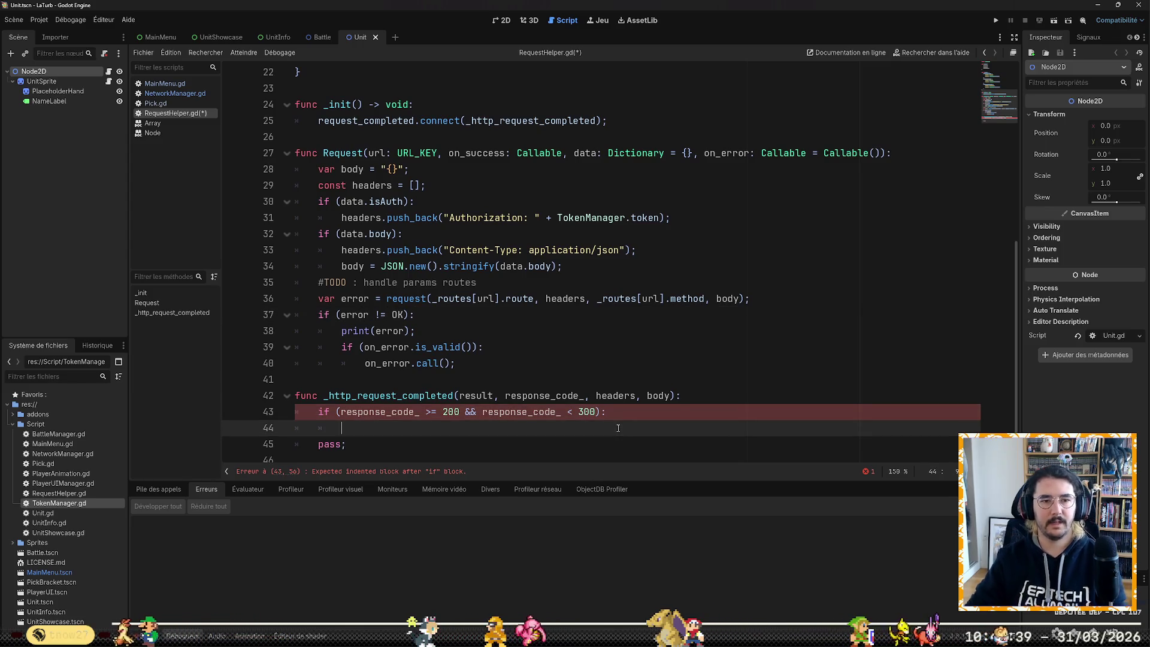
{"action": "double_click", "coordinate": [486, 157]}
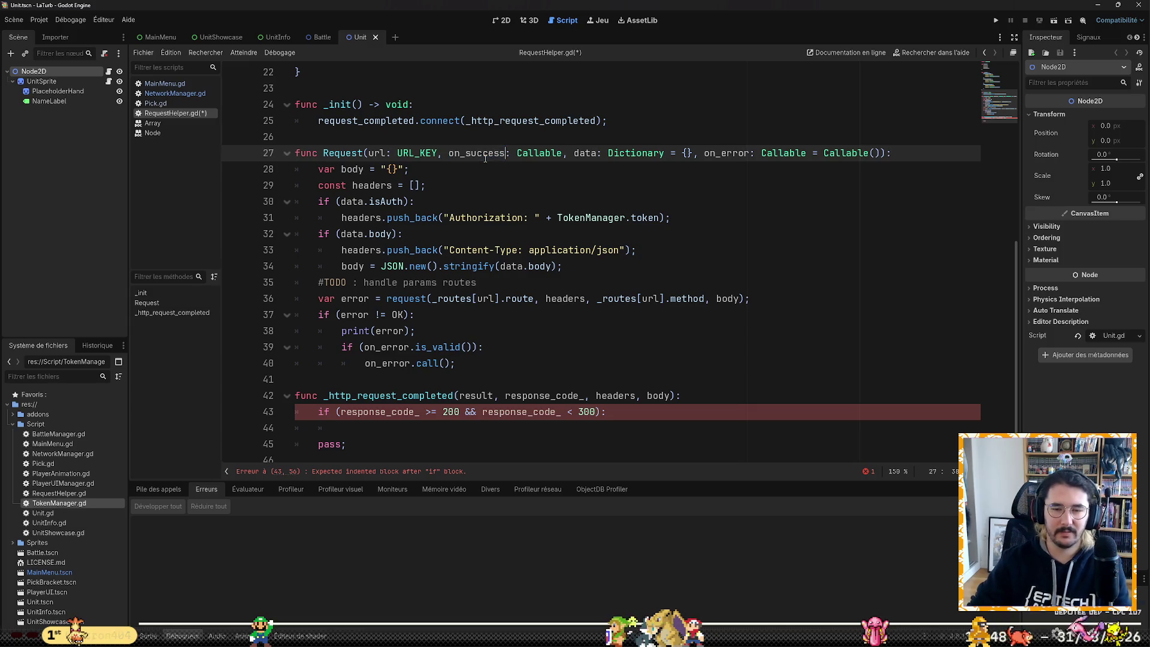
{"action": "key", "text": "Down"}
{"action": "key", "text": "Down"}
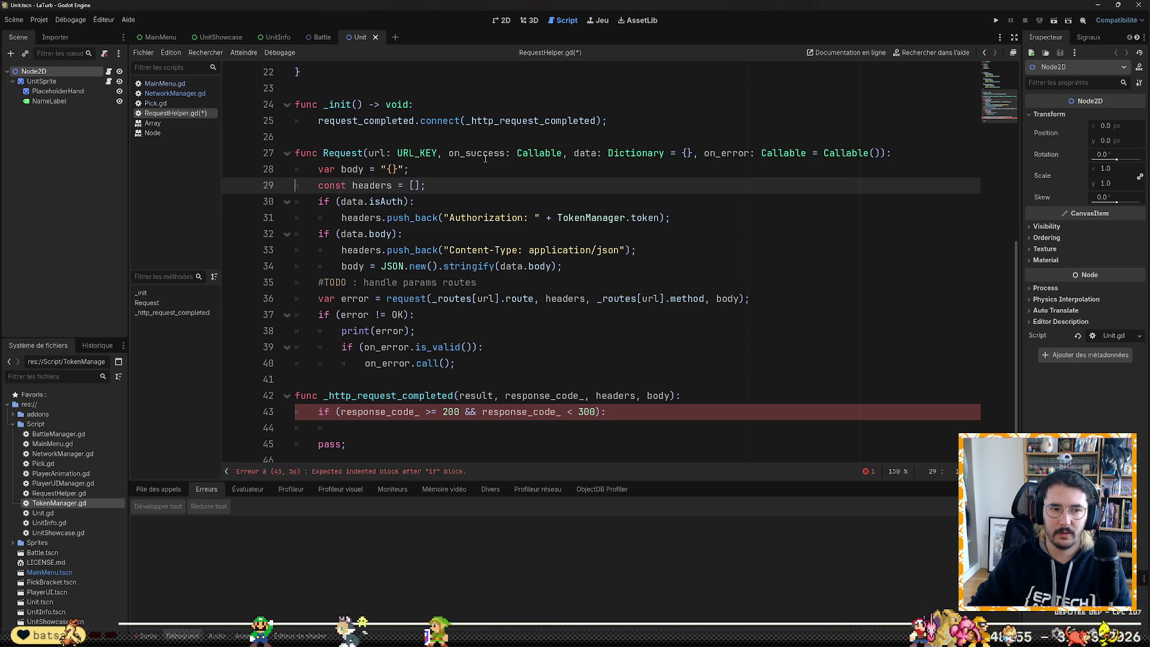
{"action": "key", "text": "Down"}
{"action": "key", "text": "Down"}
{"action": "key", "text": "Down"}
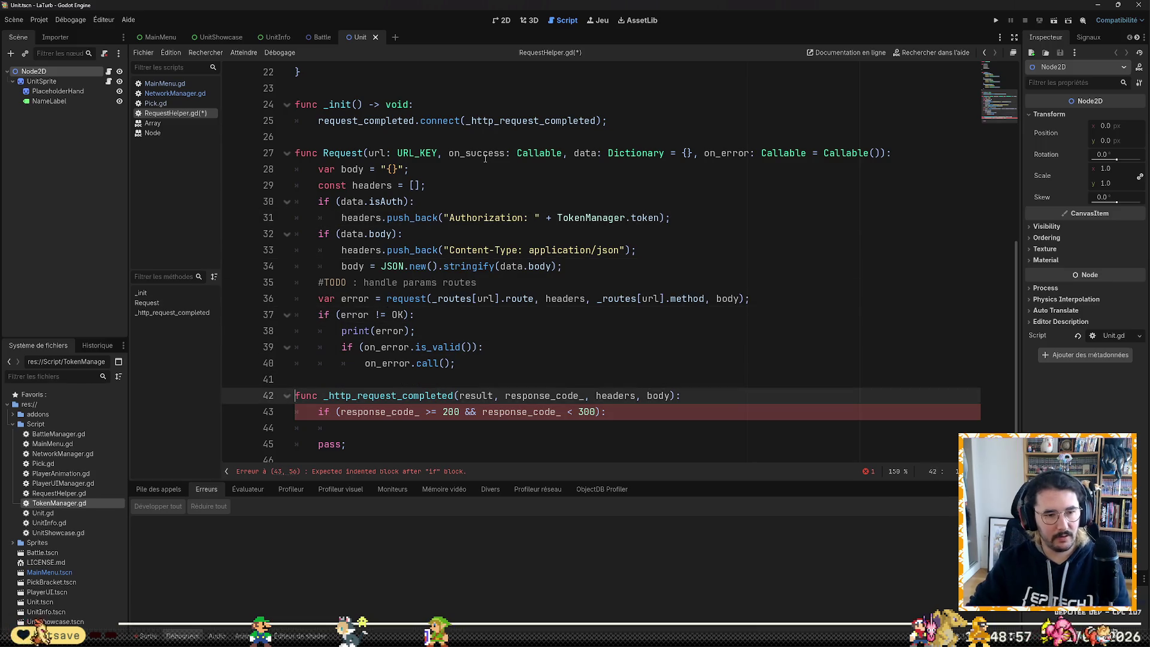
{"action": "key", "text": "Up"}
{"action": "key", "text": "Return"}
{"action": "key", "text": "Return"}
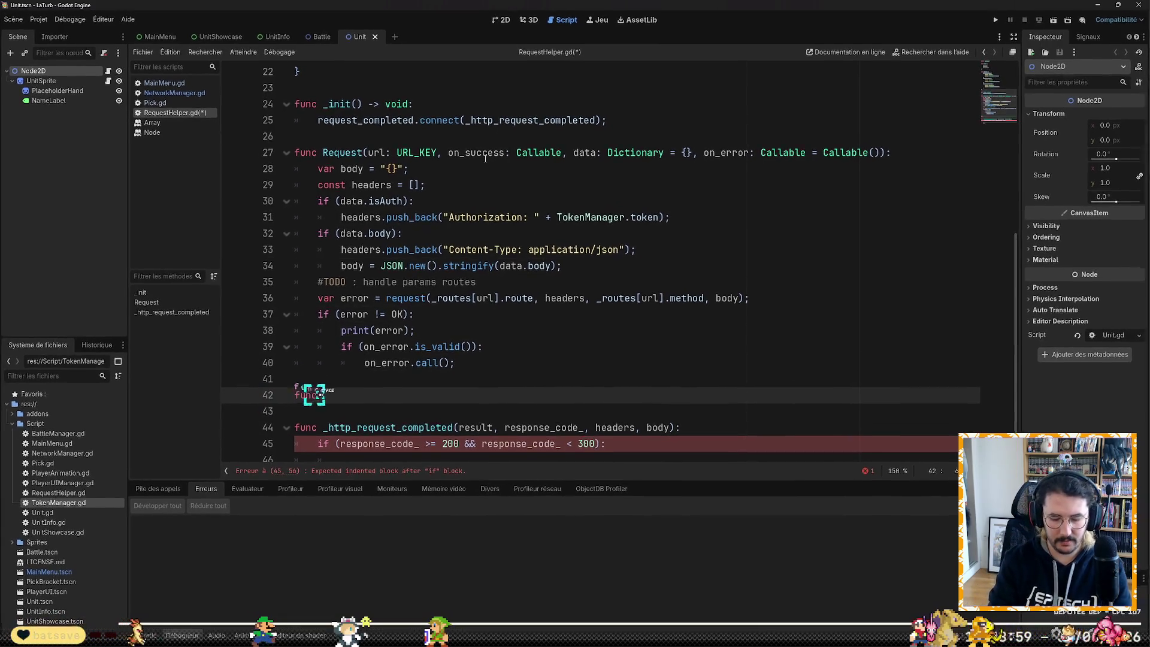
Step: Type 'func MakeRequest()' on the new blank line
{"action": "type", "text": "func MakeRequest("}
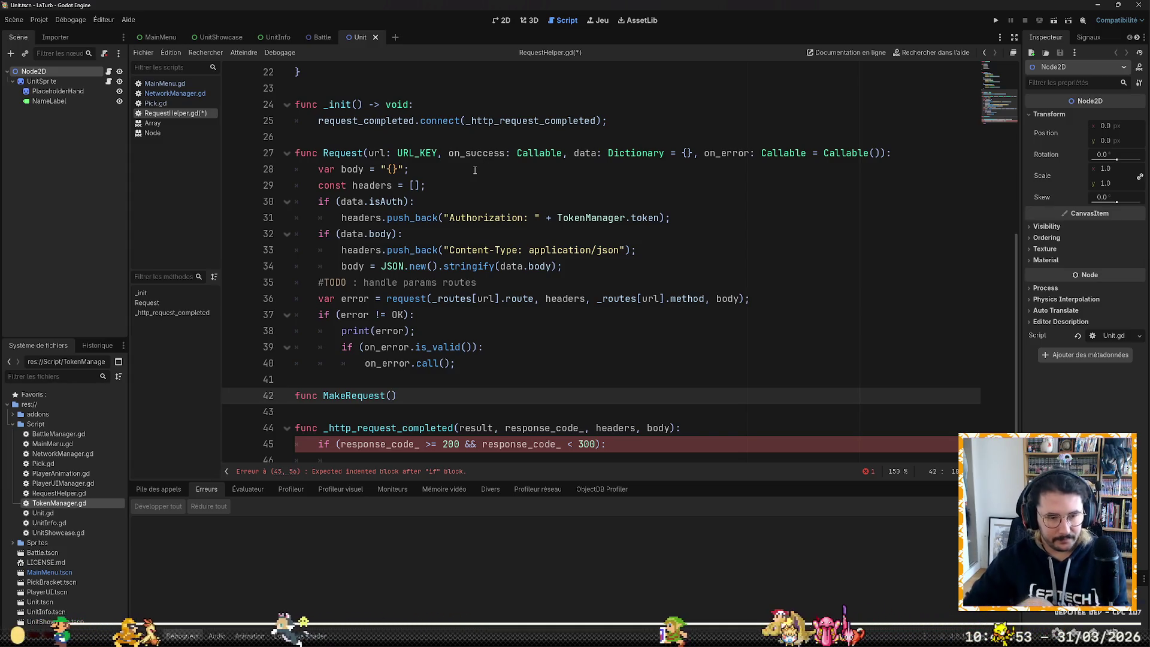
Step: Change the condition to 'response_code_ < 200 && response_code_ >= 300'
{"action": "key", "text": "Home"}
{"action": "scroll", "coordinate": [482, 164], "scroll_direction": "down", "scroll_amount": 1}
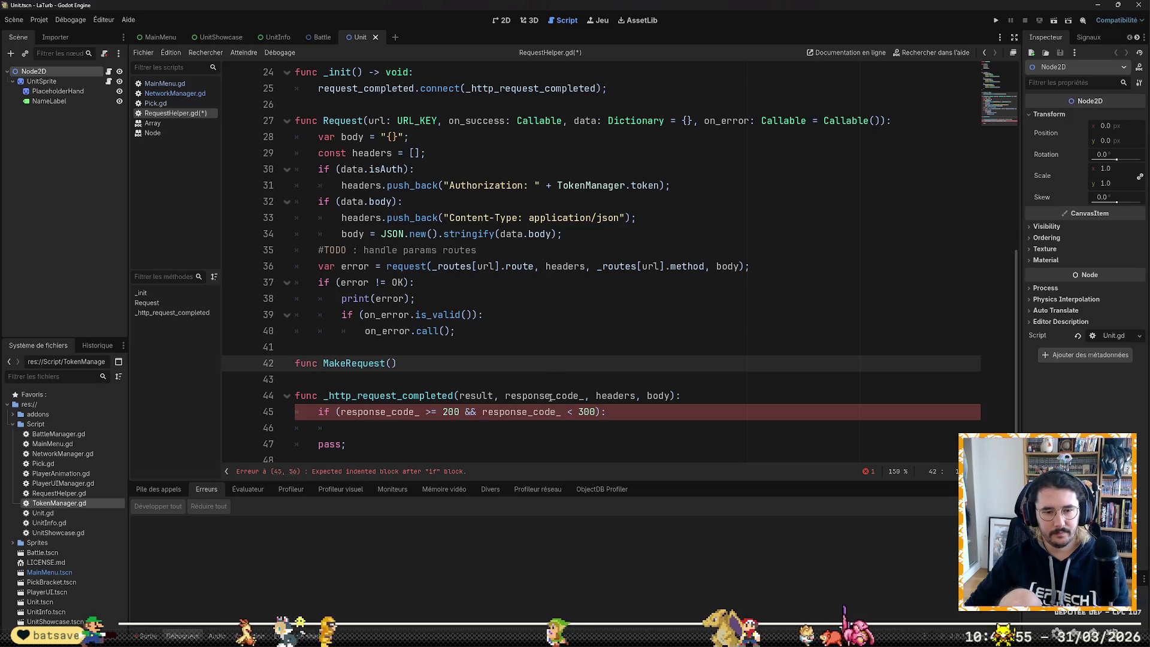
{"action": "left_click", "coordinate": [427, 412]}
{"action": "double_click", "coordinate": [427, 412]}
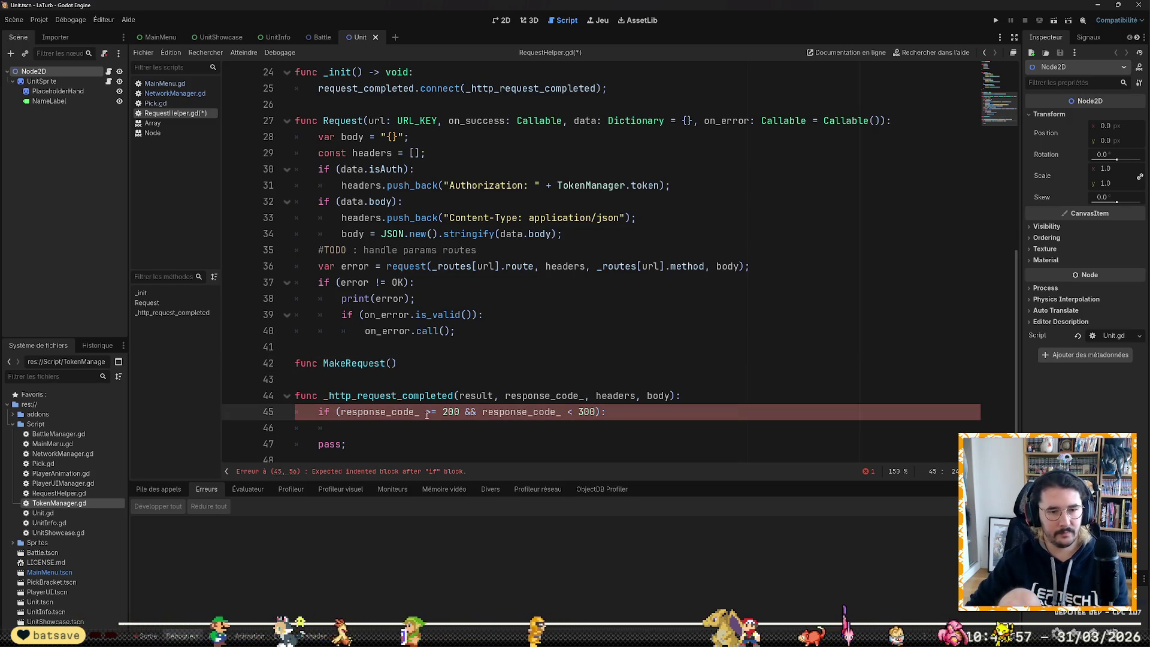
{"action": "key", "text": "ctrl+Right"}
{"action": "key", "text": "ctrl+Right"}
{"action": "key", "text": "ctrl+Right"}
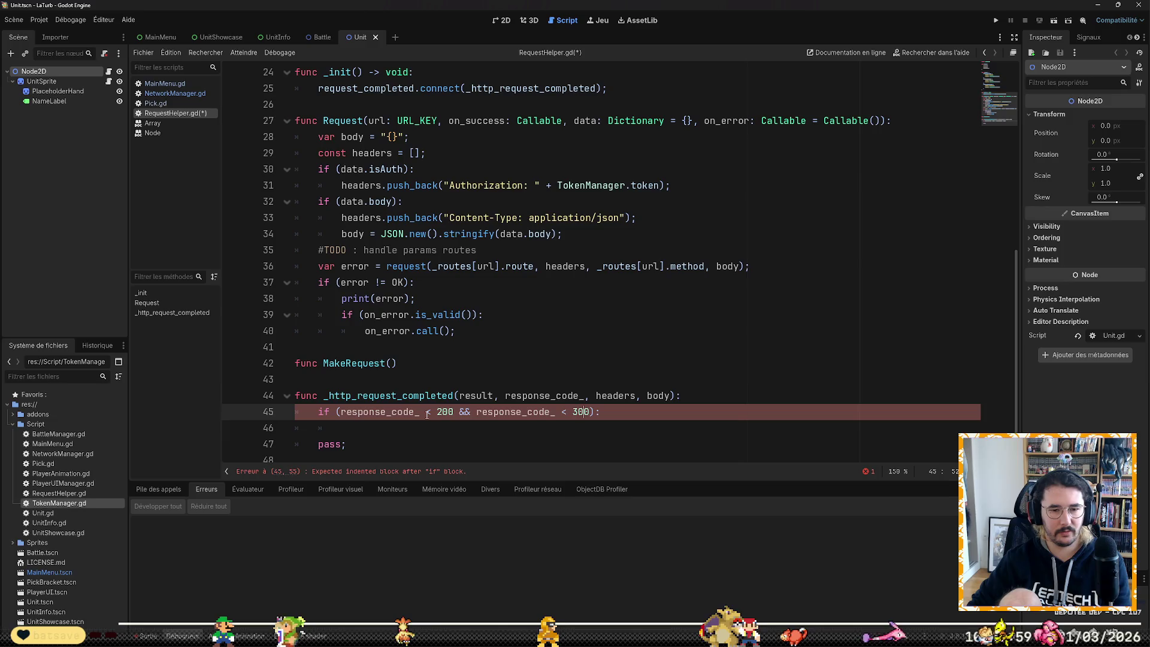
{"action": "key", "text": "Left"}
{"action": "key", "text": "Left"}
{"action": "key", "text": "Left"}
{"action": "type", "text": ">"}
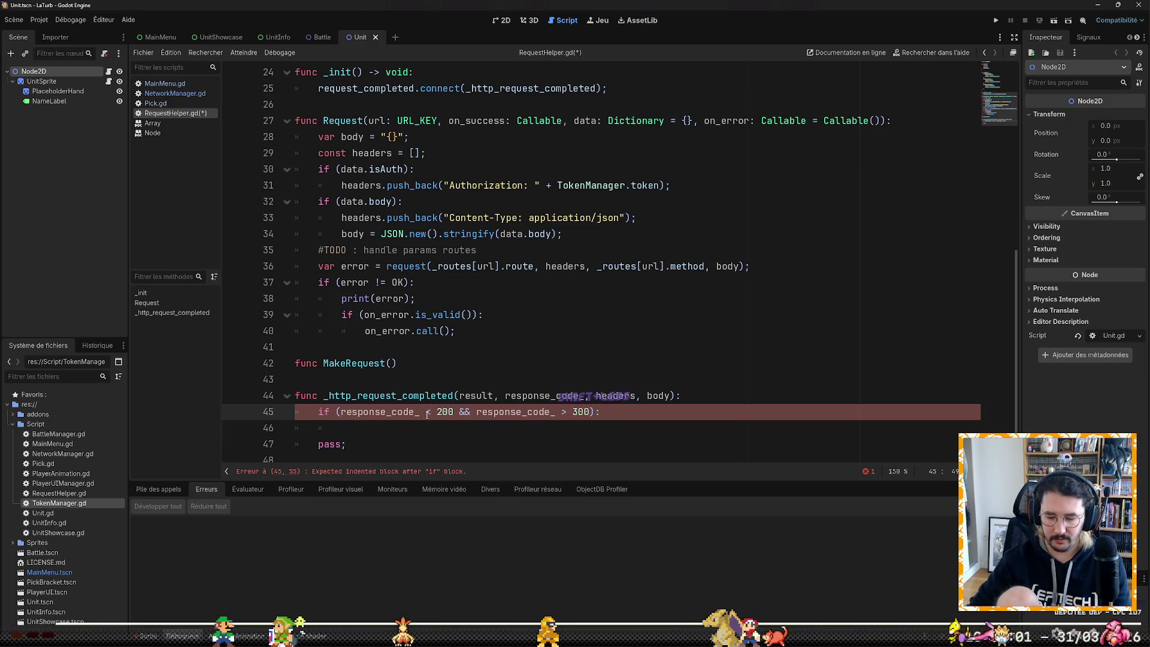
{"action": "type", "text": "="}
{"action": "key", "text": "Escape"}
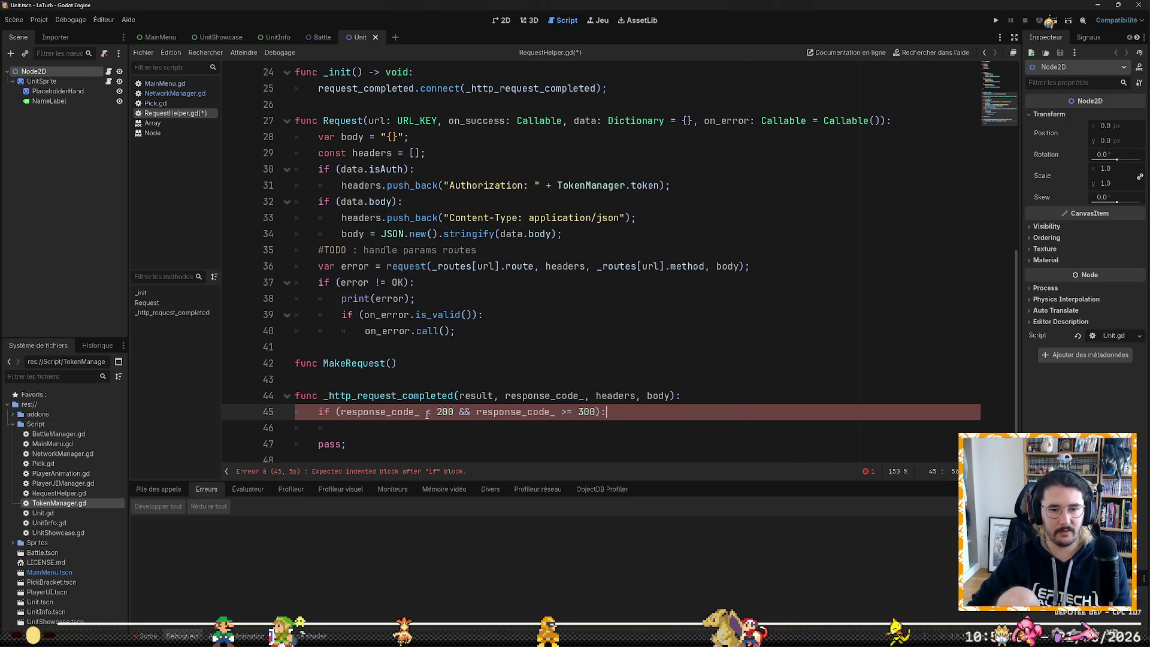
{"action": "key", "text": "Down"}
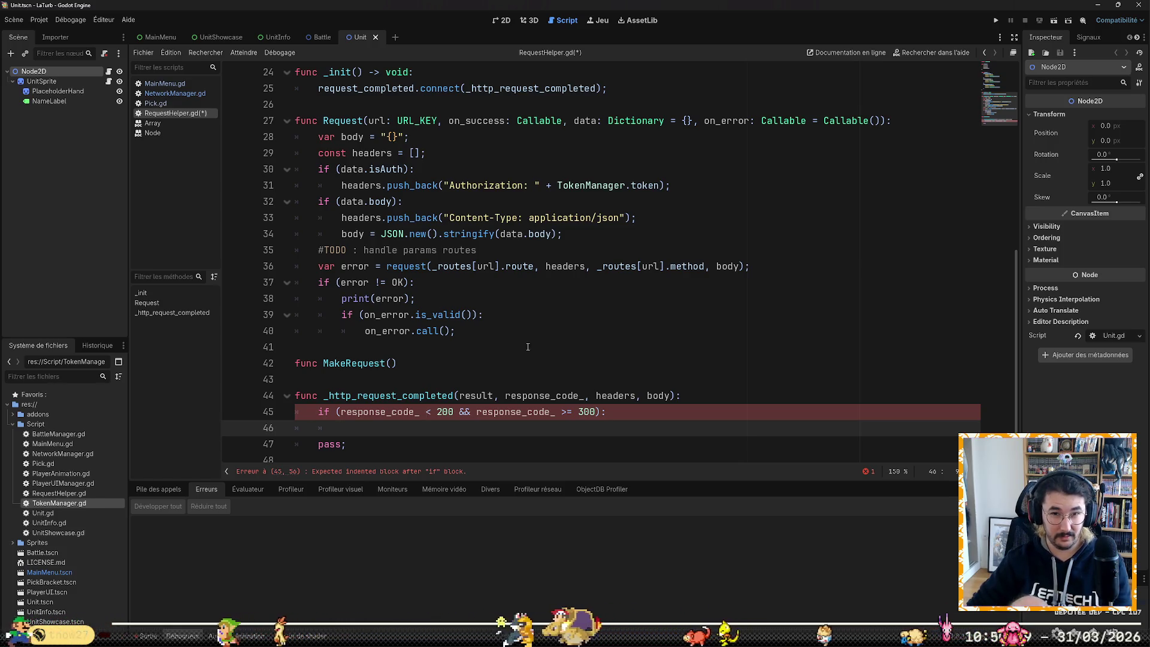
{"action": "left_click", "coordinate": [511, 327]}
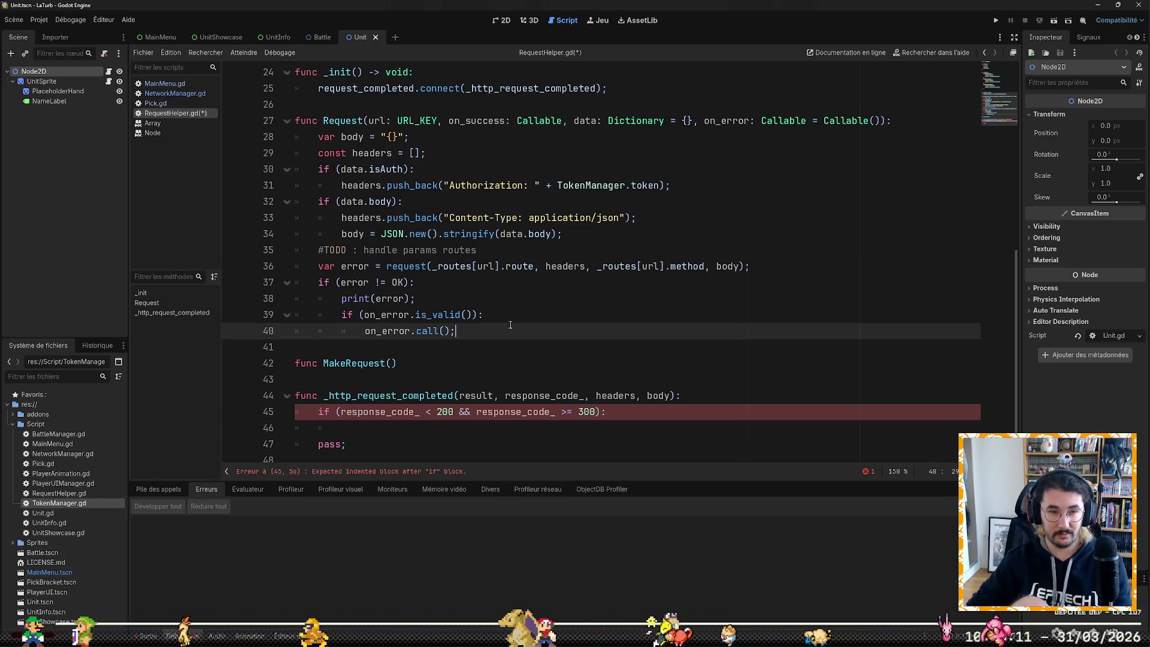
{"action": "scroll", "coordinate": [515, 329], "scroll_direction": "up", "scroll_amount": 7}
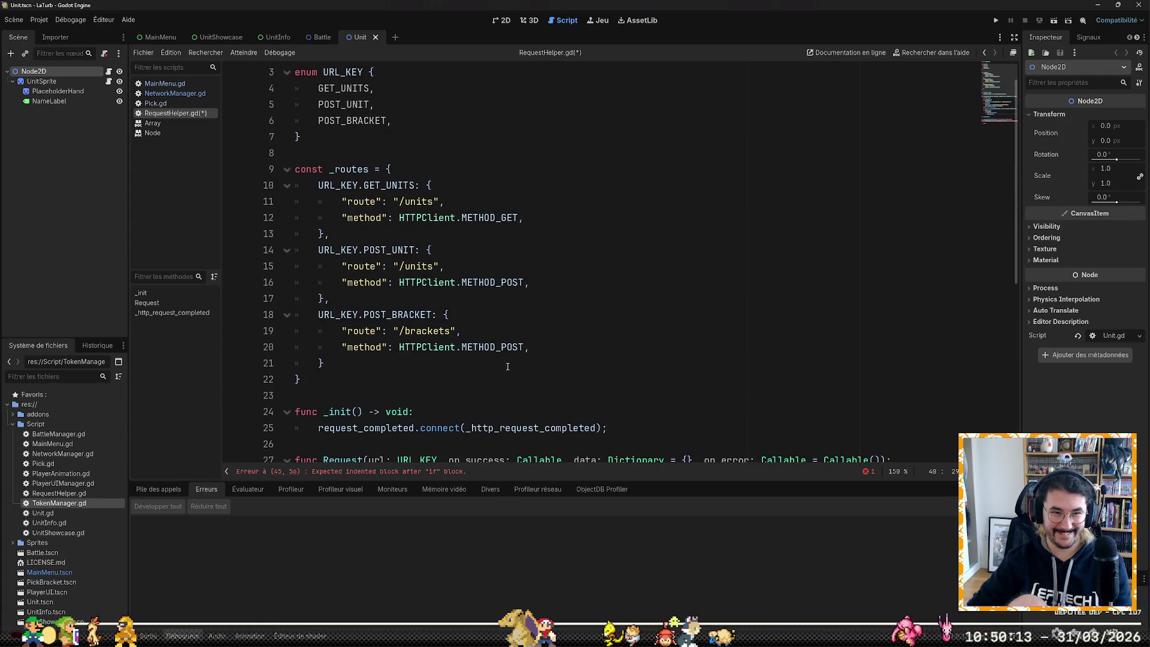
Step: Add a new line after the _routes dictionary and declare 'var _current_call :'
{"action": "left_click", "coordinate": [492, 397]}
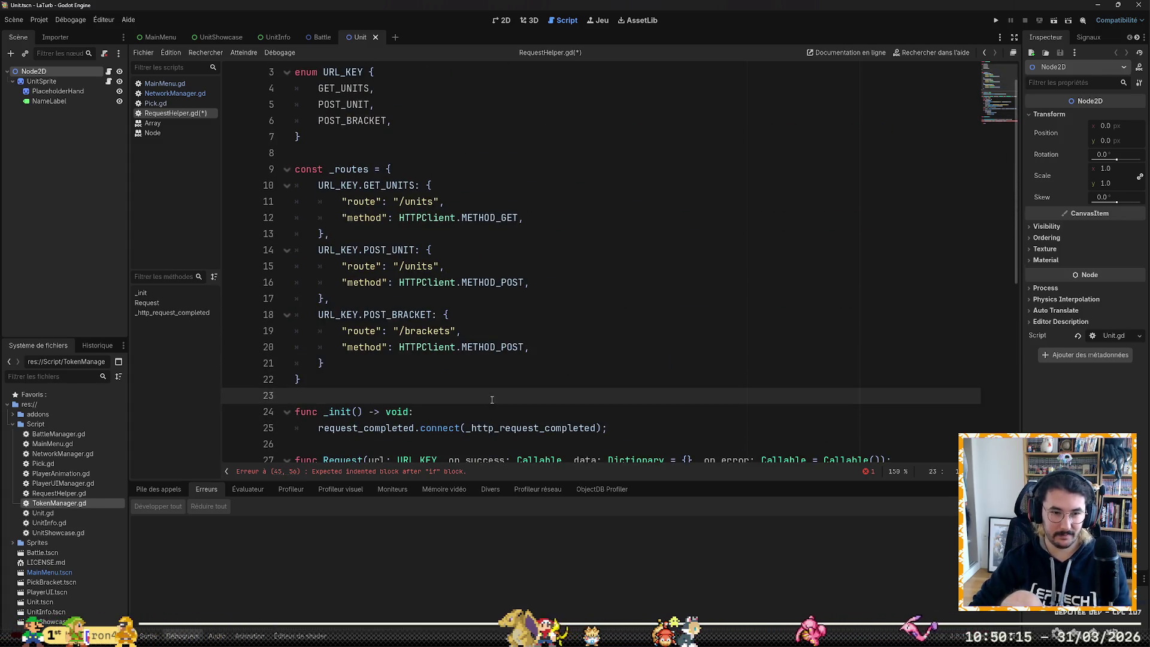
{"action": "key", "text": "Return"}
{"action": "key", "text": "Return"}
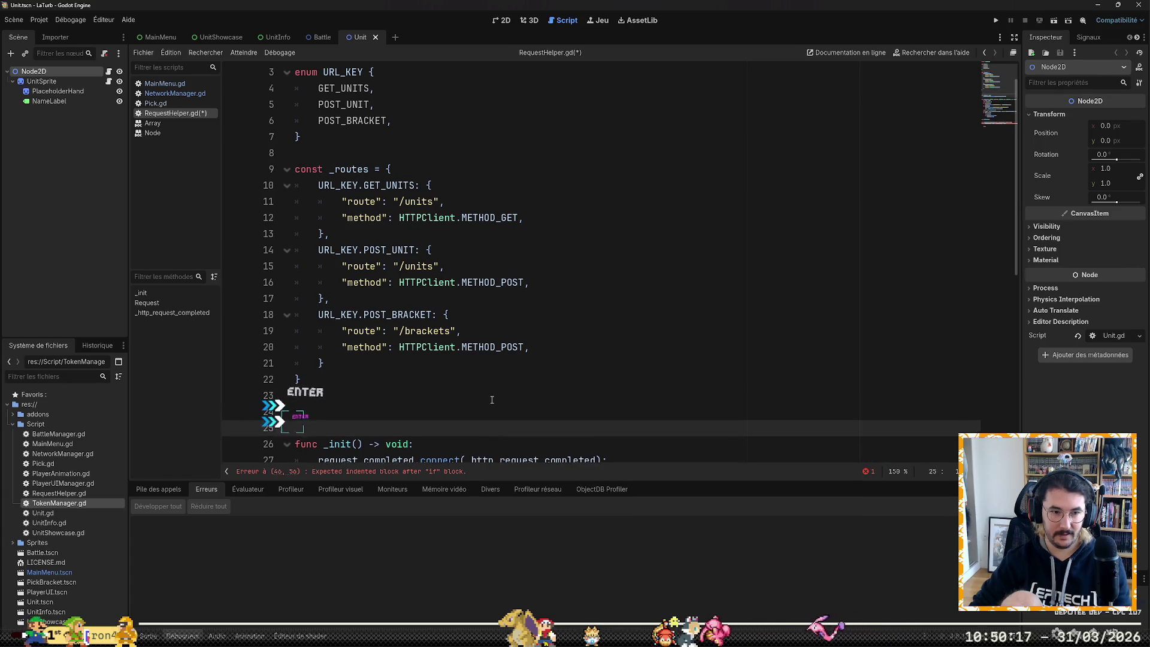
{"action": "key", "text": "Up"}
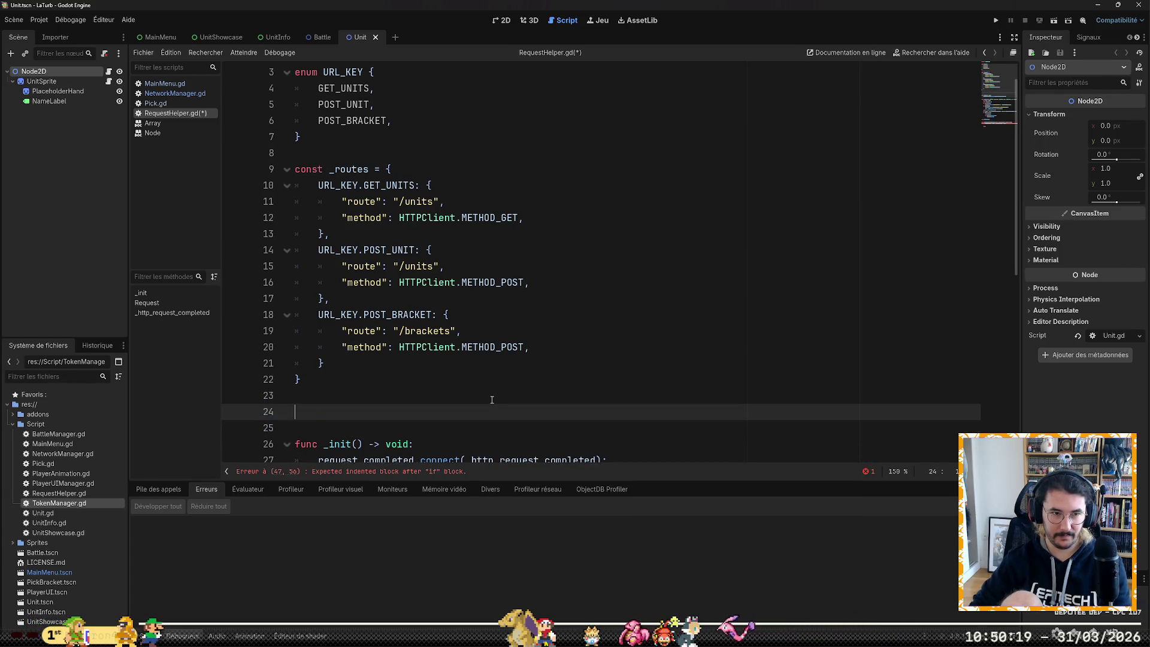
{"action": "type", "text": "var call"}
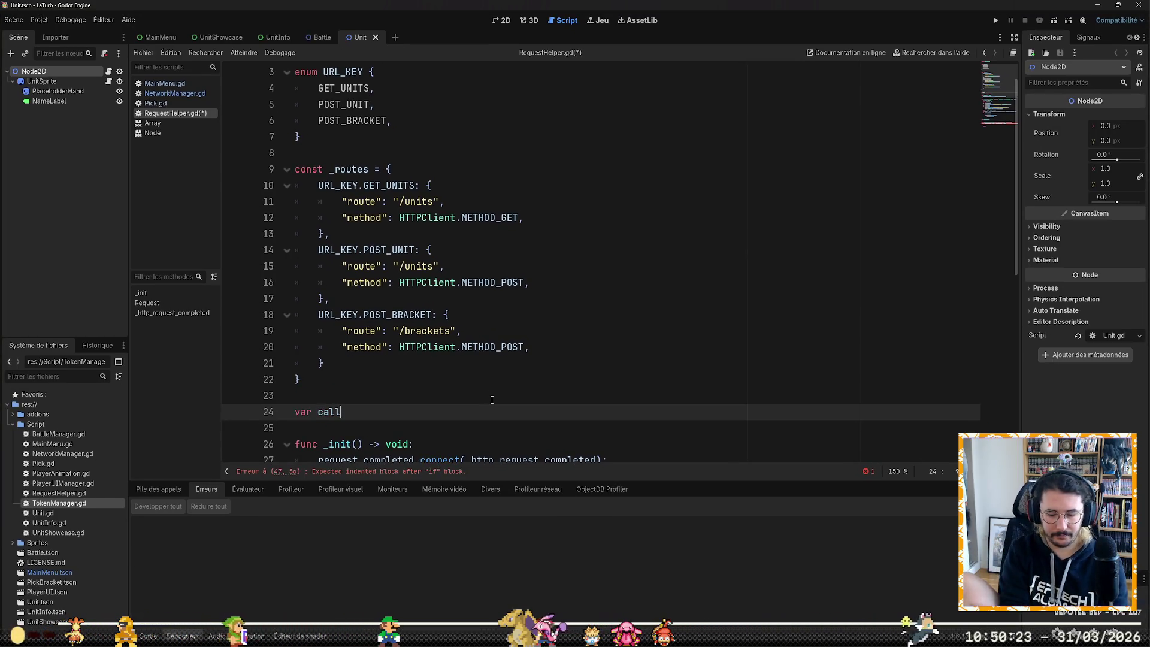
{"action": "key", "text": "BackSpace"}
{"action": "key", "text": "BackSpace"}
{"action": "key", "text": "BackSpace"}
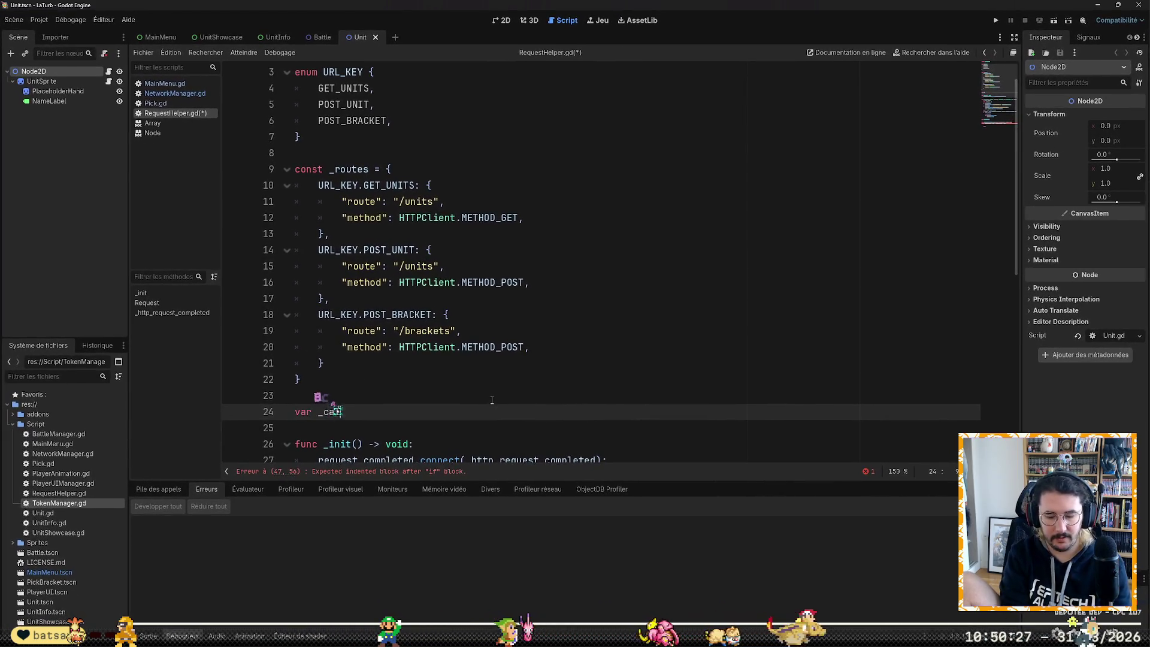
{"action": "type", "text": "l"}
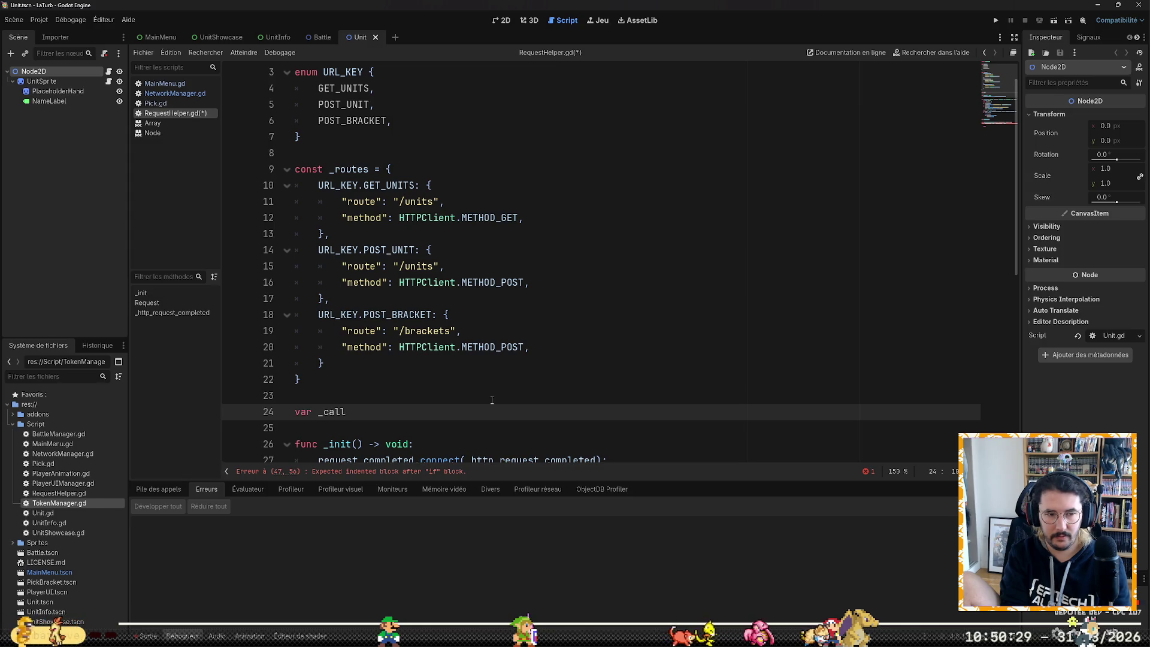
{"action": "key", "text": "BackSpace"}
{"action": "key", "text": "BackSpace"}
{"action": "key", "text": "BackSpace"}
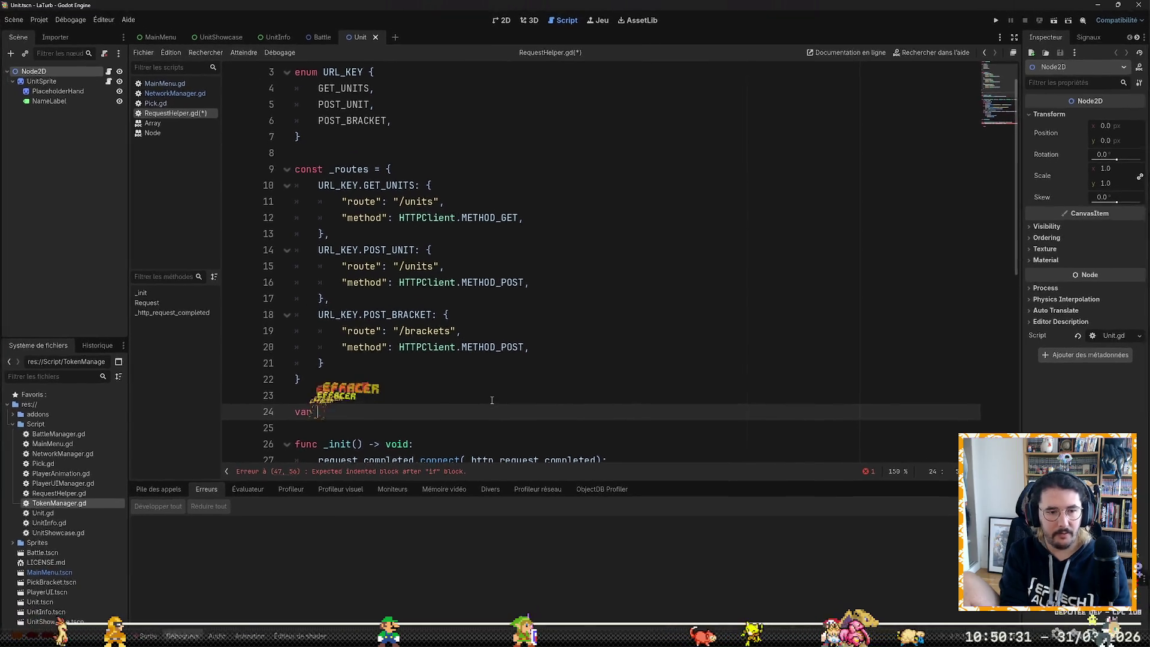
{"action": "type", "text": "current"}
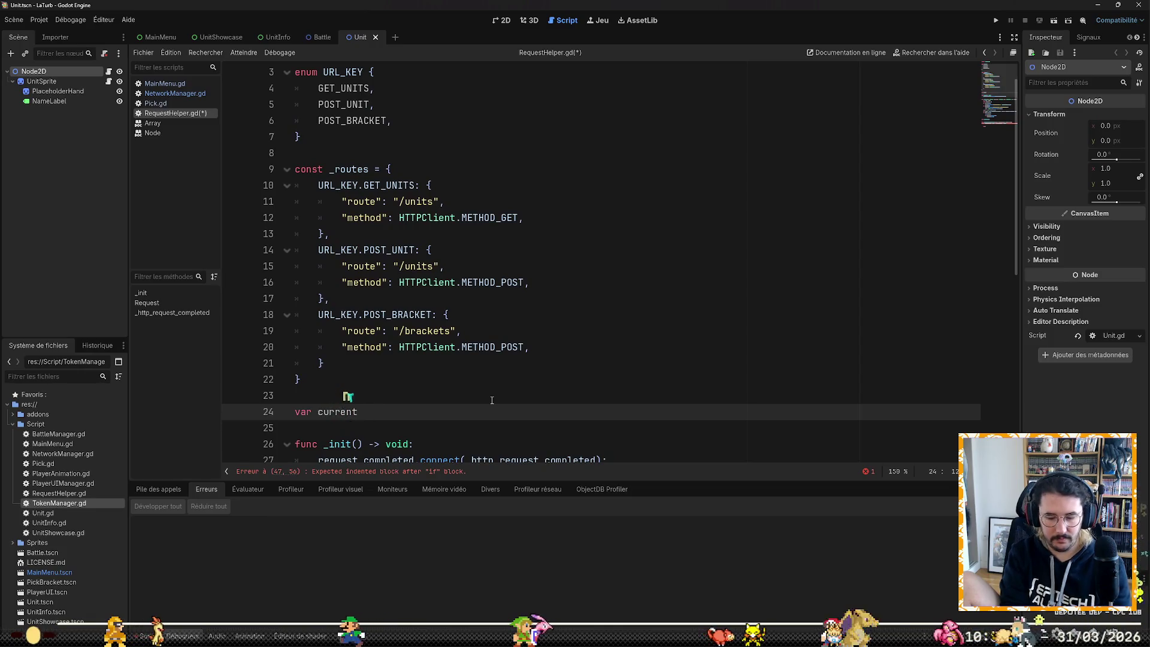
{"action": "key", "text": "BackSpace"}
{"action": "key", "text": "BackSpace"}
{"action": "key", "text": "BackSpace"}
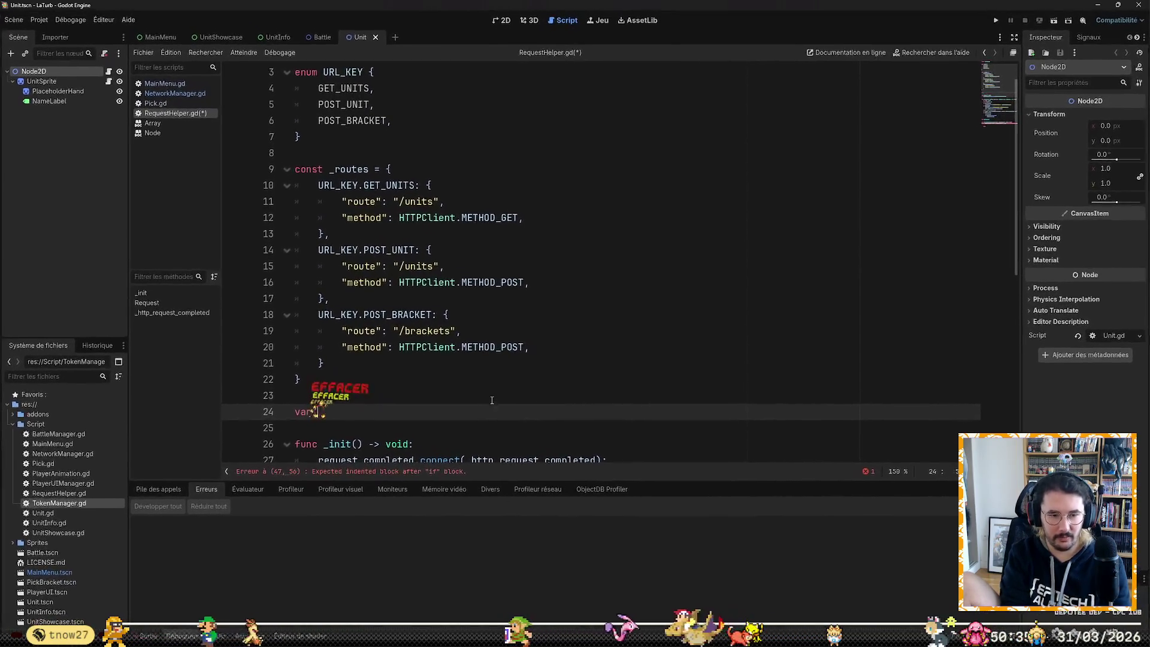
{"action": "type", "text": "_current_call "}
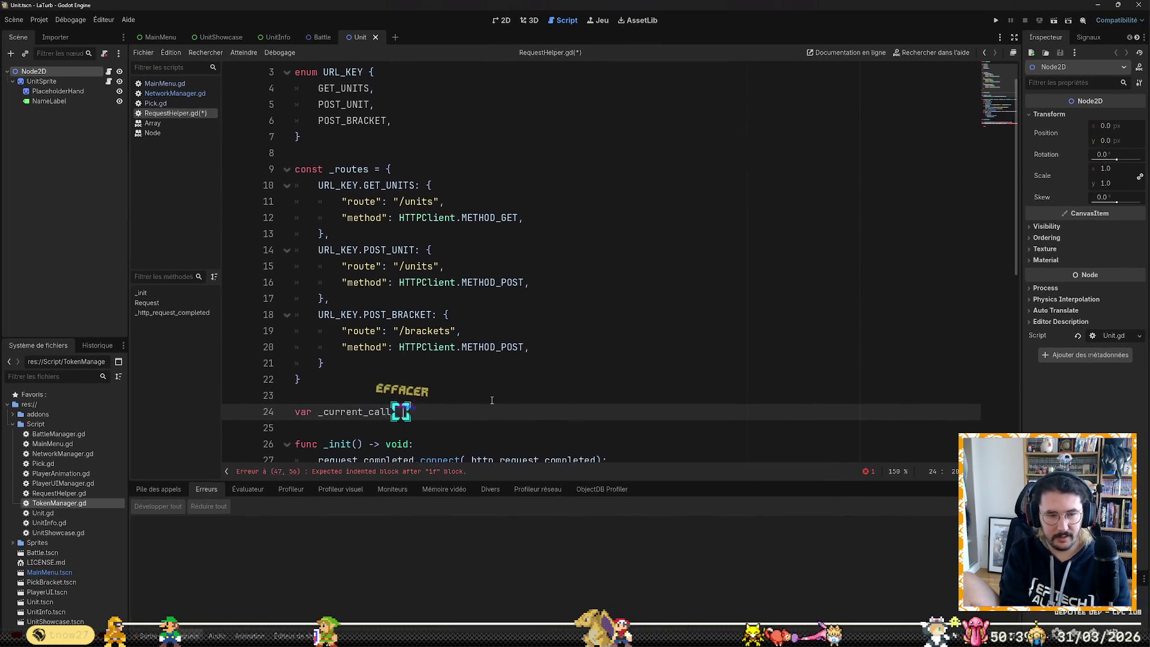
{"action": "type", "text": ":"}
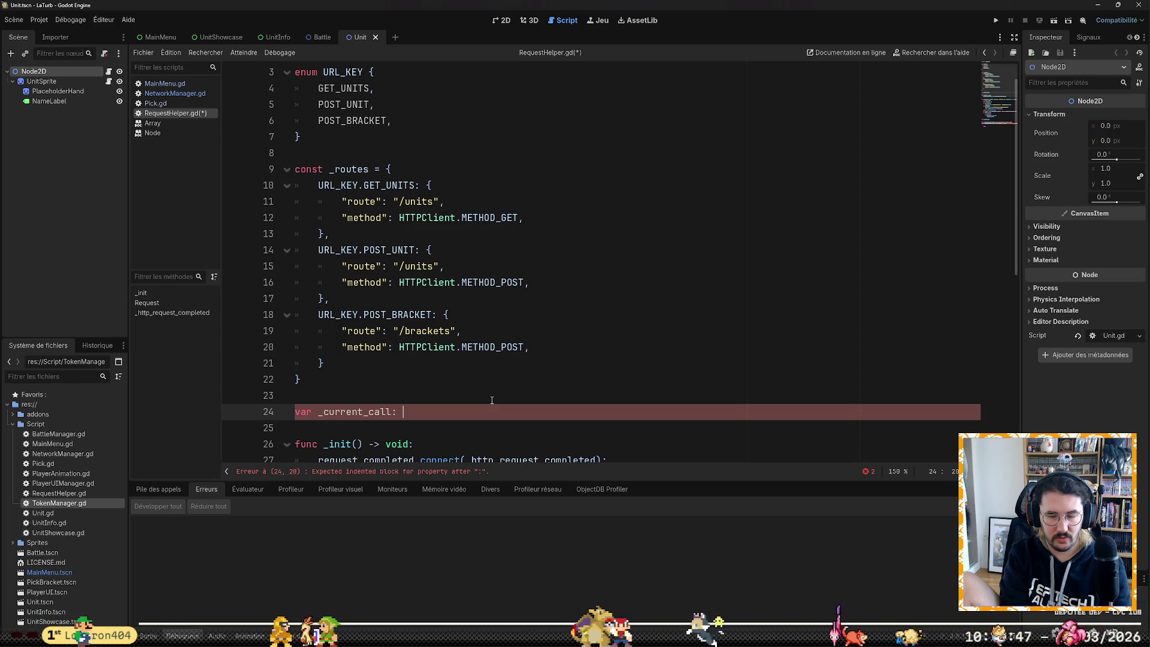
Step: Type _current_call as Dictionary initialised to null, ending with ';'
{"action": "type", "text": "Dictio"}
{"action": "key", "text": "Return"}
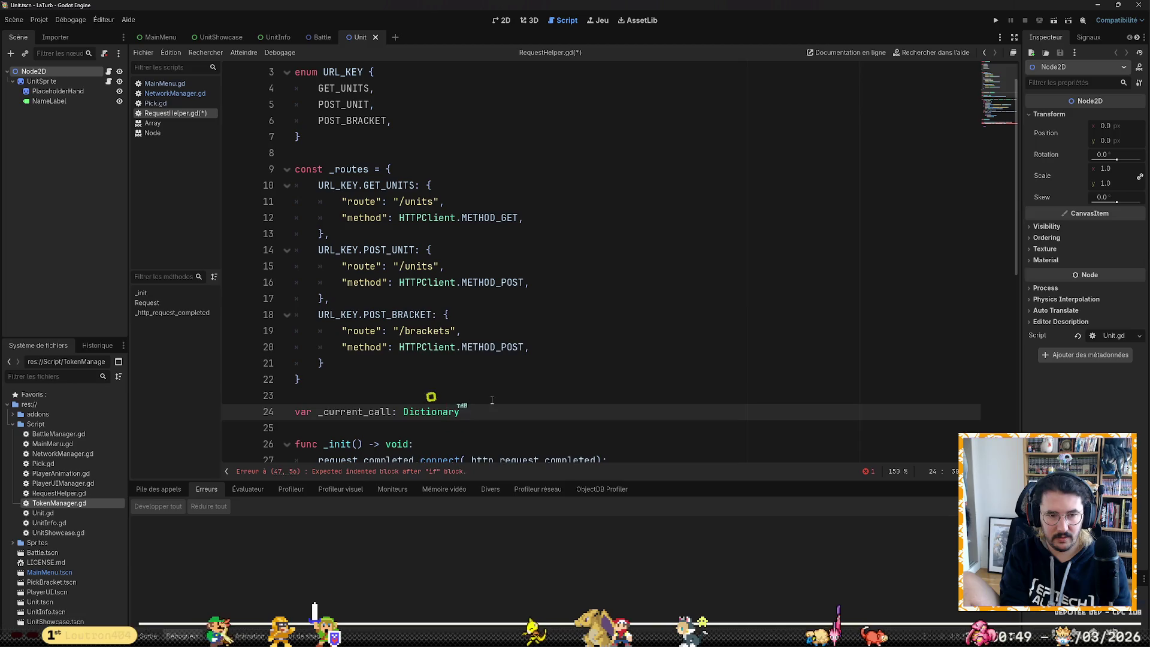
{"action": "type", "text": " = nu"}
{"action": "key", "text": "Return"}
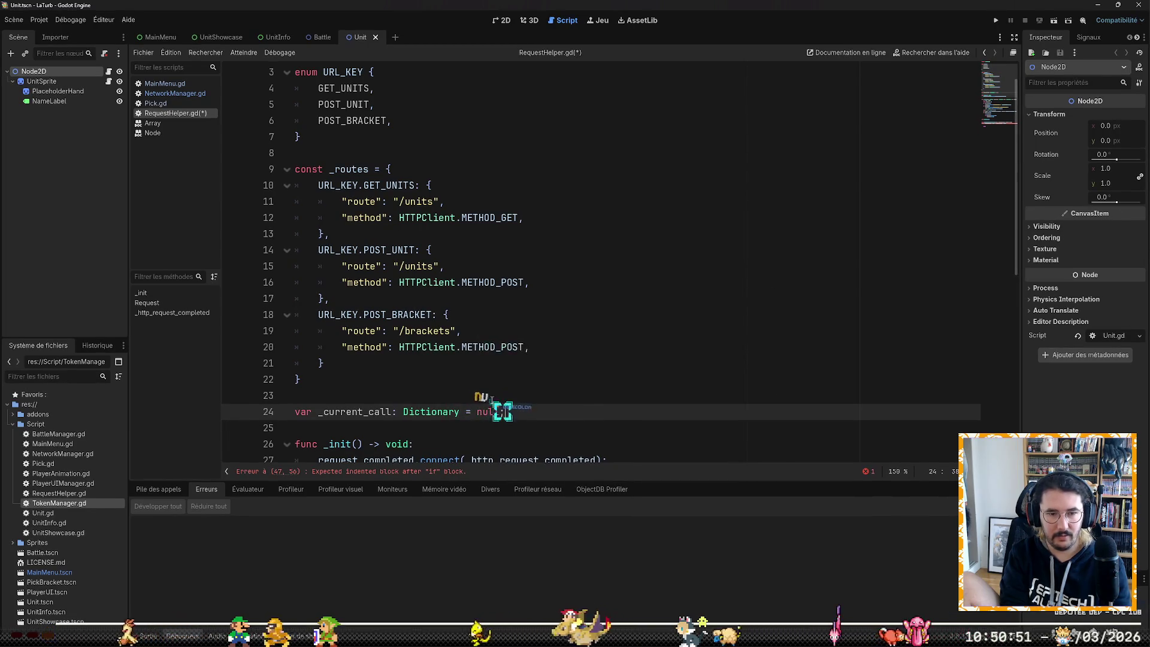
{"action": "type", "text": ";"}
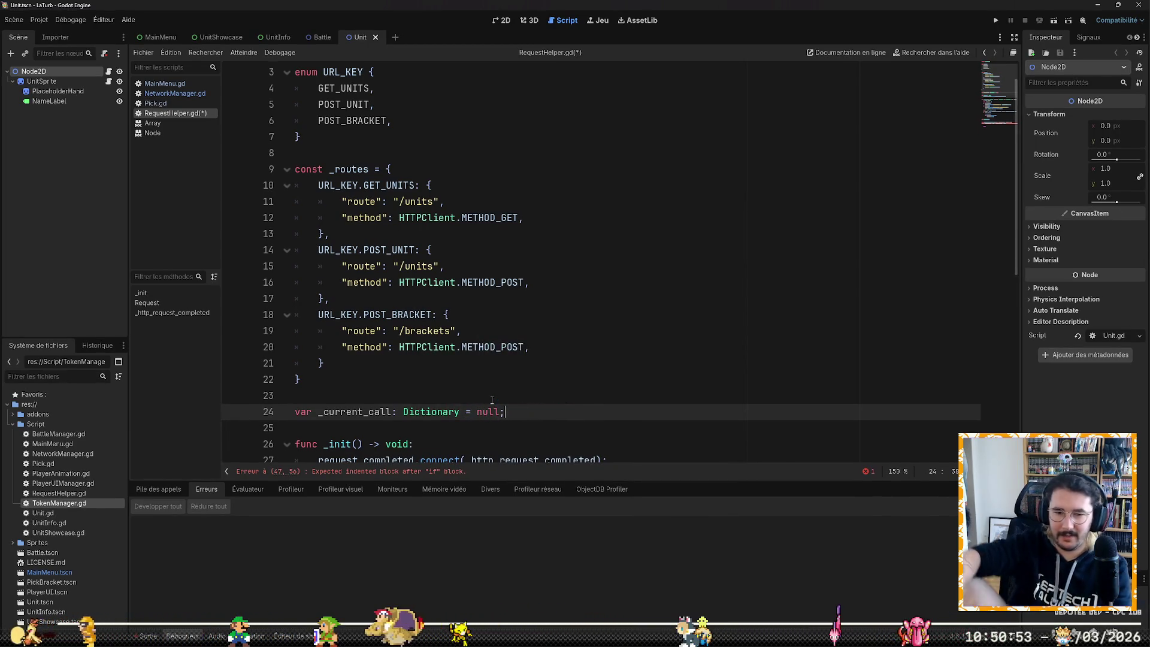
{"action": "scroll", "coordinate": [520, 383], "scroll_direction": "down", "scroll_amount": 4}
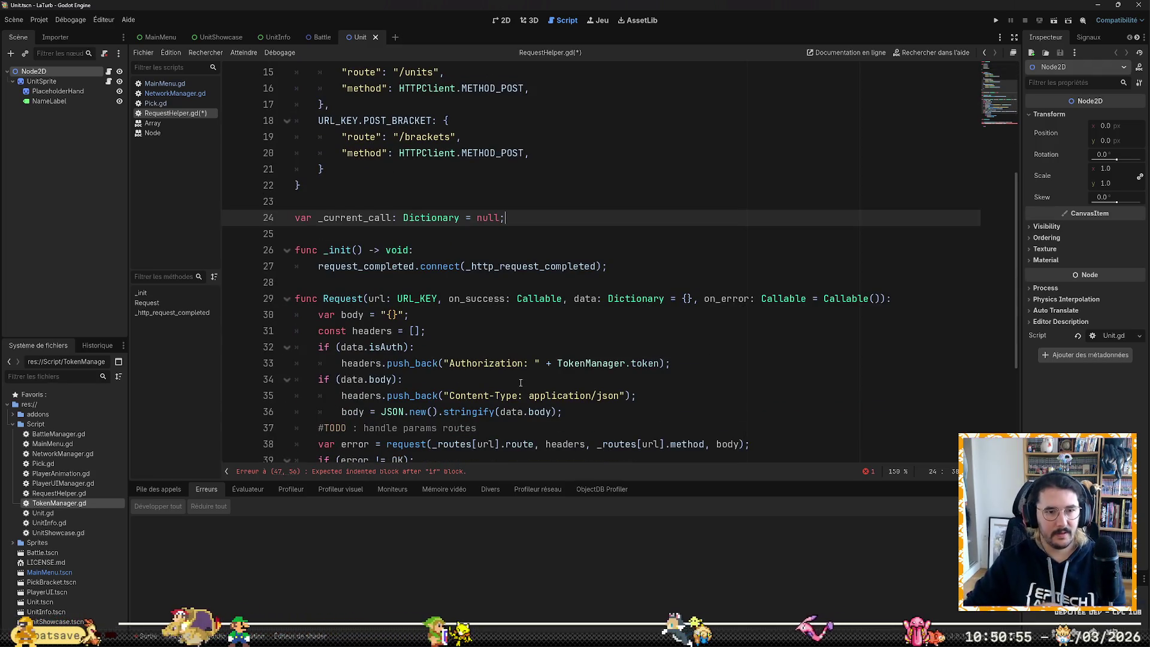
Step: Add '_current_call.onSuccess = on_success;' as the first line of Request
{"action": "key", "text": "Down"}
{"action": "key", "text": "Down"}
{"action": "key", "text": "Down"}
{"action": "scroll", "coordinate": [521, 383], "scroll_direction": "down", "scroll_amount": 4}
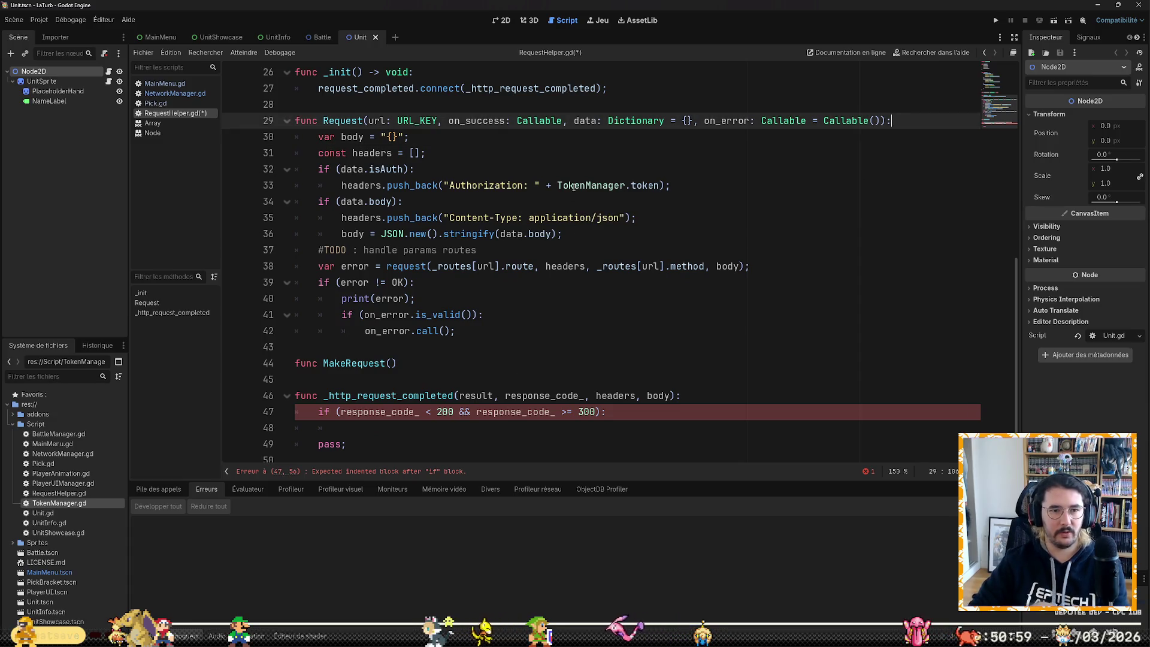
{"action": "key", "text": "Down"}
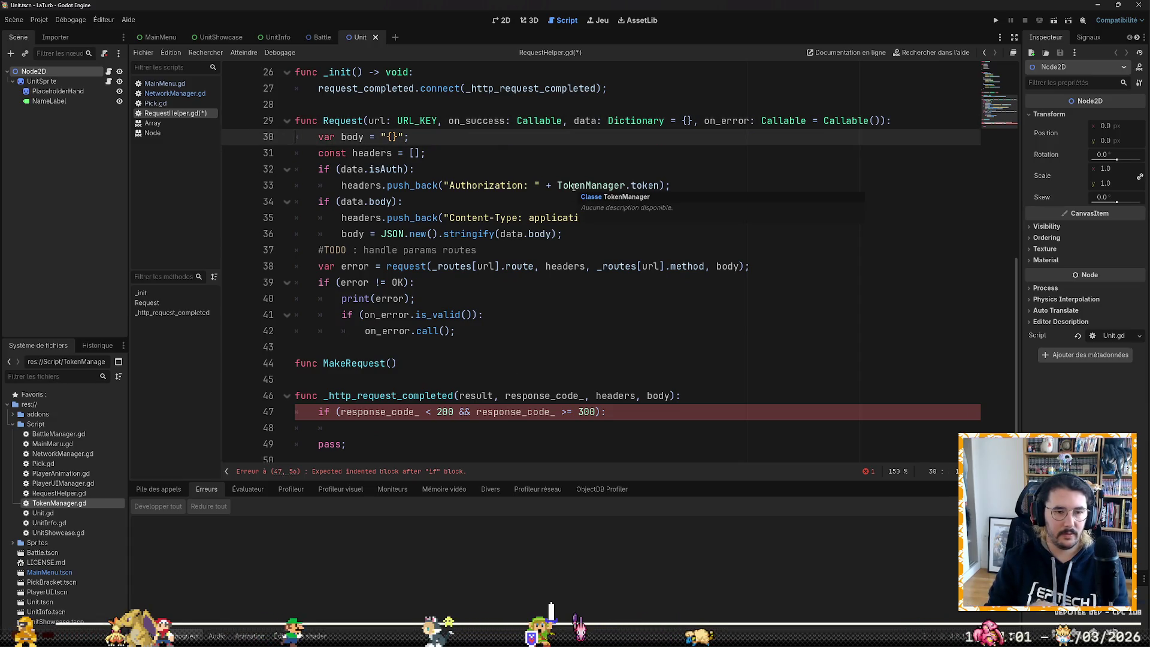
{"action": "key", "text": "Return"}
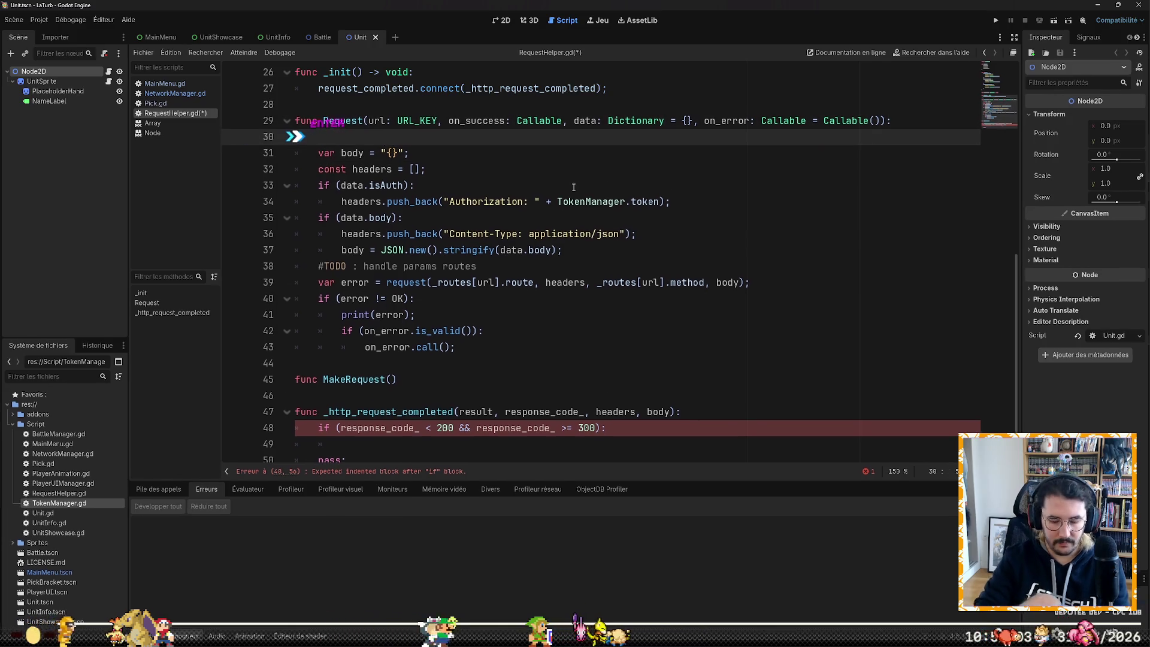
{"action": "type", "text": "current"}
{"action": "key", "text": "Return"}
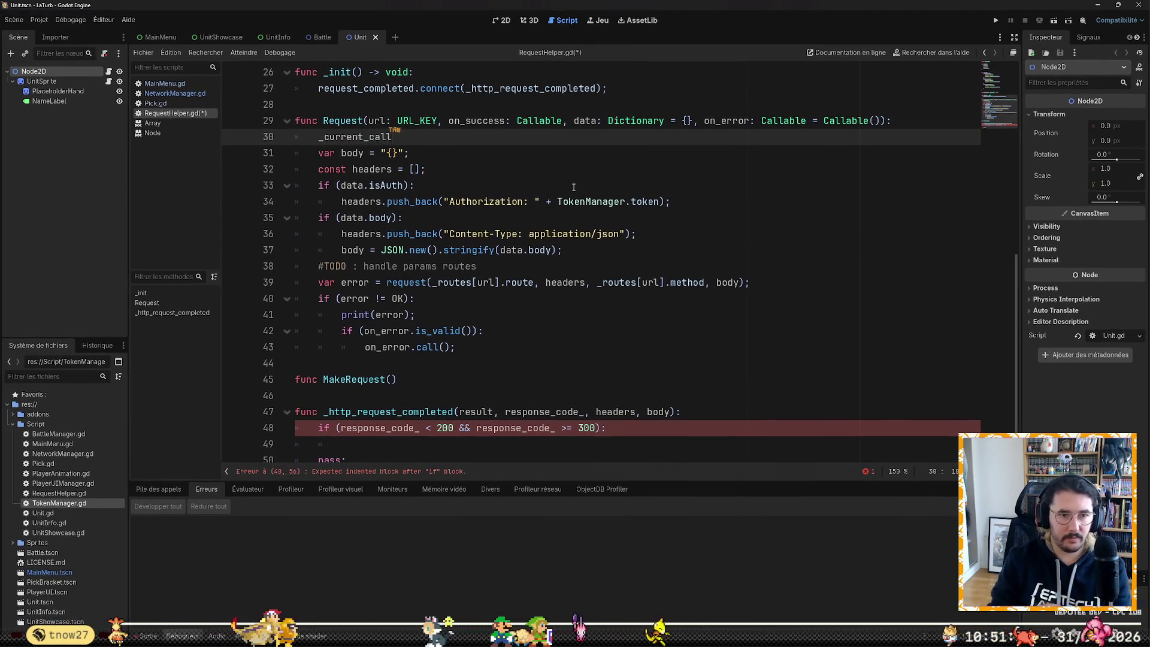
{"action": "type", "text": ".onSuccess"}
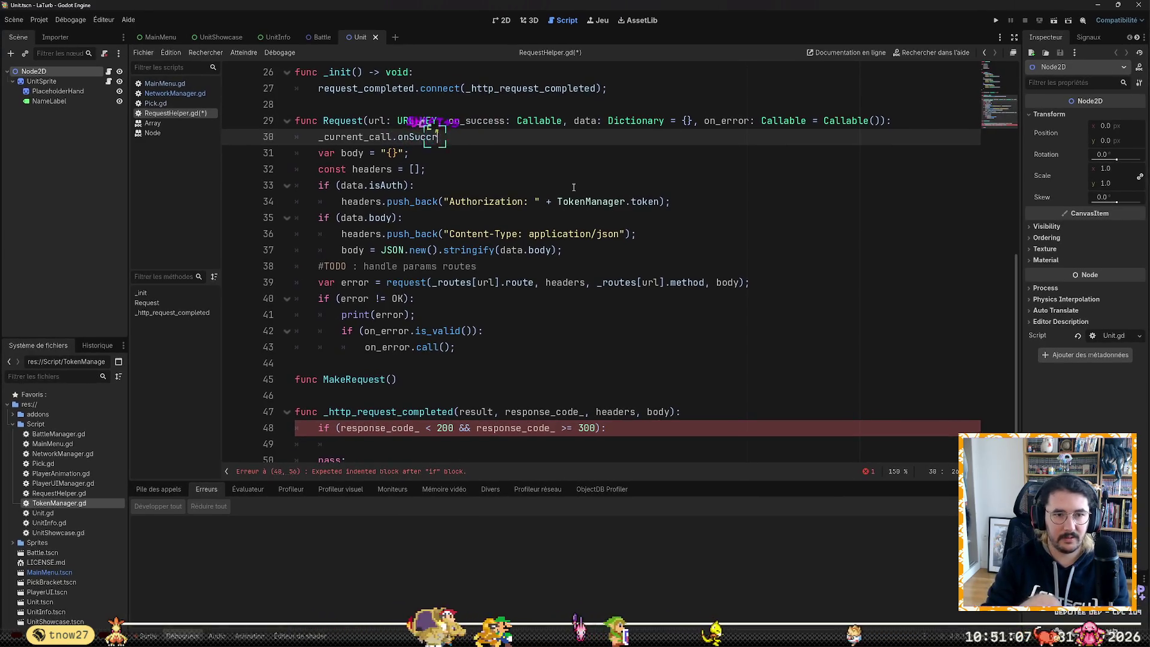
{"action": "type", "text": " = "}
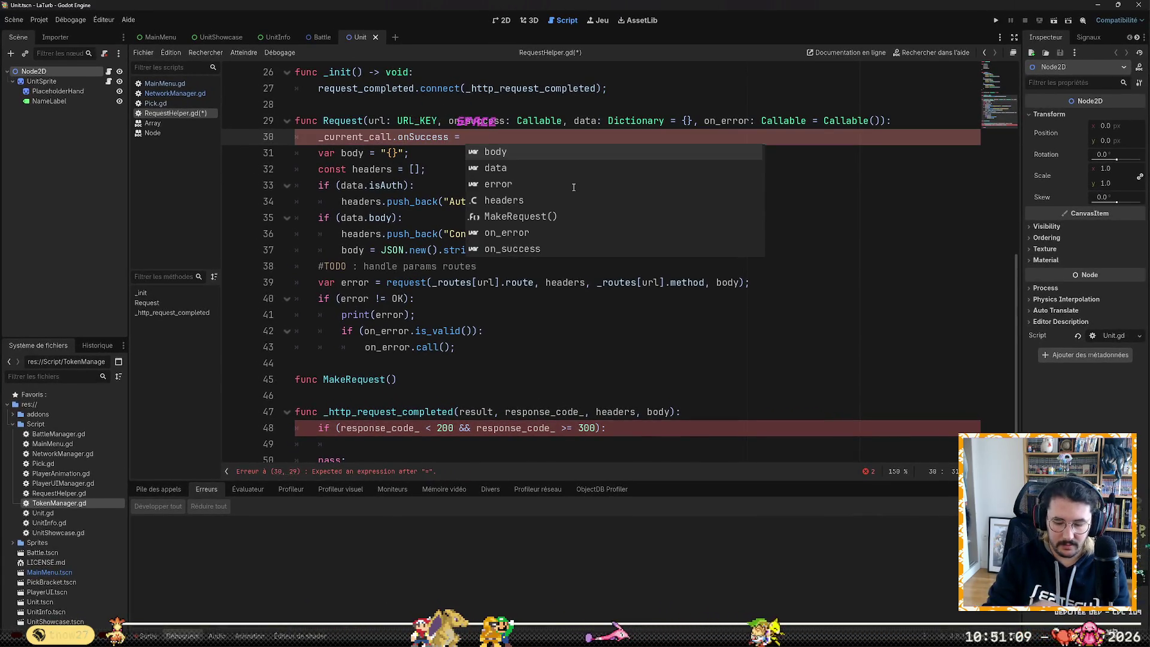
{"action": "type", "text": "on_s"}
{"action": "key", "text": "Return"}
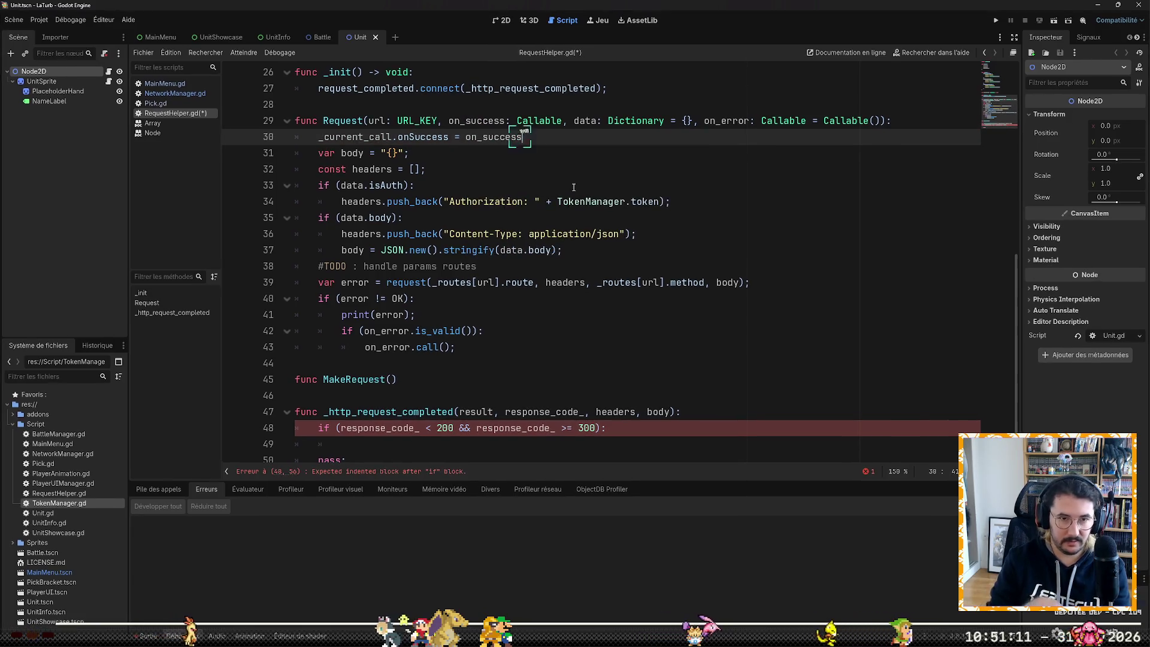
{"action": "type", "text": ";"}
{"action": "key", "text": "Return"}
Step: Add '_current_call.onError = on_error;' on the line below it
{"action": "type", "text": "_current_call"}
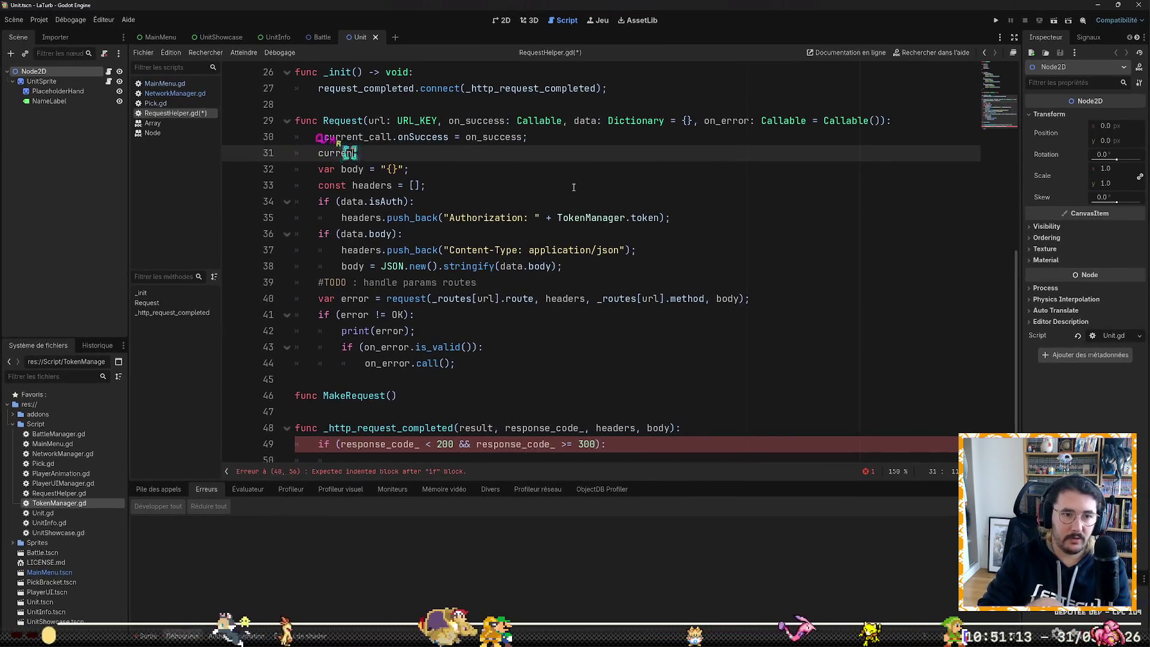
{"action": "type", "text": ".onEror"}
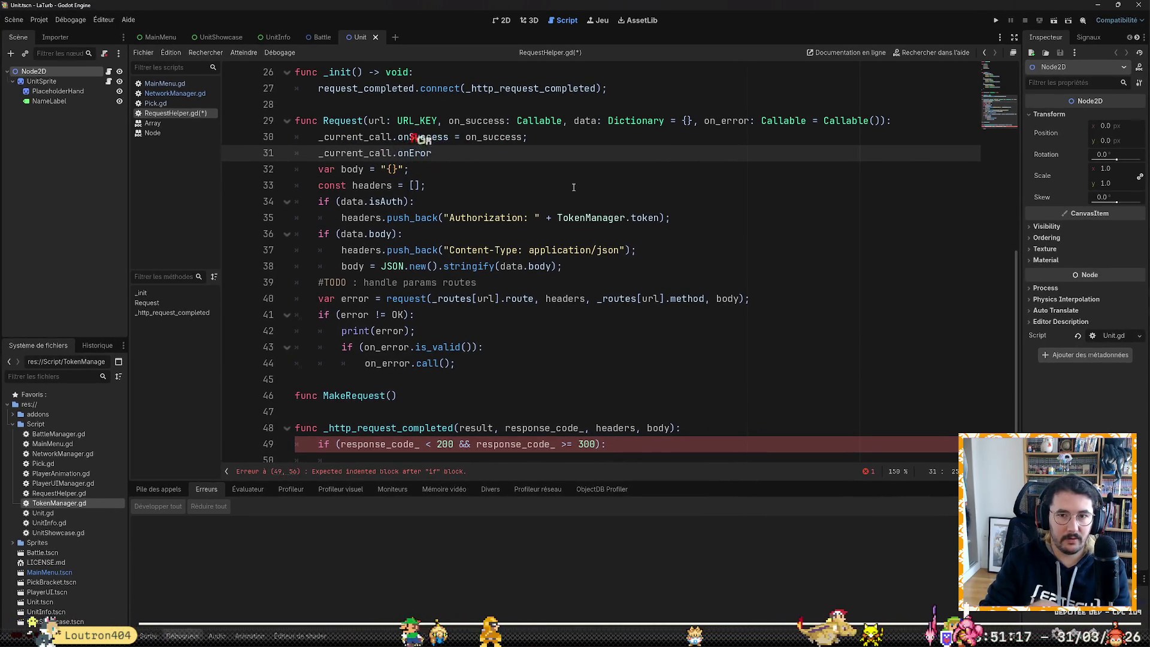
{"action": "key", "text": "BackSpace"}
{"action": "key", "text": "BackSpace"}
{"action": "type", "text": "ror = on"}
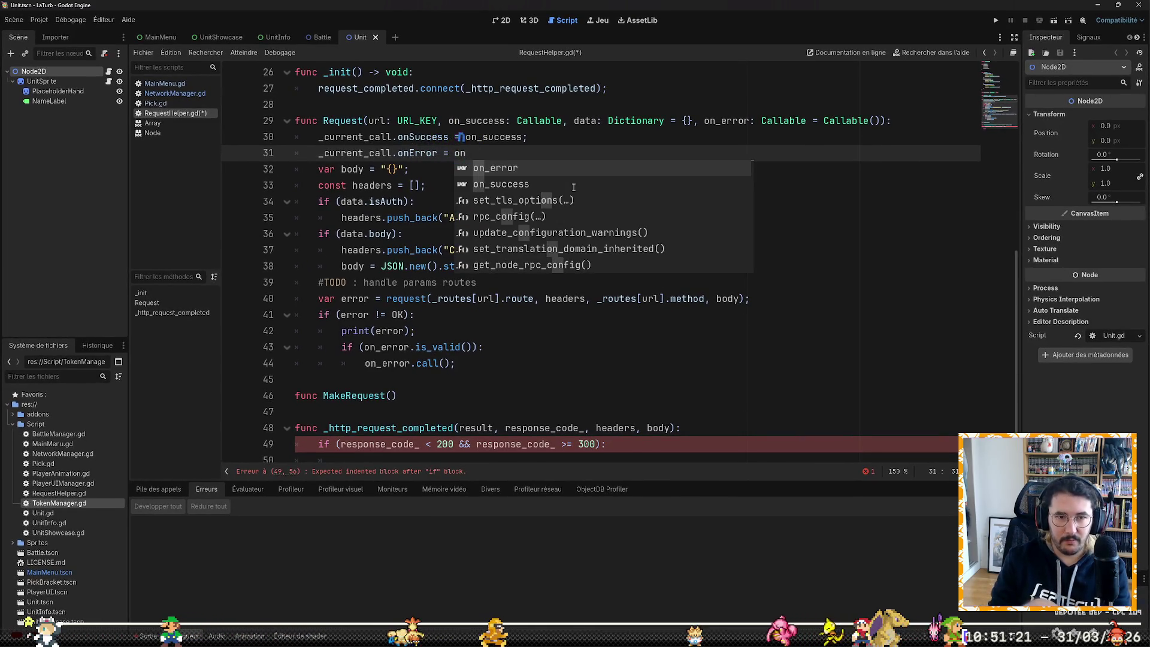
{"action": "key", "text": "Return"}
{"action": "type", "text": ";"}
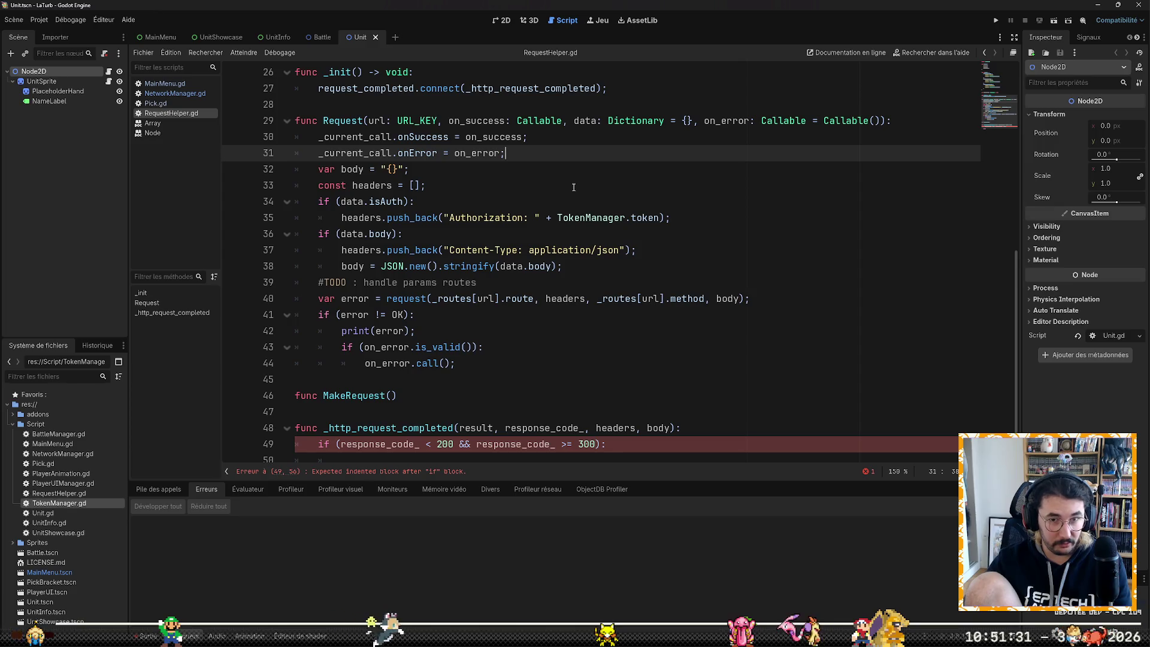
{"action": "key", "text": "Down"}
{"action": "key", "text": "Down"}
{"action": "key", "text": "Down"}
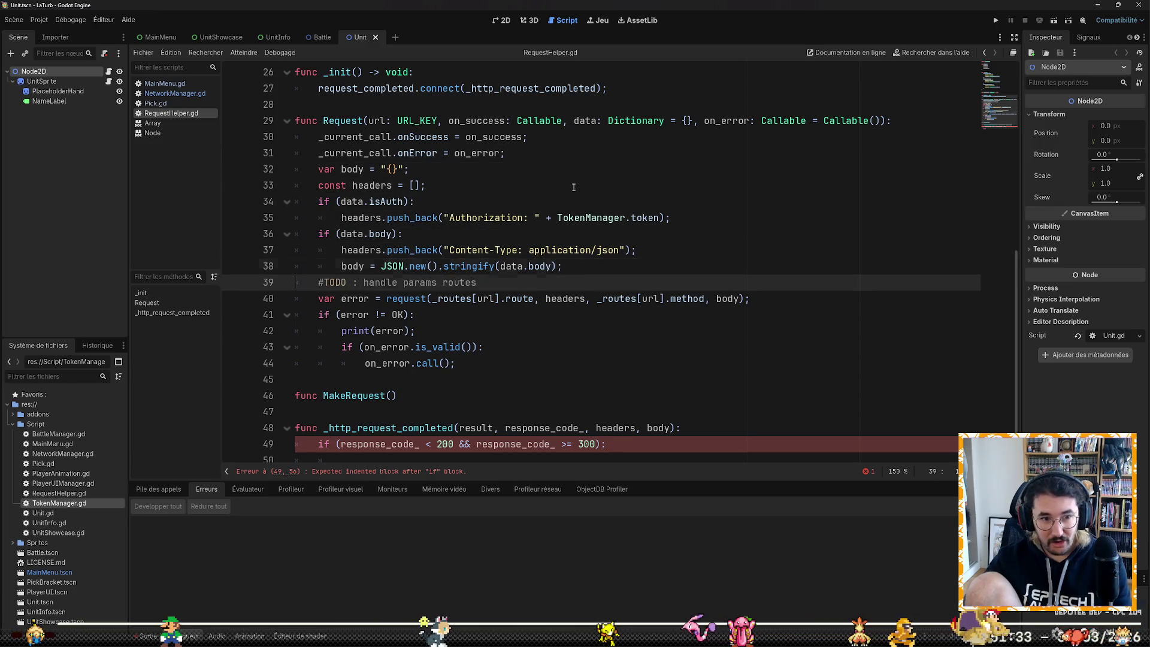
{"action": "key", "text": "Down"}
{"action": "key", "text": "Down"}
{"action": "key", "text": "Down"}
Step: Delete the empty 'func MakeRequest()' stub line
{"action": "key", "text": "shift+Up"}
{"action": "key", "text": "BackSpace"}
{"action": "key", "text": "BackSpace"}
{"action": "key", "text": "Down"}
{"action": "key", "text": "Down"}
{"action": "key", "text": "Down"}
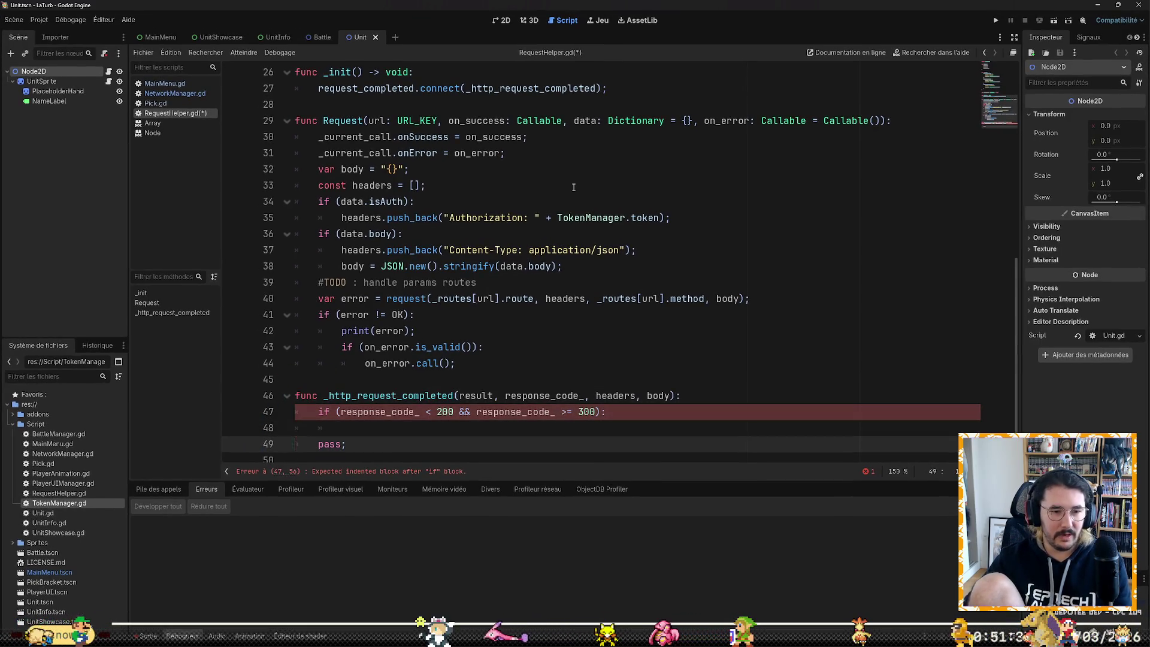
{"action": "key", "text": "Up"}
Step: Call '_current_call.onError.call()' inside the if, add an empty else: branch, then open MainMenu.gd
{"action": "type", "text": "_cur"}
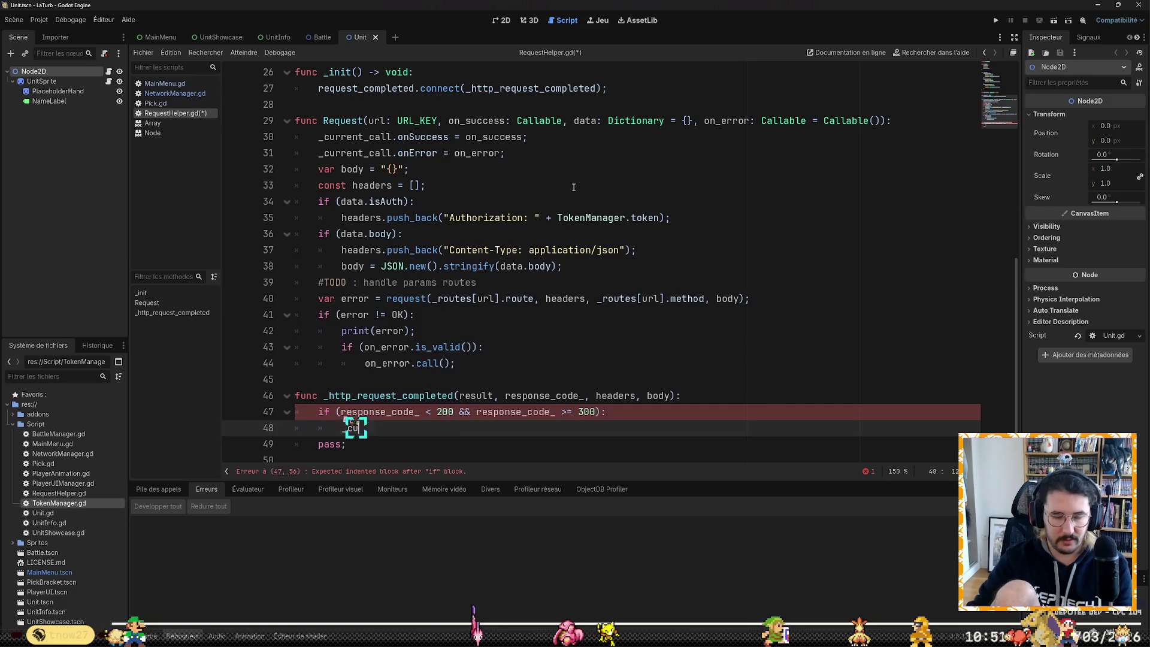
{"action": "key", "text": "Tab"}
{"action": "type", "text": ".on"}
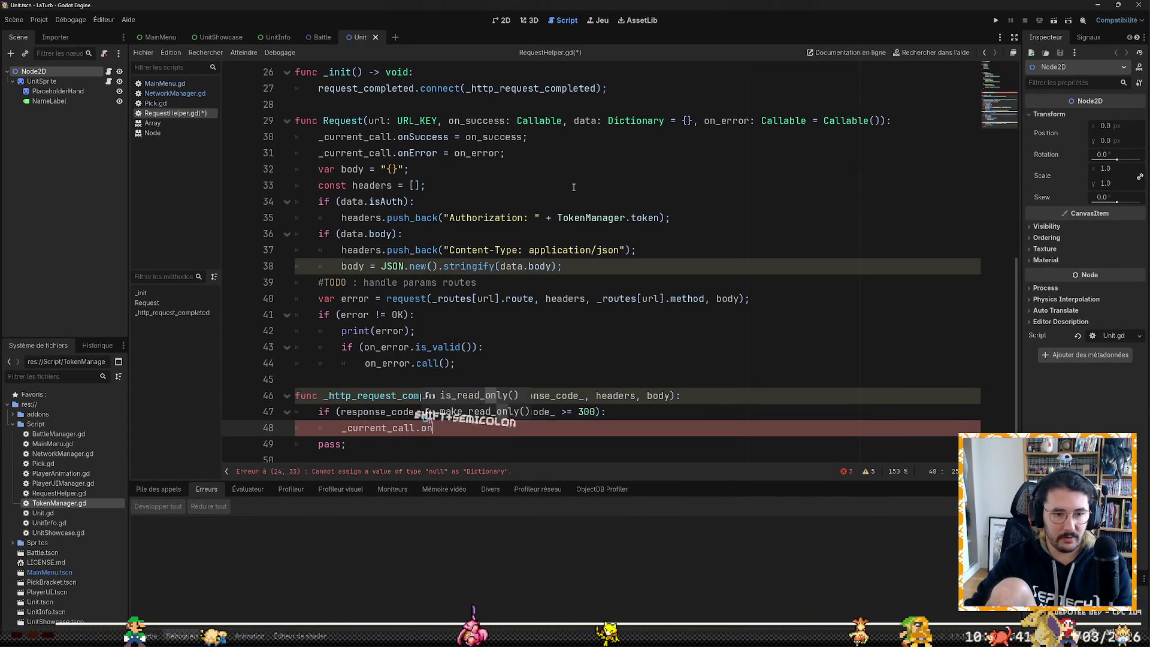
{"action": "type", "text": "Er"}
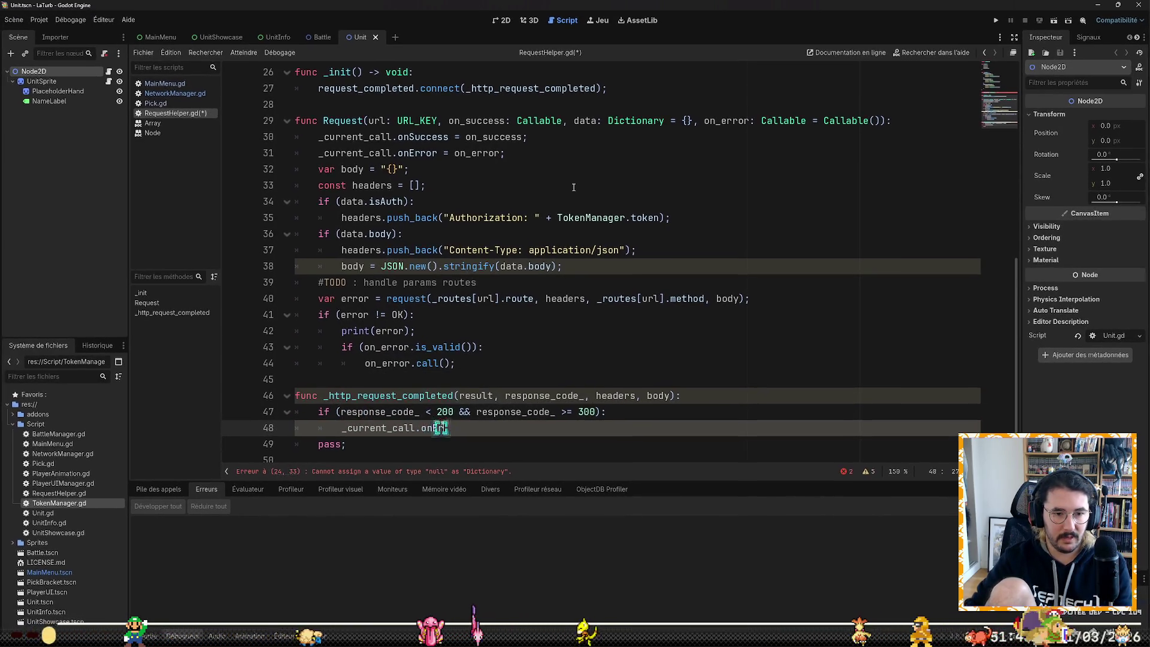
{"action": "type", "text": "ror.call();"}
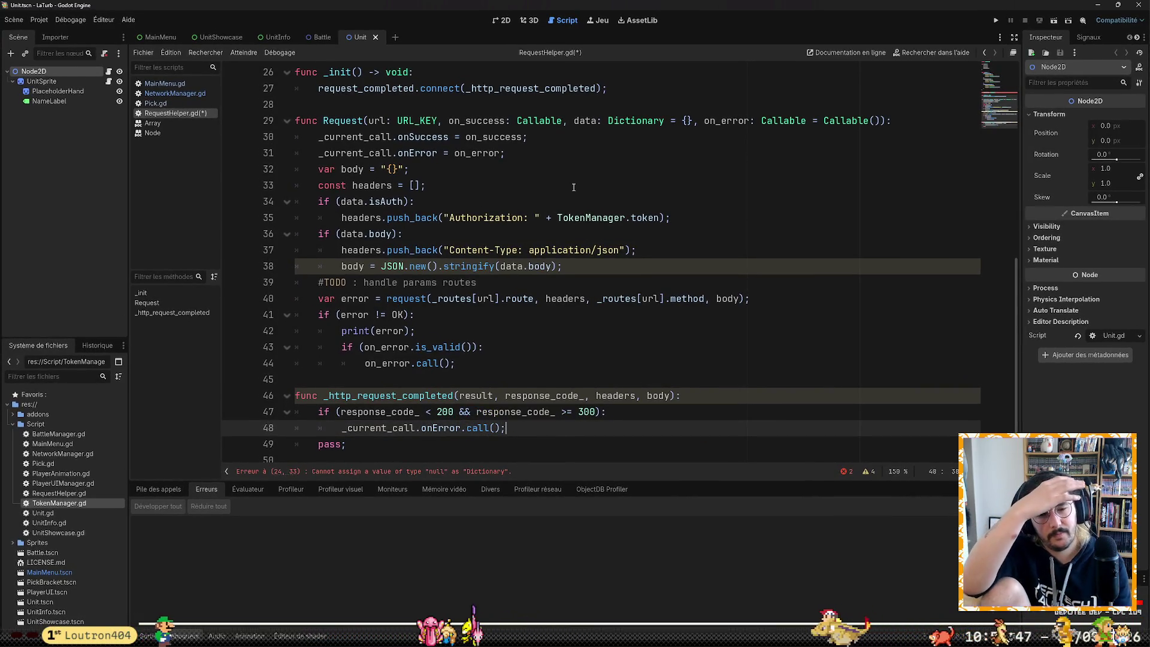
{"action": "key", "text": "Return"}
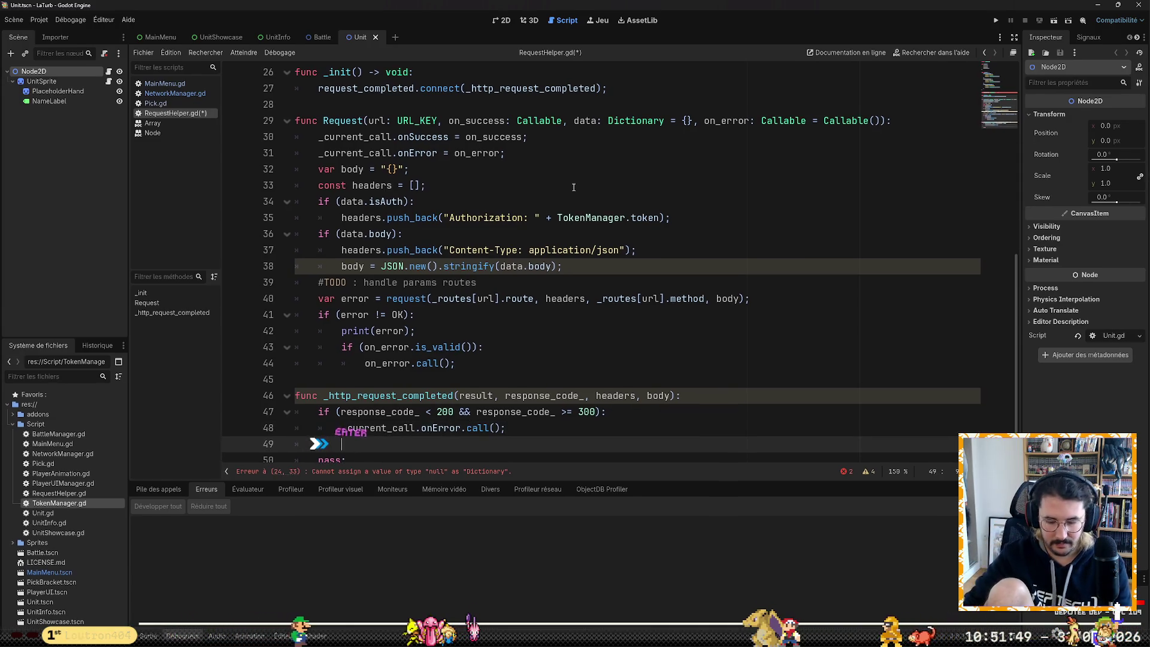
{"action": "key", "text": "BackSpace"}
{"action": "type", "text": "else:"}
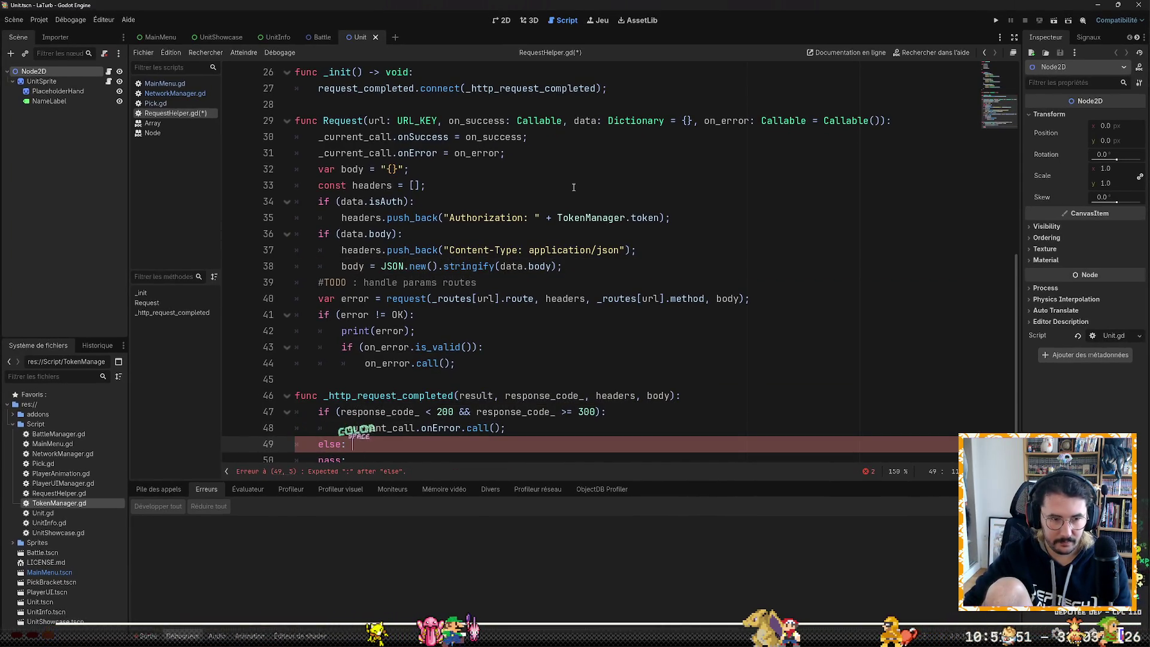
{"action": "key", "text": "BackSpace"}
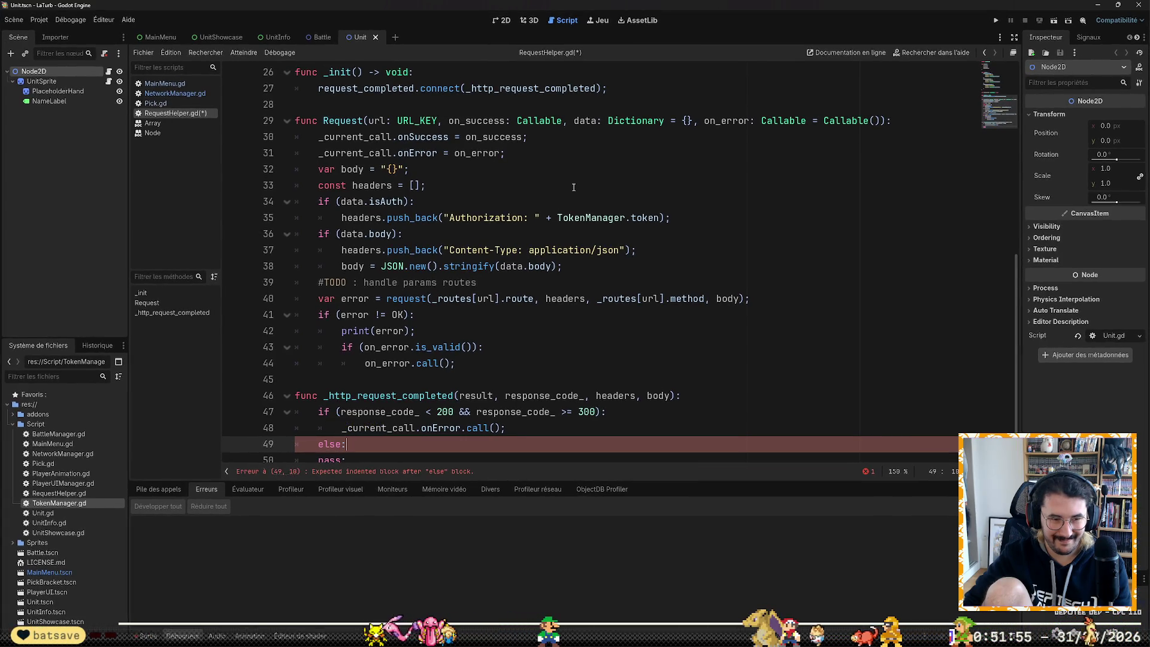
{"action": "key", "text": "Return"}
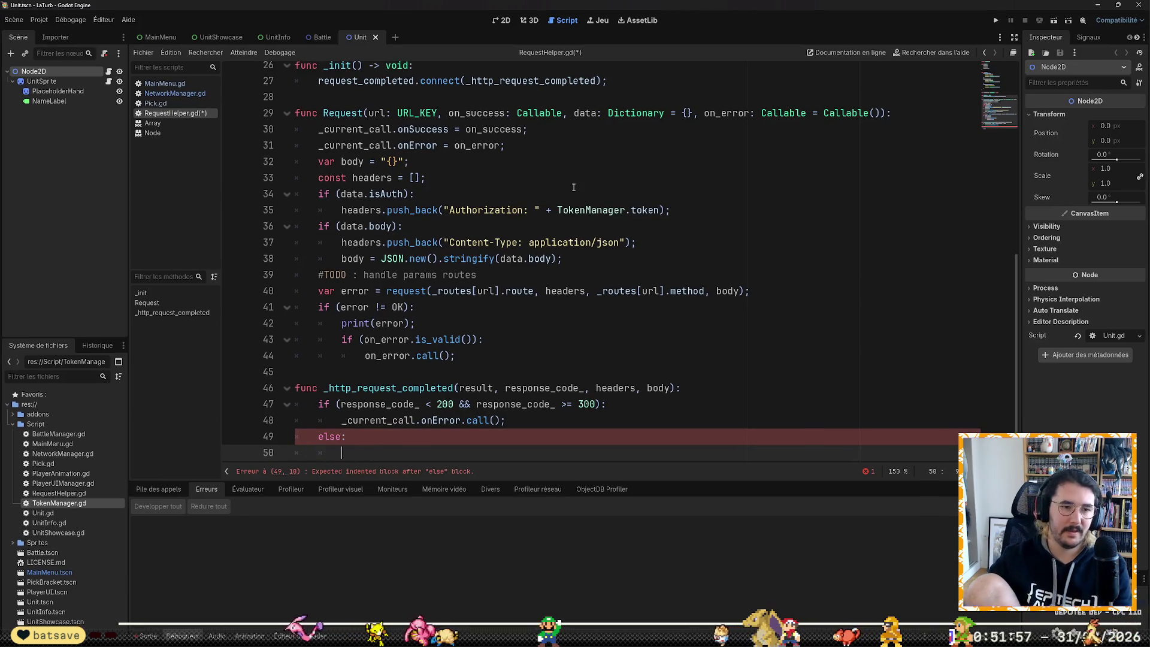
{"action": "left_click", "coordinate": [165, 83]}
Step: Copy the three JSON parsing lines (45–47) from select_unit and switch to RequestHelper.gd
{"action": "left_click", "coordinate": [542, 314]}
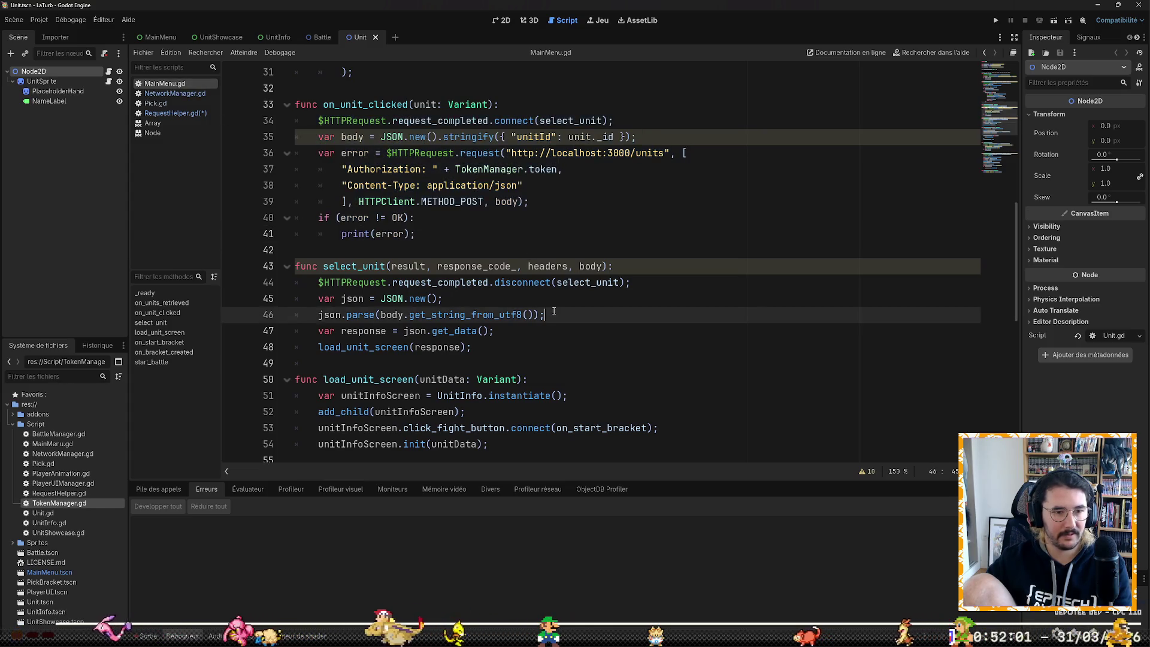
{"action": "key", "text": "Up"}
{"action": "key", "text": "Up"}
{"action": "key", "text": "Down"}
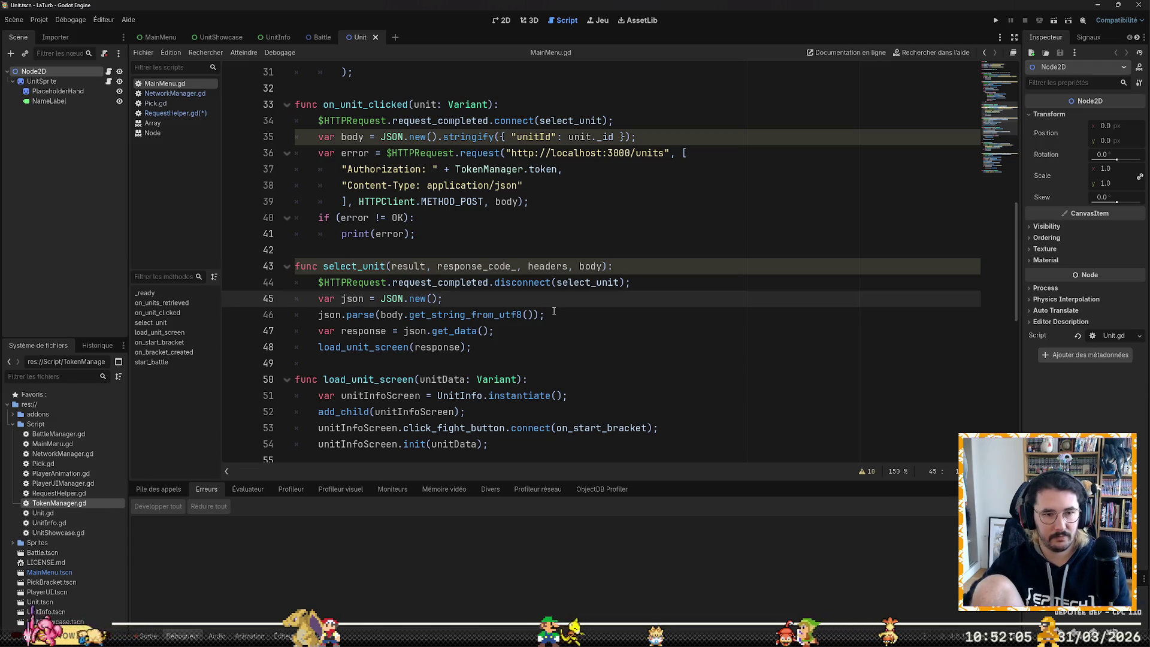
{"action": "key", "text": "Up"}
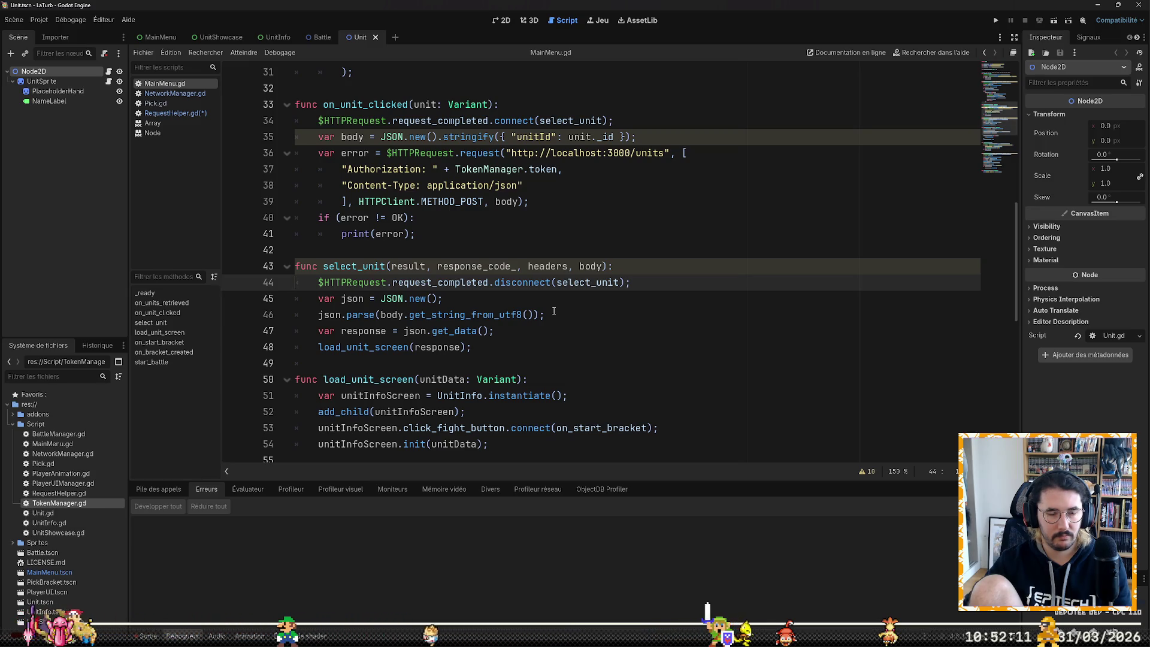
{"action": "key", "text": "Down"}
{"action": "key", "text": "shift+Down"}
{"action": "key", "text": "shift+Down"}
{"action": "key", "text": "shift+Down"}
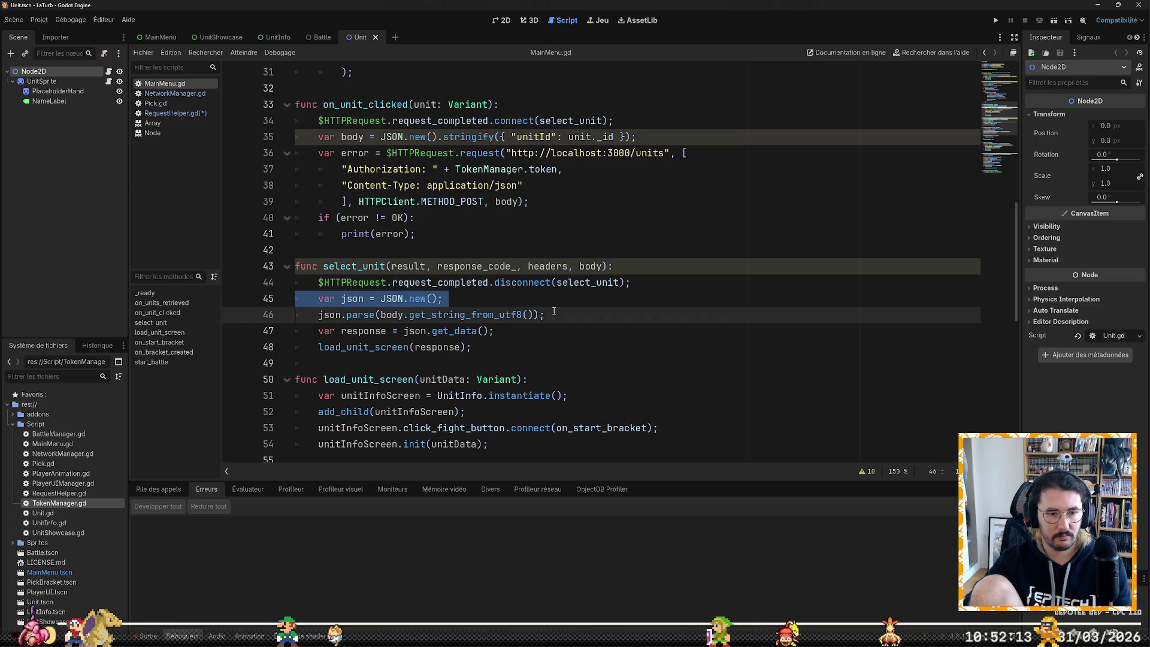
{"action": "key", "text": "shift+Left"}
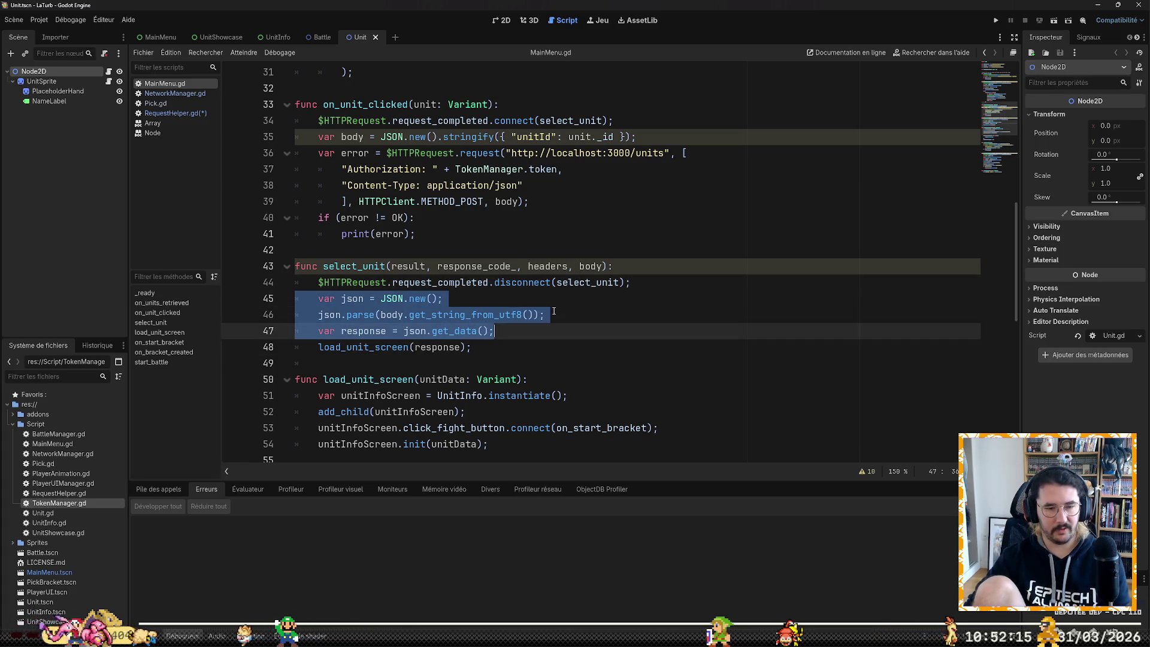
{"action": "key", "text": "Up"}
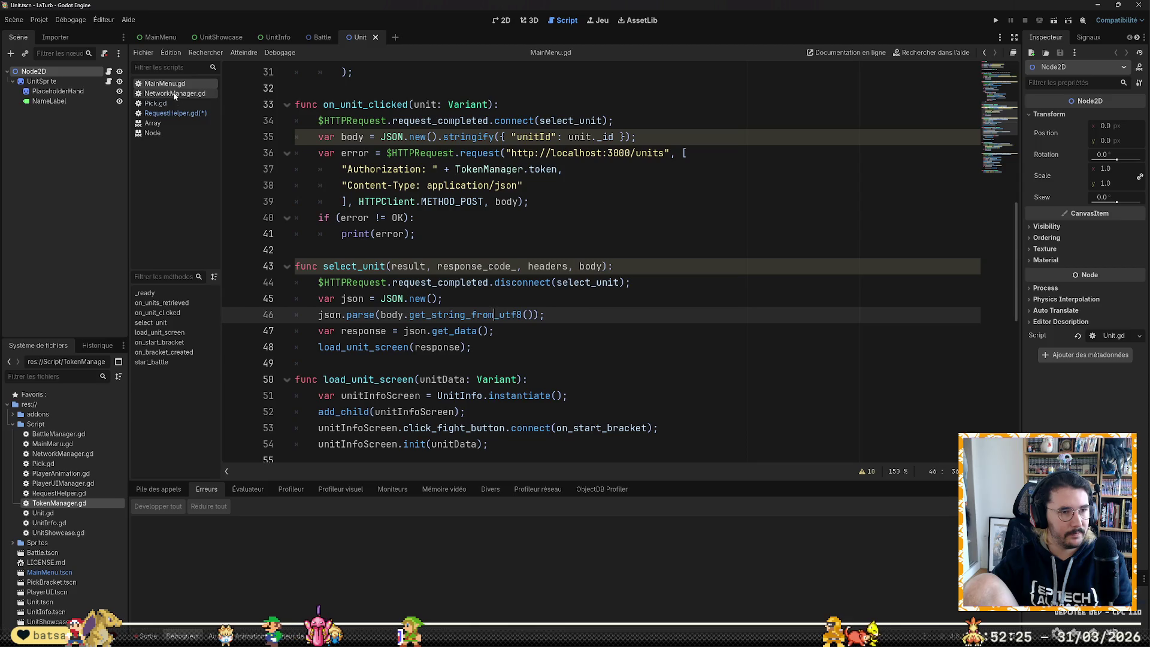
{"action": "left_click", "coordinate": [175, 113]}
Step: Paste the JSON parsing lines into the else block and fix their indentation
{"action": "scroll", "coordinate": [603, 399], "scroll_direction": "down", "scroll_amount": 1}
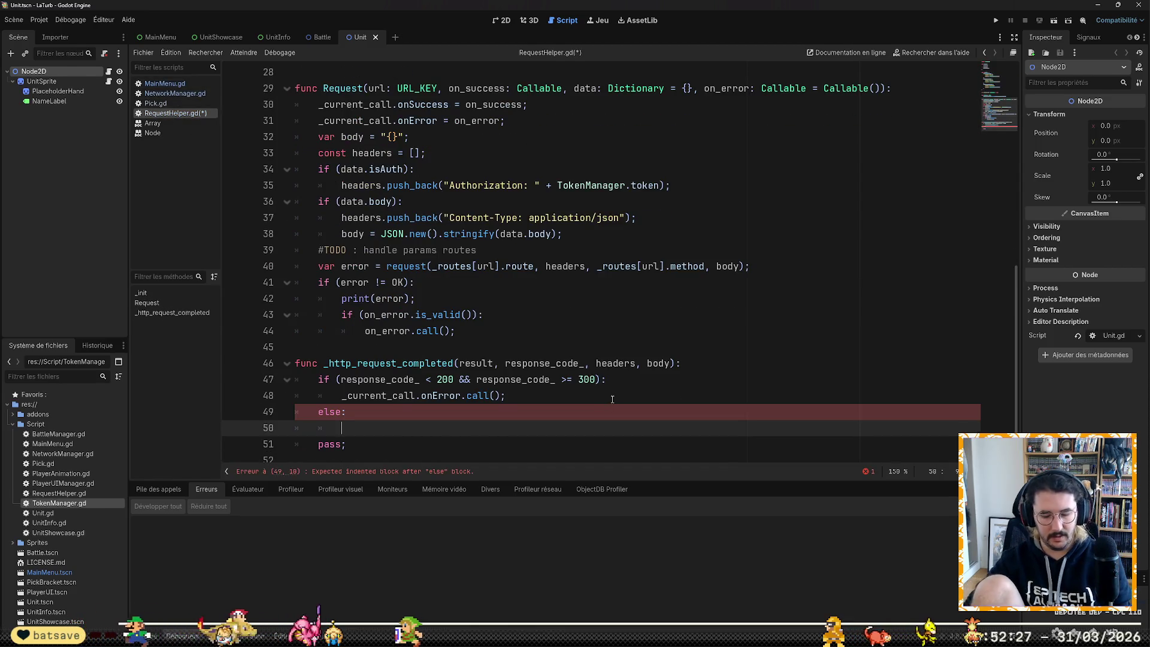
{"action": "key", "text": "ctrl+v"}
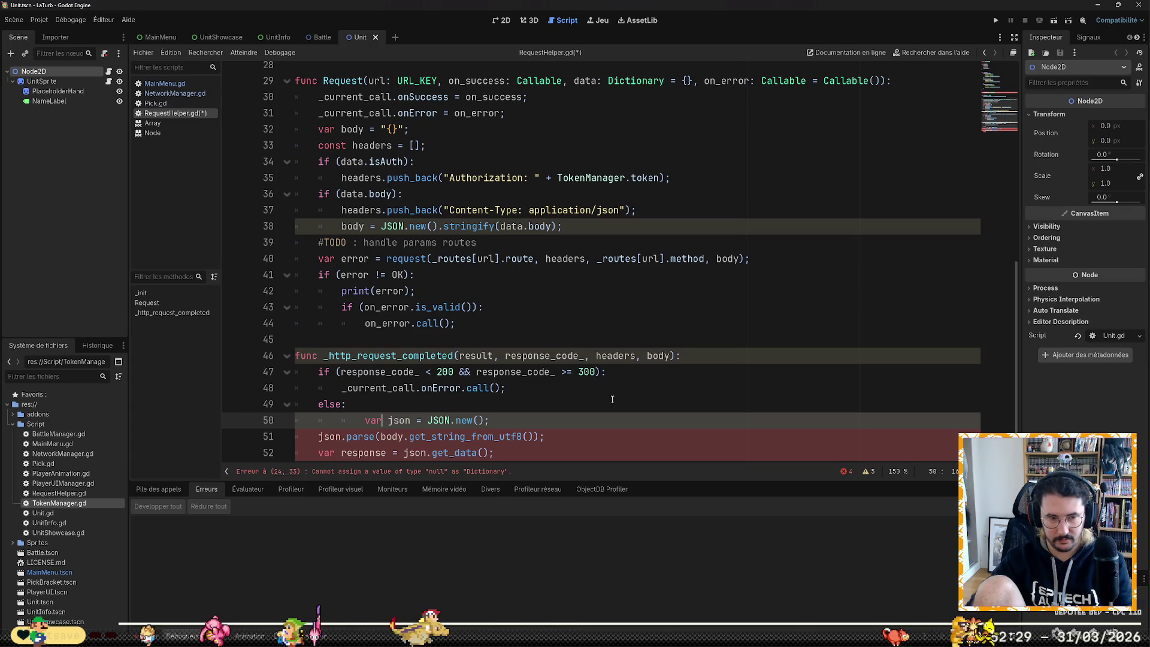
{"action": "key", "text": "shift+Tab"}
{"action": "key", "text": "Down"}
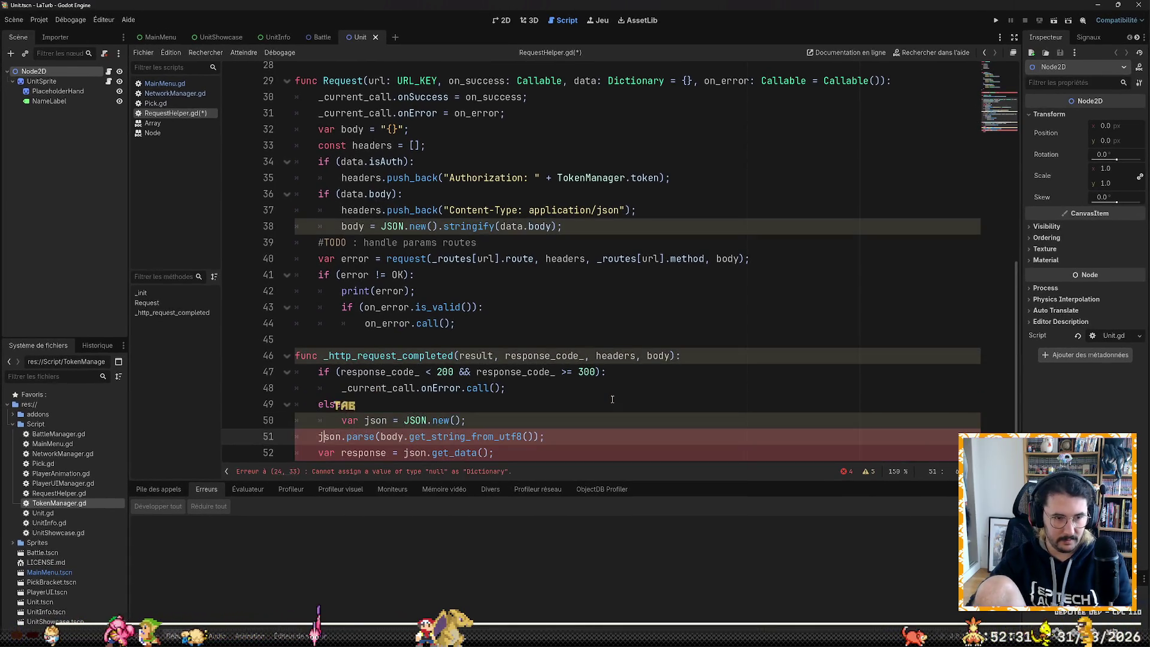
{"action": "key", "text": "Down"}
{"action": "key", "text": "Tab"}
{"action": "key", "text": "Down"}
{"action": "key", "text": "Down"}
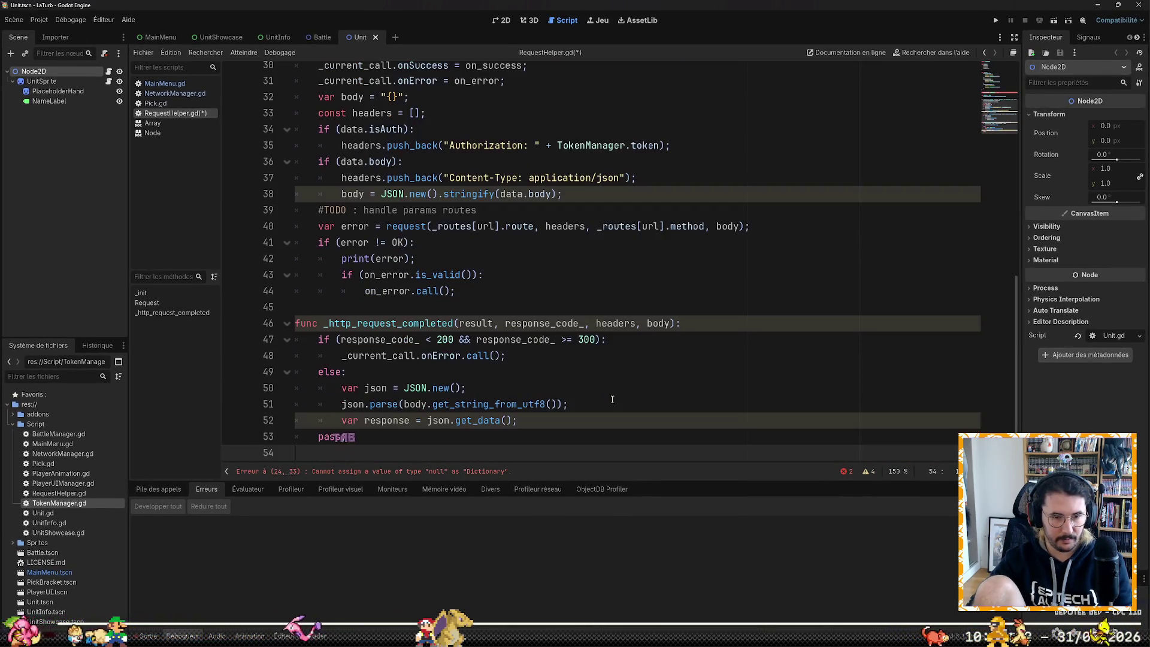
Step: Add _current_call.onSuccess.call(response) after the response assignment
{"action": "key", "text": "Up"}
{"action": "key", "text": "Up"}
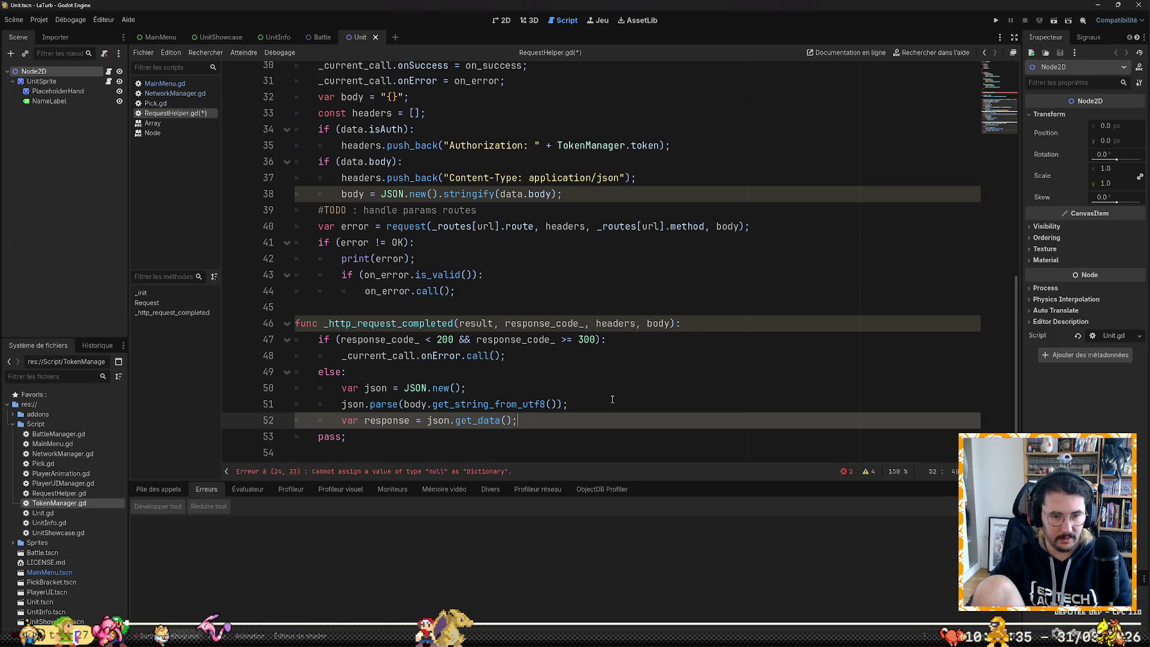
{"action": "key", "text": "Return"}
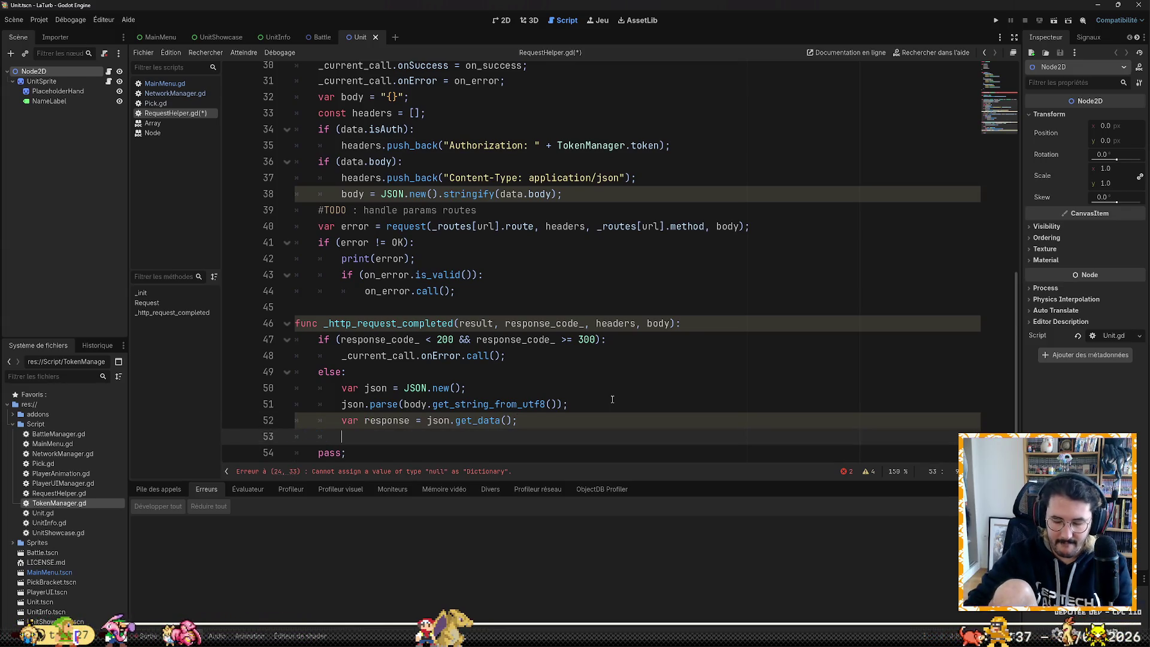
{"action": "type", "text": "curc"}
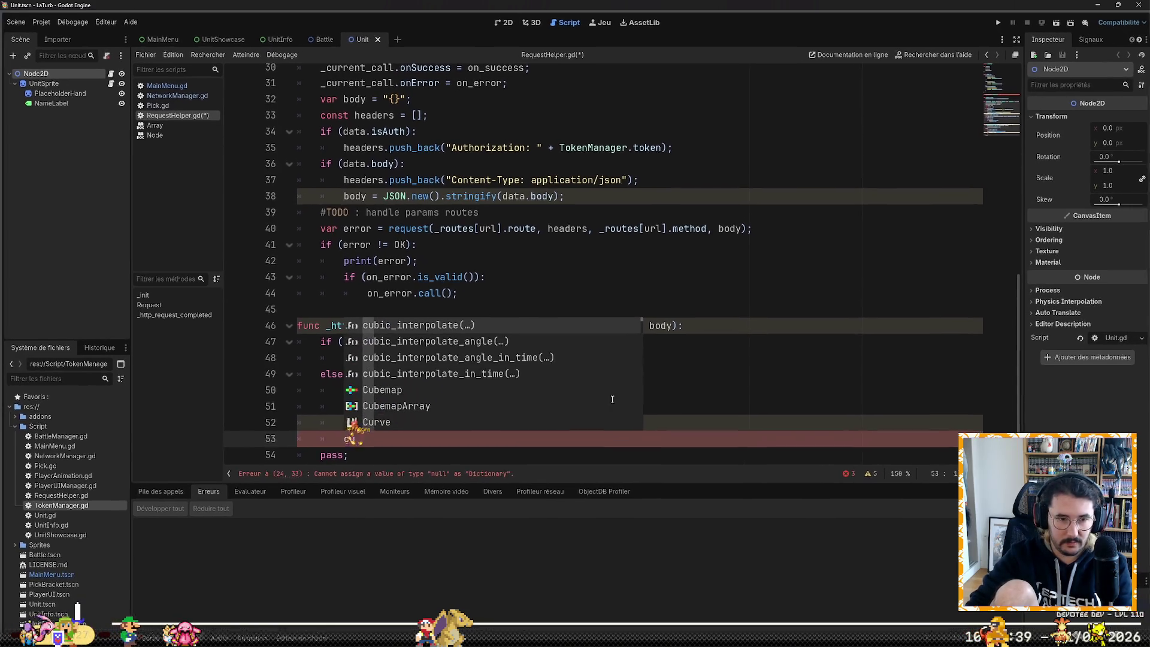
{"action": "key", "text": "BackSpace"}
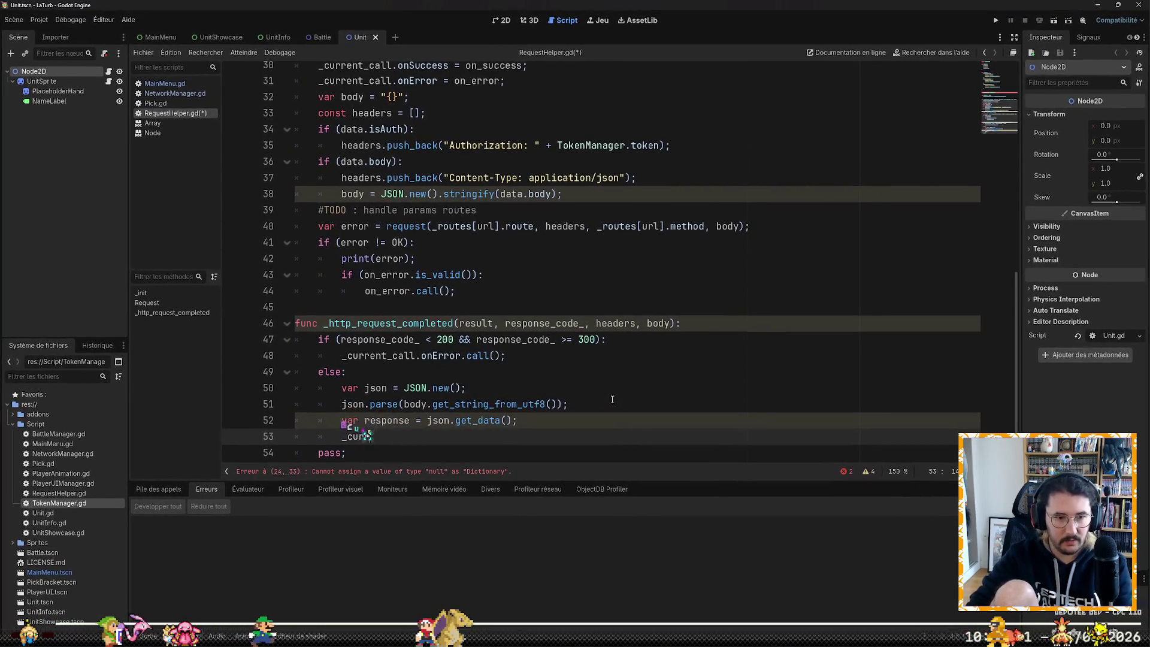
{"action": "type", "text": "ent_call.on"}
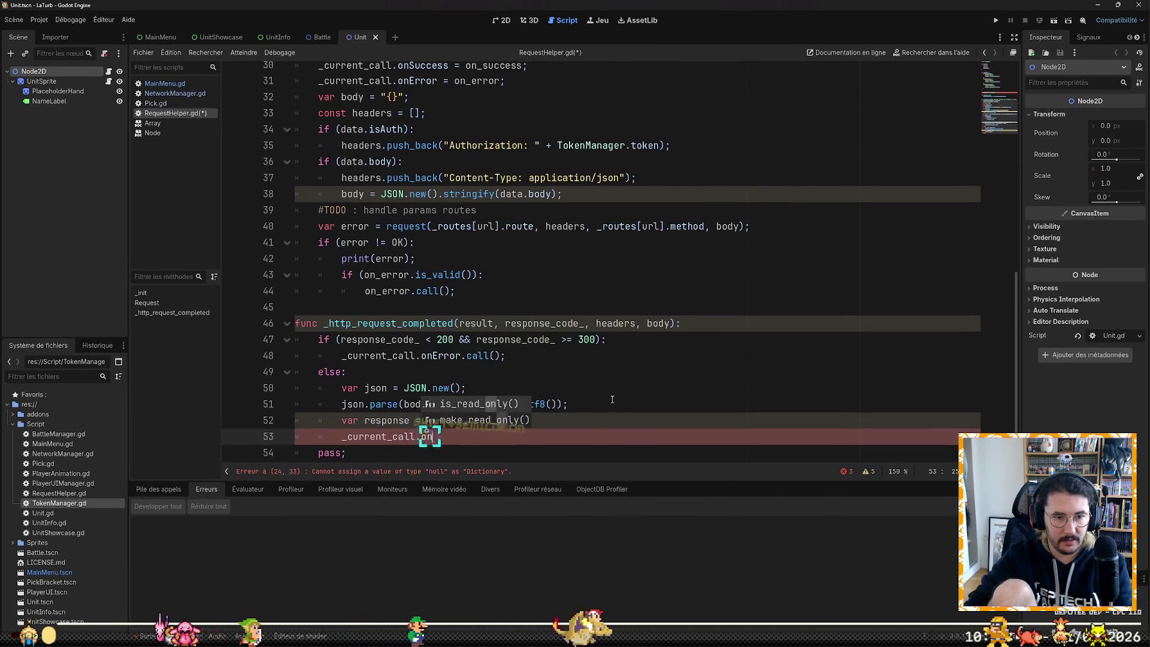
{"action": "type", "text": "Success"}
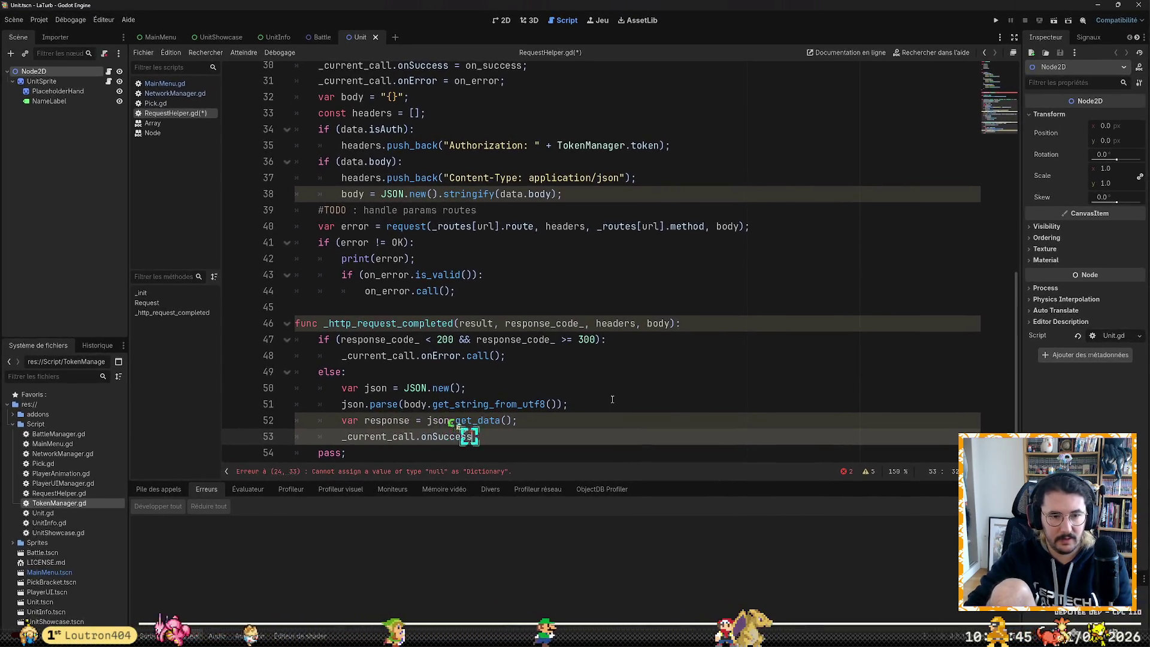
{"action": "type", "text": "(response)"}
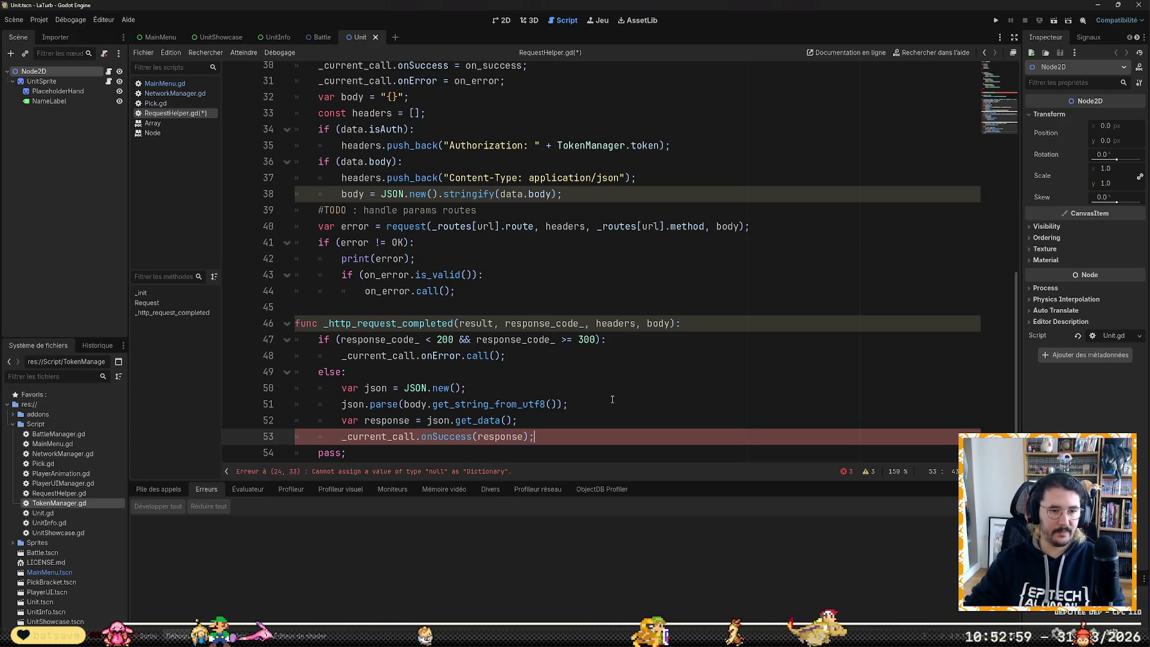
{"action": "key", "text": "Down"}
{"action": "key", "text": "Down"}
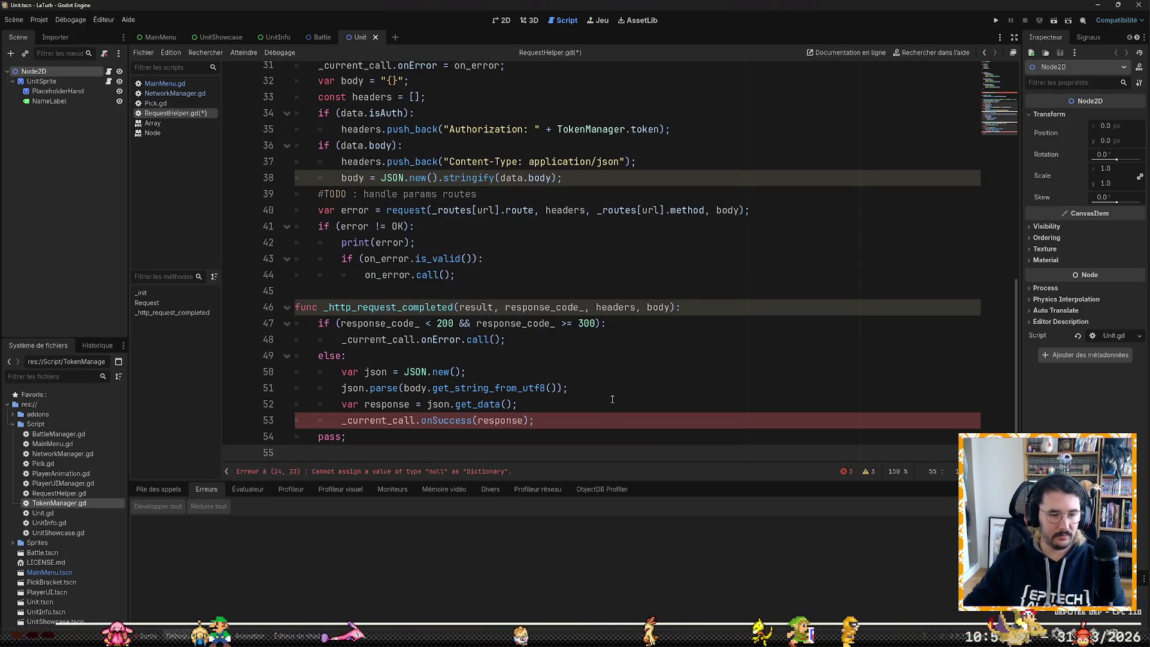
{"action": "left_click", "coordinate": [474, 420]}
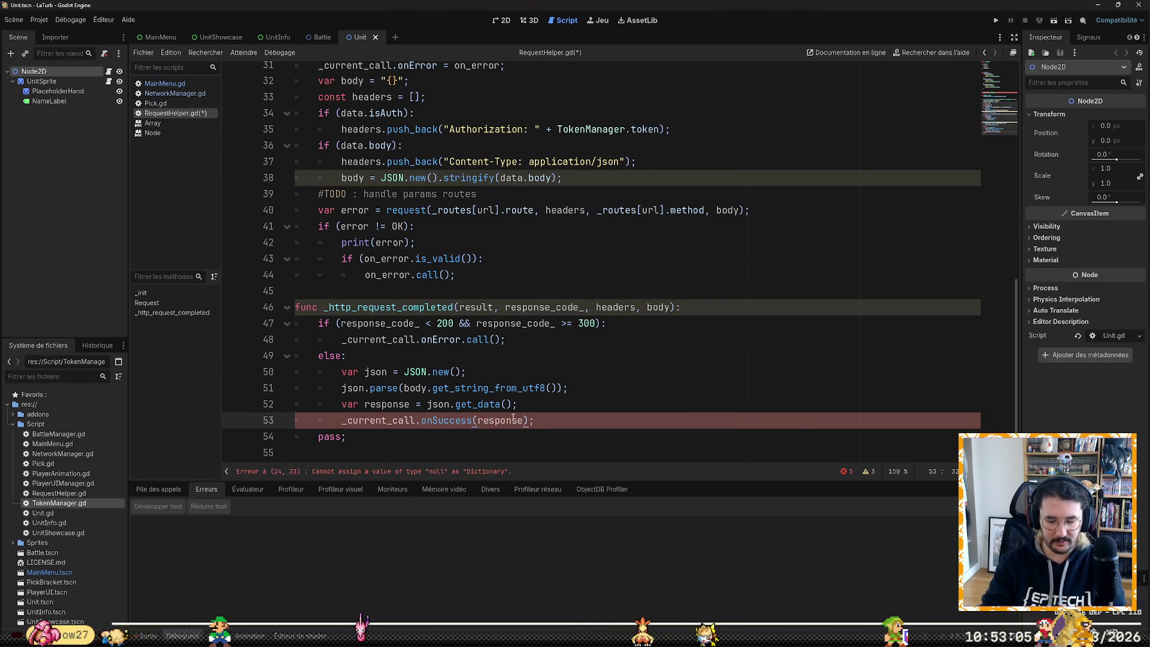
{"action": "type", "text": ".call"}
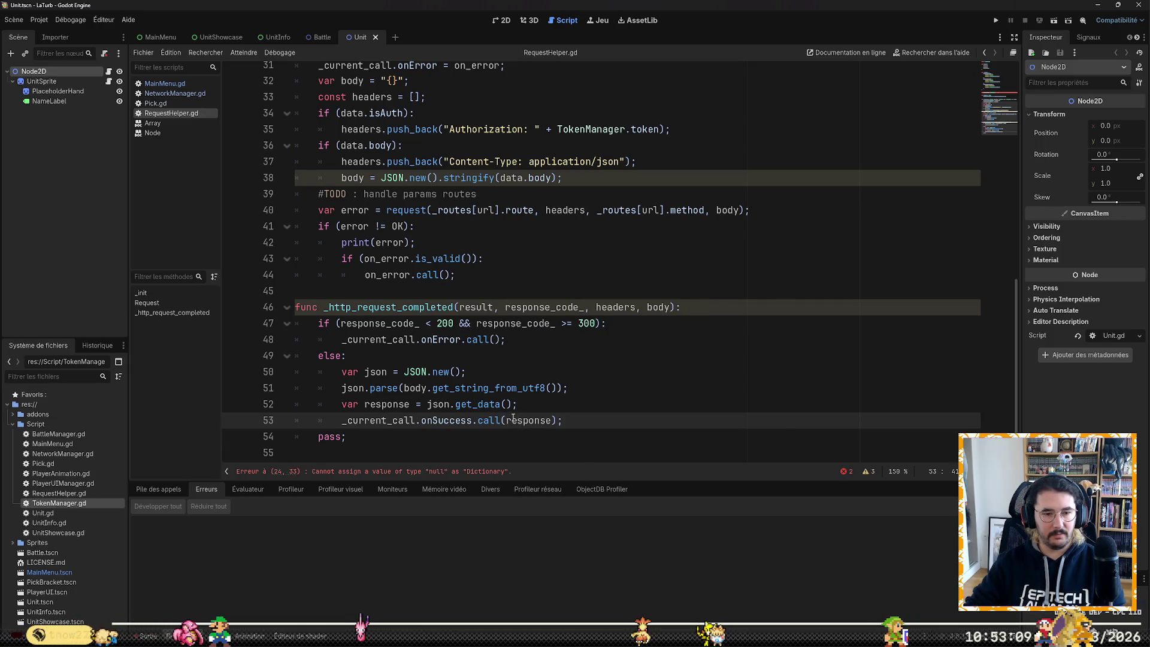
{"action": "key", "text": "Right"}
{"action": "key", "text": "Right"}
{"action": "key", "text": "Right"}
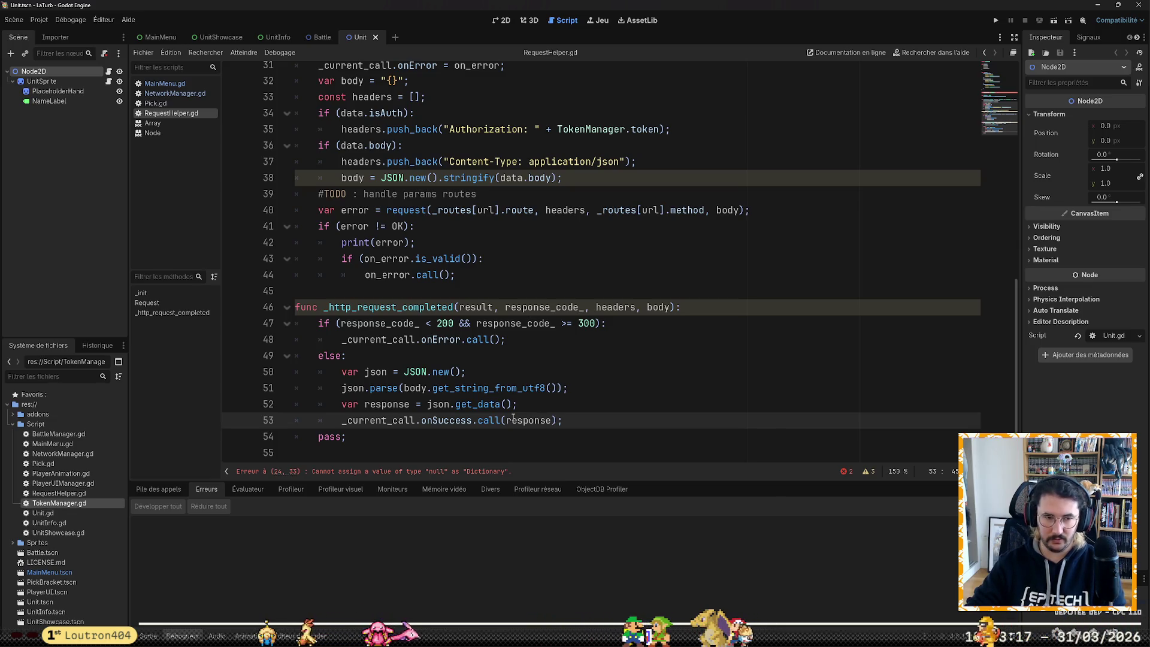
Step: Delete the leftover pass line from the else branch
{"action": "key", "text": "Home"}
{"action": "key", "text": "Home"}
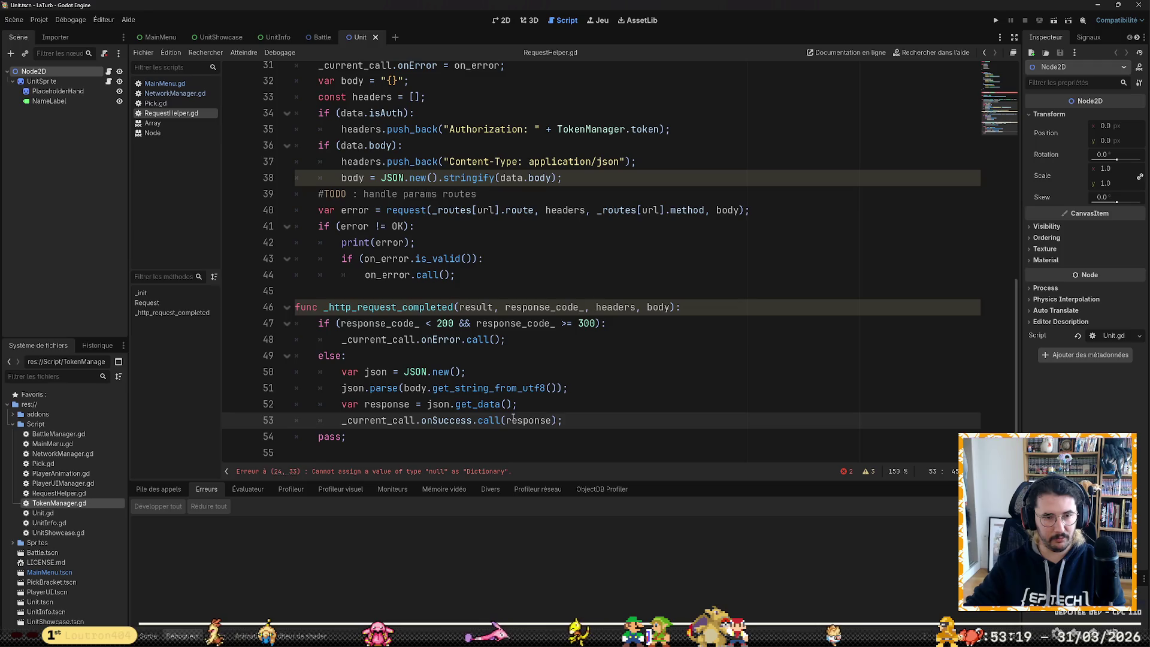
{"action": "key", "text": "Down"}
{"action": "key", "text": "ctrl+shift+k"}
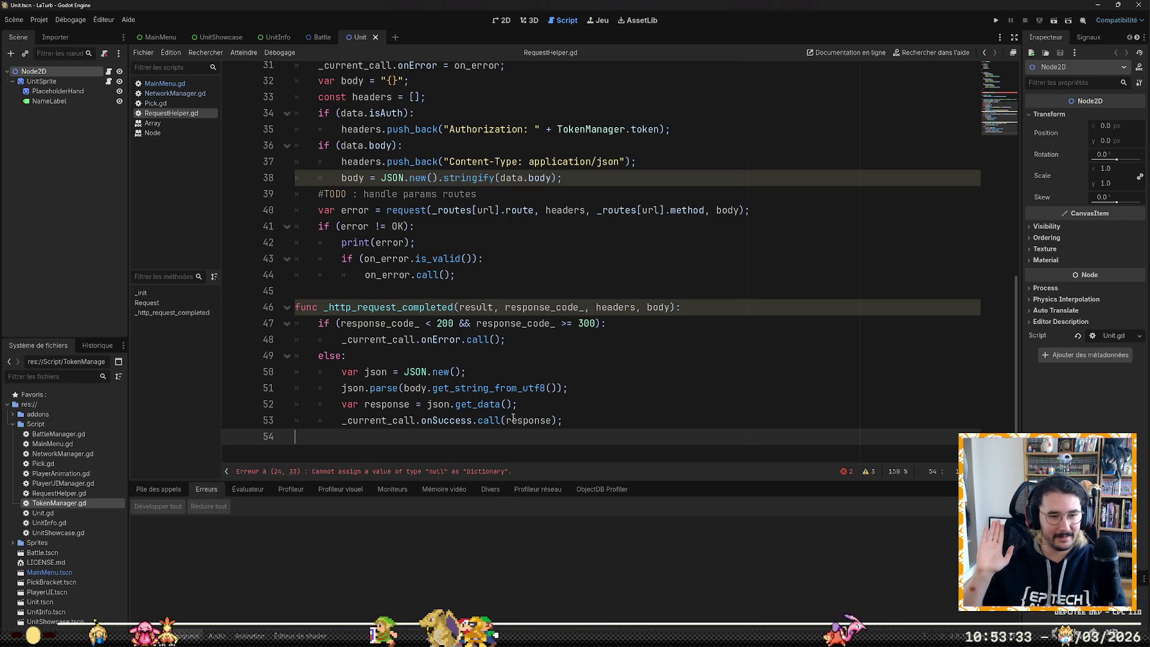
{"action": "scroll", "coordinate": [496, 240], "scroll_direction": "up", "scroll_amount": 5}
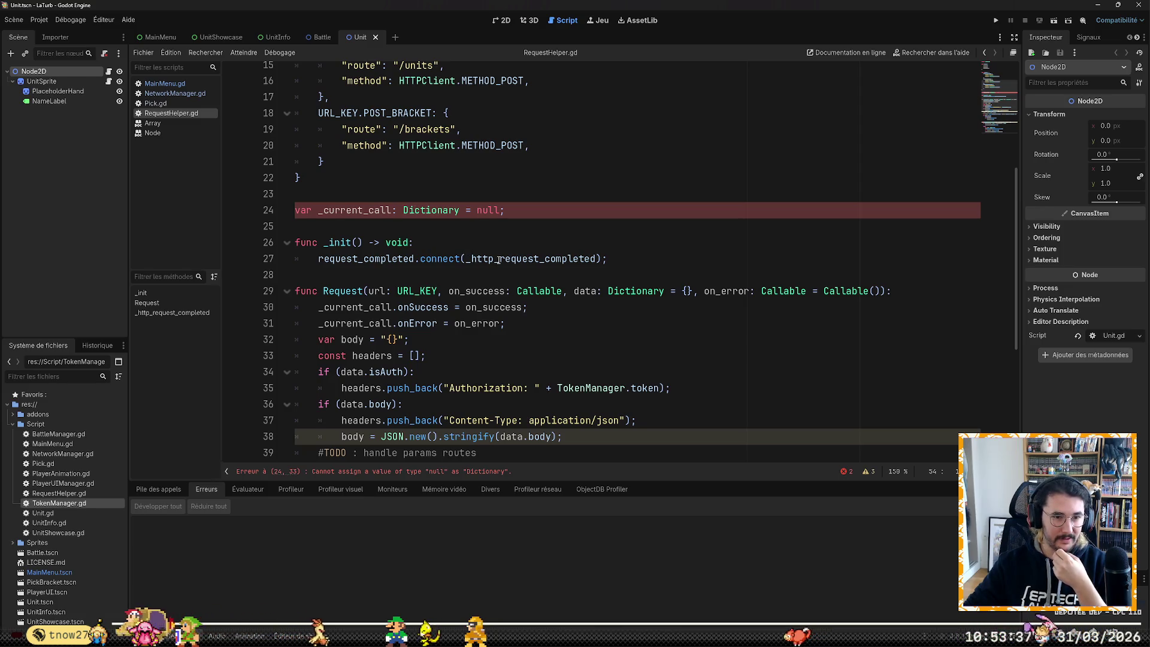
Step: Add an if (_current_call): guard that prints 'Tired to call make an HTTP request while another one was on.'
{"action": "mouse_move", "coordinate": [498, 260]}
{"action": "left_click", "coordinate": [602, 308]}
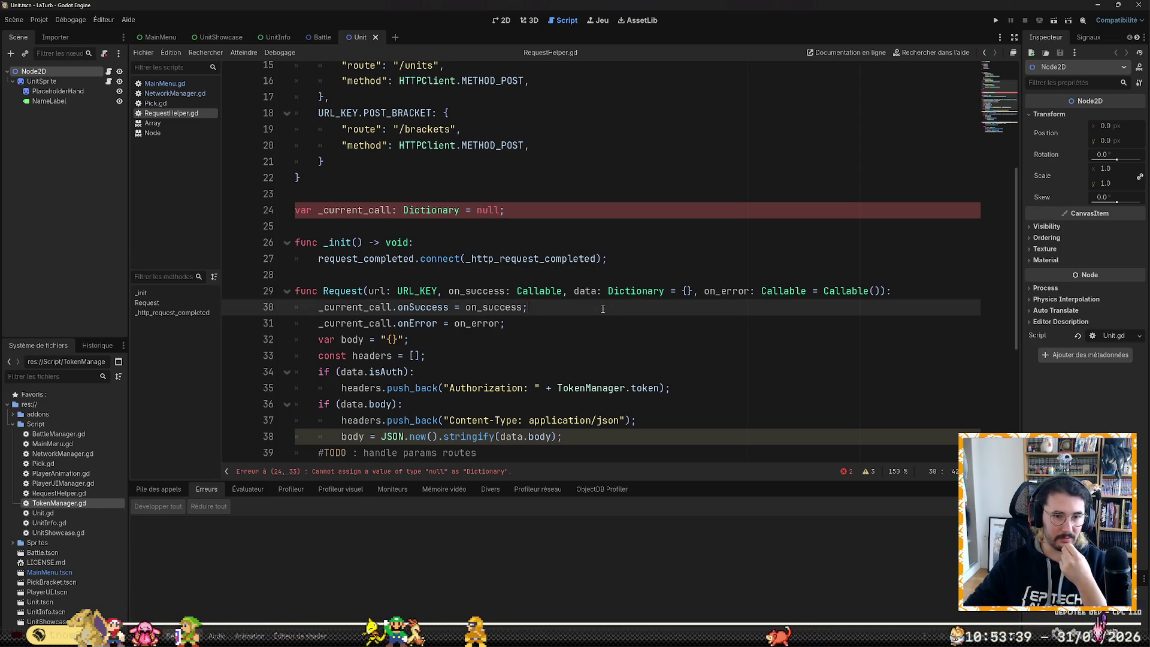
{"action": "key", "text": "Down"}
{"action": "key", "text": "Up"}
{"action": "key", "text": "Up"}
{"action": "key", "text": "Return"}
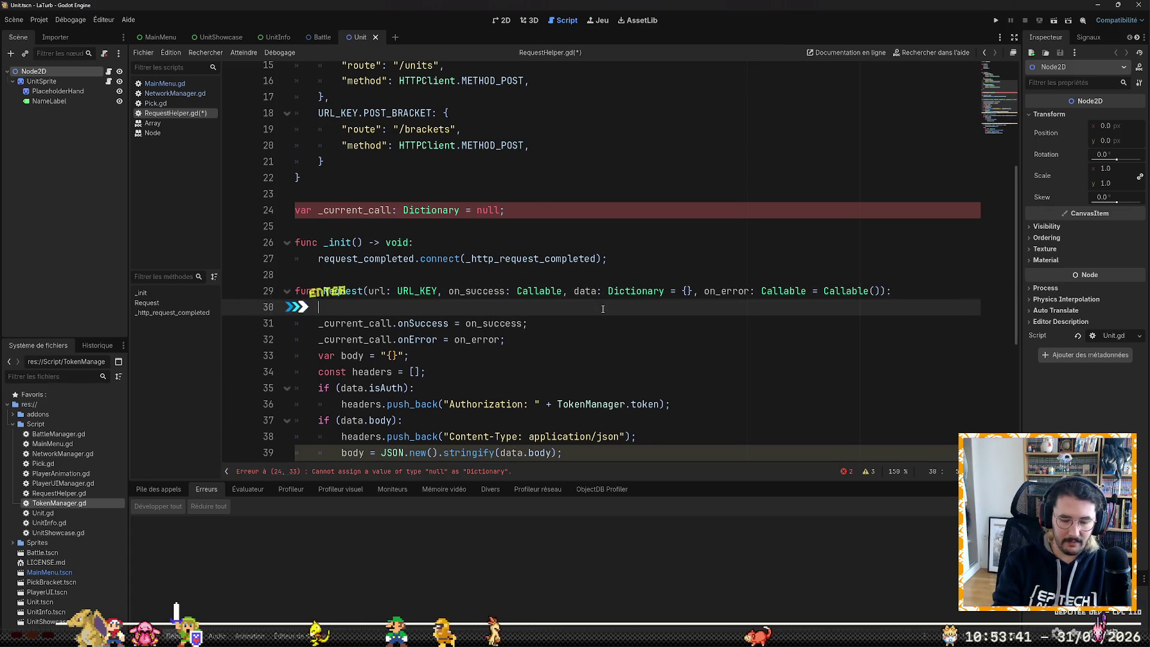
{"action": "type", "text": "if (_cu"}
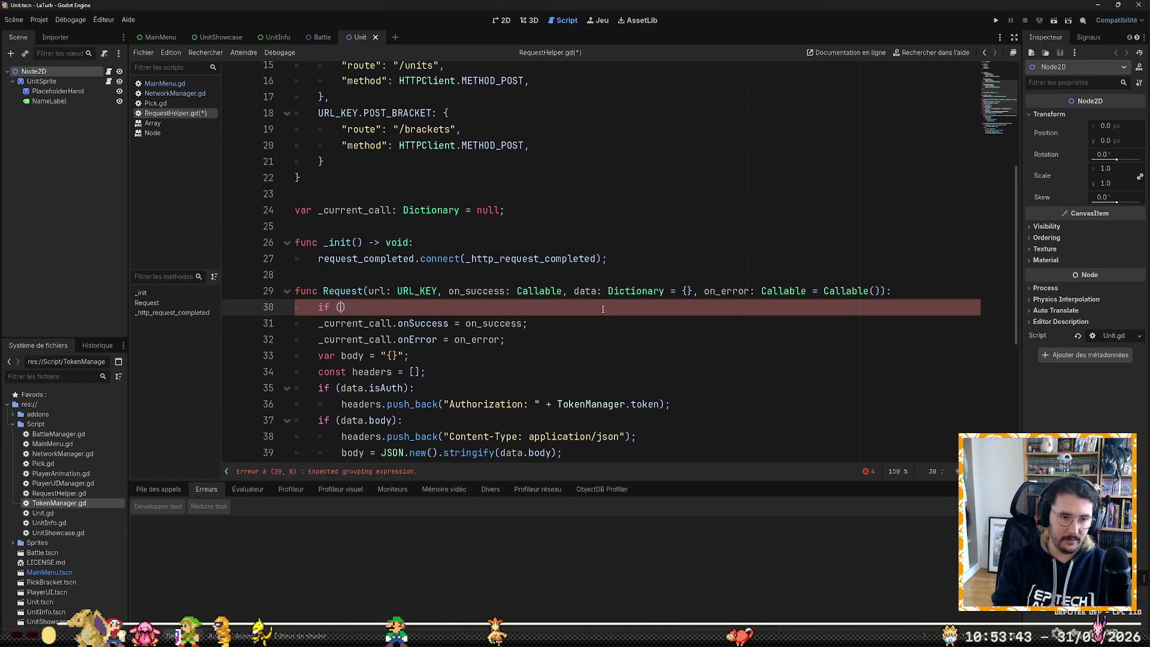
{"action": "type", "text": "rrent_call)"}
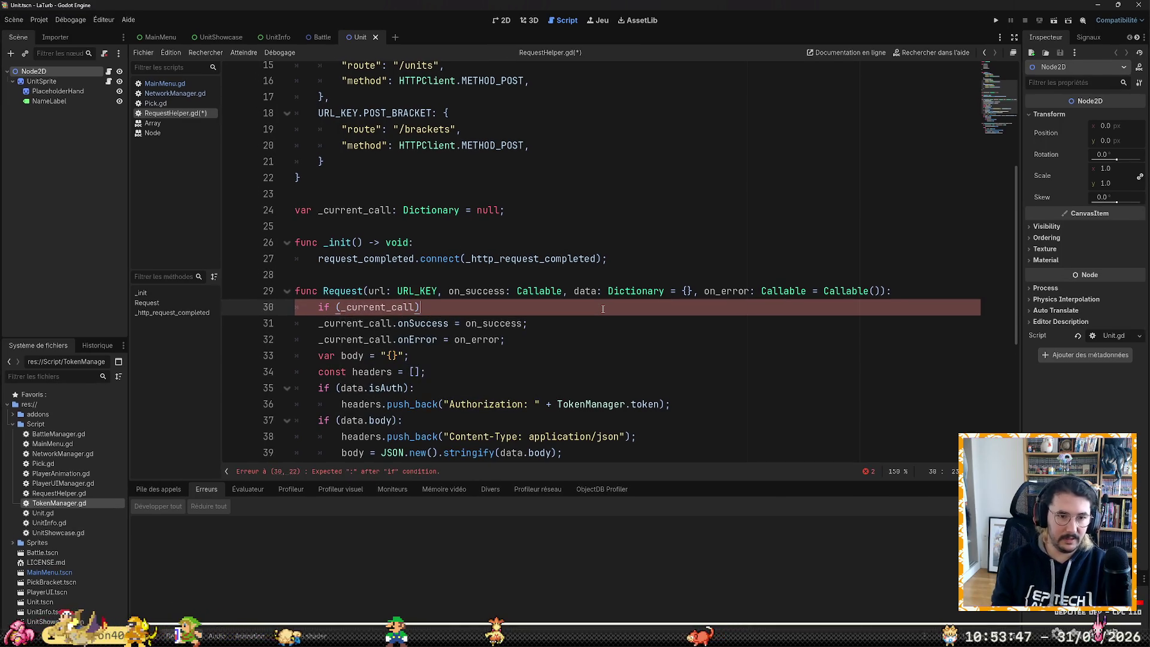
{"action": "type", "text": ":"}
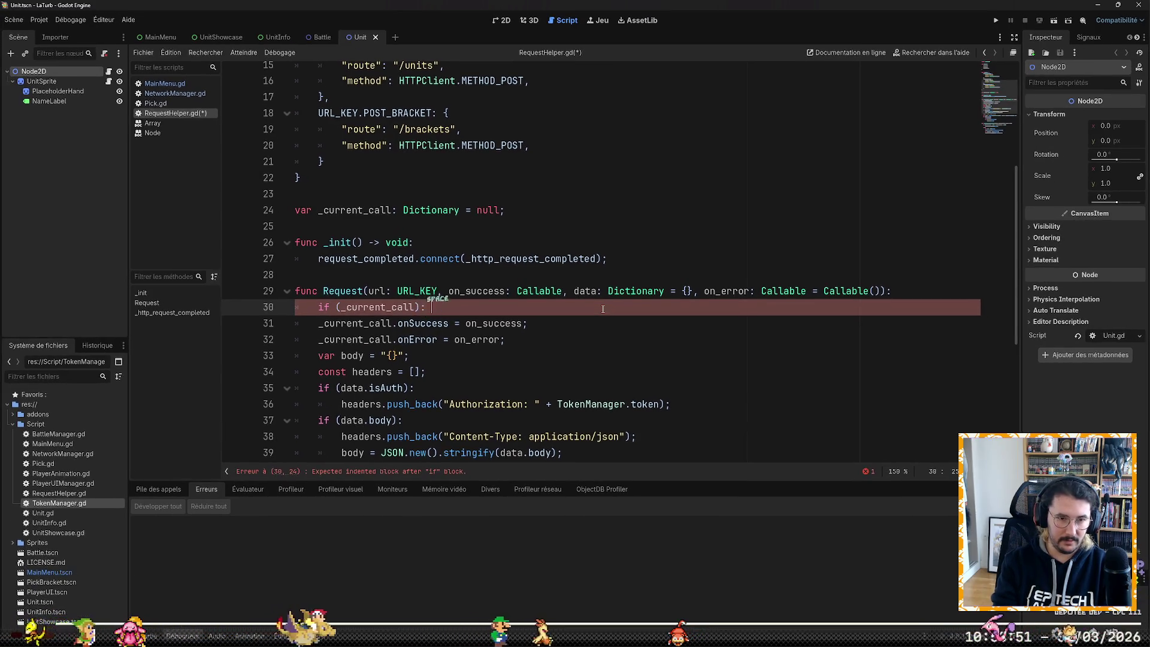
{"action": "key", "text": "Return"}
{"action": "type", "text": "print(\"\")"}
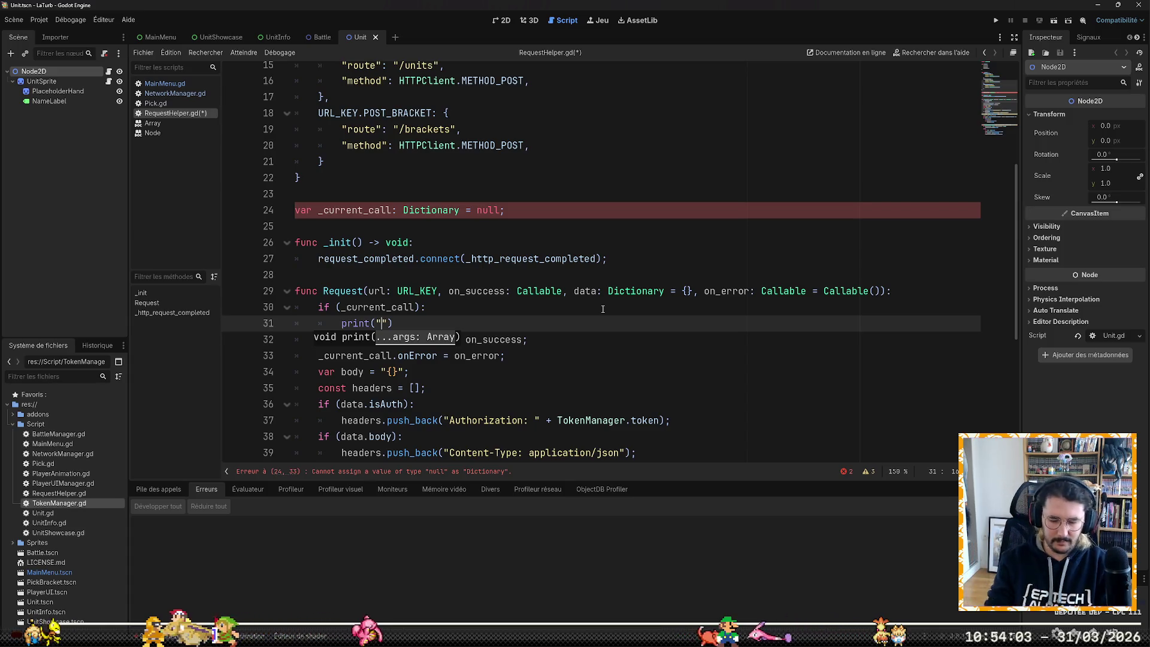
{"action": "type", "text": "Ti"}
{"action": "type", "text": "red to call"}
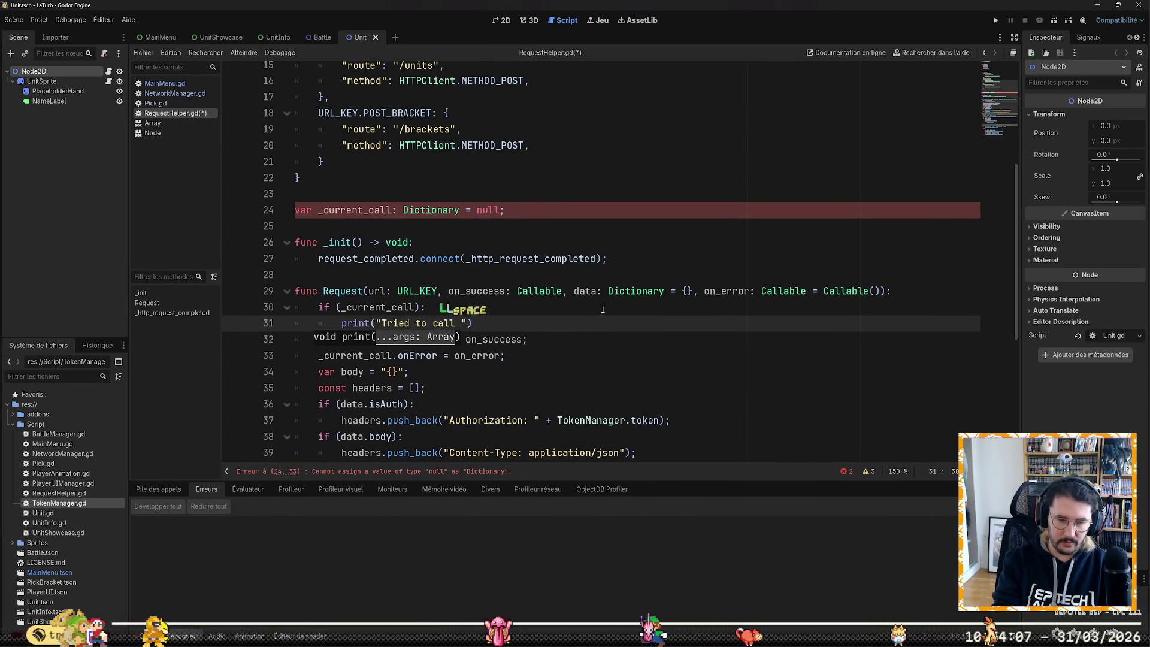
{"action": "type", "text": "make an "}
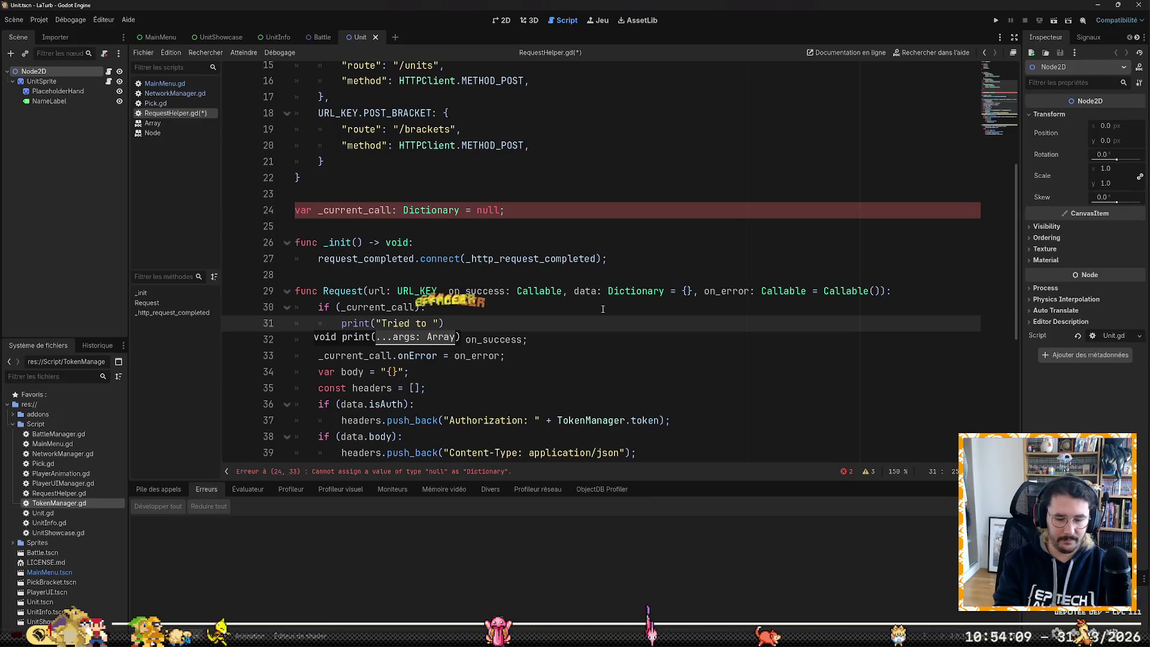
{"action": "type", "text": "HTTP re"}
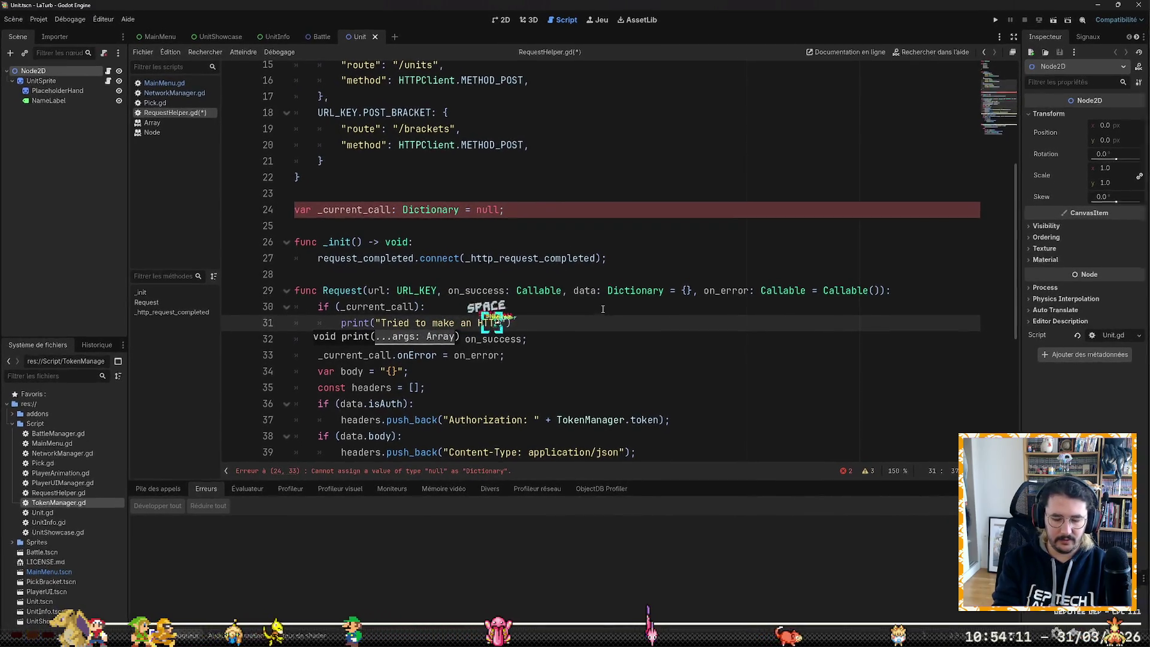
{"action": "type", "text": "quest while an"}
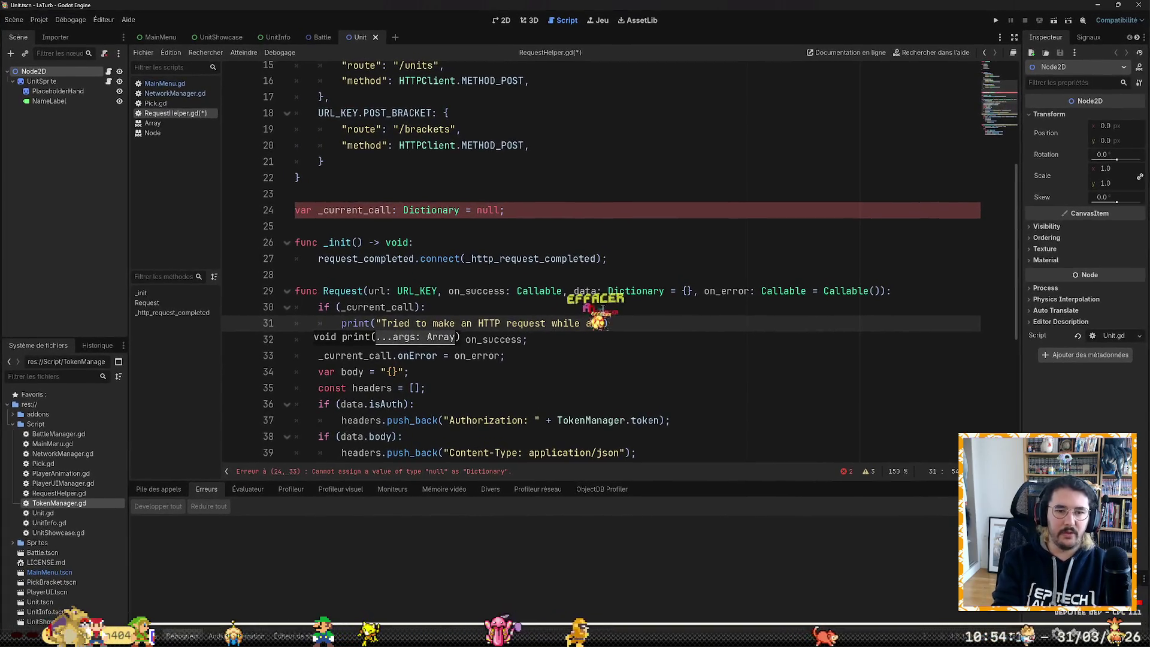
{"action": "type", "text": "other one"}
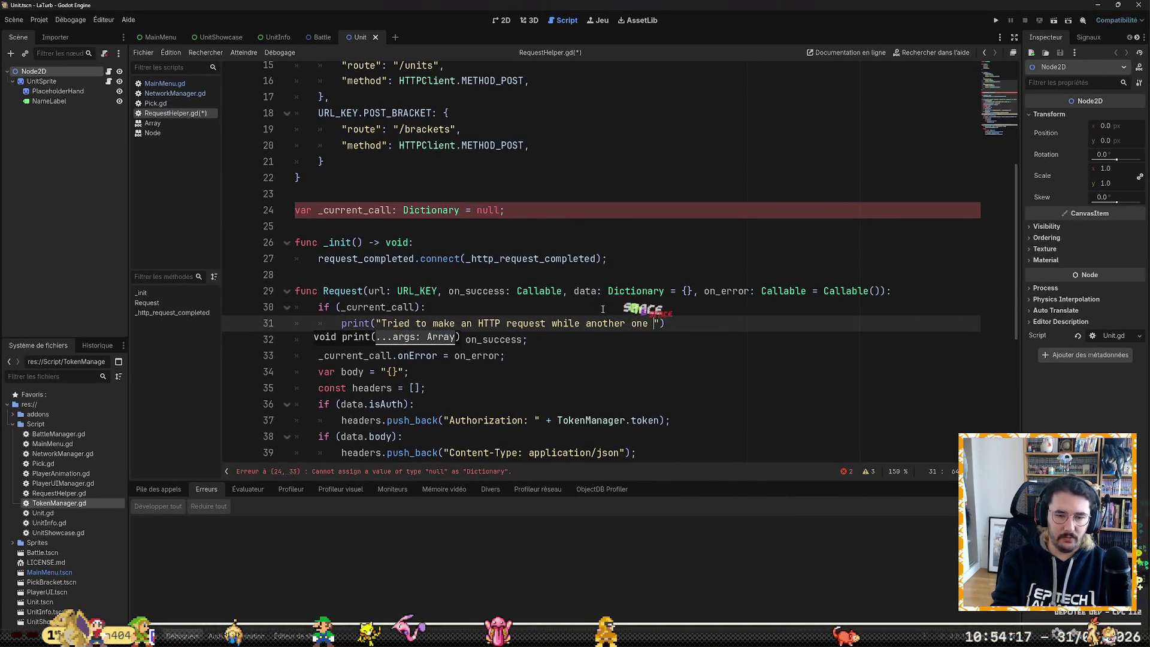
{"action": "type", "text": " was on."}
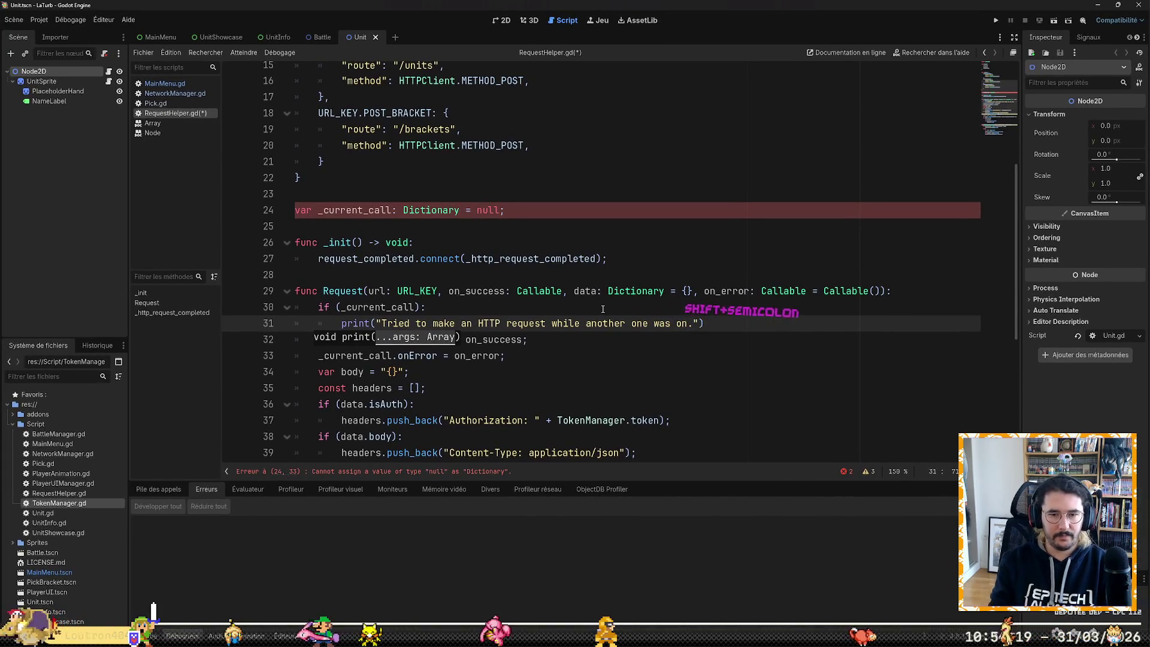
{"action": "type", "text": ";"}
Step: Call on_error.call() inside the guard and save RequestHelper.gd
{"action": "key", "text": "Return"}
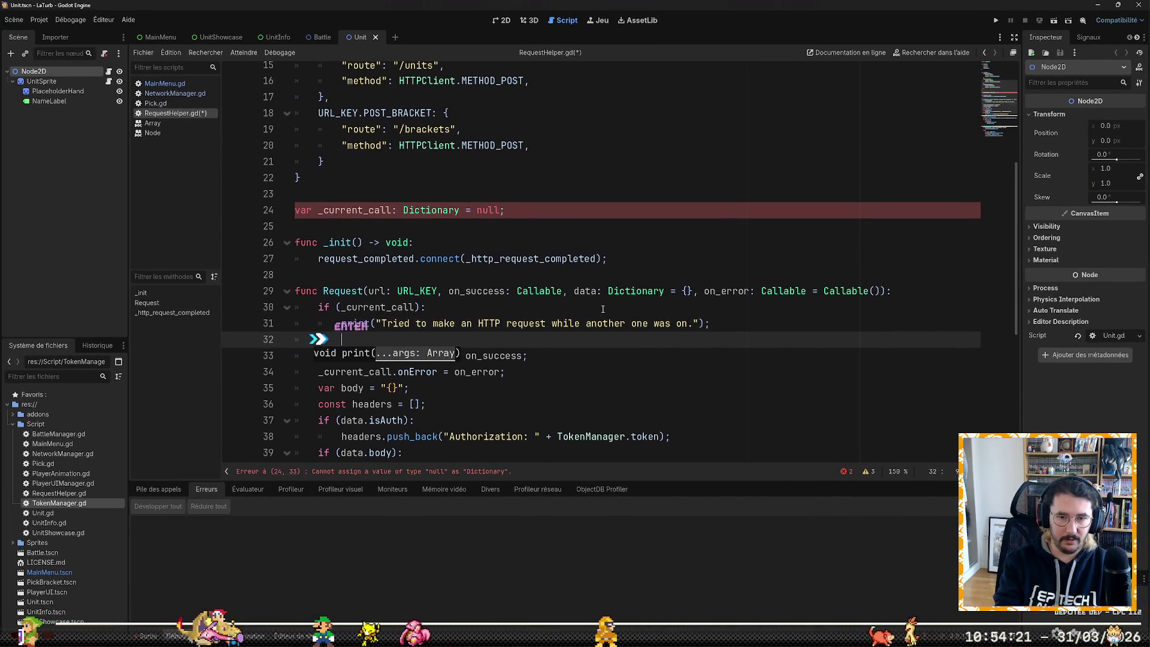
{"action": "type", "text": "on_"}
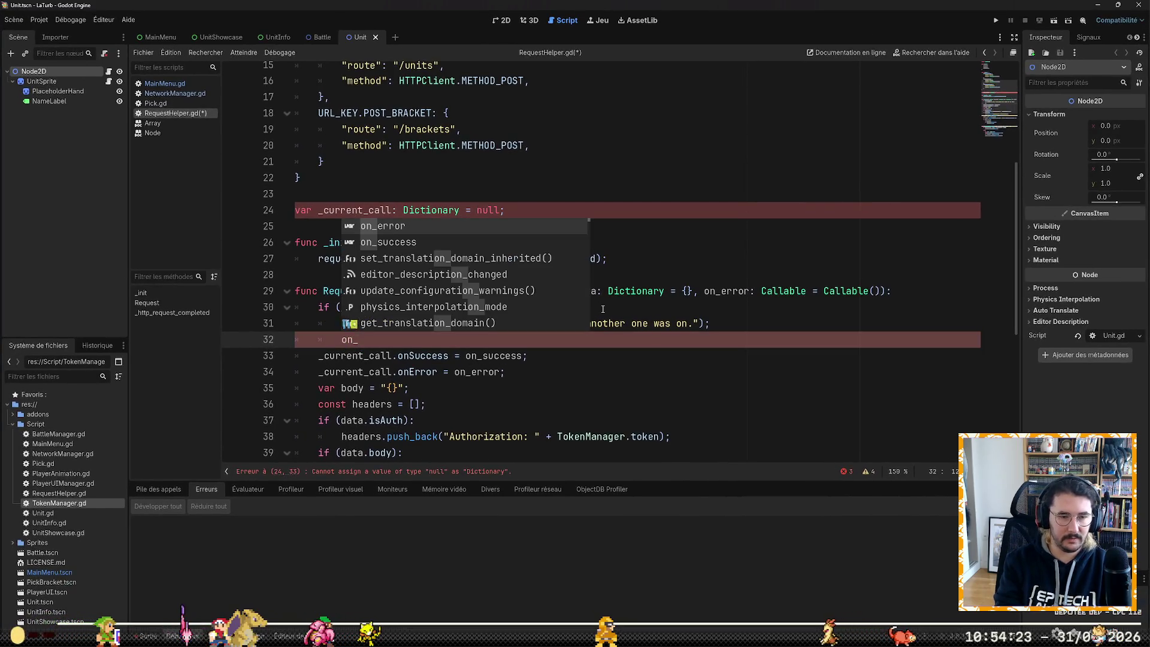
{"action": "key", "text": "Tab"}
{"action": "type", "text": ".call()"}
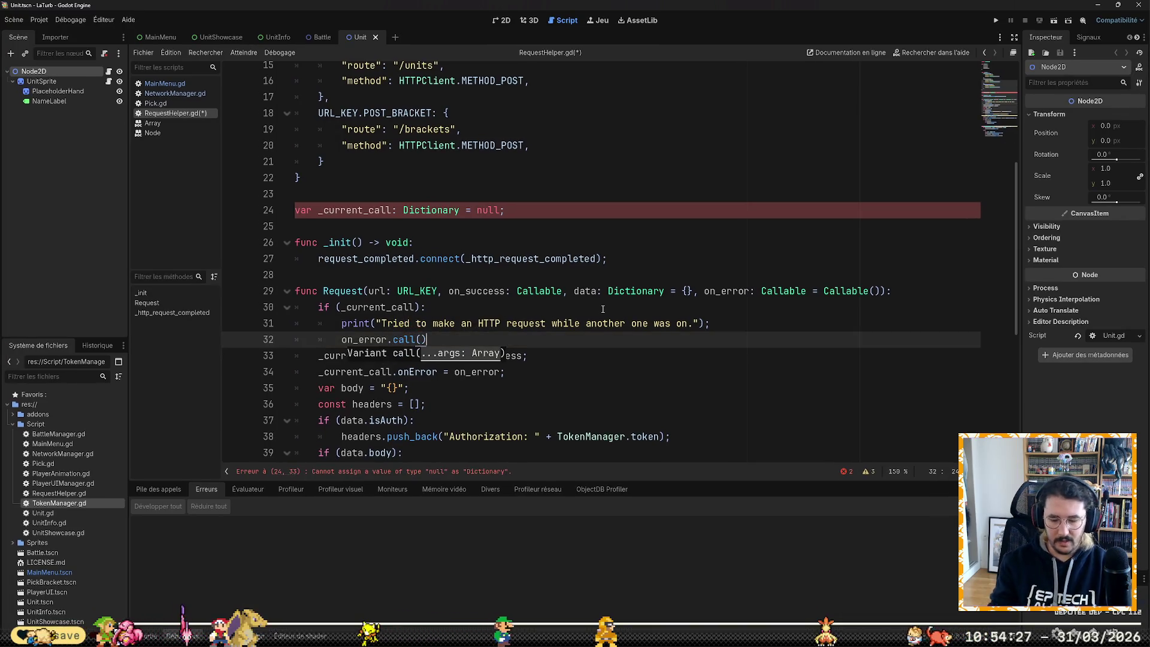
{"action": "key", "text": "ctrl+s"}
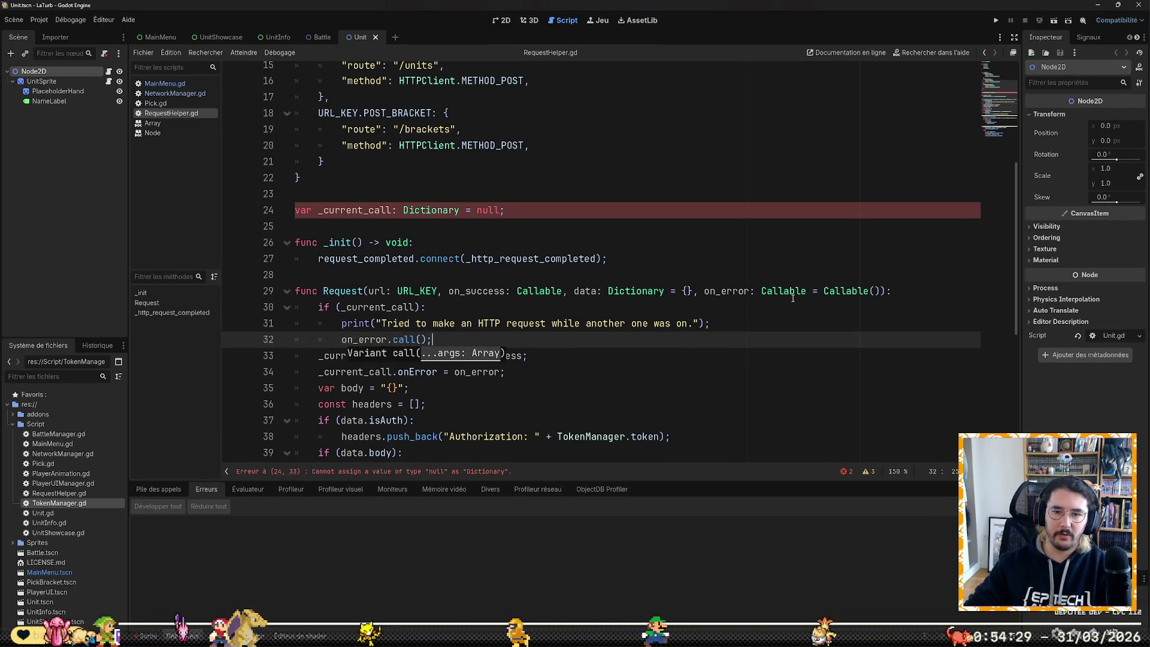
{"action": "scroll", "coordinate": [635, 378], "scroll_direction": "down", "scroll_amount": 6}
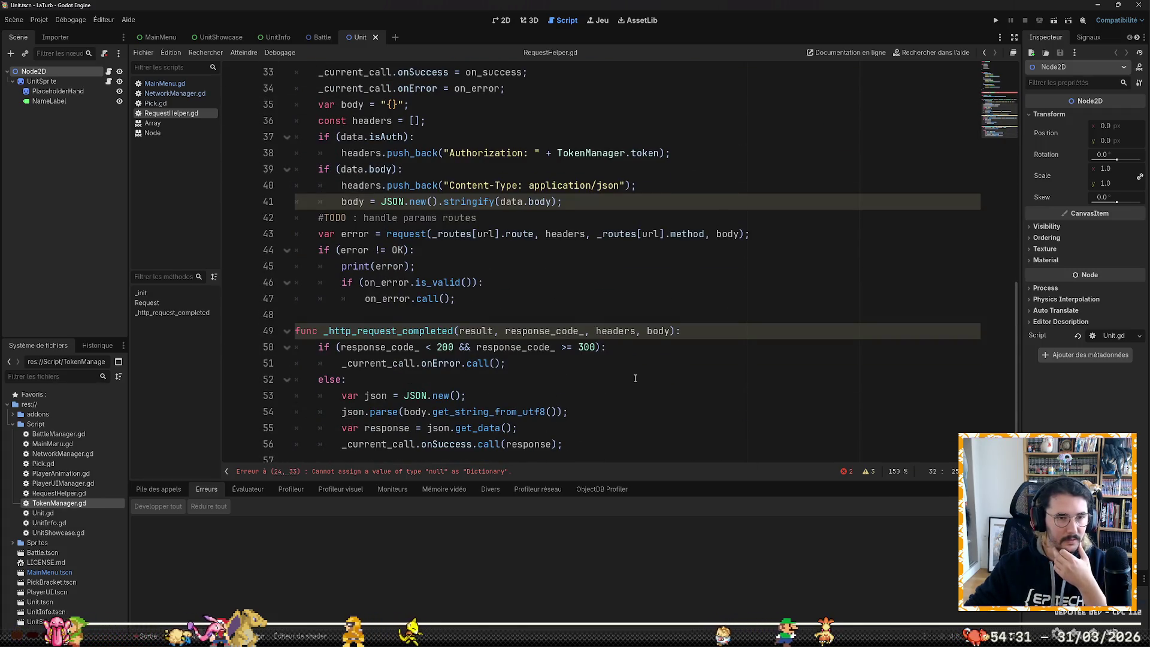
Step: Start a new line after the onSuccess callback at the end of _http_request_completed
{"action": "left_click", "coordinate": [408, 283]}
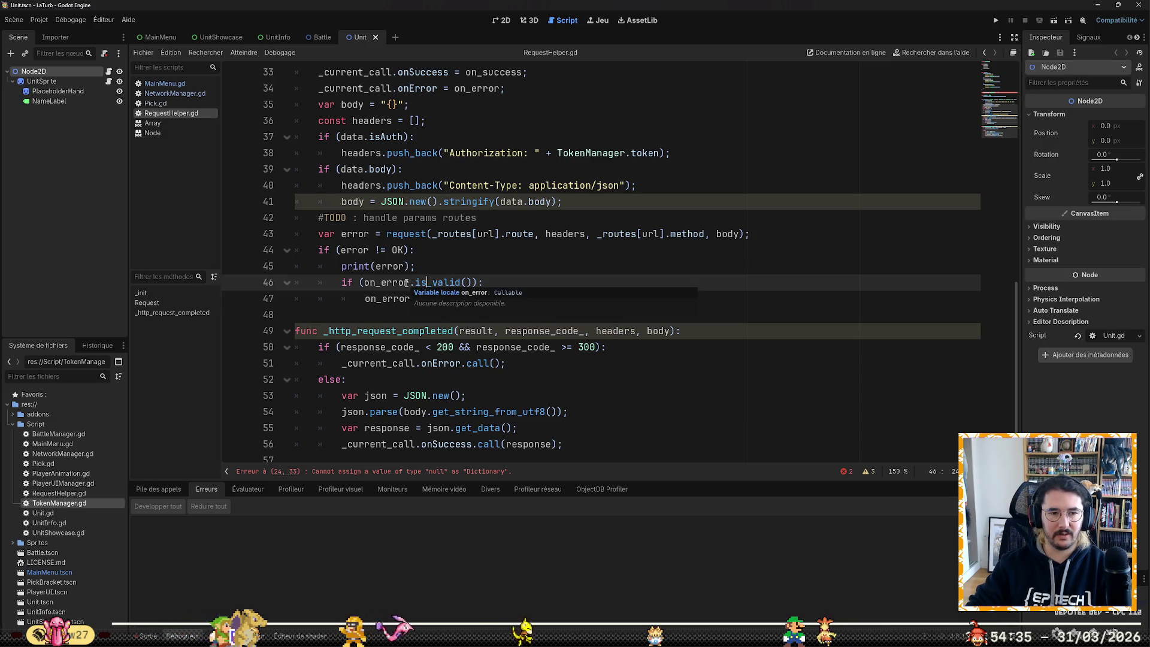
{"action": "left_click", "coordinate": [443, 282]}
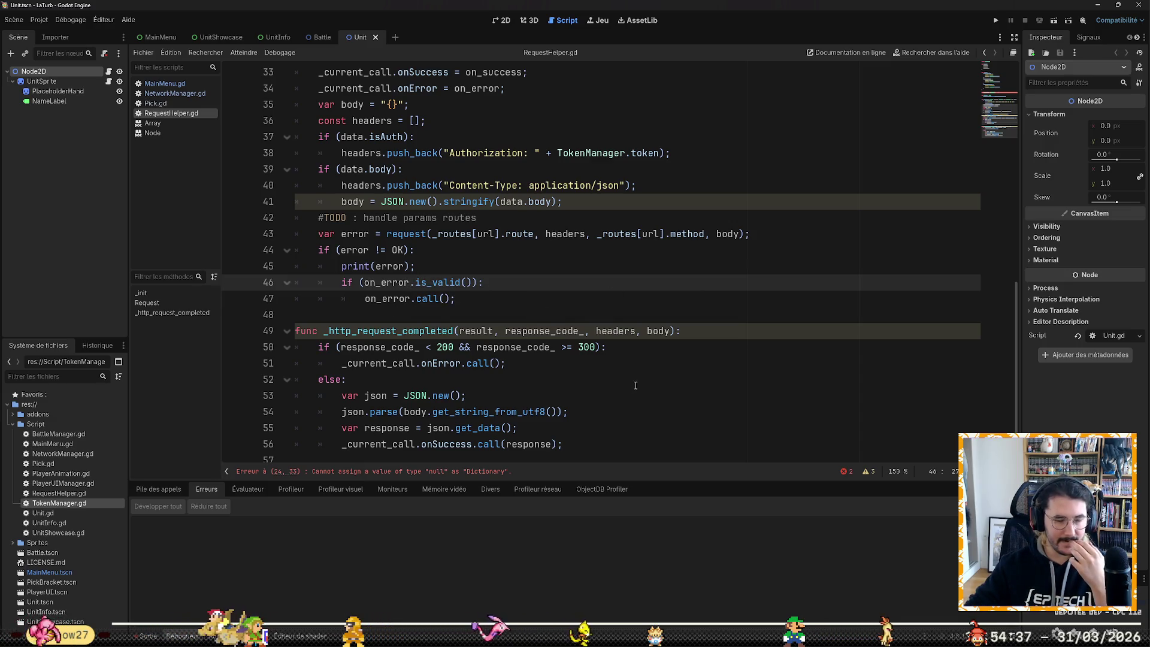
{"action": "left_click", "coordinate": [626, 428]}
{"action": "key", "text": "Down"}
{"action": "key", "text": "Up"}
{"action": "key", "text": "Up"}
{"action": "key", "text": "Up"}
{"action": "key", "text": "Home"}
{"action": "key", "text": "Up"}
{"action": "key", "text": "Up"}
{"action": "key", "text": "Up"}
{"action": "key", "text": "Down"}
{"action": "key", "text": "Down"}
{"action": "key", "text": "Down"}
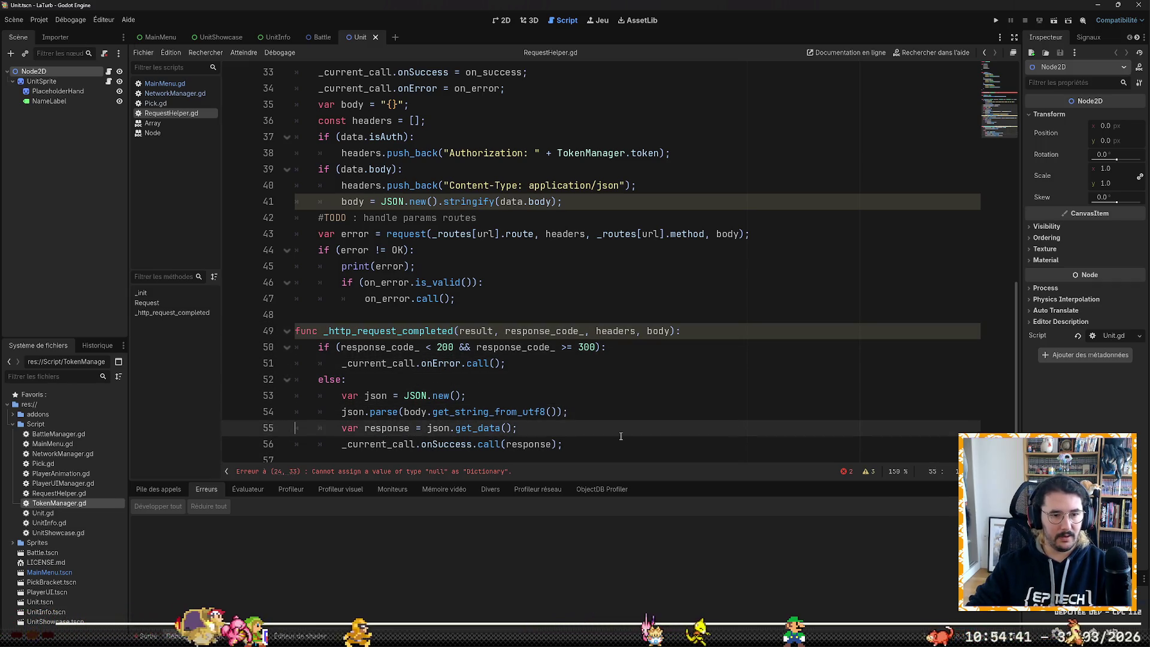
{"action": "key", "text": "Down"}
{"action": "key", "text": "End"}
{"action": "key", "text": "Return"}
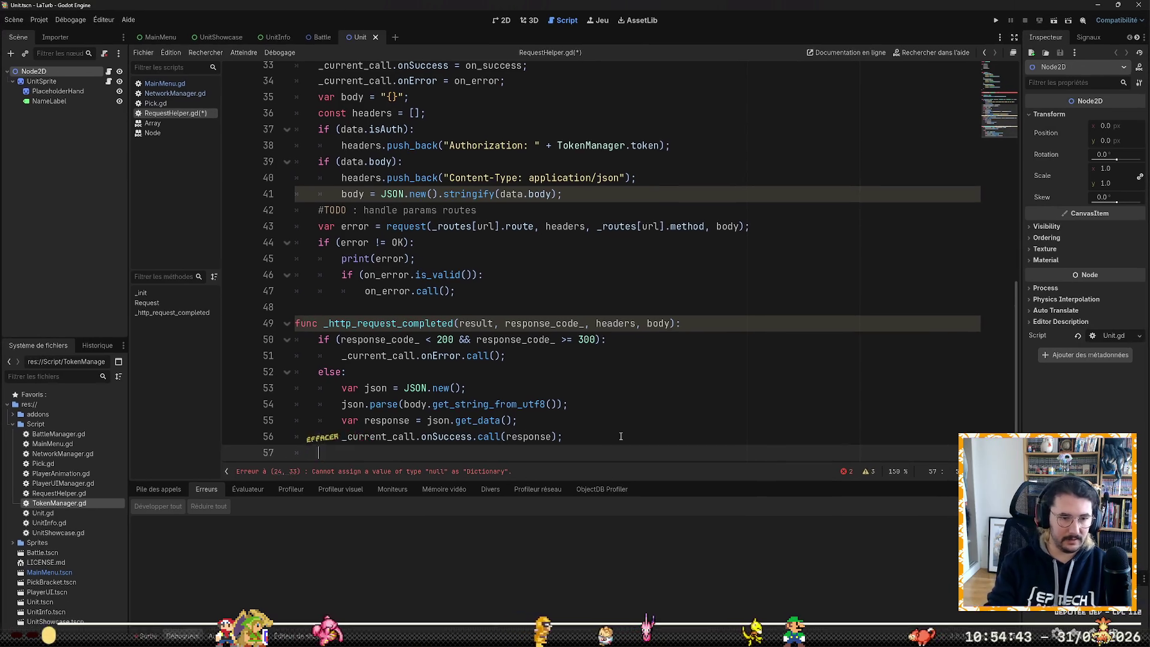
Step: Reset _current_call to {} there and save the script
{"action": "type", "text": "_curr"}
{"action": "key", "text": "Return"}
{"action": "type", "text": "."}
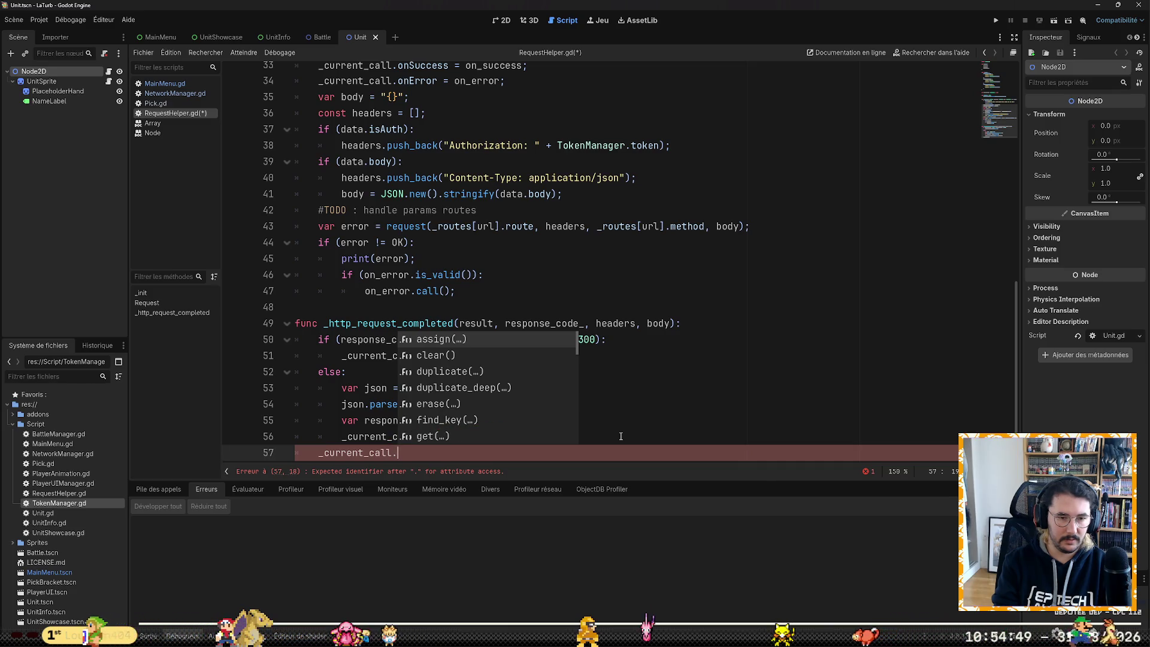
{"action": "key", "text": "BackSpace"}
{"action": "type", "text": "= nul"}
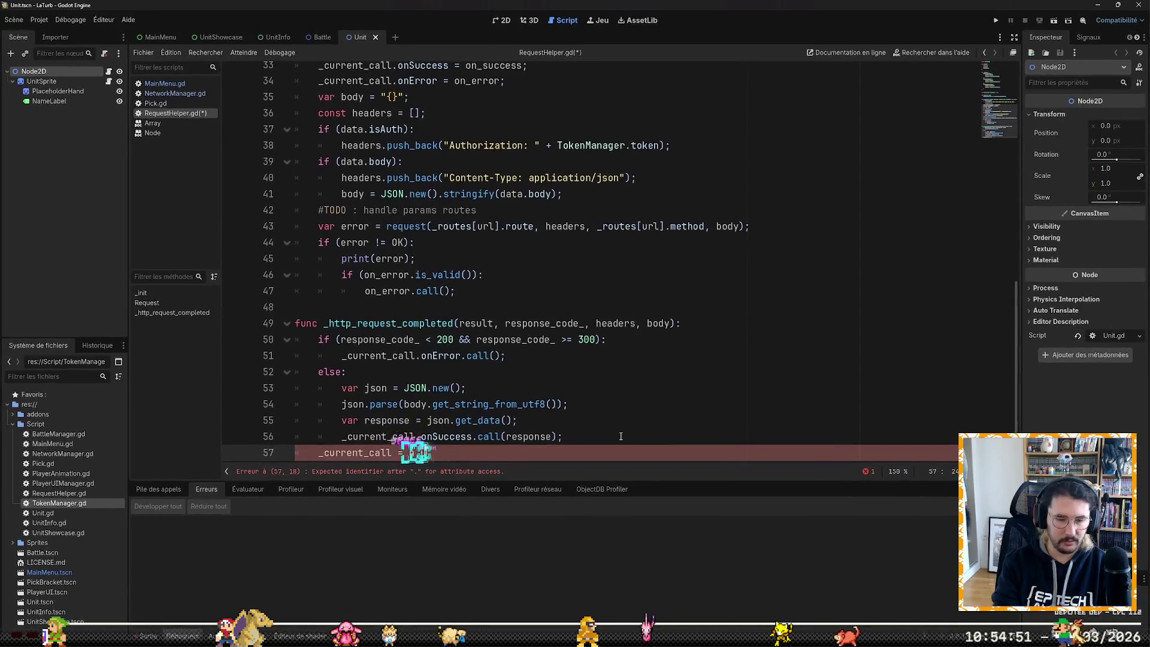
{"action": "key", "text": "BackSpace"}
{"action": "key", "text": "BackSpace"}
{"action": "type", "text": "ull;"}
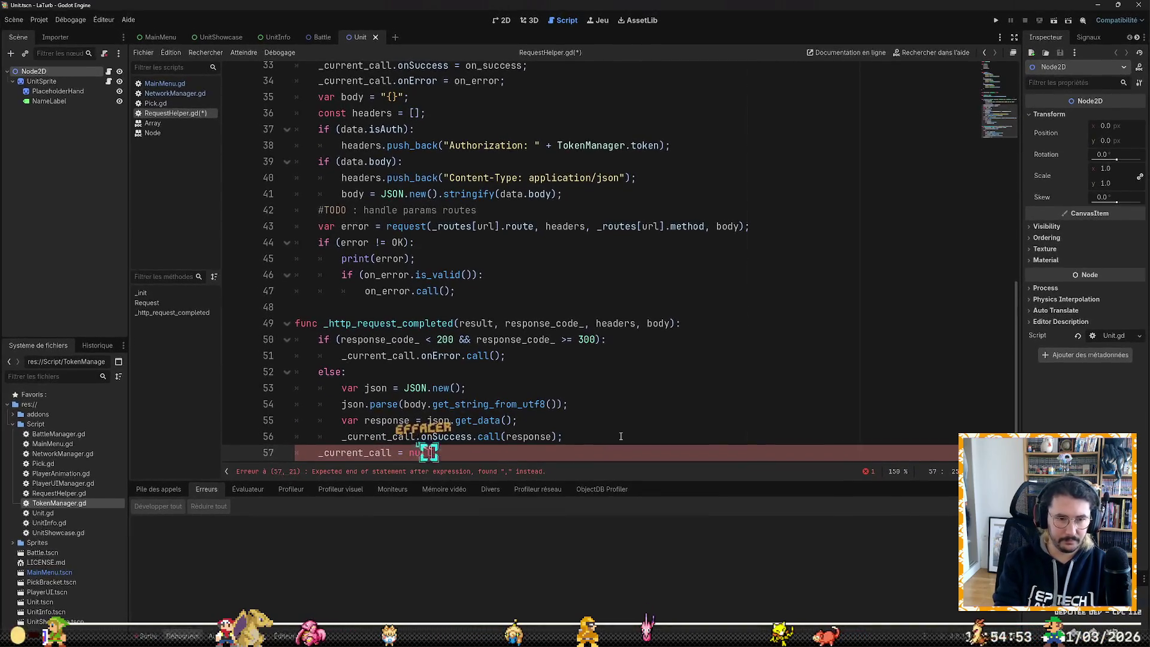
{"action": "key", "text": "Return"}
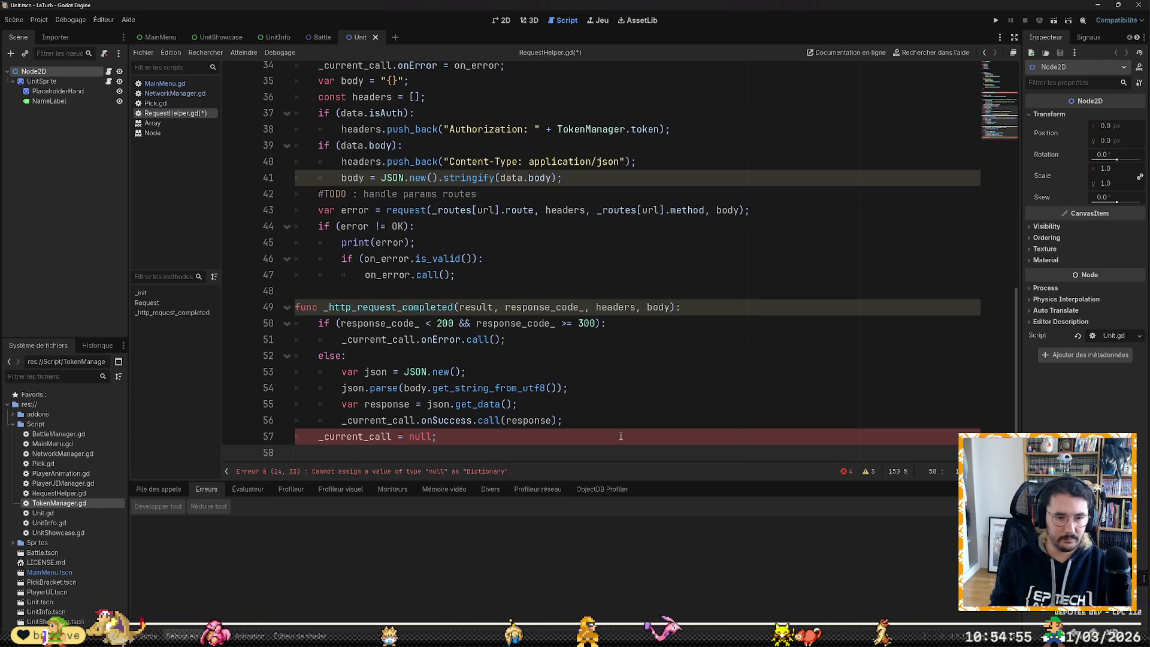
{"action": "key", "text": "Up"}
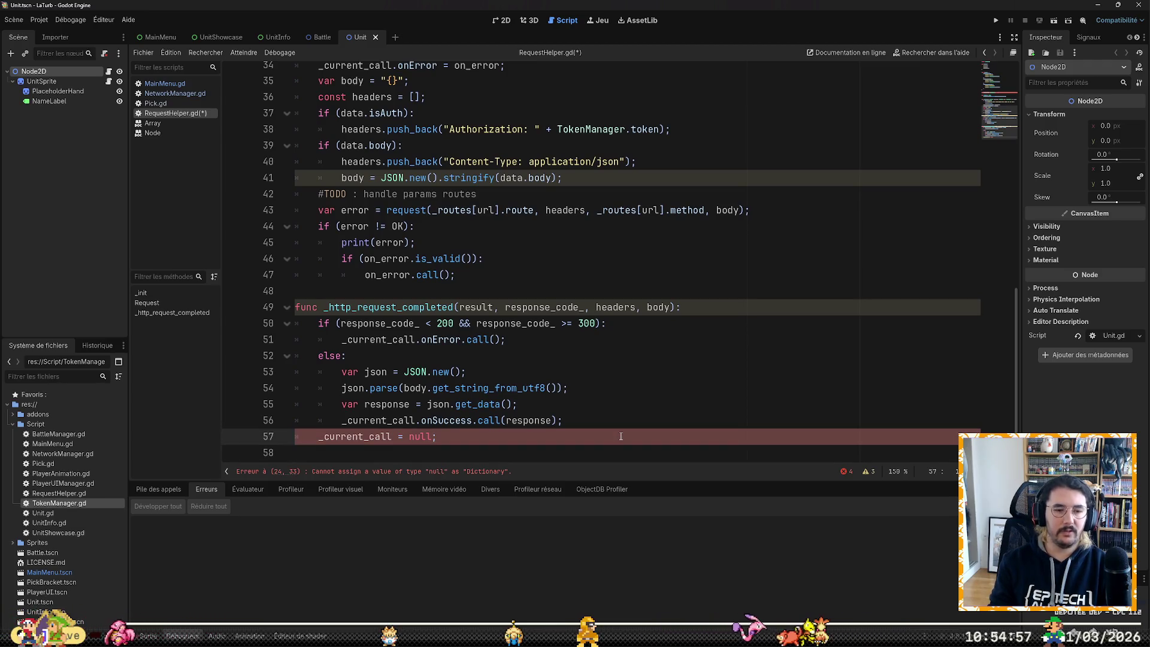
{"action": "key", "text": "BackSpace"}
{"action": "key", "text": "BackSpace"}
{"action": "key", "text": "BackSpace"}
{"action": "type", "text": "{"}
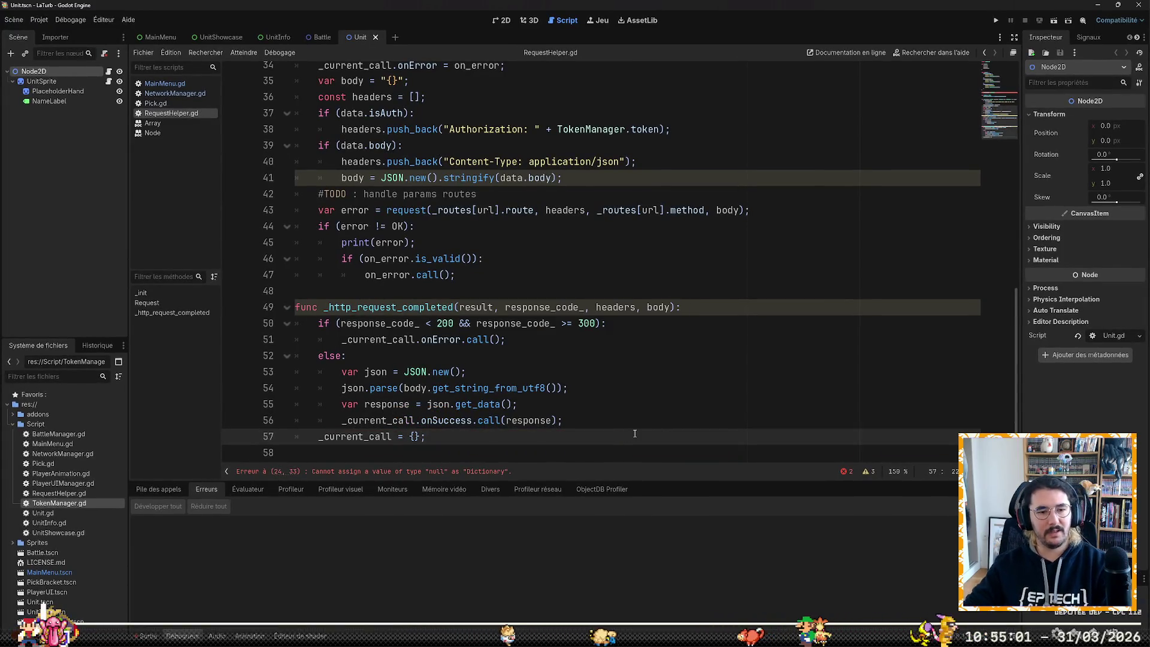
{"action": "key", "text": "ctrl+s"}
Step: Initialise the _current_call declaration to {} instead of null and save
{"action": "scroll", "coordinate": [629, 429], "scroll_direction": "up", "scroll_amount": 10}
{"action": "scroll", "coordinate": [640, 420], "scroll_direction": "down", "scroll_amount": 3}
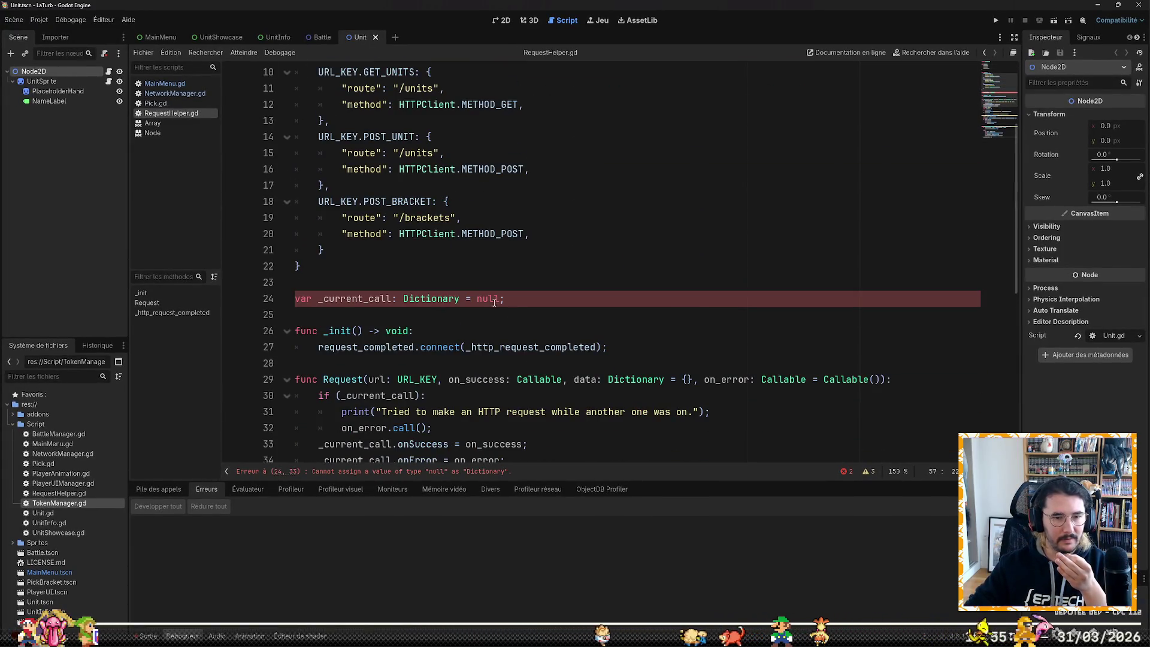
{"action": "double_click", "coordinate": [637, 296]}
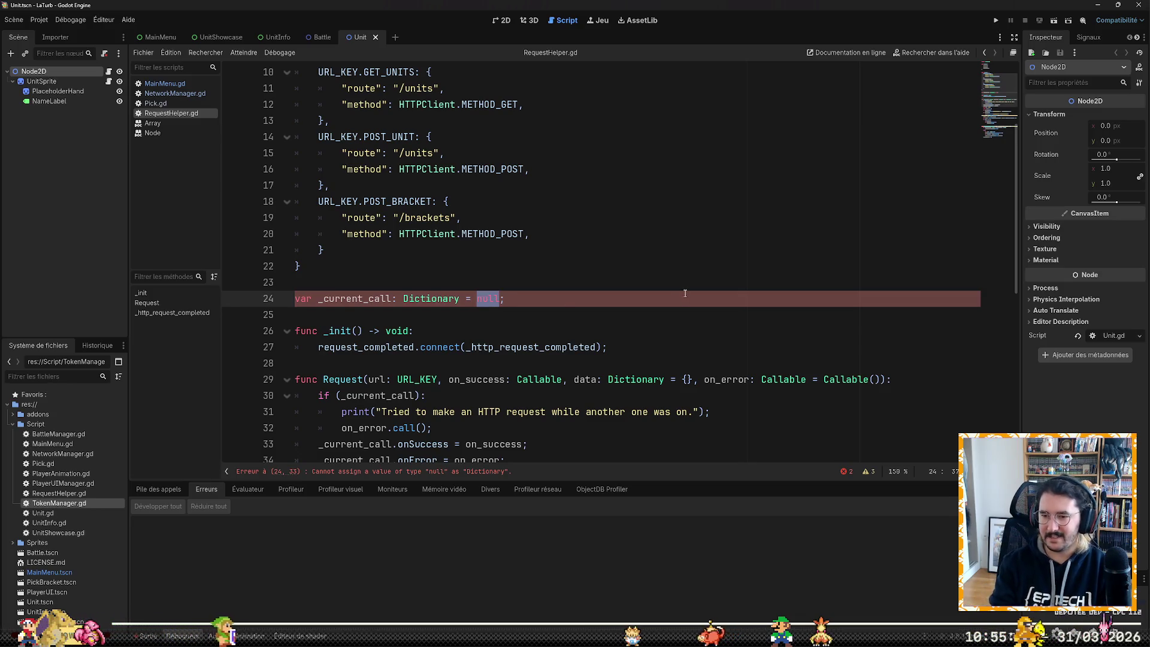
{"action": "type", "text": "{"}
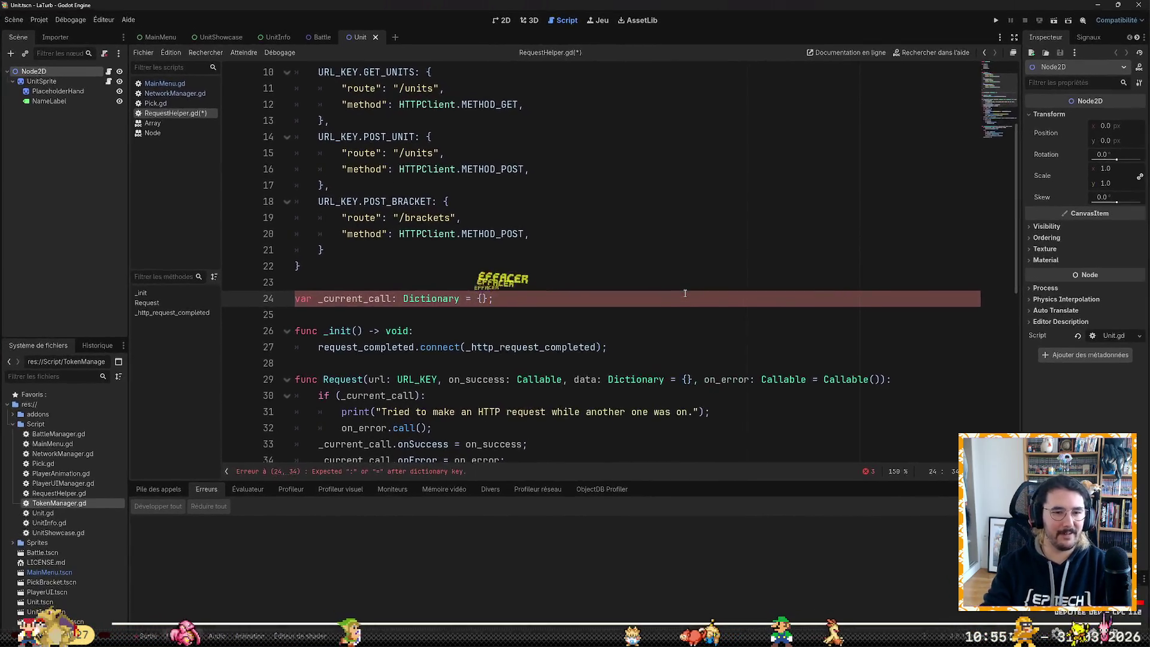
{"action": "key", "text": "ctrl+s"}
Step: Switch from Godot to the Edge browser
{"action": "scroll", "coordinate": [683, 292], "scroll_direction": "down", "scroll_amount": 8}
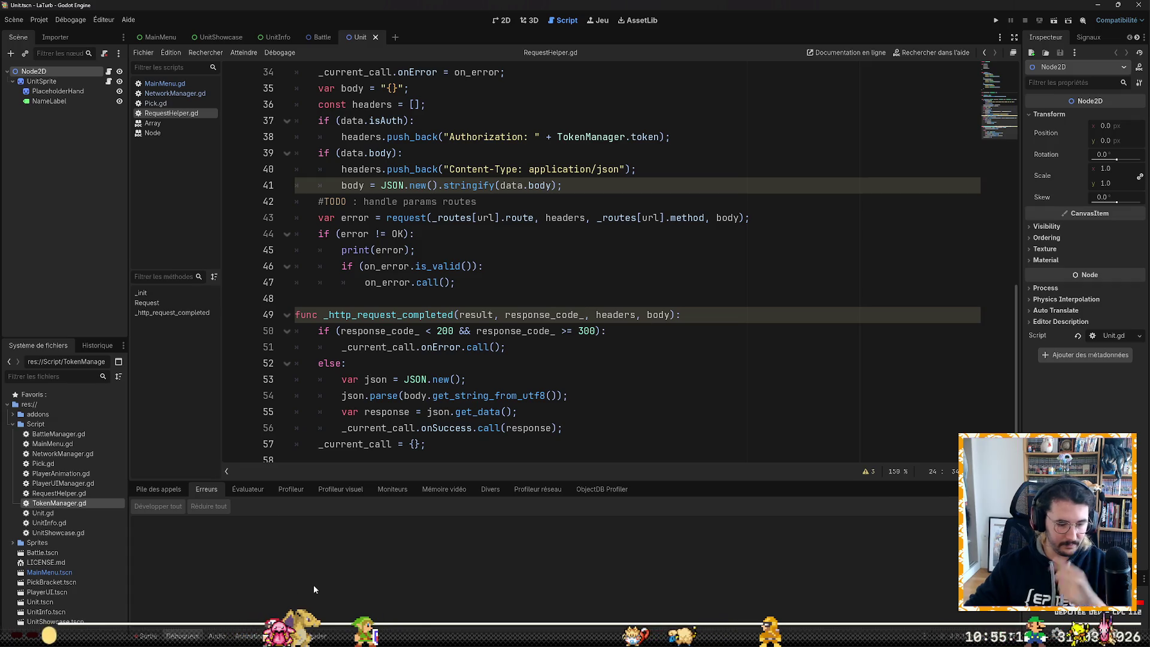
{"action": "key", "text": "super"}
{"action": "key", "text": "alt+Tab"}
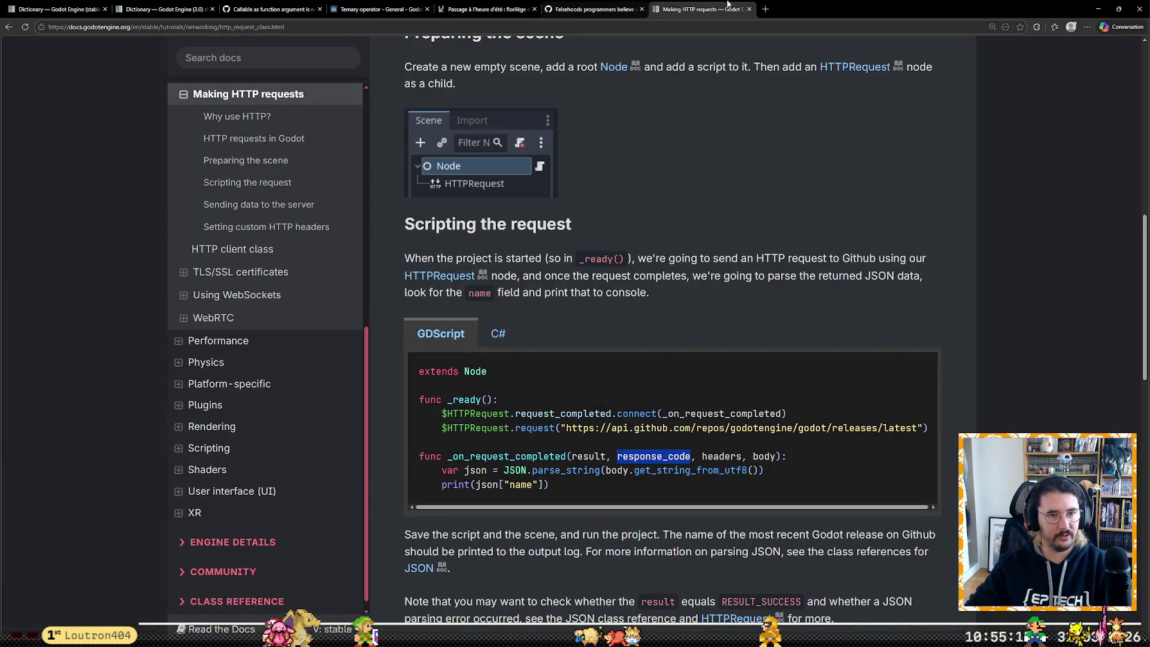
Step: Search 'gdscript default dictionary value' in a new tab and go to the Godot Dictionary docs result
{"action": "left_click", "coordinate": [771, 15]}
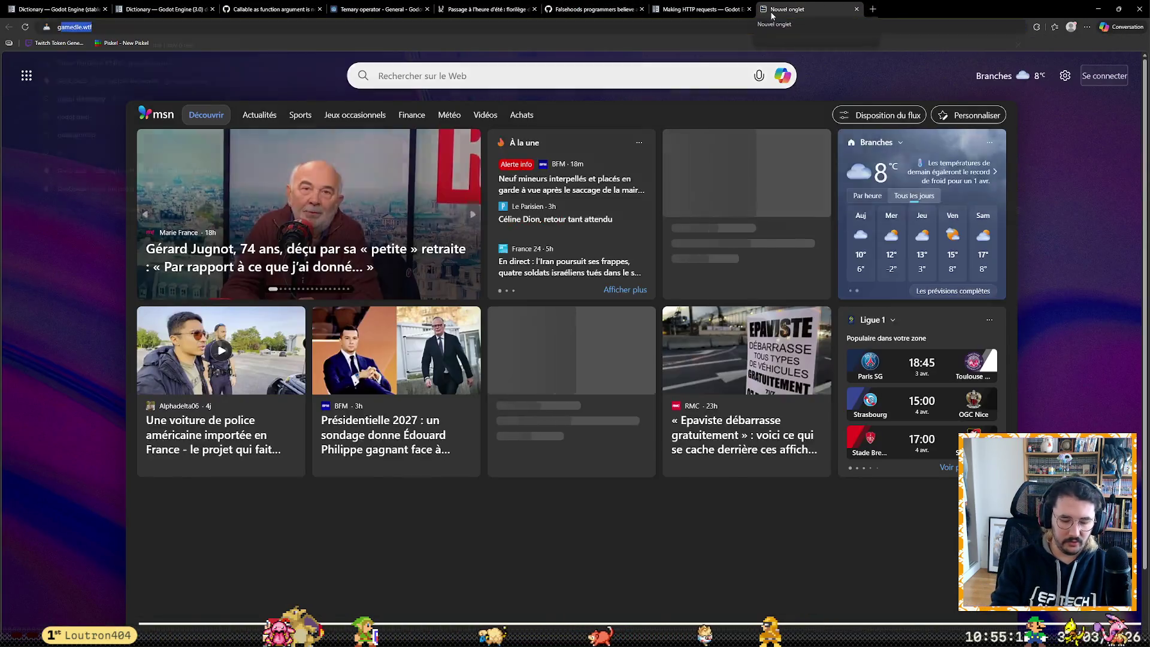
{"action": "type", "text": "gdscript default dictionary"}
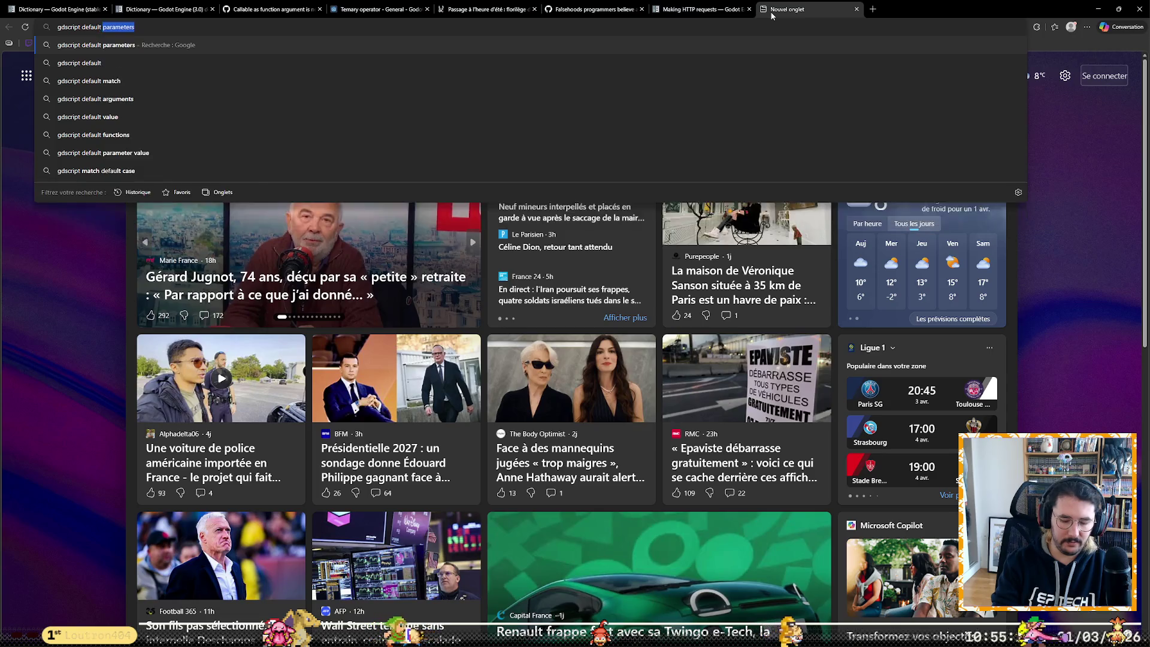
{"action": "type", "text": "alue"}
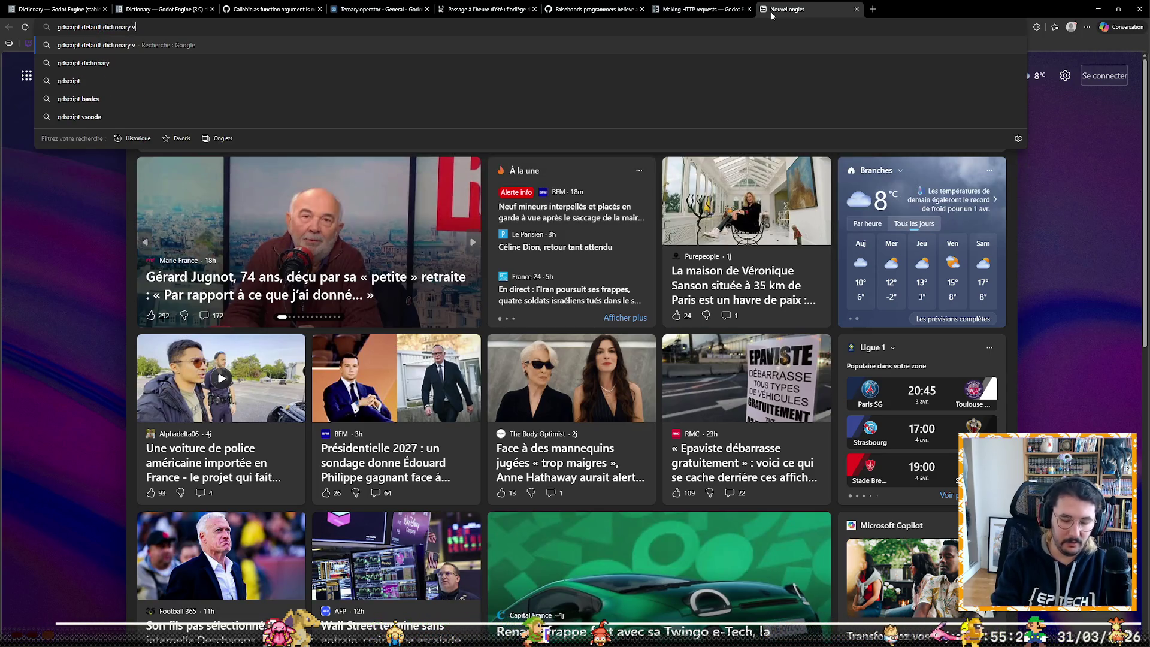
{"action": "type", "text": "v"}
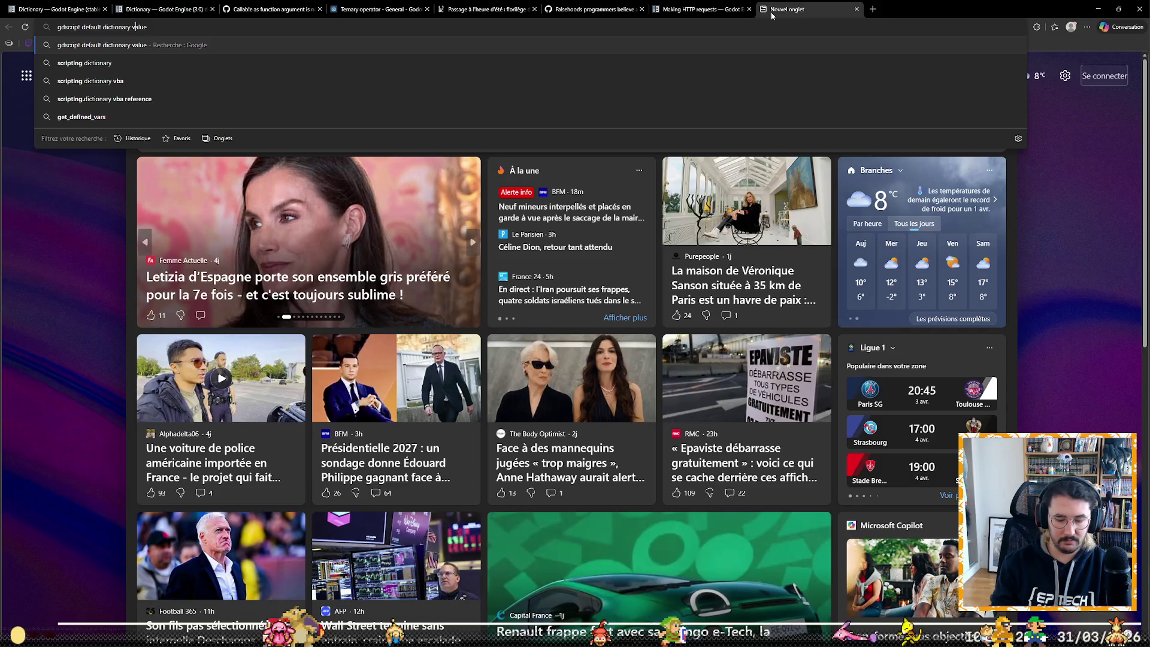
{"action": "key", "text": "Return"}
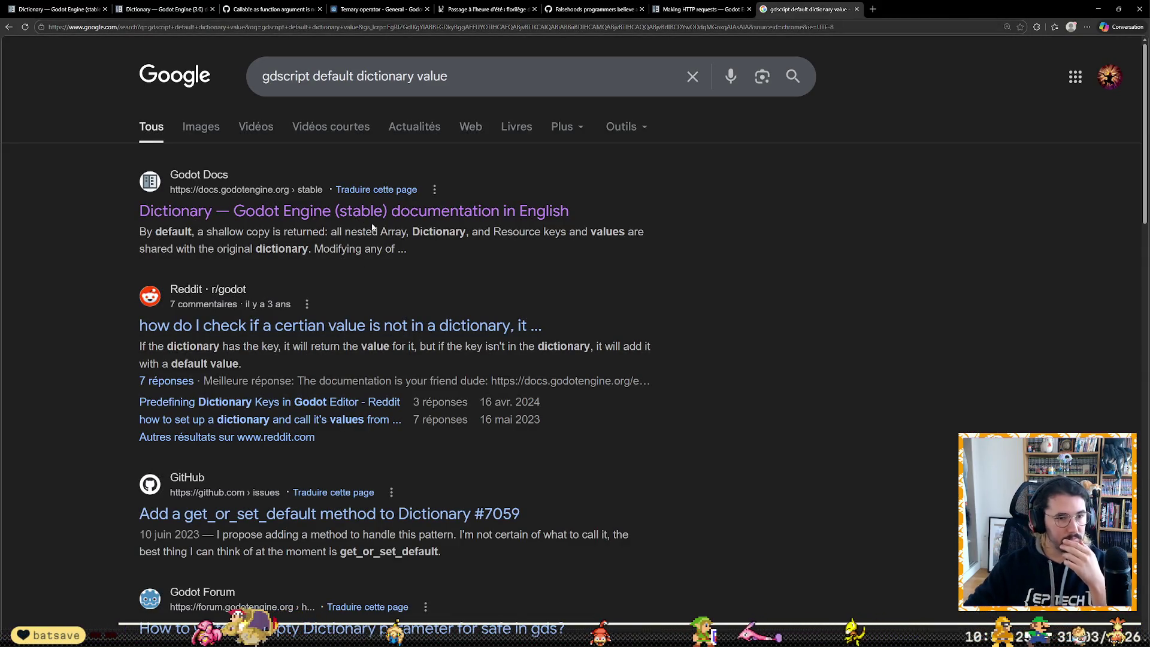
{"action": "left_click", "coordinate": [379, 212]}
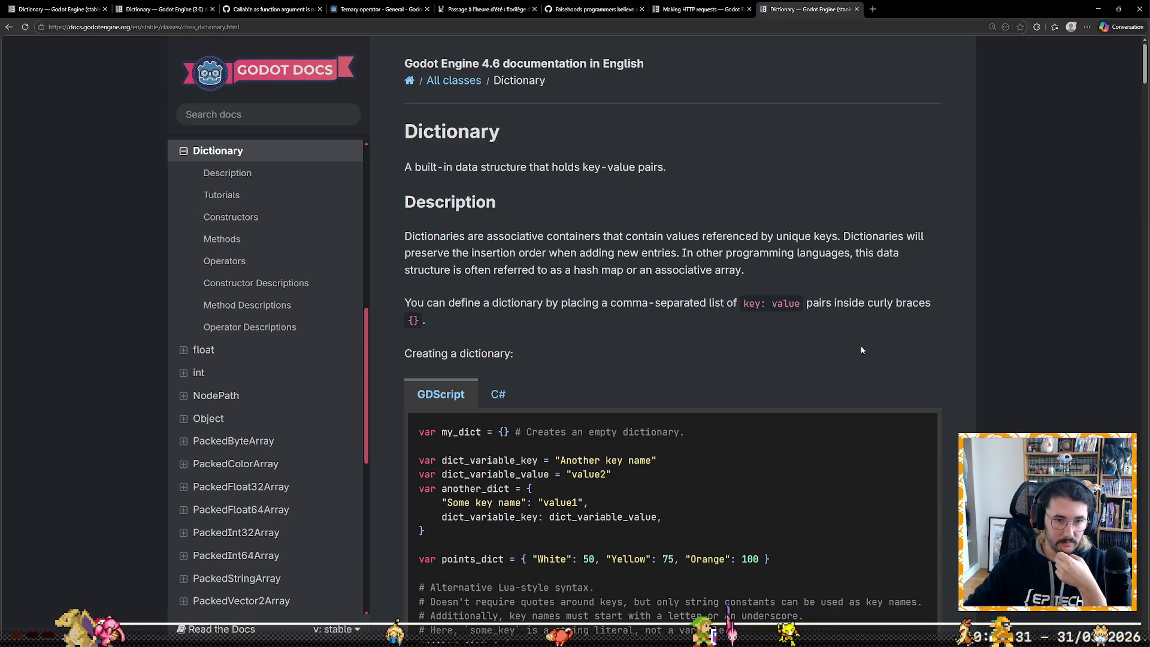
Step: Highlight the empty-dictionary example, then find size() in the Methods table and select its description
{"action": "left_click_drag", "start_coordinate": [527, 432], "coordinate": [679, 432]}
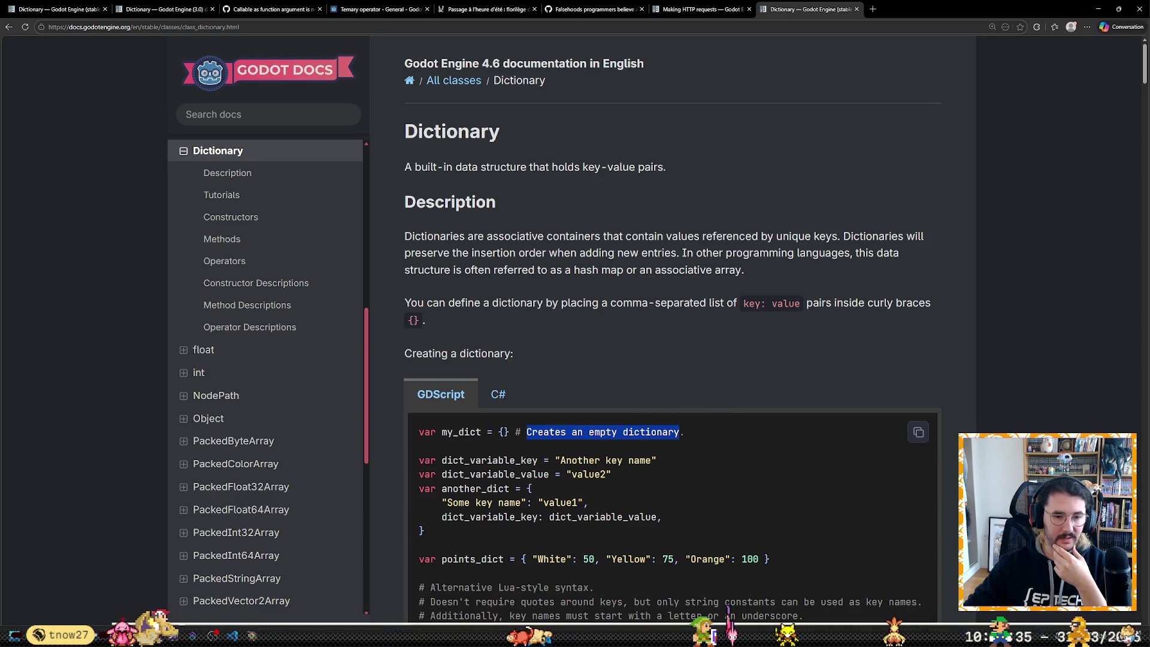
{"action": "mouse_move", "coordinate": [253, 635]}
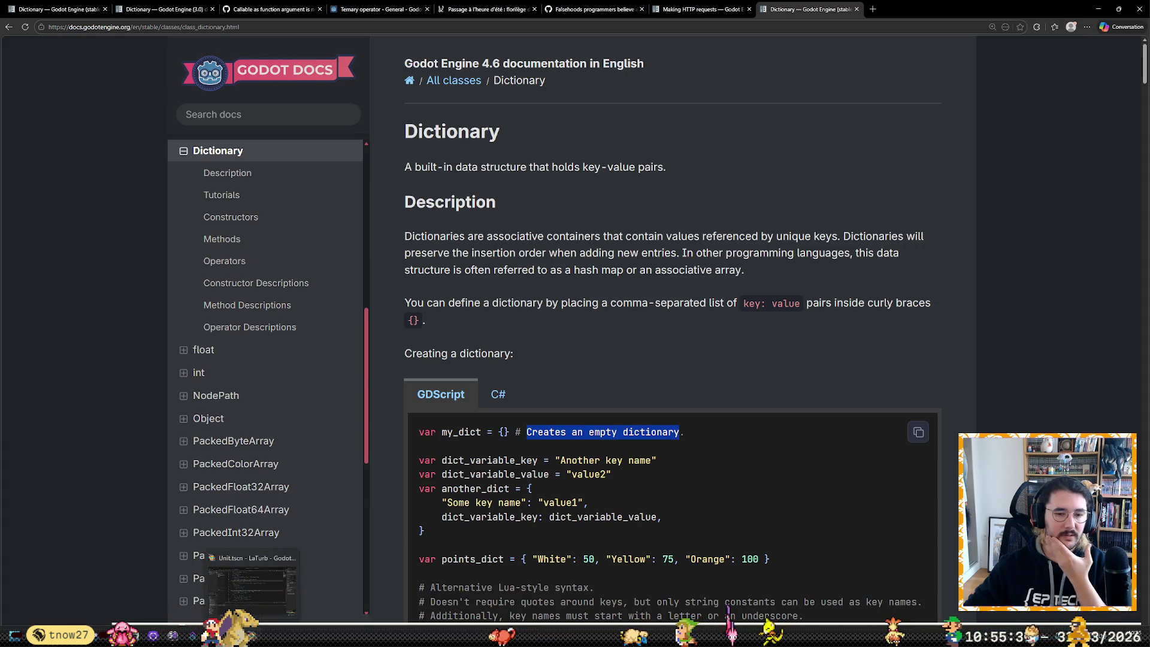
{"action": "scroll", "coordinate": [660, 344], "scroll_direction": "down", "scroll_amount": 9}
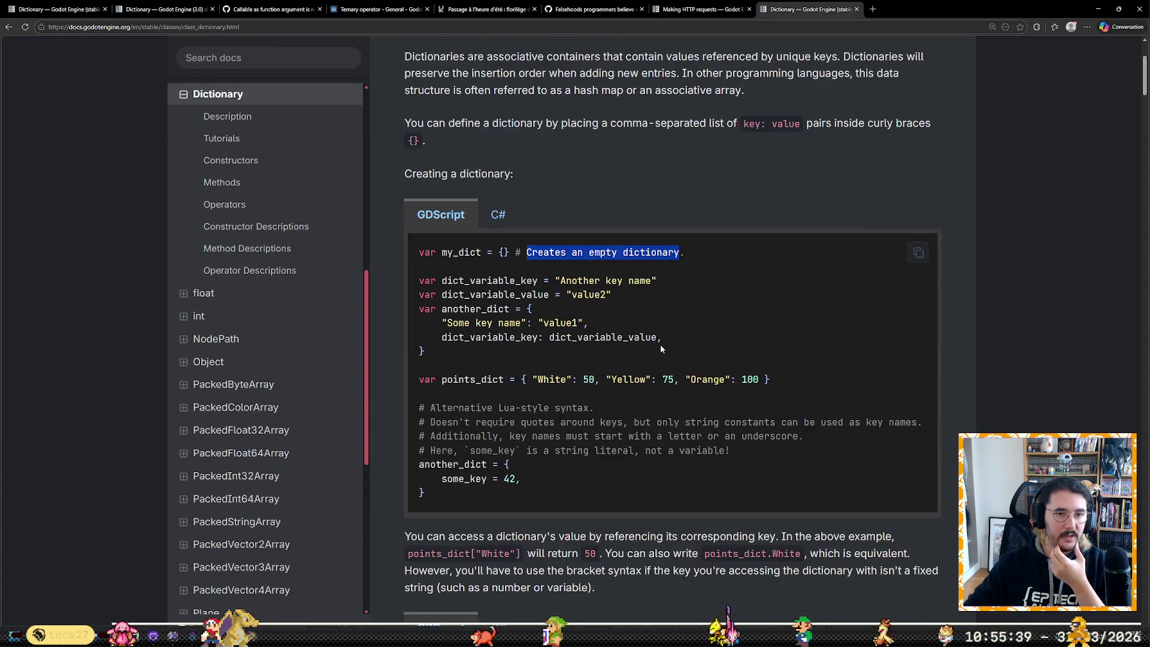
{"action": "scroll", "coordinate": [659, 410], "scroll_direction": "down", "scroll_amount": 17}
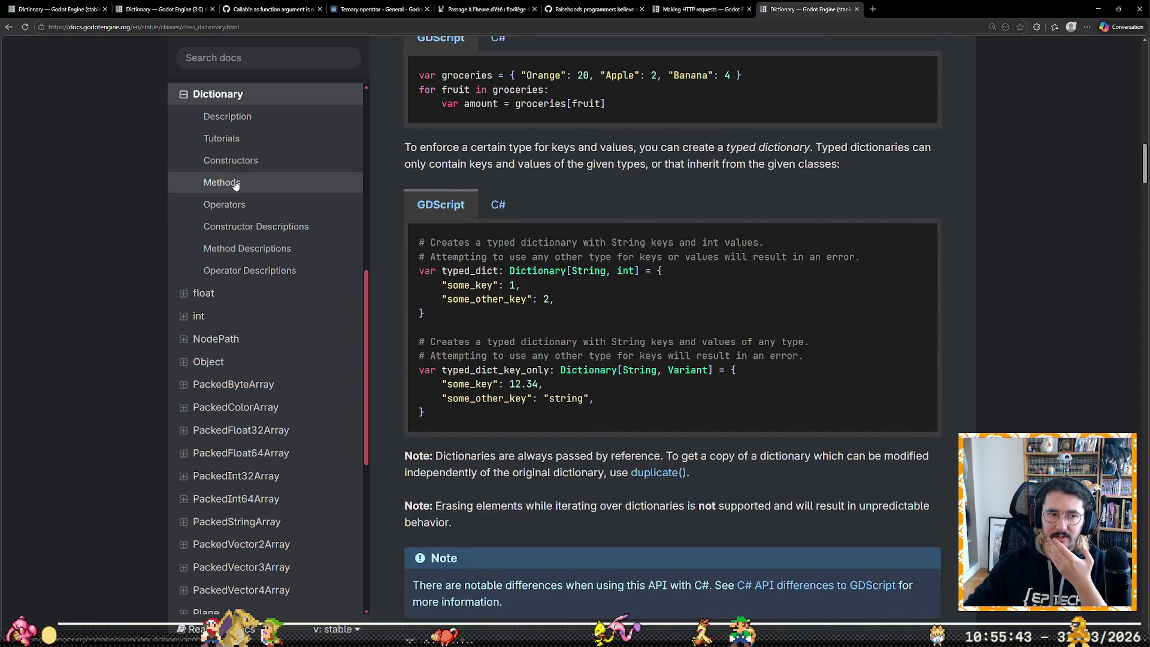
{"action": "left_click", "coordinate": [221, 182]}
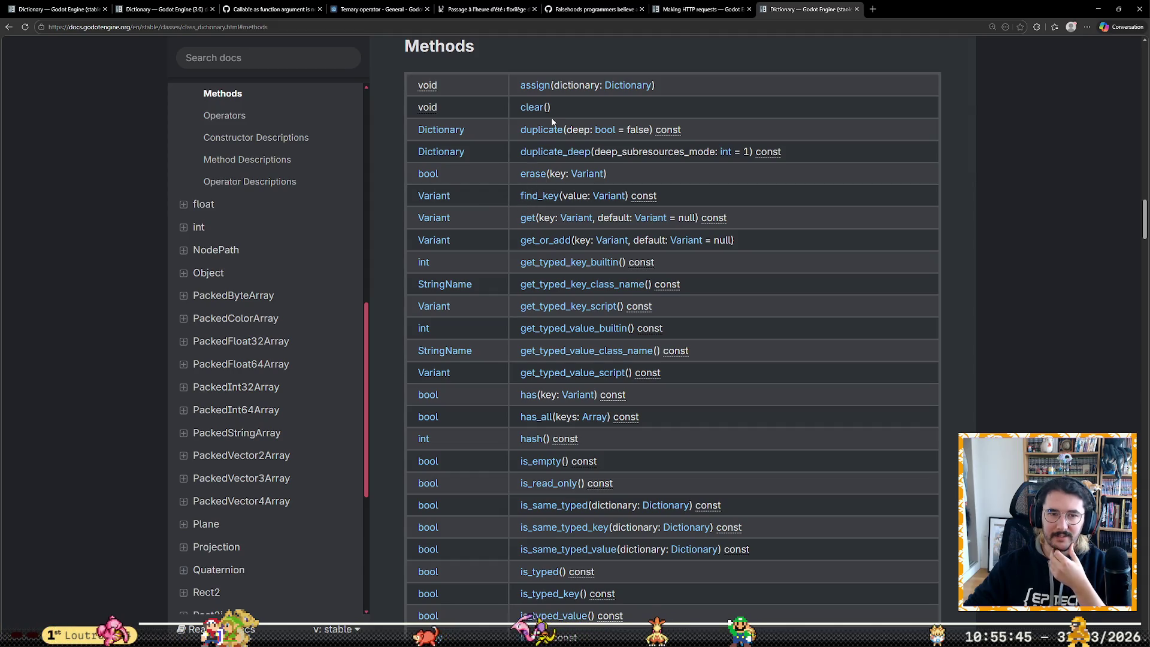
{"action": "scroll", "coordinate": [809, 343], "scroll_direction": "down", "scroll_amount": 5}
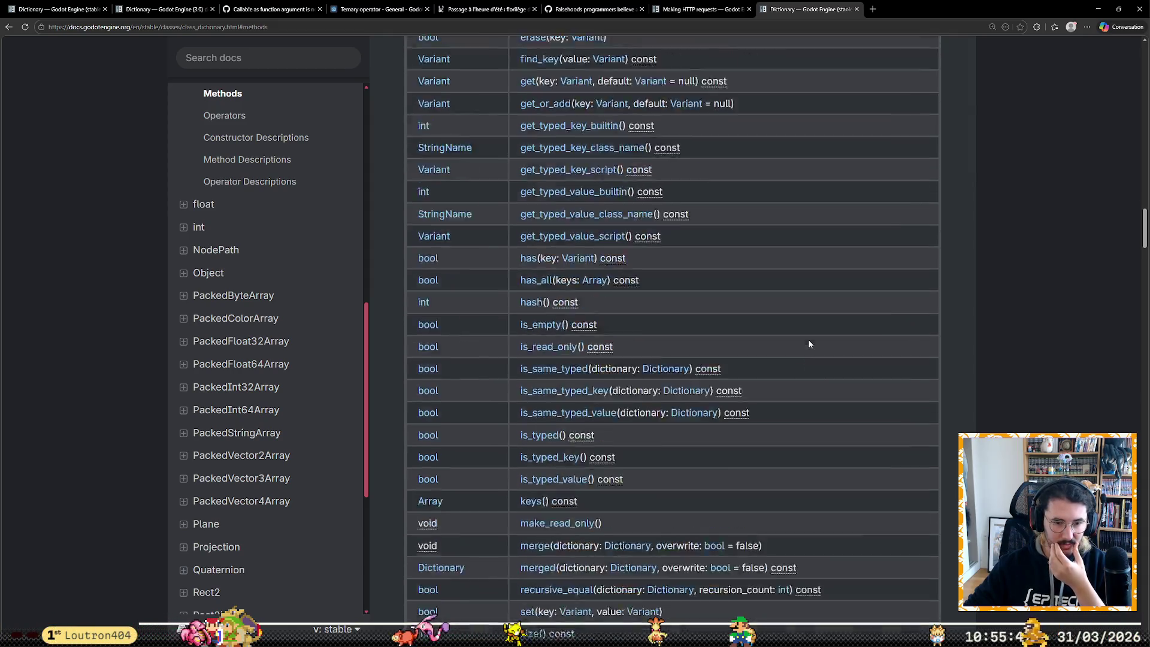
{"action": "left_click", "coordinate": [527, 501]}
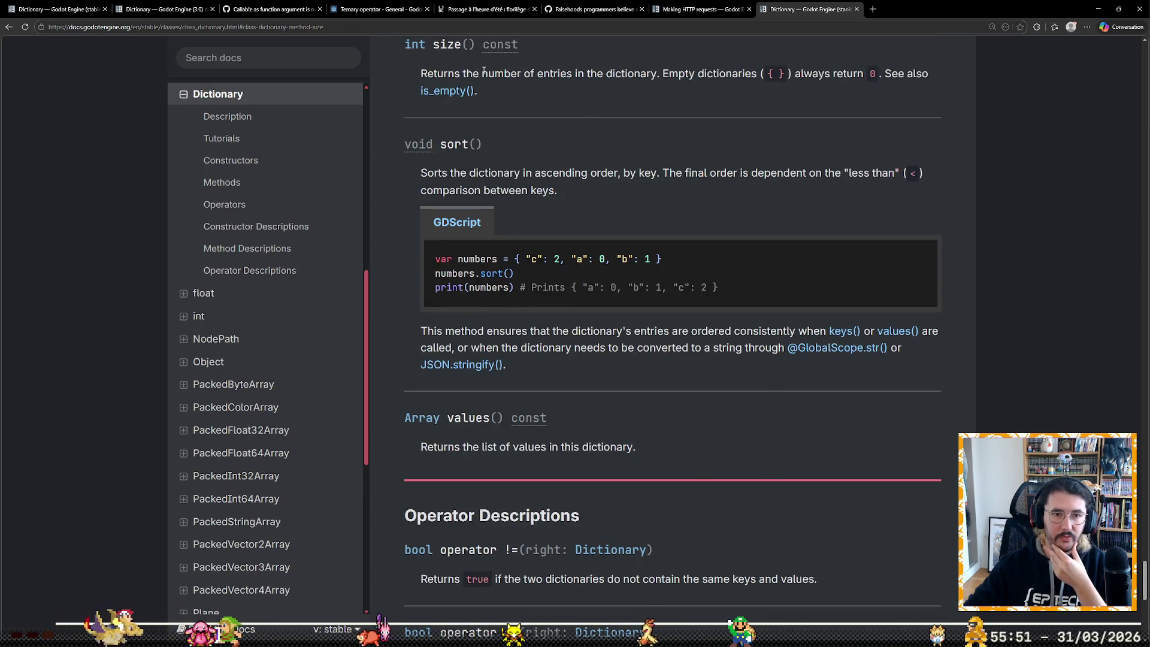
{"action": "left_click_drag", "start_coordinate": [483, 73], "coordinate": [695, 88]}
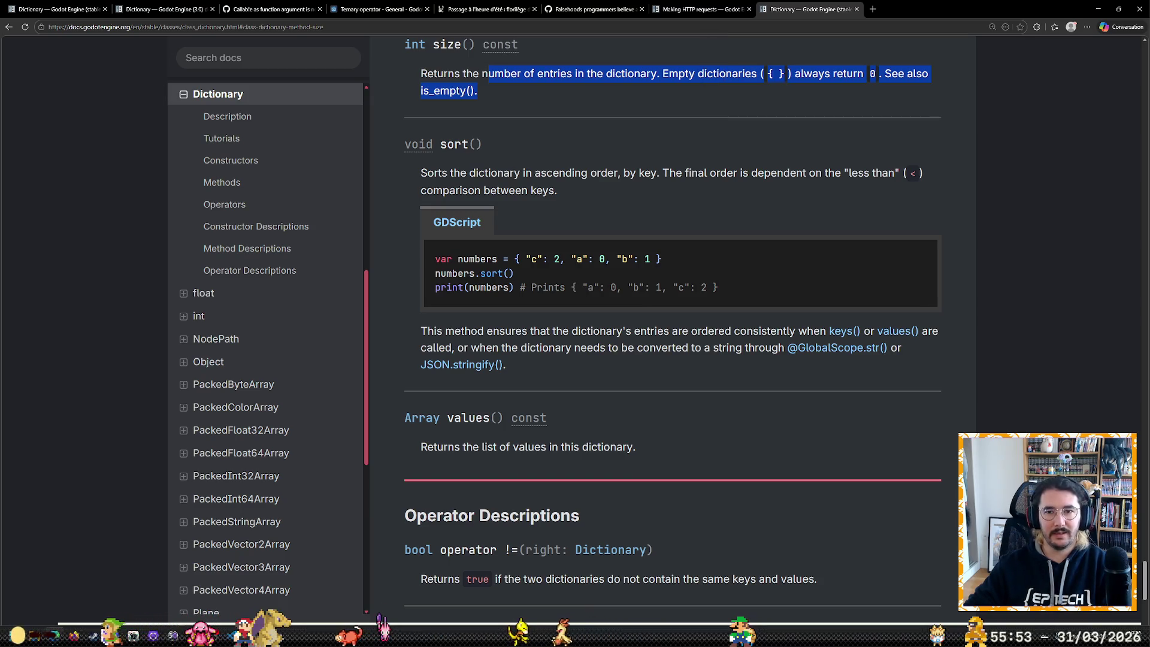
Step: Back in Godot, change line 30 to if (_current_call.size() > 0): and save
{"action": "key", "text": "alt+Tab"}
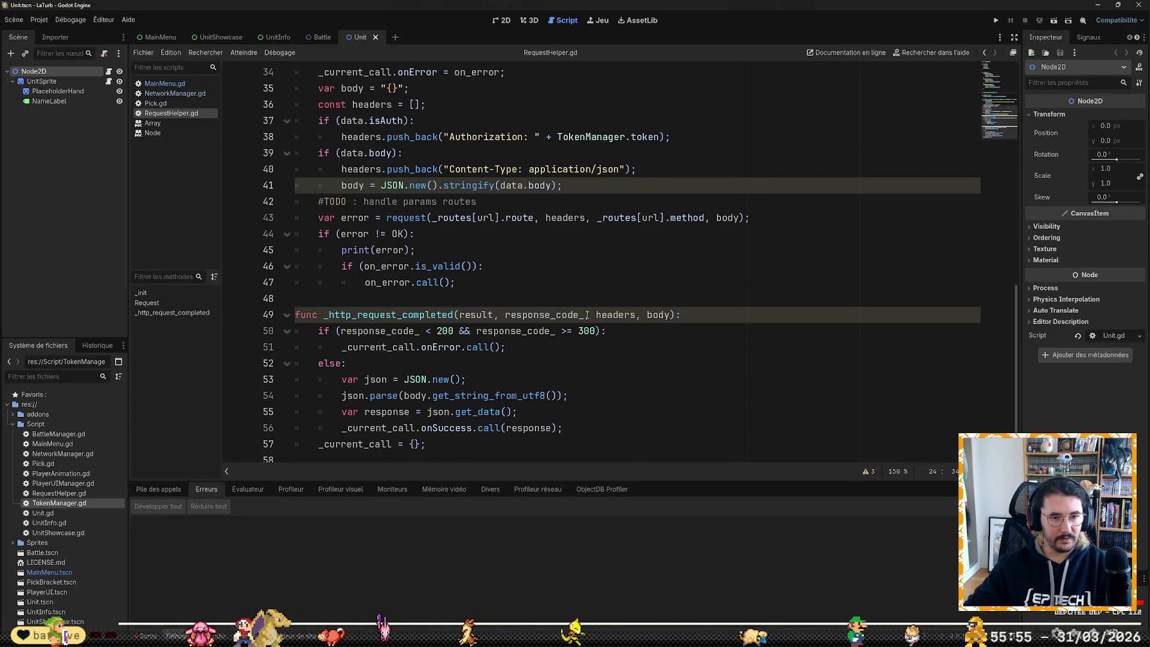
{"action": "scroll", "coordinate": [433, 228], "scroll_direction": "up", "scroll_amount": 4}
{"action": "left_click", "coordinate": [450, 201]}
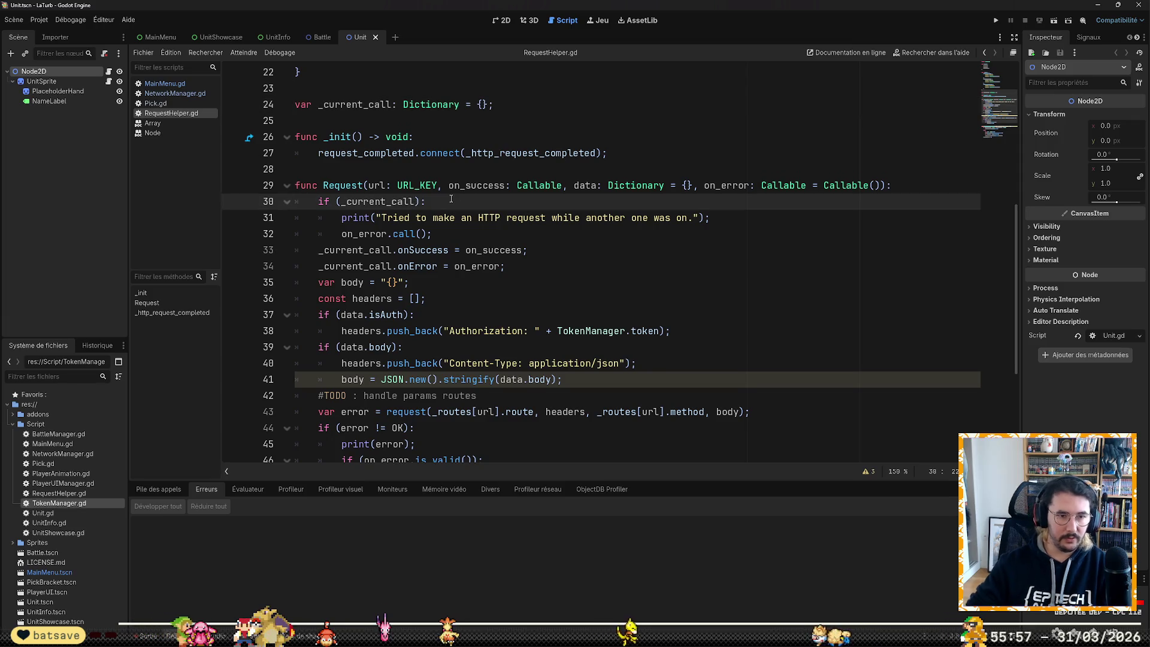
{"action": "type", "text": ".size()"}
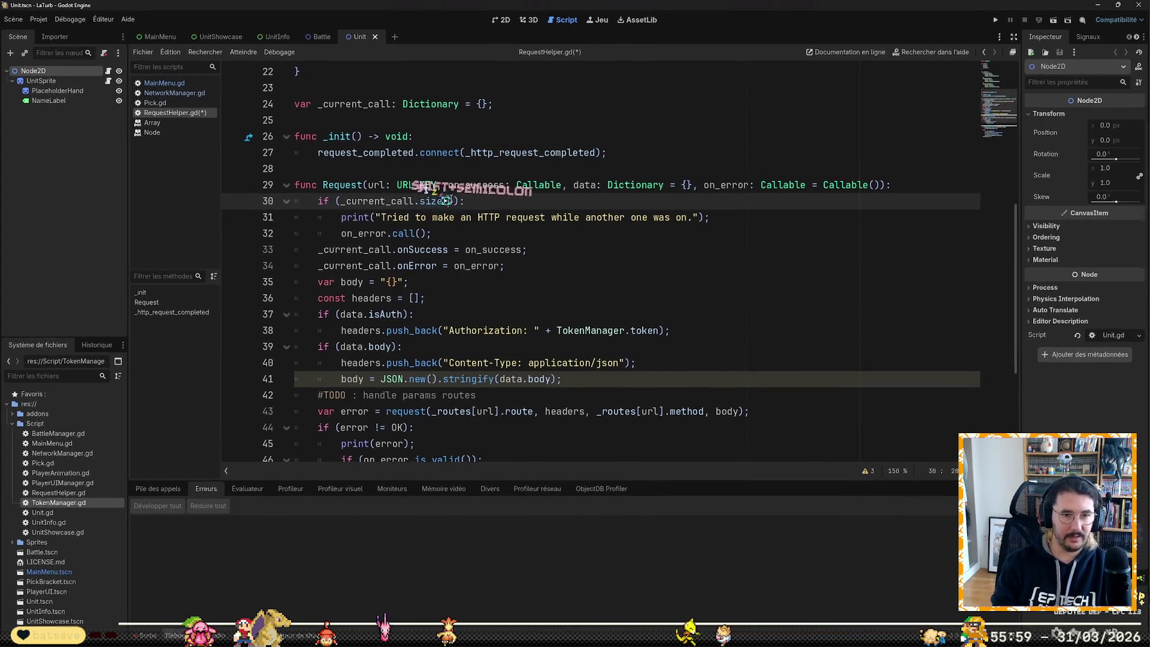
{"action": "type", "text": " > 0"}
{"action": "key", "text": "ctrl+s"}
Step: Look through MainMenu.gd and NetworkManager.gd, then return to RequestHelper.gd
{"action": "scroll", "coordinate": [539, 263], "scroll_direction": "down", "scroll_amount": 4}
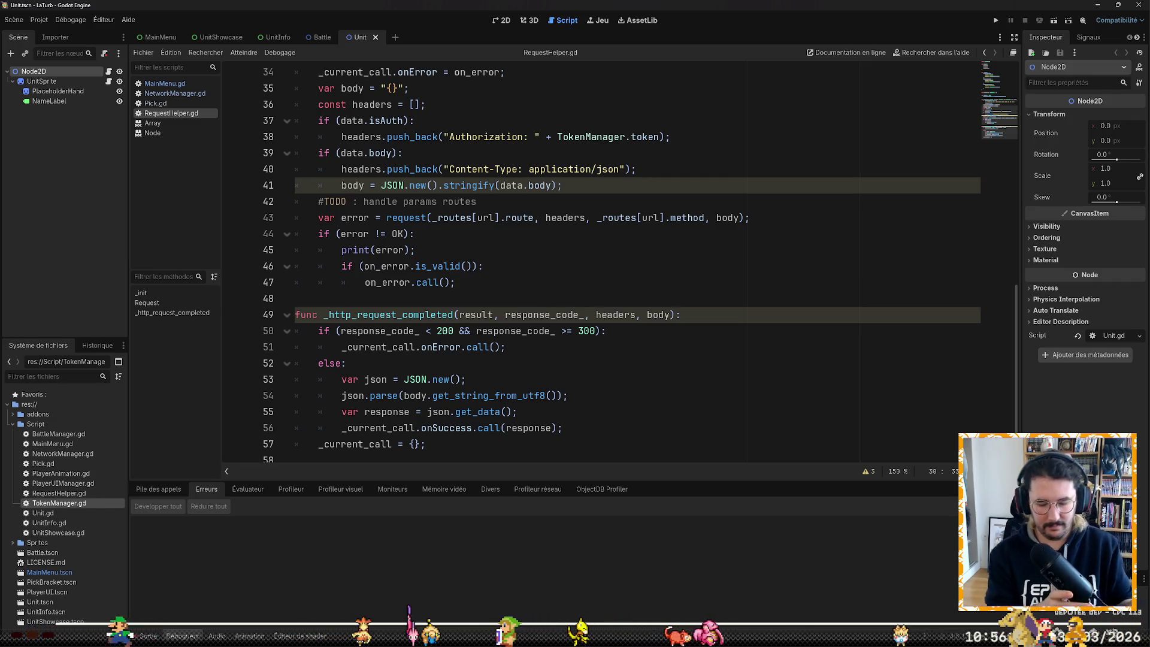
{"action": "scroll", "coordinate": [807, 335], "scroll_direction": "up", "scroll_amount": 4}
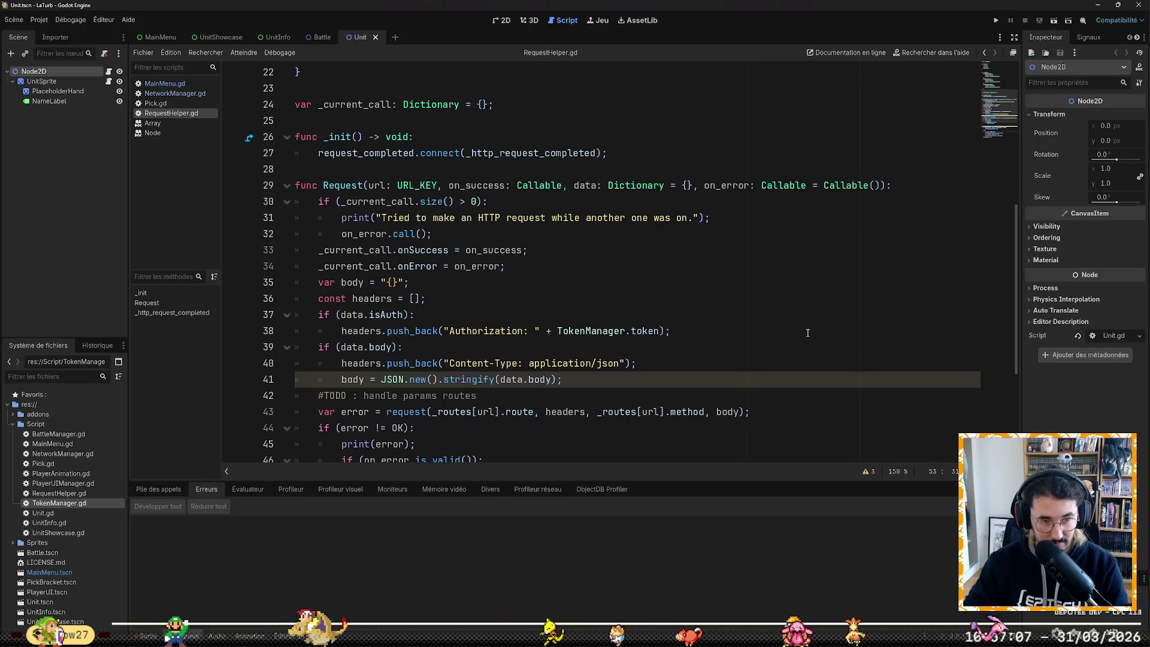
{"action": "scroll", "coordinate": [778, 353], "scroll_direction": "down", "scroll_amount": 4}
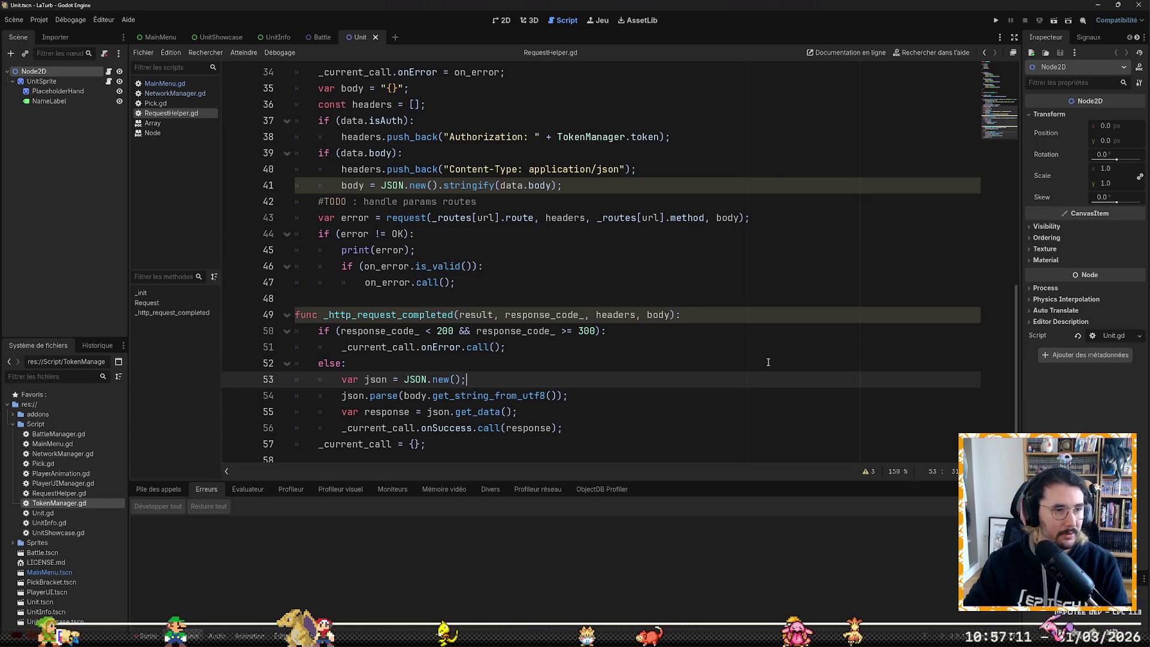
{"action": "scroll", "coordinate": [768, 361], "scroll_direction": "up", "scroll_amount": 11}
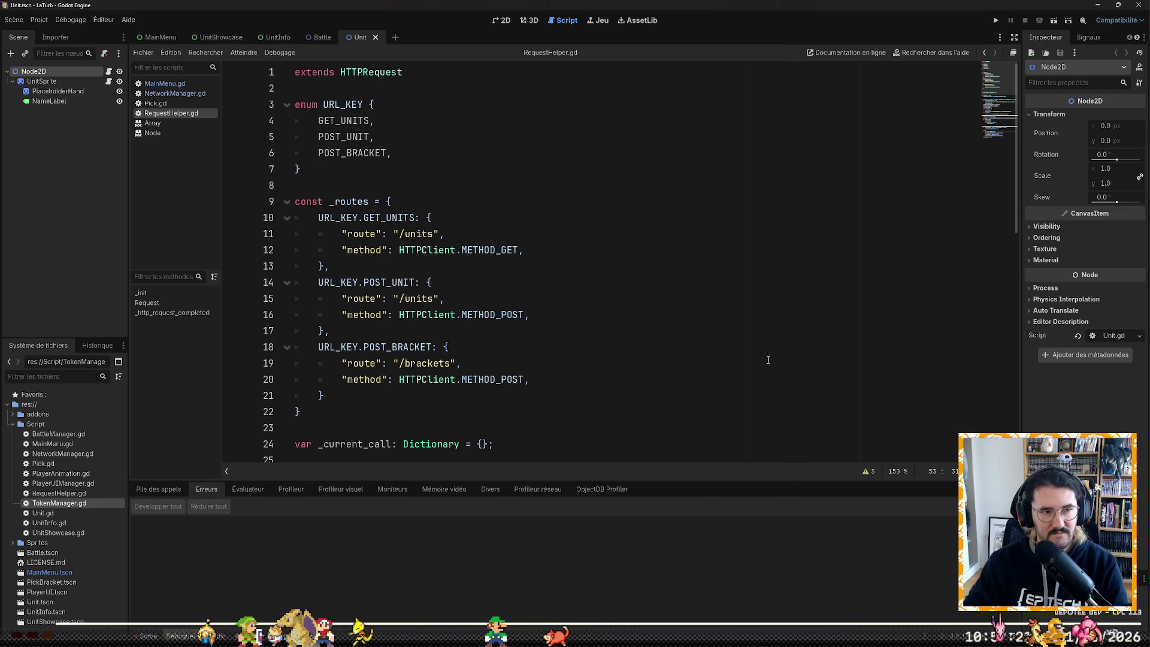
{"action": "left_click", "coordinate": [159, 83]}
{"action": "left_click", "coordinate": [608, 223]}
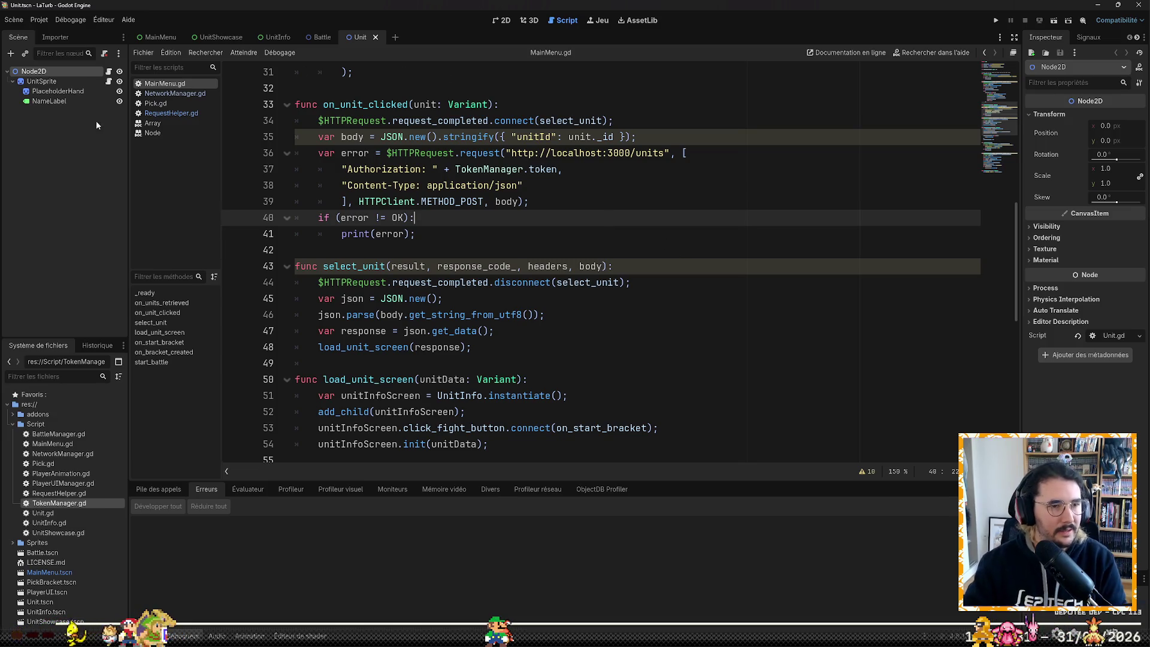
{"action": "left_click", "coordinate": [160, 95]}
{"action": "left_click", "coordinate": [178, 114]}
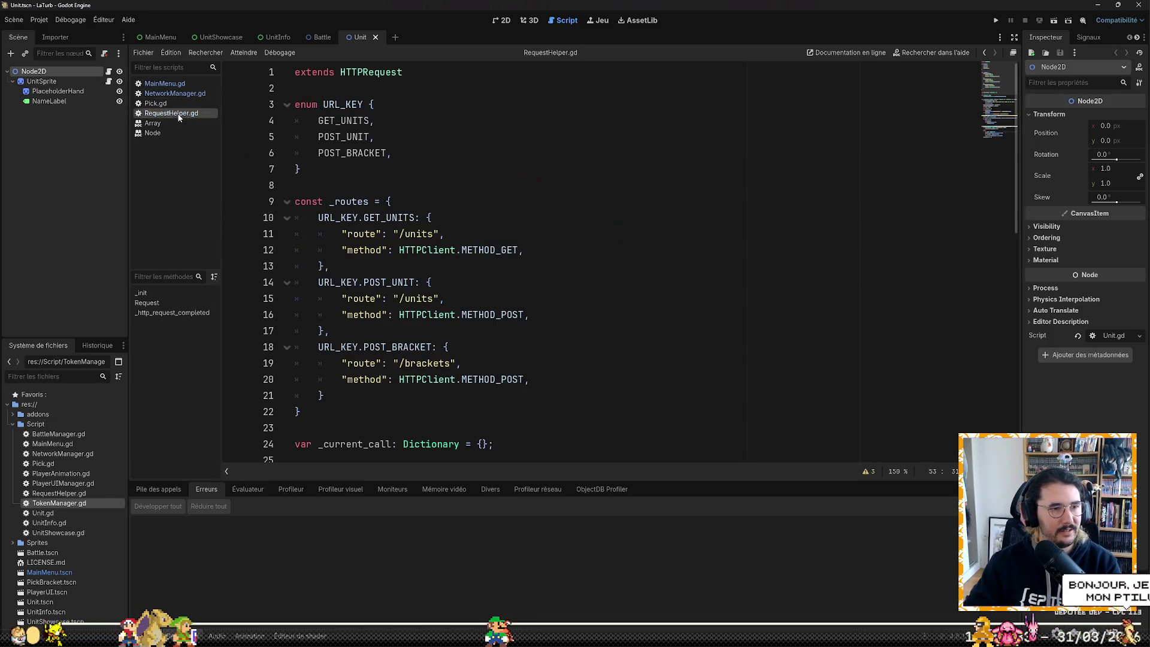
{"action": "scroll", "coordinate": [605, 284], "scroll_direction": "down", "scroll_amount": 11}
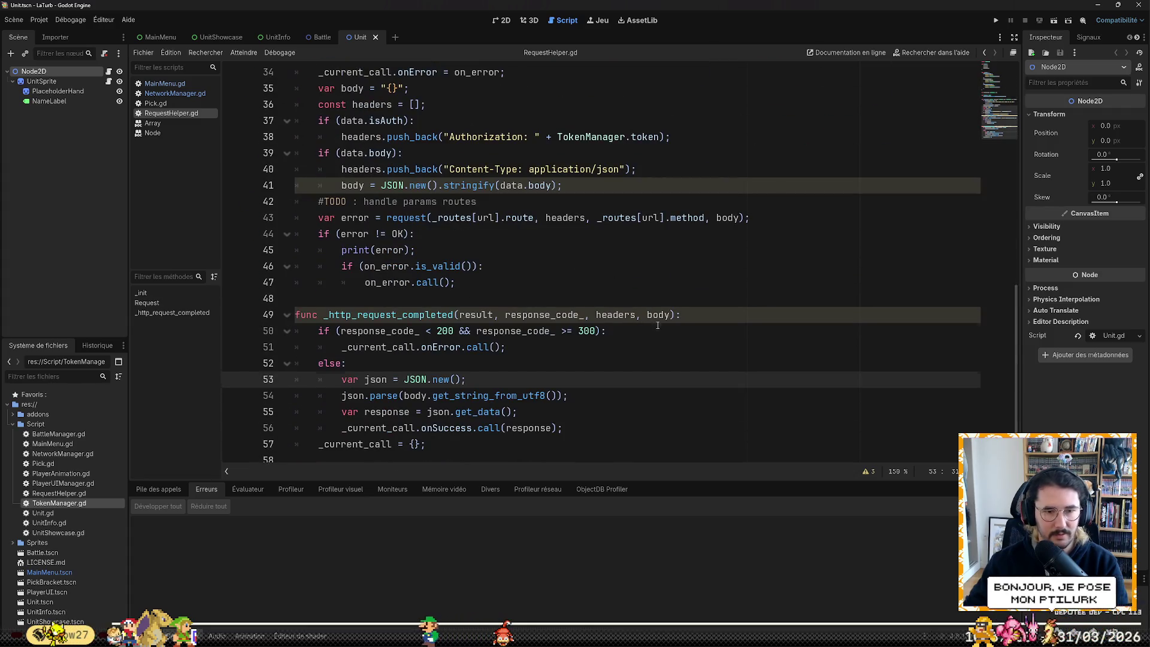
Step: Begin _http_request_completed with an if block checking whether _current_call is empty
{"action": "left_click", "coordinate": [657, 324]}
{"action": "key", "text": "Return"}
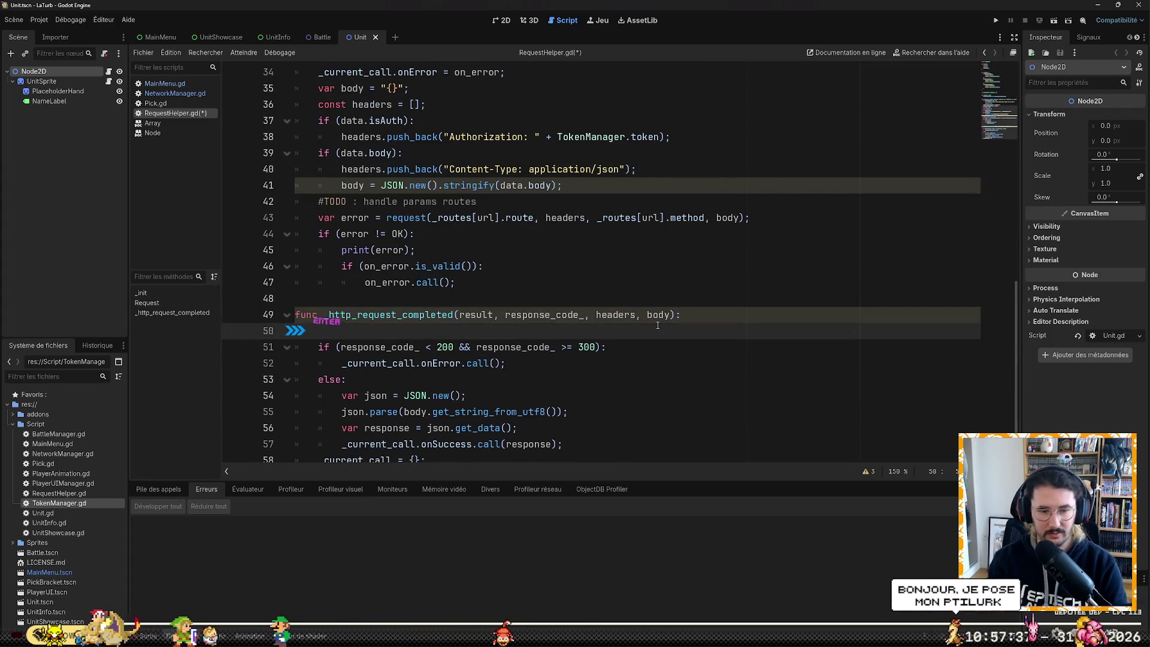
{"action": "type", "text": "if"}
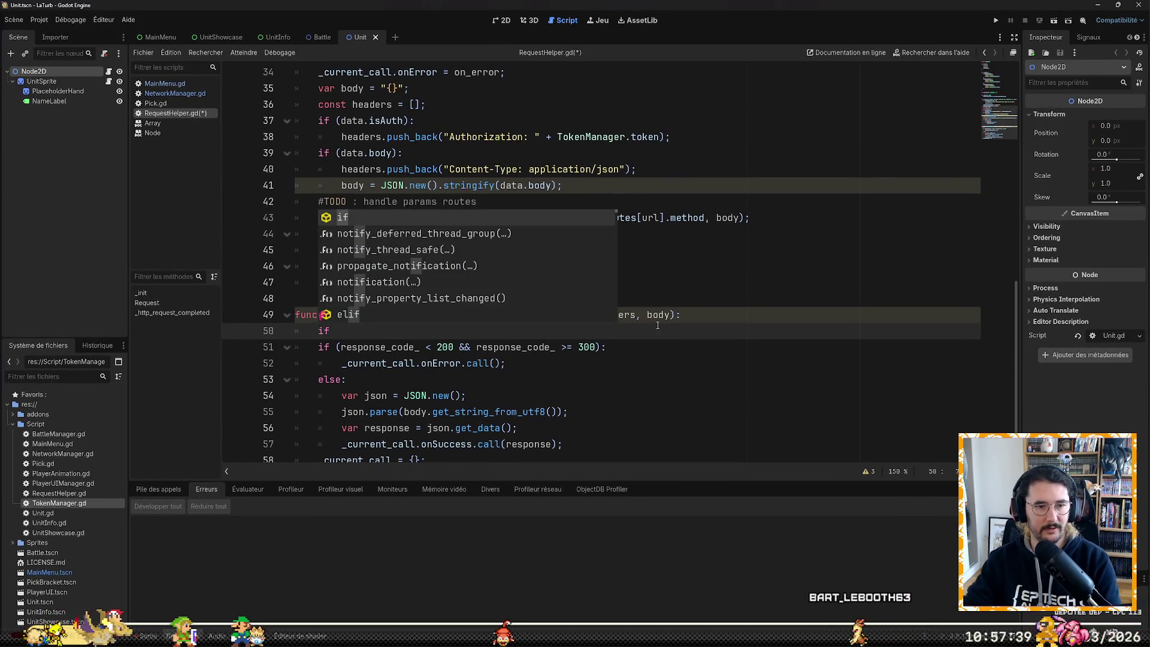
{"action": "type", "text": " -"}
{"action": "key", "text": "BackSpace"}
{"action": "type", "text": "("}
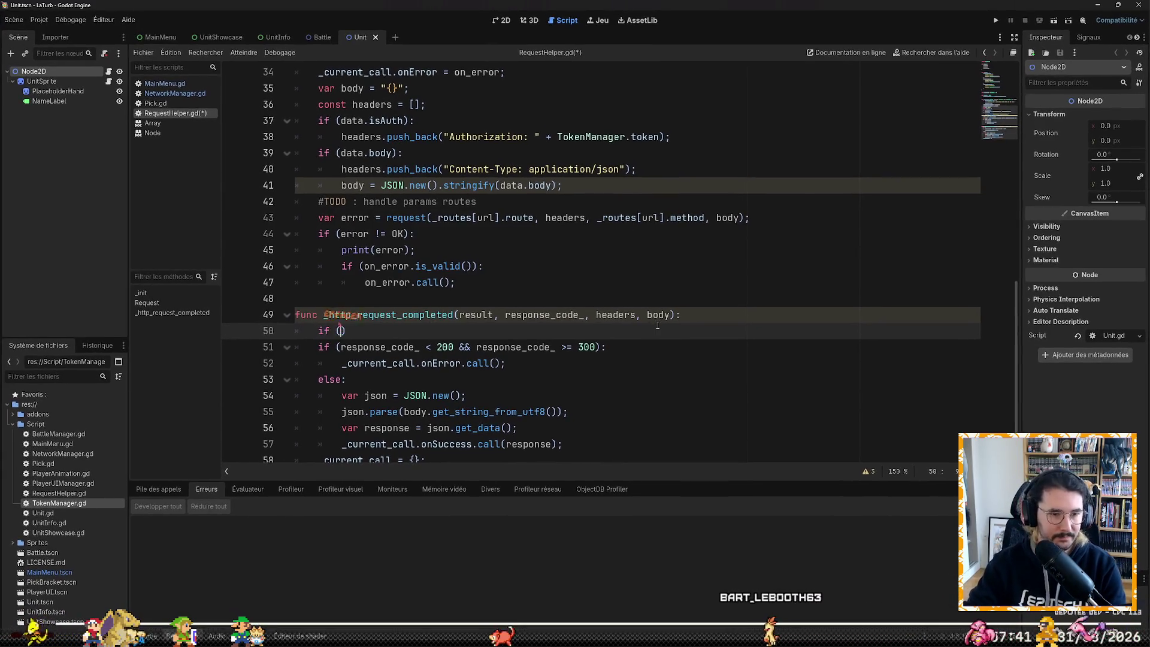
{"action": "type", "text": "_current_call"}
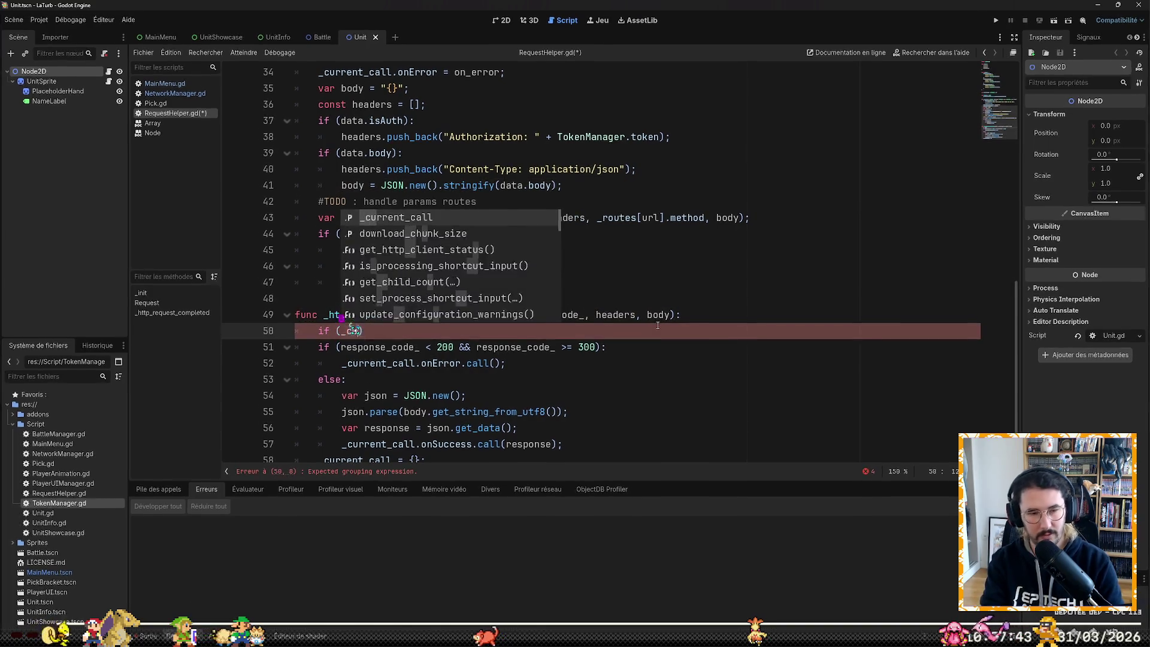
{"action": "type", "text": ".size() "}
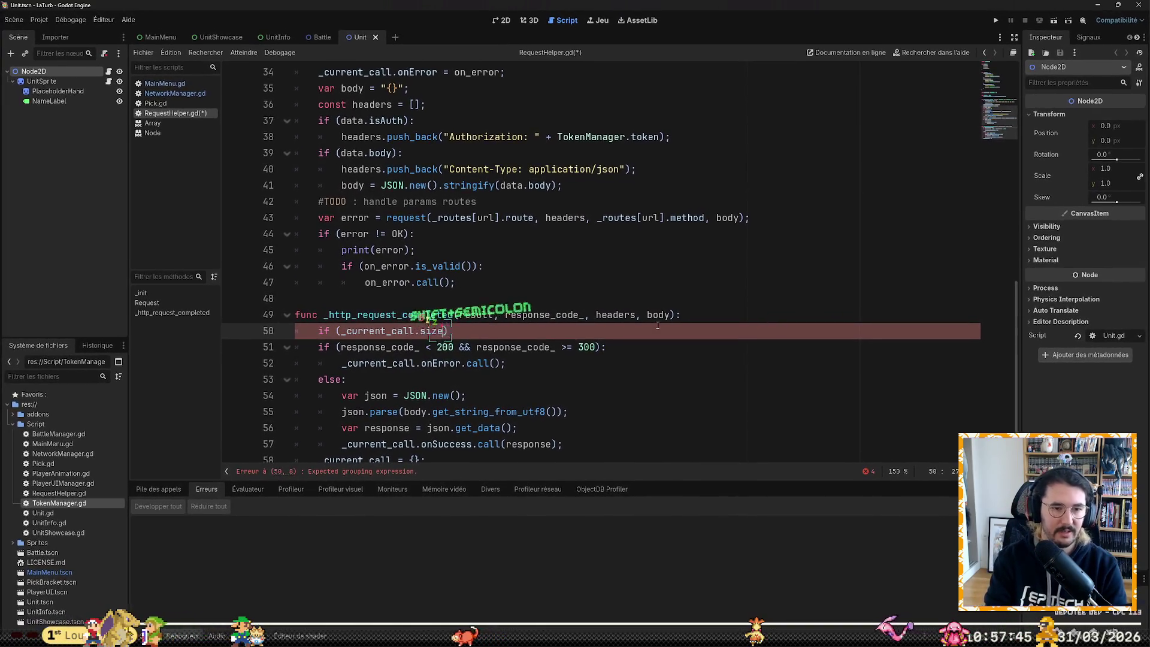
{"action": "type", "text": "> 0"}
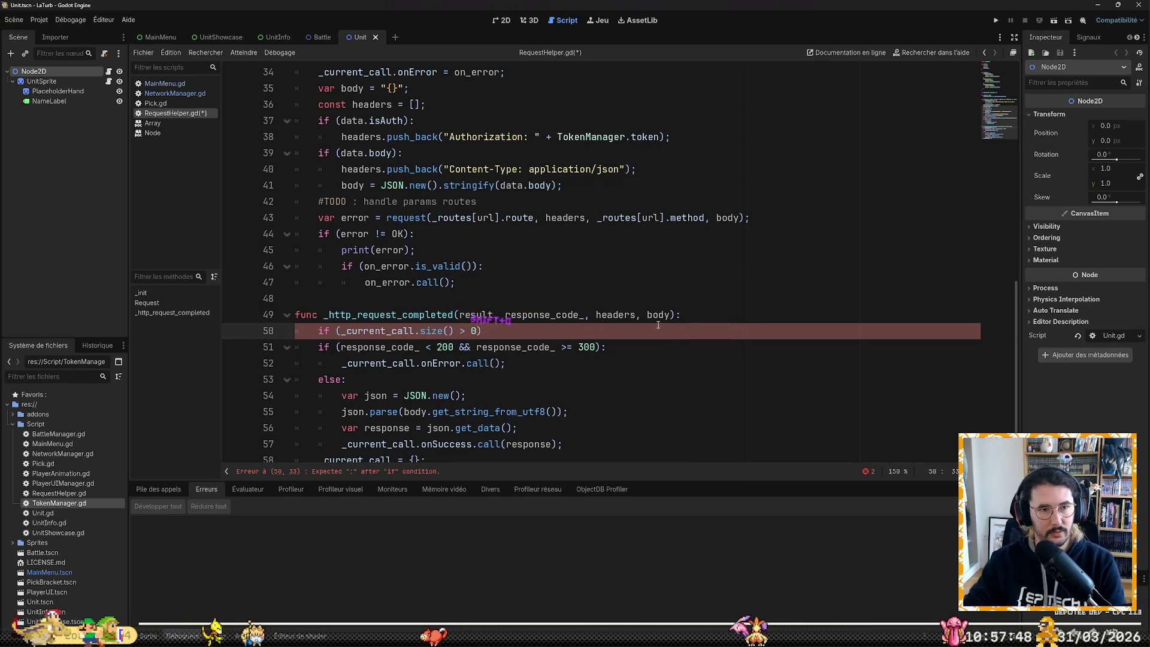
{"action": "scroll", "coordinate": [658, 325], "scroll_direction": "up", "scroll_amount": 3}
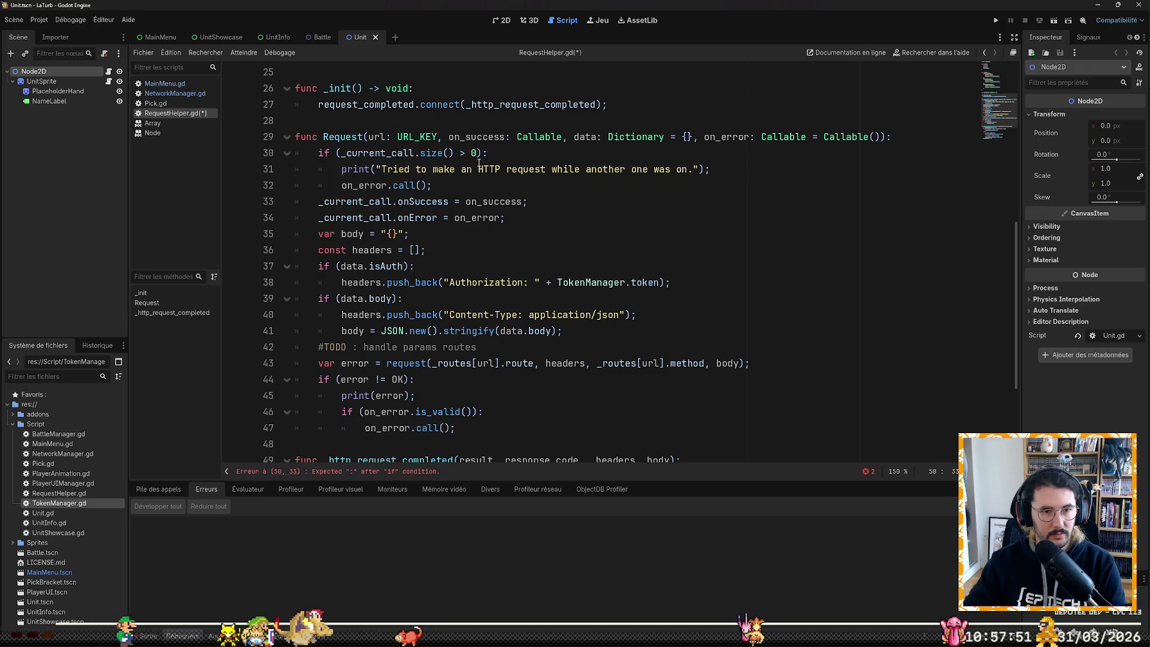
{"action": "scroll", "coordinate": [617, 202], "scroll_direction": "down", "scroll_amount": 3}
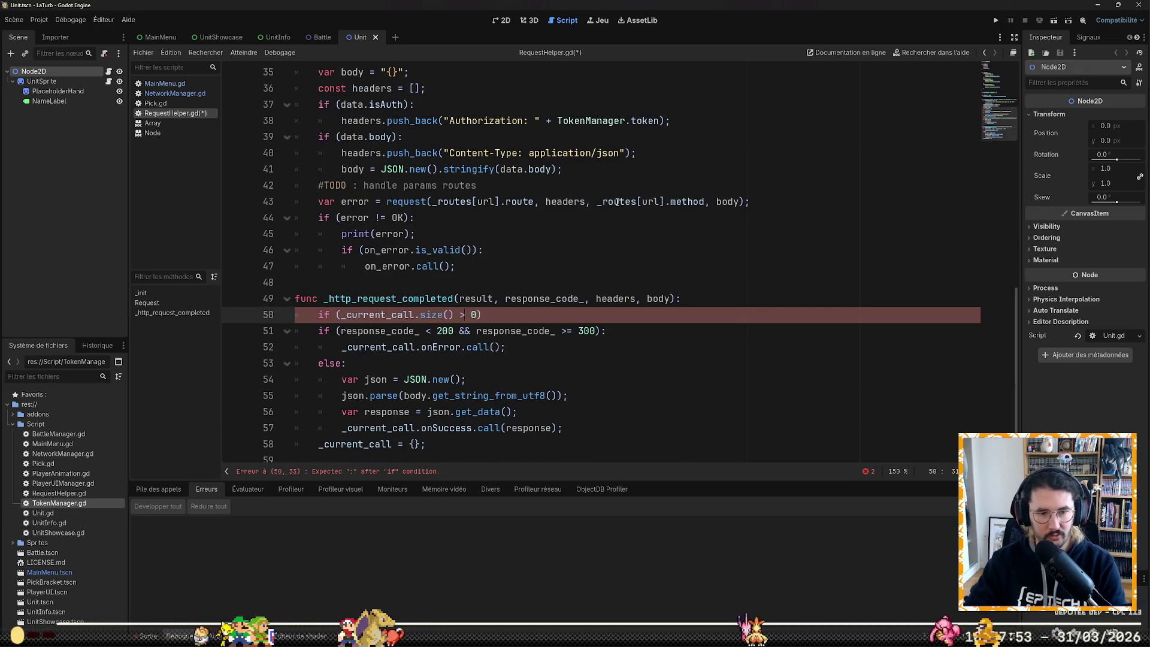
{"action": "type", "text": "0"}
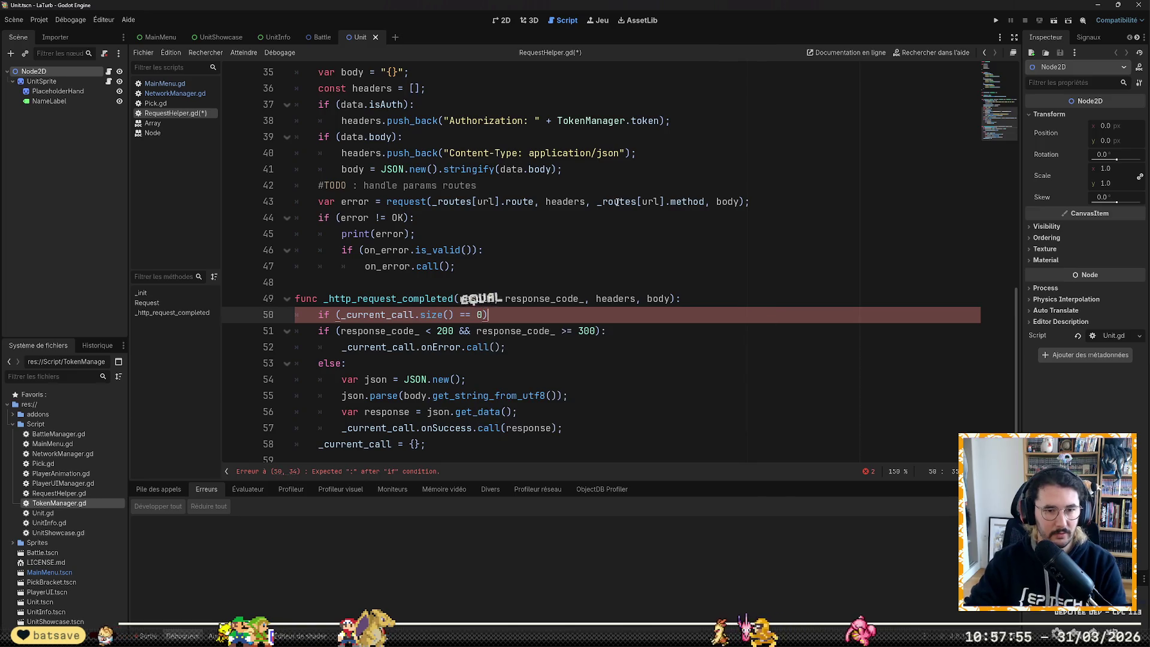
{"action": "type", "text": "):"}
{"action": "key", "text": "Return"}
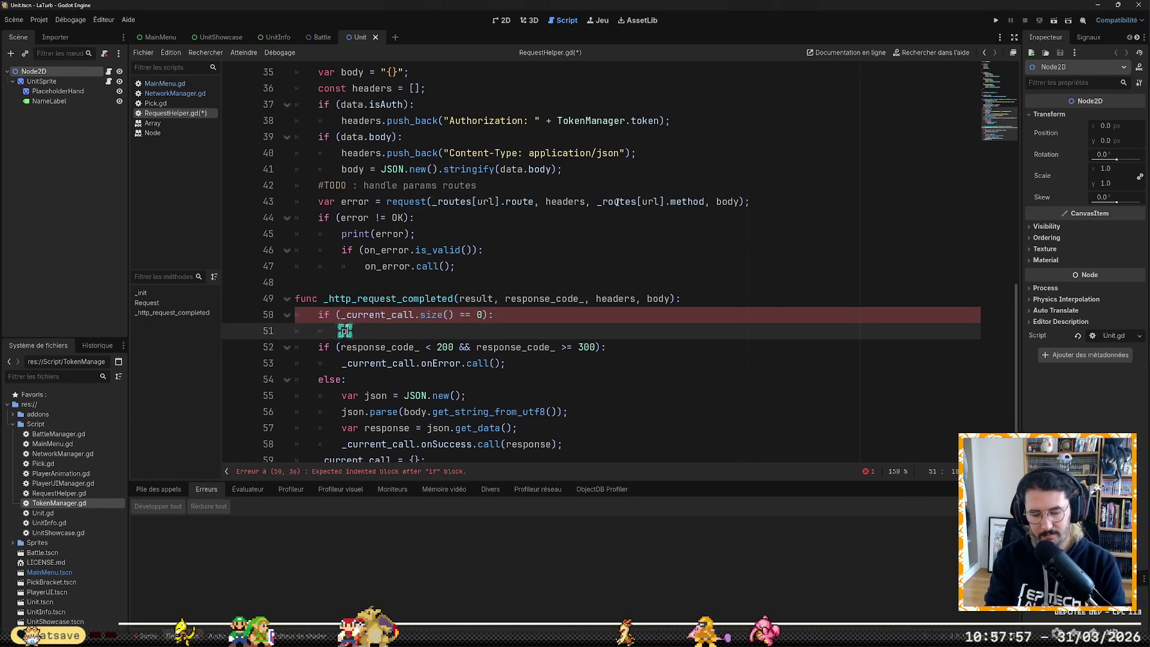
Step: Inside it, print "Received a request response on an empty call", add return;, and save
{"action": "type", "text": "print(\""}
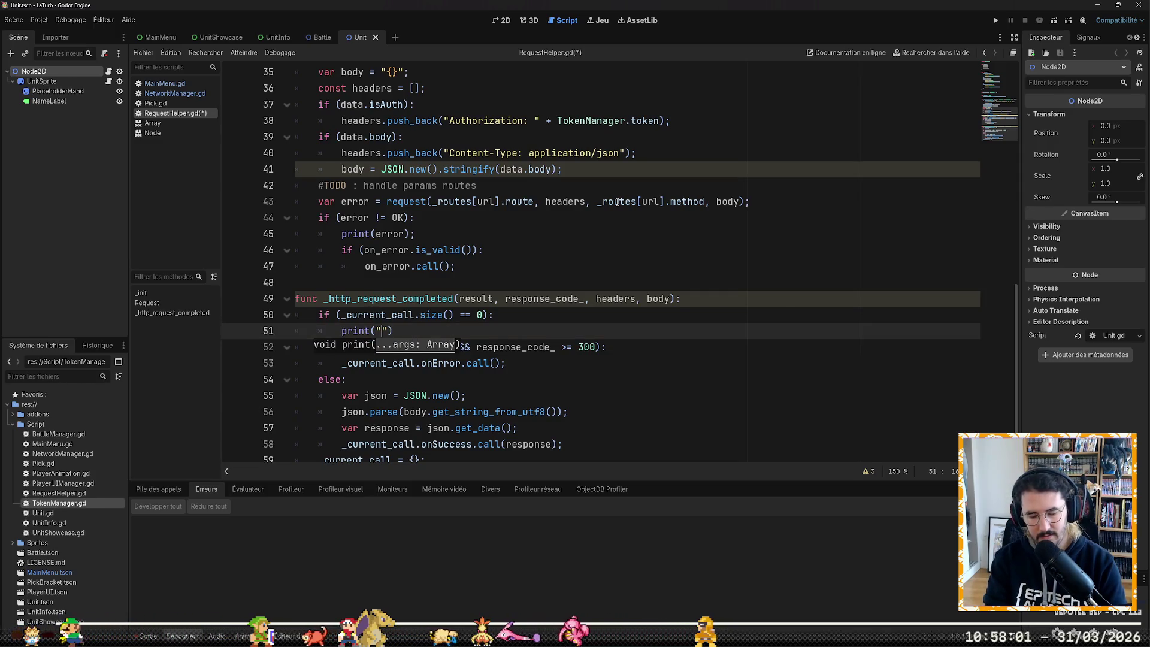
{"action": "type", "text": "Rece"}
{"action": "type", "text": "ived a req"}
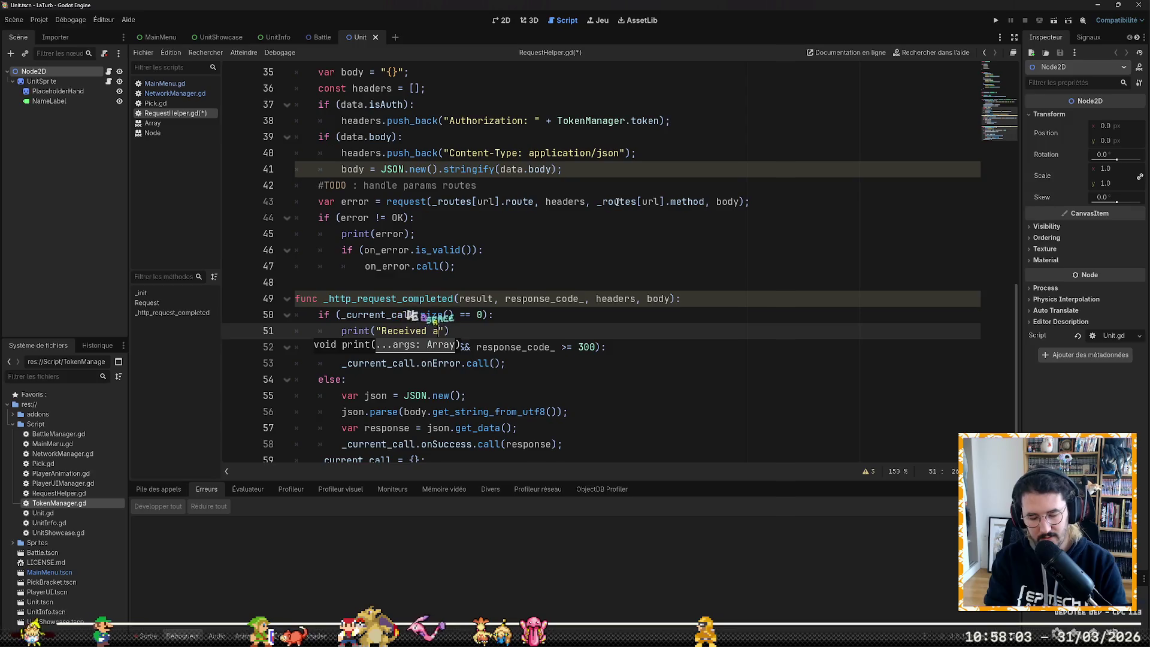
{"action": "key", "text": "BackSpace"}
{"action": "key", "text": "BackSpace"}
{"action": "key", "text": "BackSpace"}
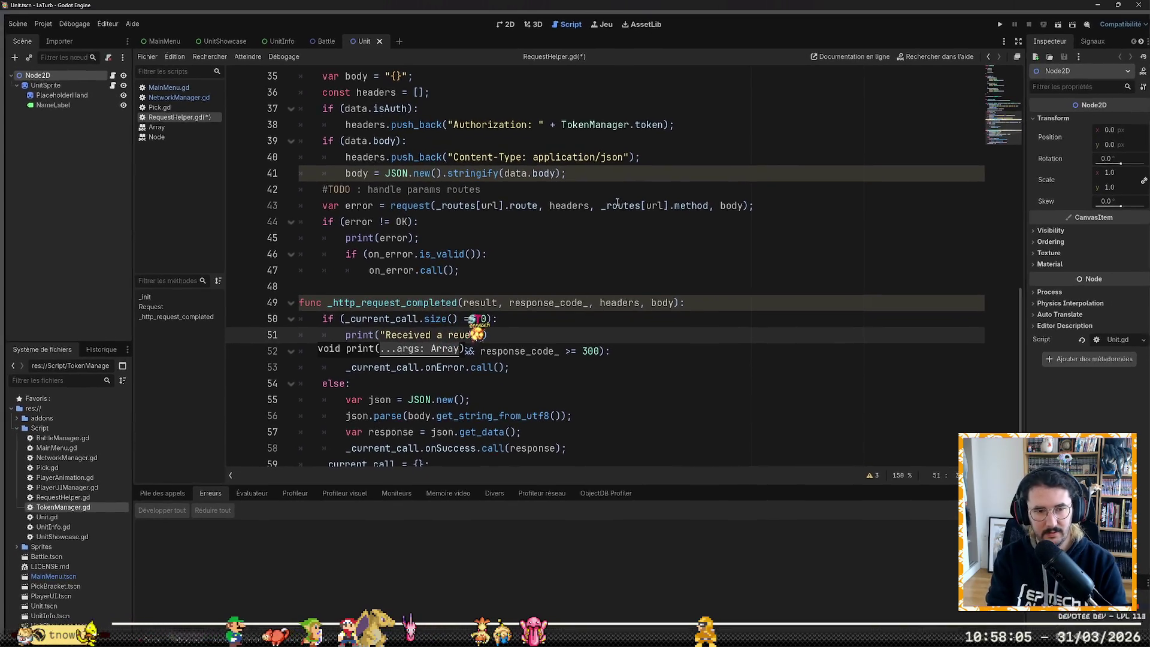
{"action": "type", "text": "quest response"}
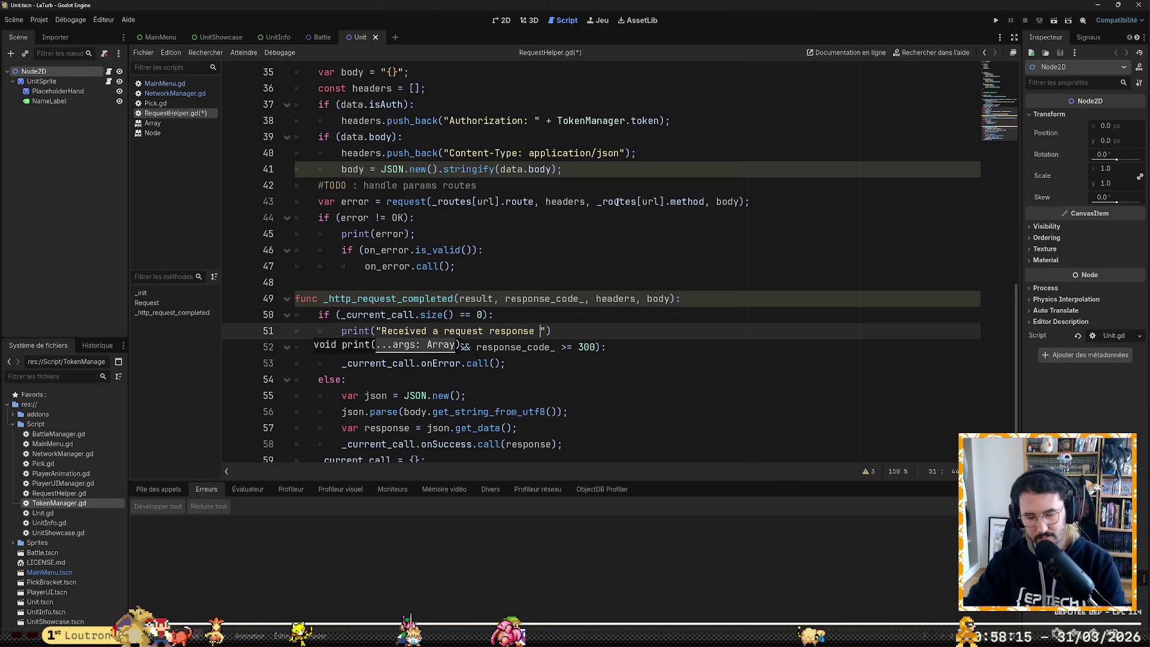
{"action": "type", "text": "on an empt"}
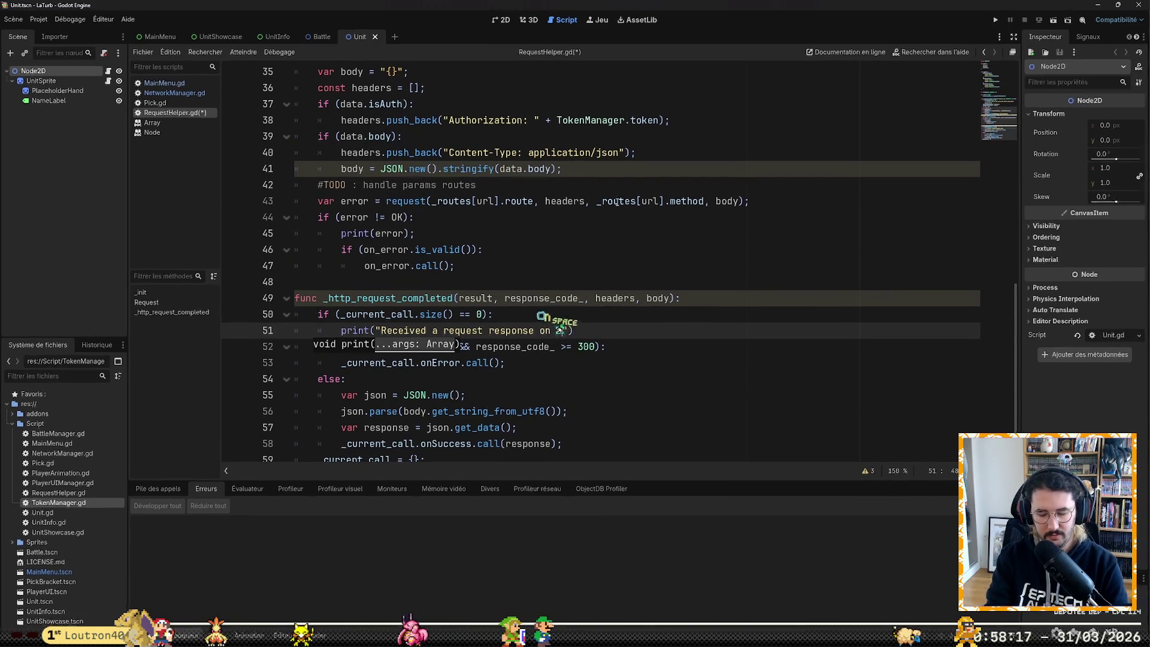
{"action": "type", "text": "y"}
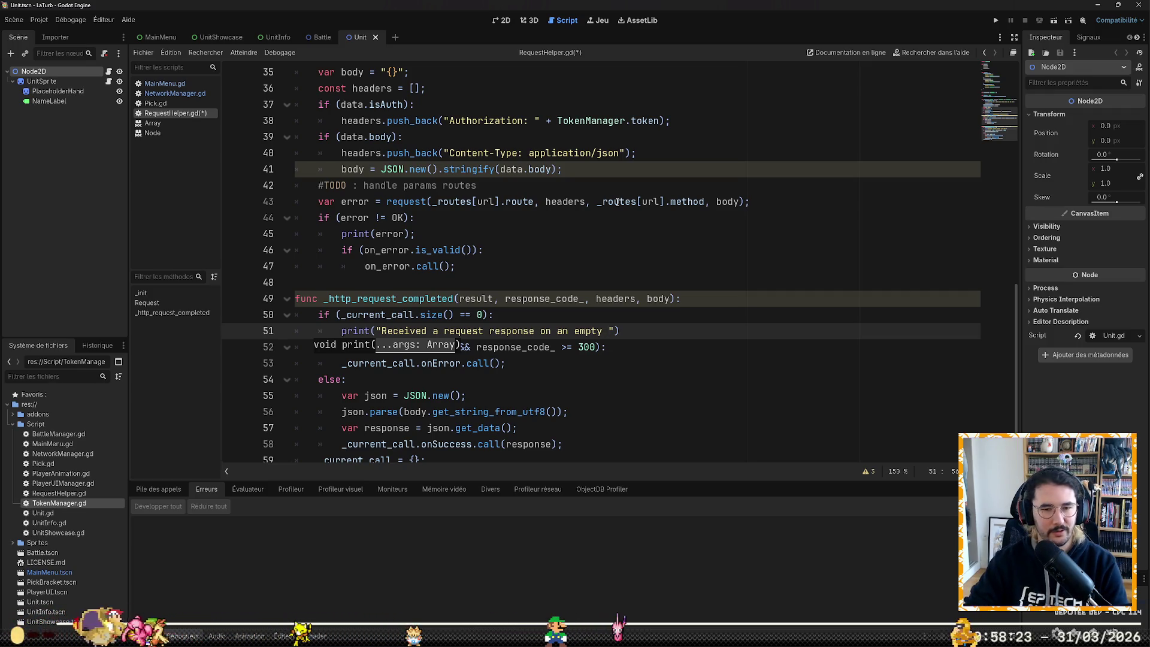
{"action": "key", "text": "Right"}
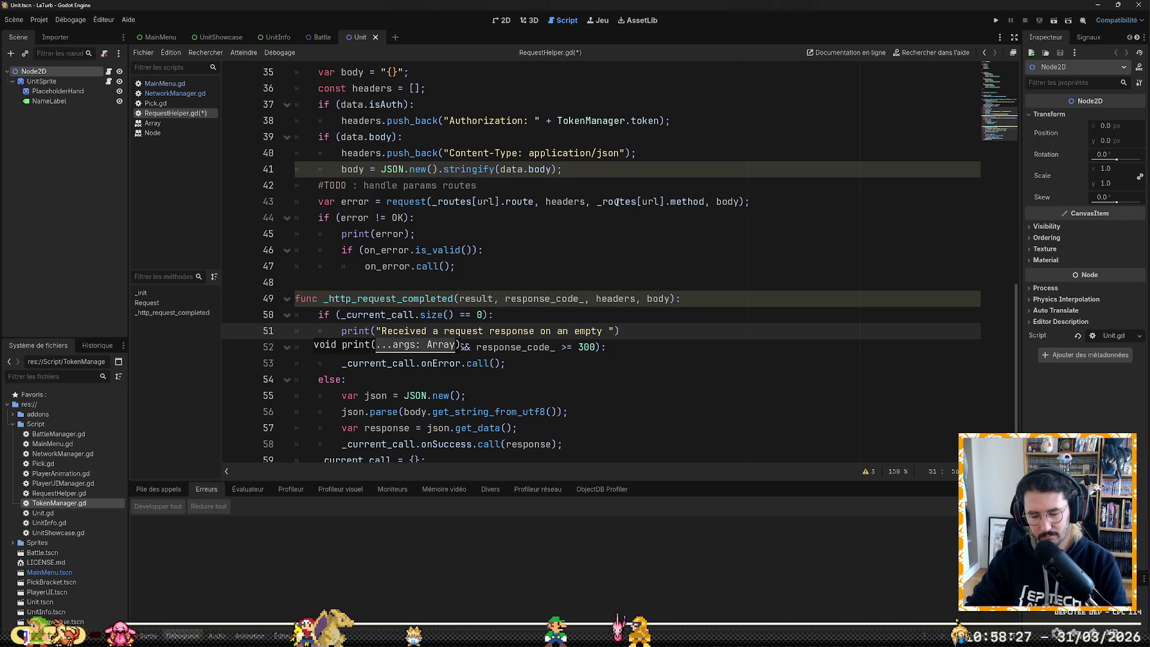
{"action": "type", "text": "call\")"}
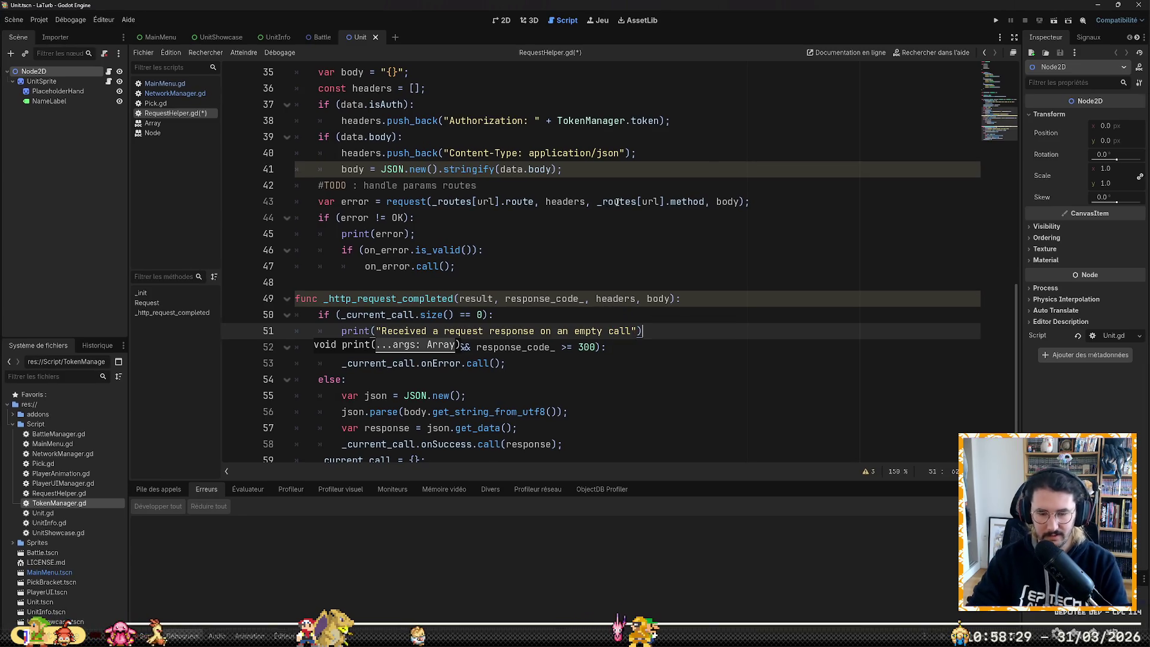
{"action": "type", "text": ";"}
{"action": "key", "text": "Return"}
{"action": "type", "text": "return;"}
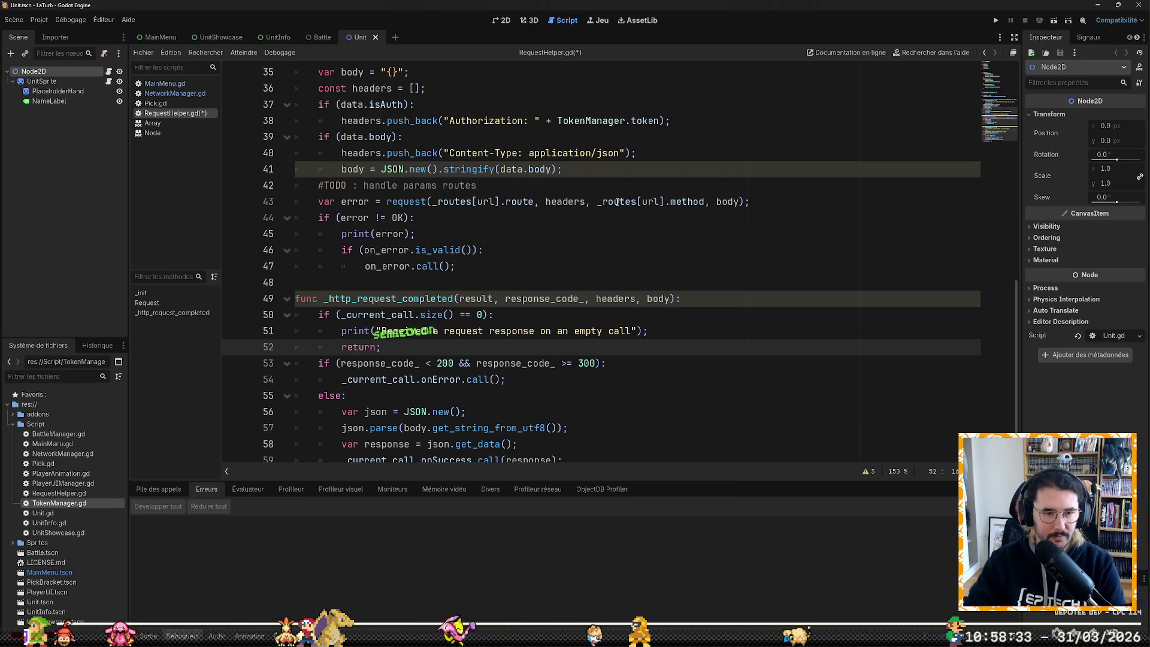
{"action": "scroll", "coordinate": [516, 209], "scroll_direction": "down", "scroll_amount": 1}
{"action": "key", "text": "ctrl+s"}
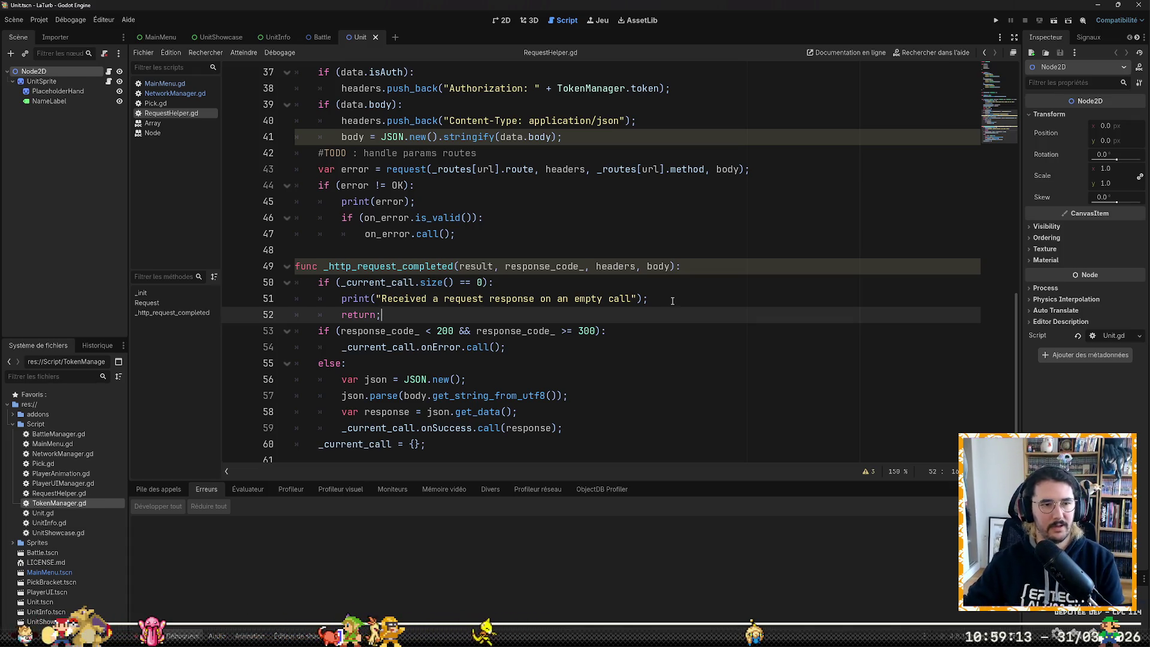
Step: Scroll to the top of RequestHelper.gd and switch to NetworkManager.gd
{"action": "scroll", "coordinate": [461, 316], "scroll_direction": "up", "scroll_amount": 12}
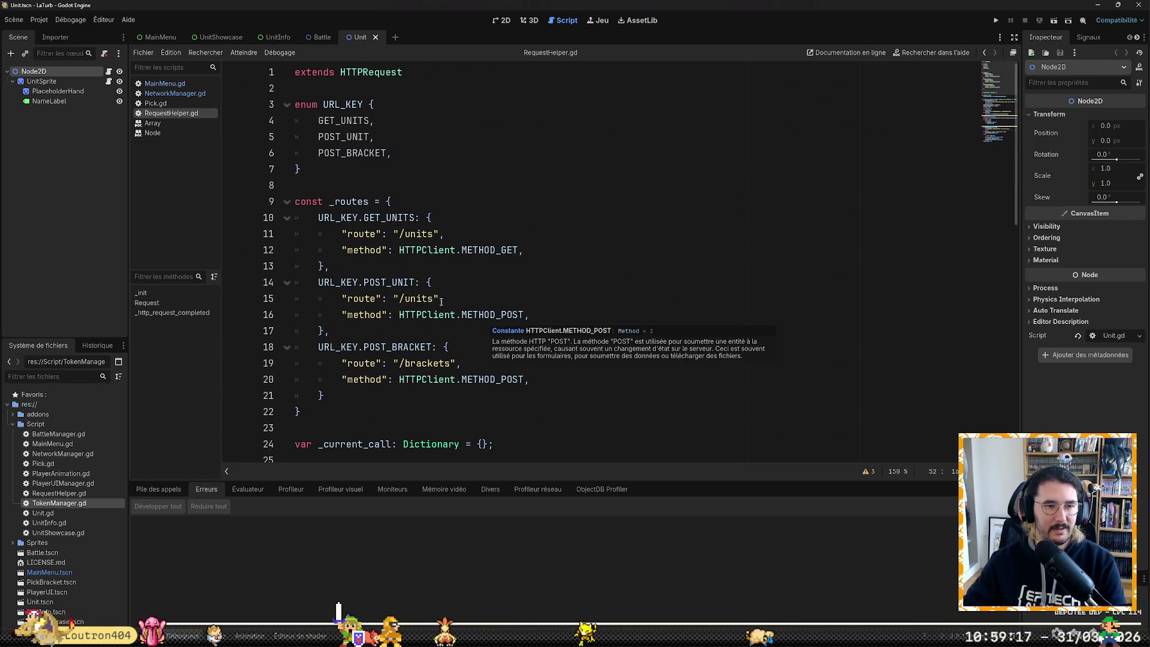
{"action": "left_click", "coordinate": [182, 94]}
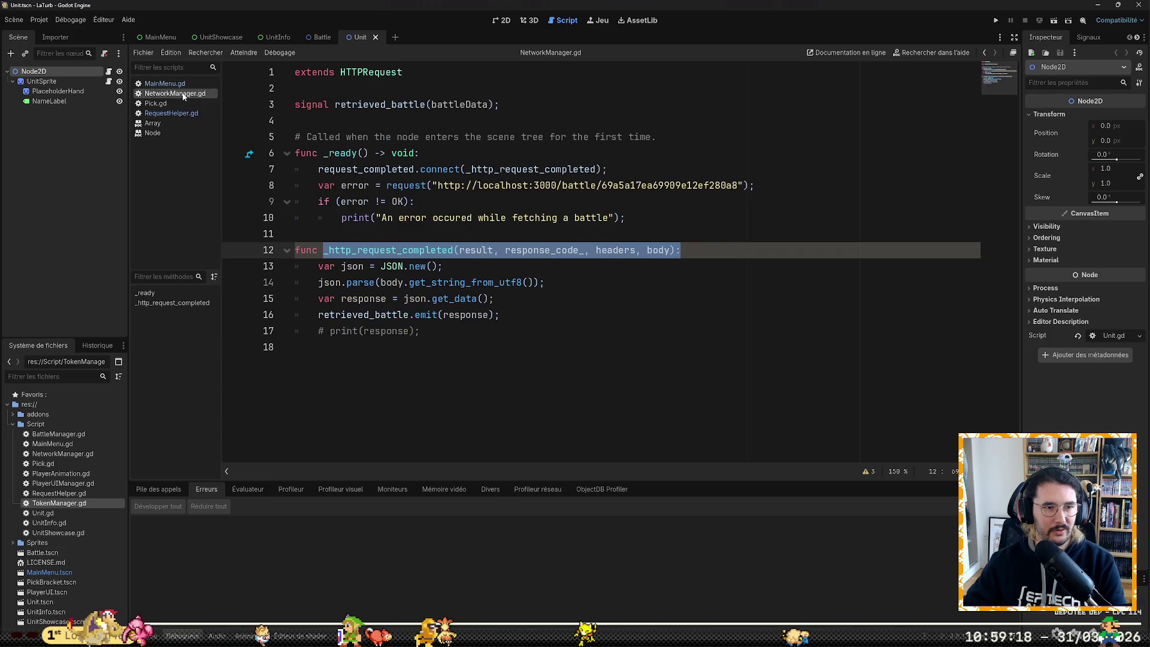
Step: Go to line 11 of MainMenu.gd's _ready, then bring up the MainMenu scene
{"action": "left_click", "coordinate": [569, 316]}
{"action": "left_click", "coordinate": [164, 84]}
{"action": "left_click", "coordinate": [663, 139]}
{"action": "scroll", "coordinate": [663, 139], "scroll_direction": "up", "scroll_amount": 10}
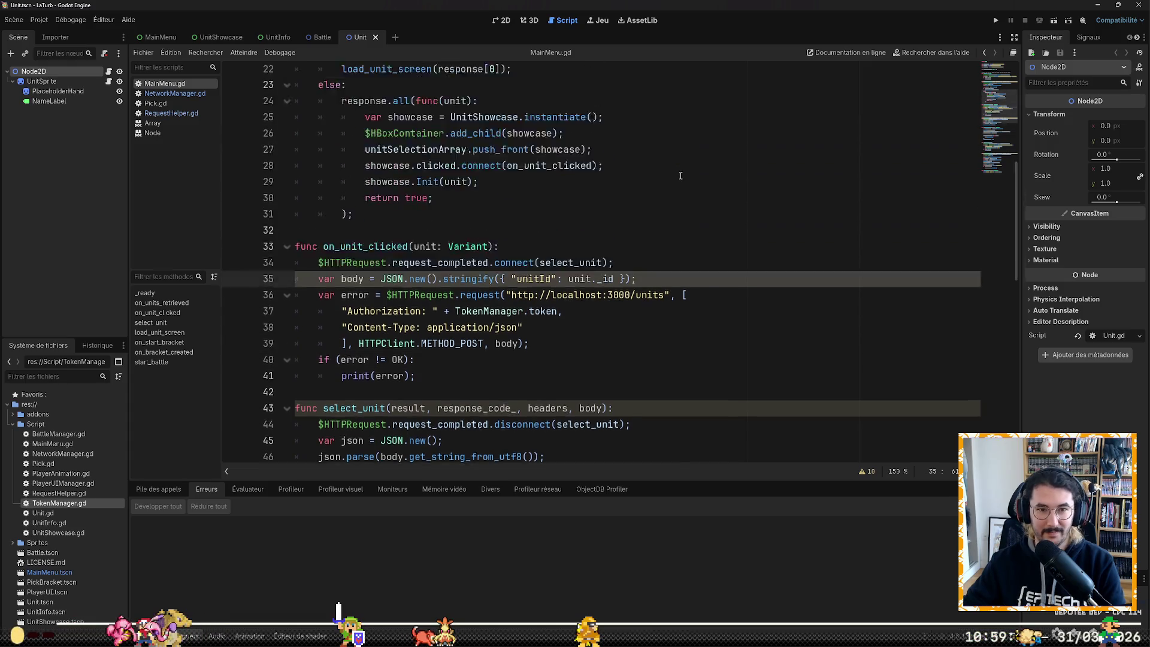
{"action": "left_click", "coordinate": [717, 234]}
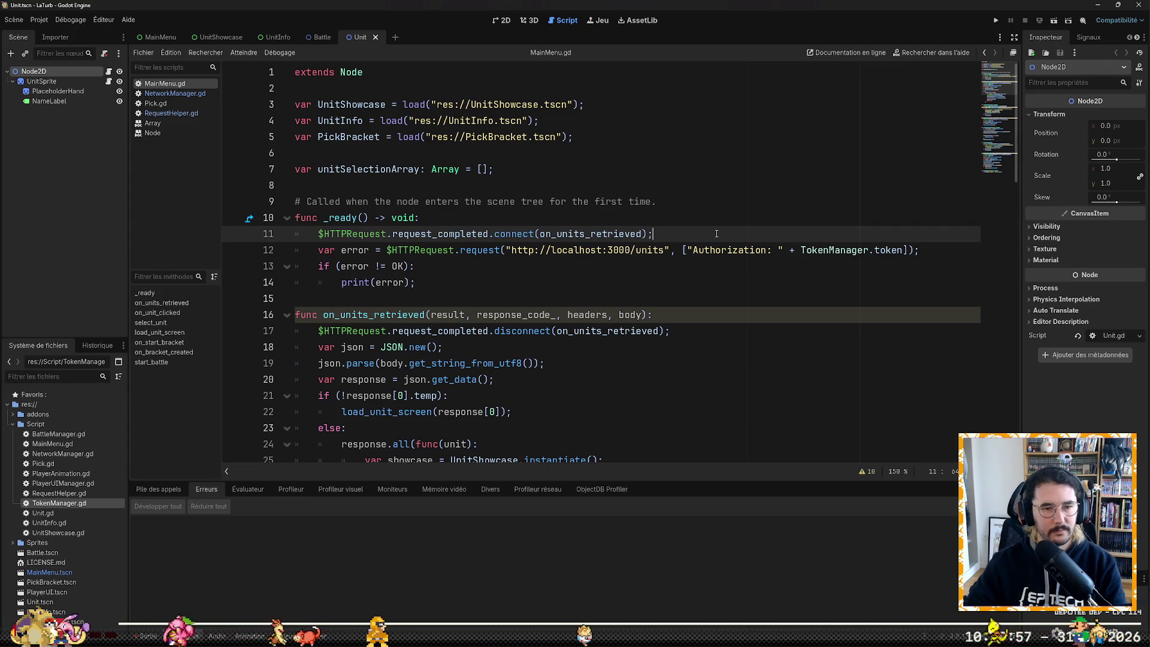
{"action": "key", "text": "Home"}
{"action": "key", "text": "Home"}
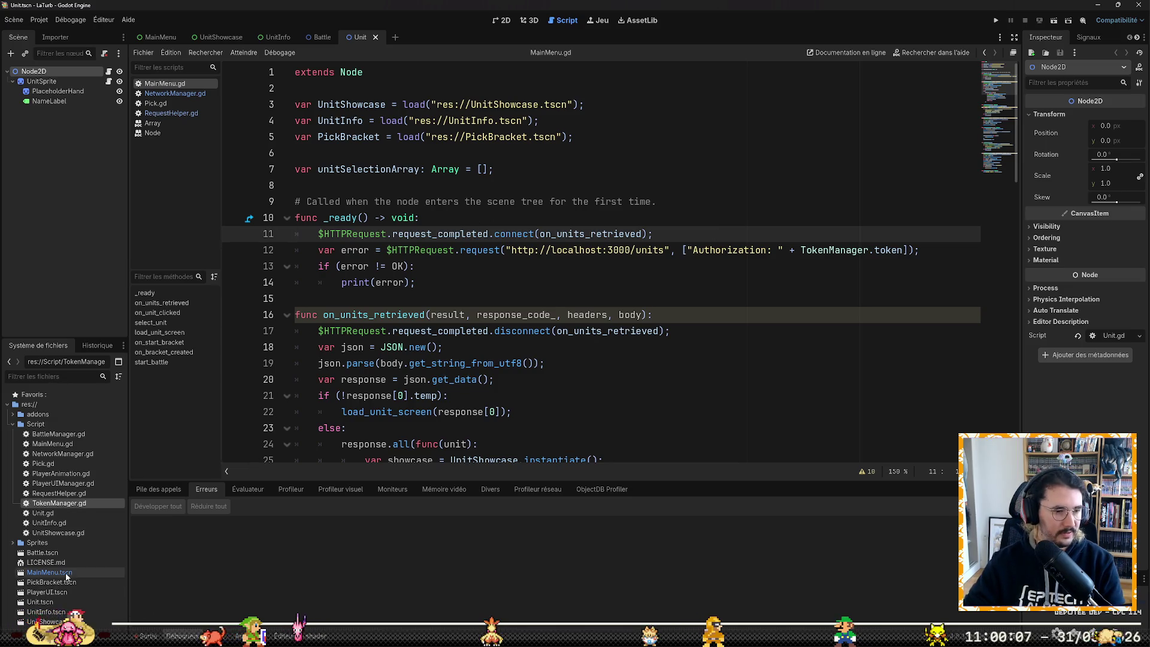
{"action": "double_click", "coordinate": [49, 573]}
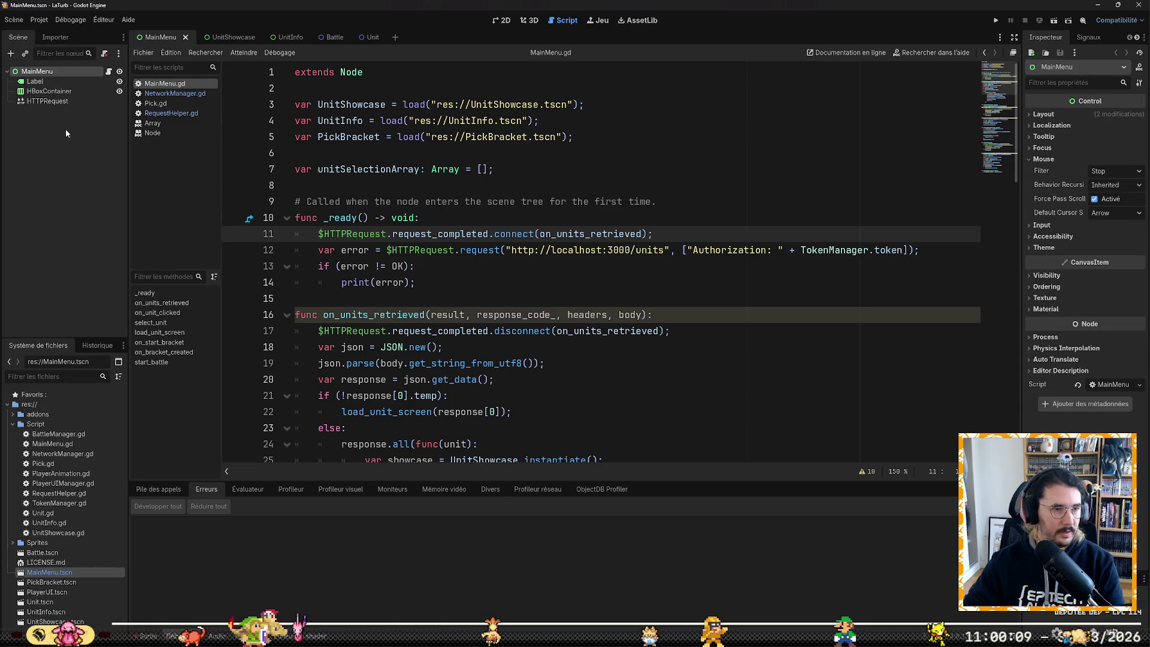
Step: Load RequestHelper.gd as the script on MainMenu's HTTPRequest node
{"action": "left_click", "coordinate": [67, 103]}
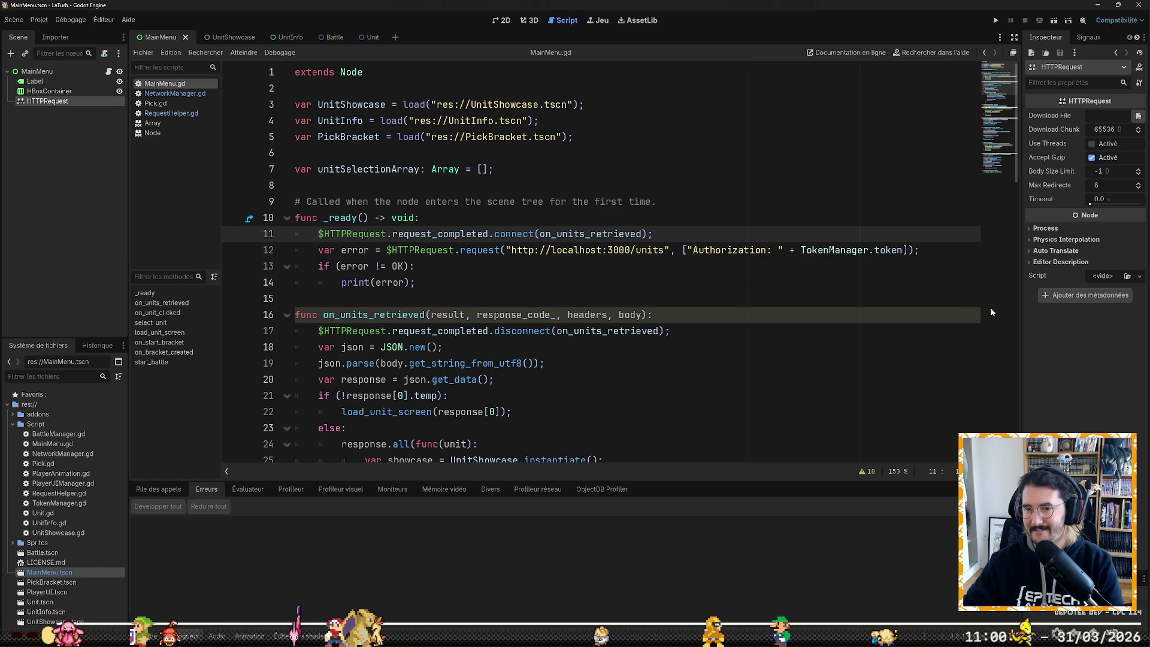
{"action": "left_click", "coordinate": [1128, 279]}
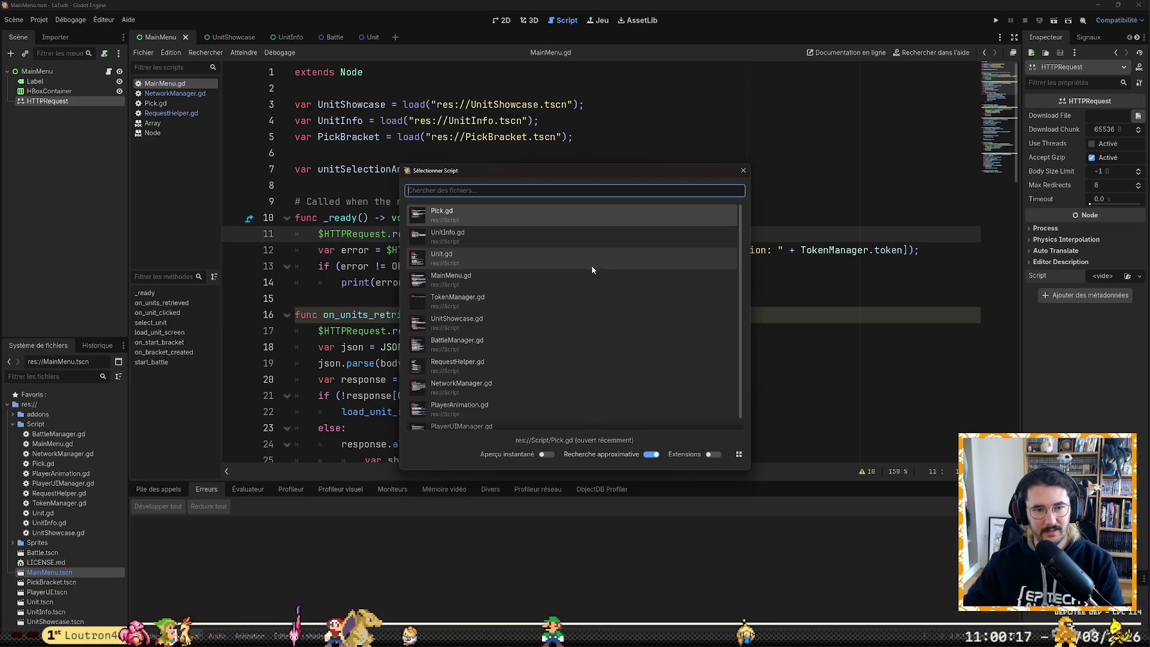
{"action": "left_click", "coordinate": [522, 362]}
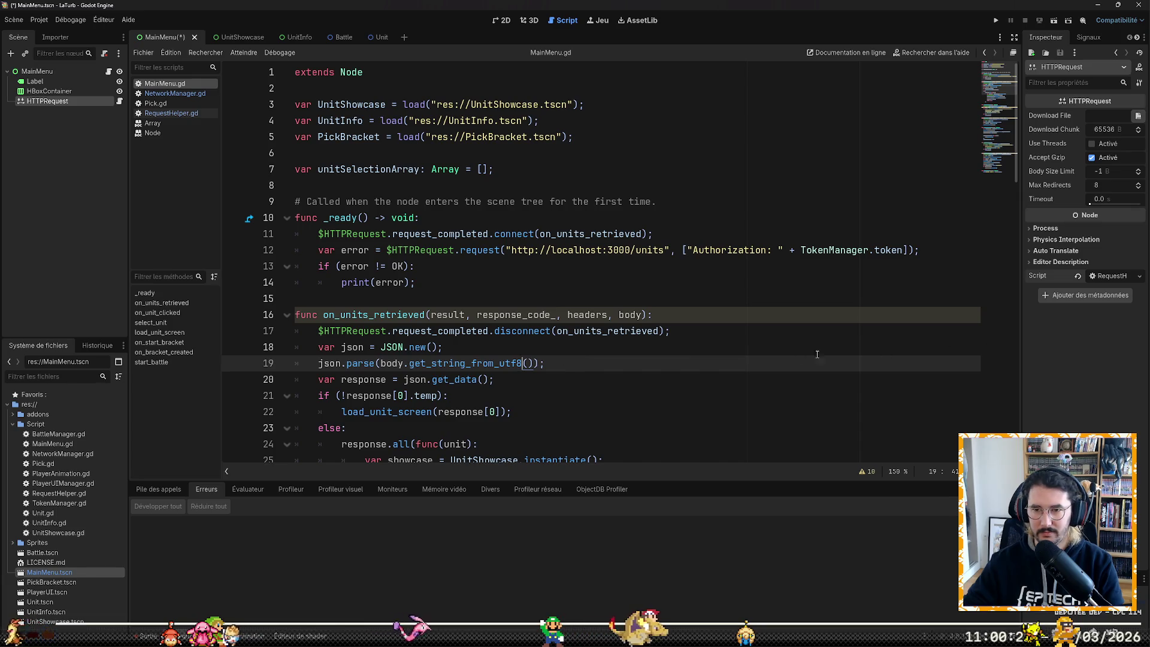
{"action": "left_click", "coordinate": [503, 226]}
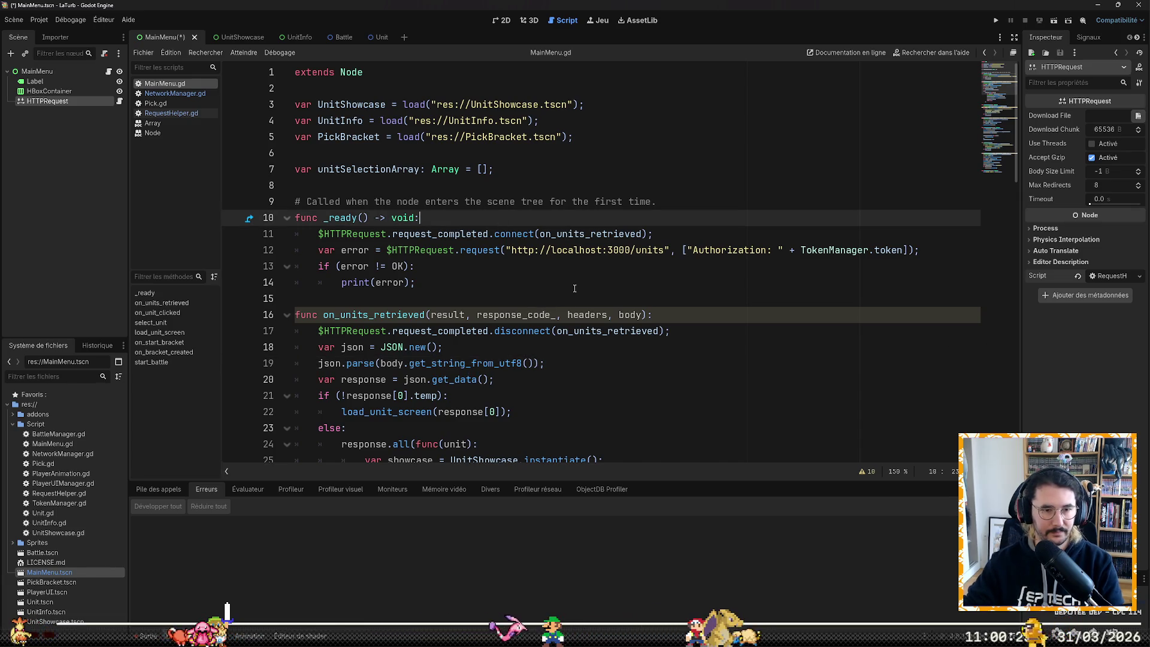
Step: Select the request_completed.connect call on line 11 of MainMenu.gd
{"action": "key", "text": "Down"}
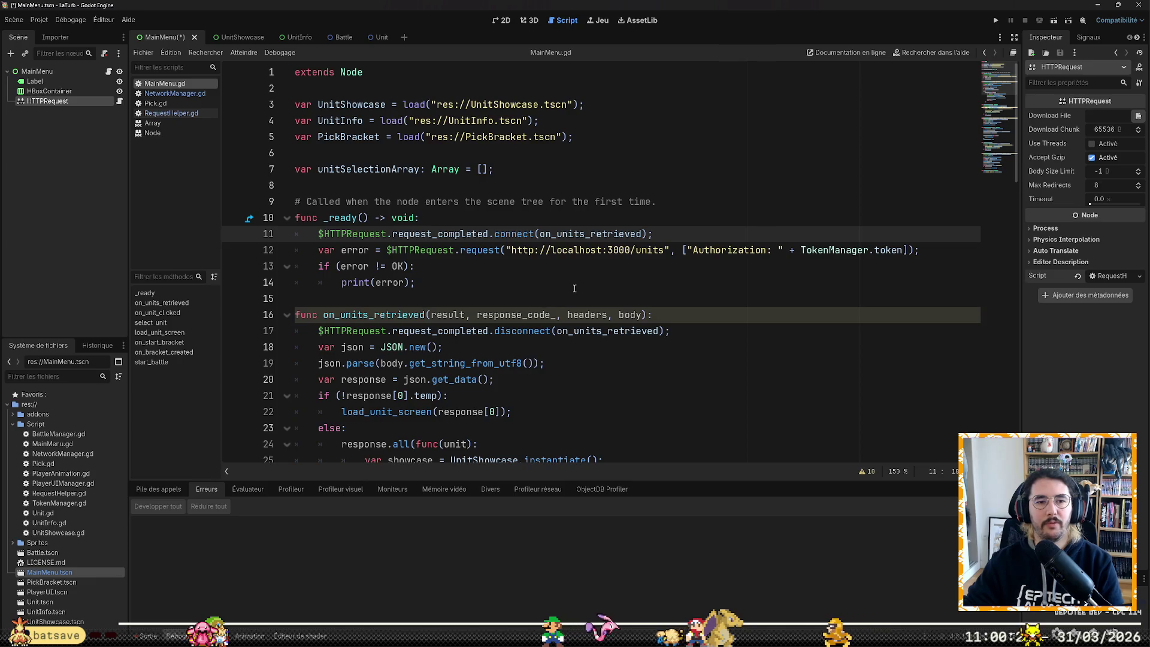
{"action": "key", "text": "ctrl+d"}
{"action": "key", "text": "ctrl+shift+Right"}
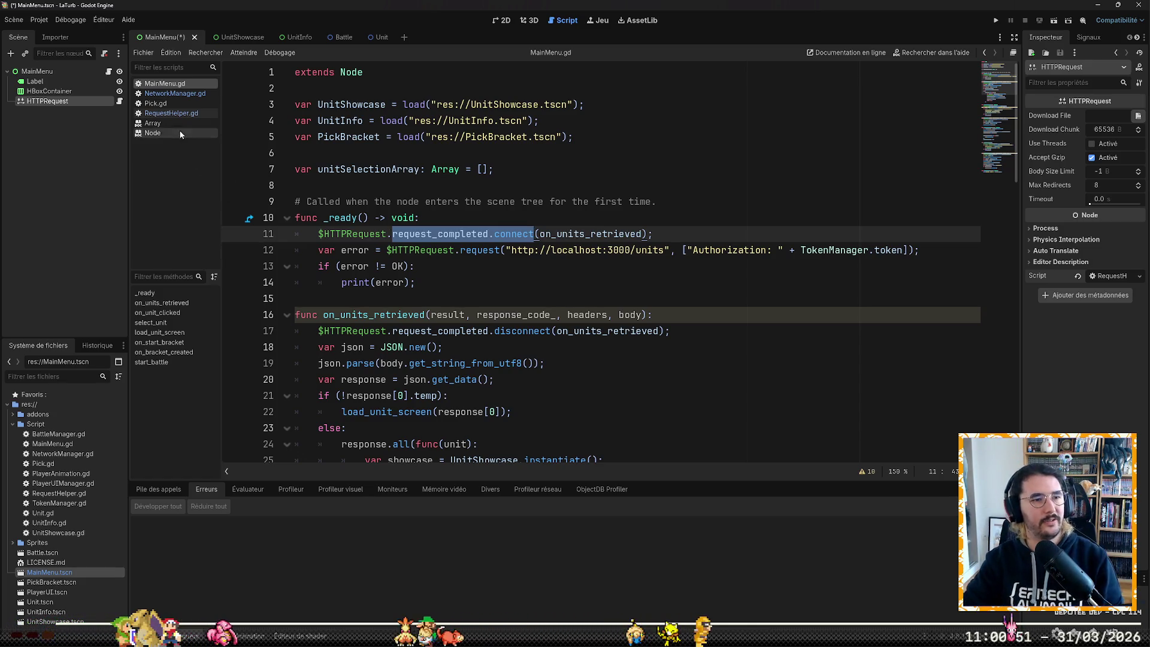
Step: Prefix RequestHelper's Request function name with Send and save the script
{"action": "left_click", "coordinate": [171, 112]}
{"action": "scroll", "coordinate": [406, 220], "scroll_direction": "down", "scroll_amount": 4}
{"action": "scroll", "coordinate": [406, 220], "scroll_direction": "down", "scroll_amount": 5}
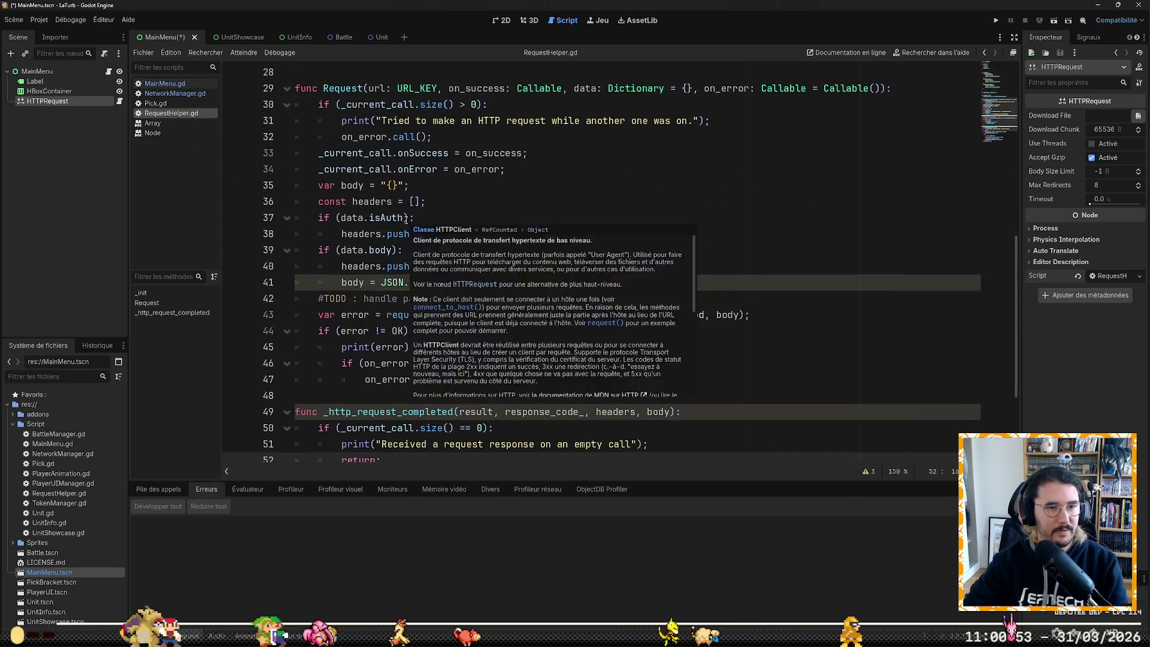
{"action": "scroll", "coordinate": [383, 240], "scroll_direction": "up", "scroll_amount": 2}
{"action": "left_click", "coordinate": [346, 187]}
{"action": "key", "text": "Left"}
{"action": "key", "text": "Left"}
{"action": "key", "text": "Left"}
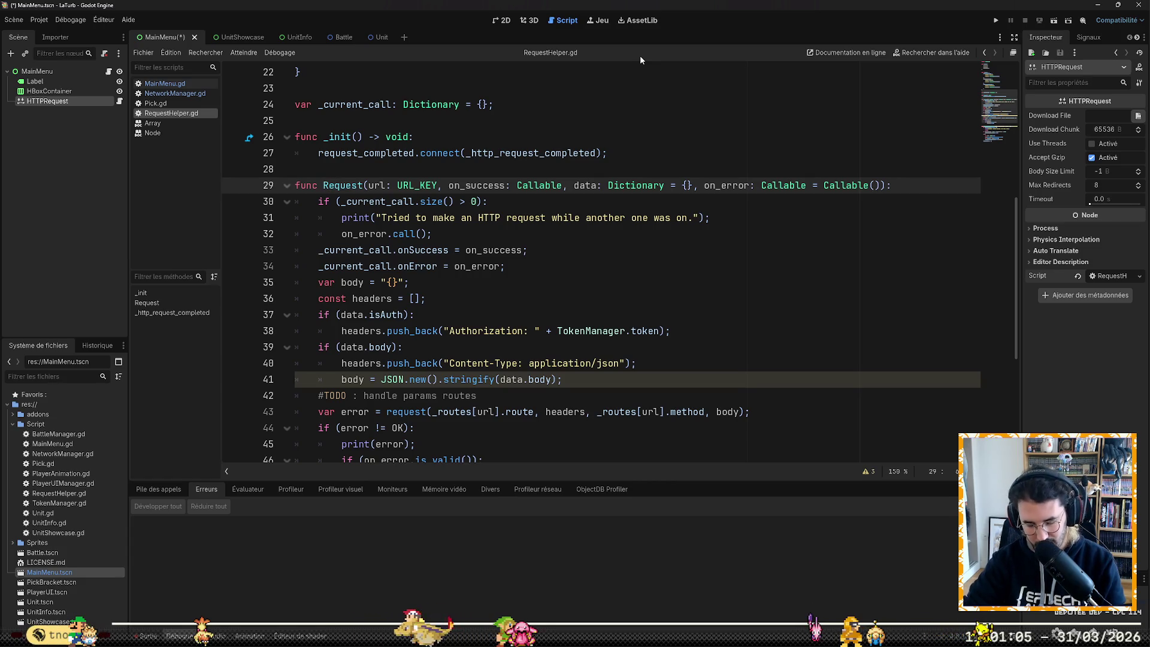
{"action": "type", "text": "Send"}
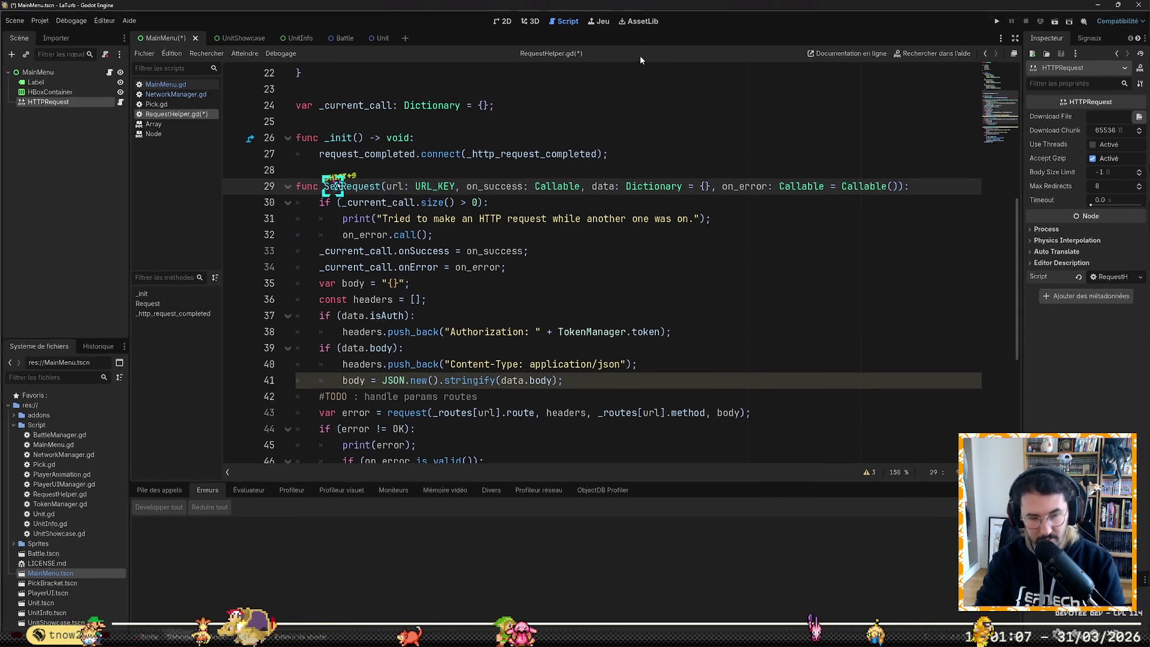
{"action": "key", "text": "alt+shift+s"}
{"action": "left_click", "coordinate": [162, 83]}
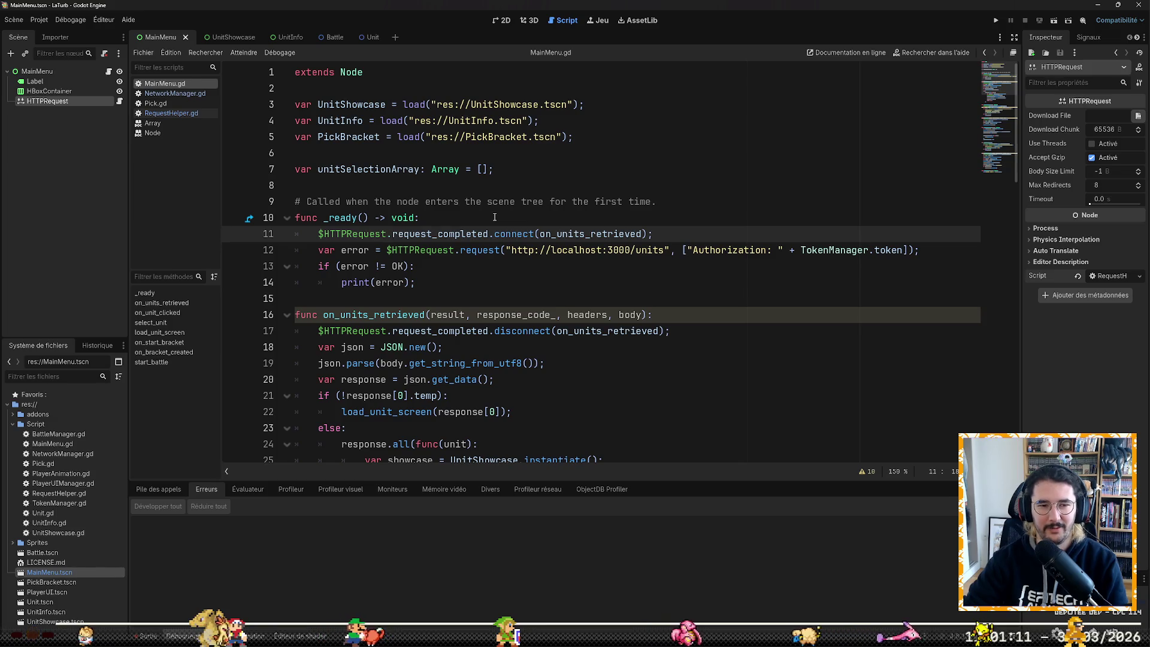
Step: Delete the request_completed connect line from MainMenu's _ready
{"action": "key", "text": "Up"}
{"action": "key", "text": "Down"}
{"action": "key", "text": "Home"}
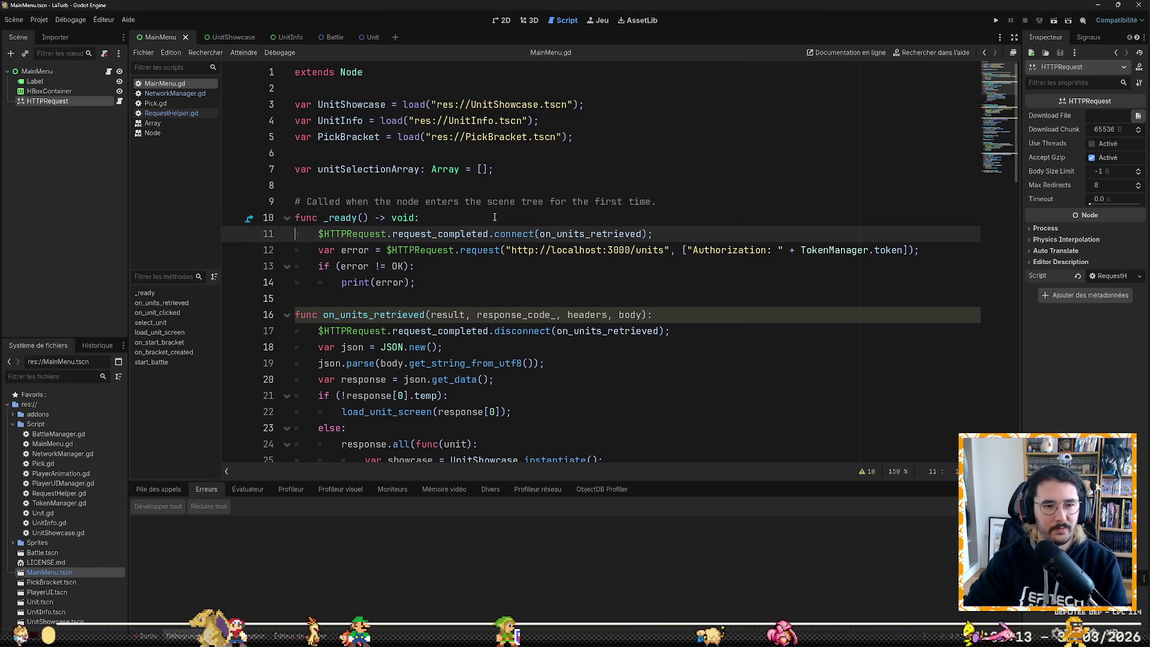
{"action": "key", "text": "shift+Down"}
{"action": "key", "text": "Delete"}
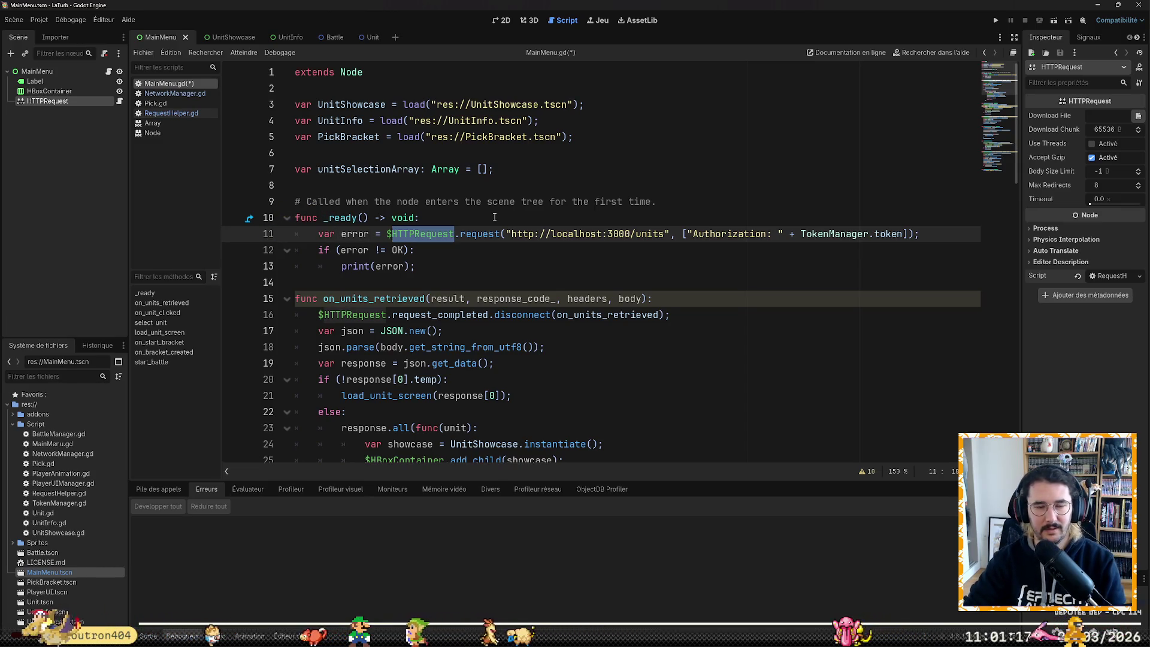
Step: Make line 11 call SendRequest, replacing the localhost URL argument with a partly typed 'Reques'
{"action": "key", "text": "Right"}
{"action": "key", "text": "ctrl+shift+Right"}
{"action": "type", "text": "Se"}
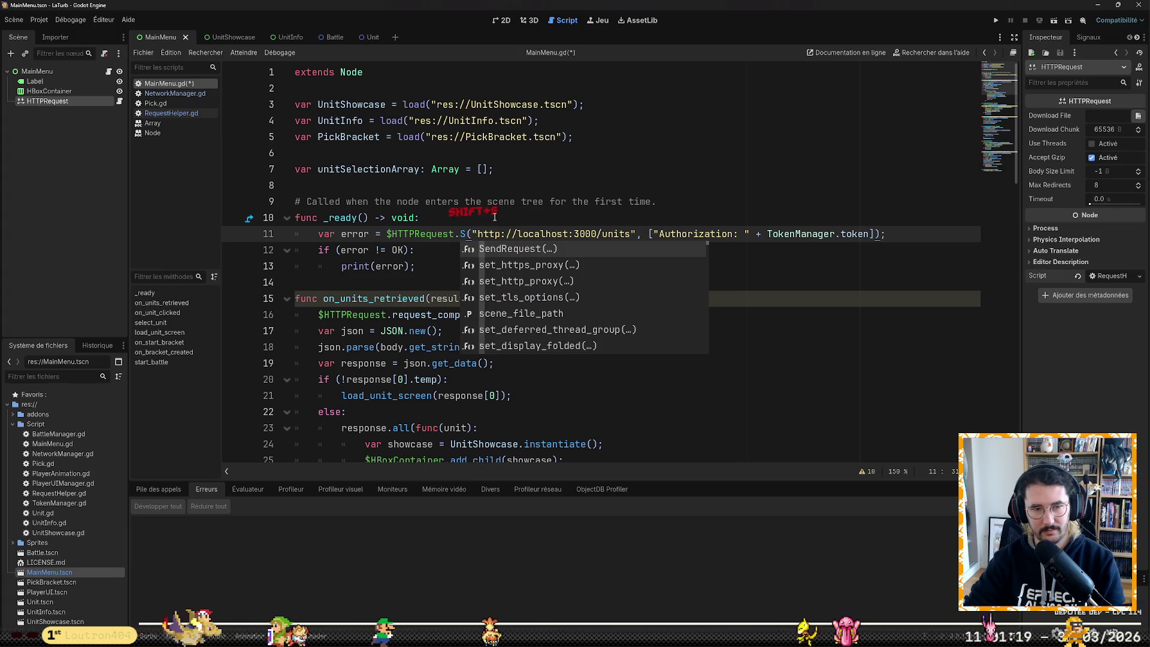
{"action": "key", "text": "Tab"}
{"action": "key", "text": "ctrl+shift+Right"}
{"action": "key", "text": "ctrl+shift+Right"}
{"action": "key", "text": "ctrl+shift+Right"}
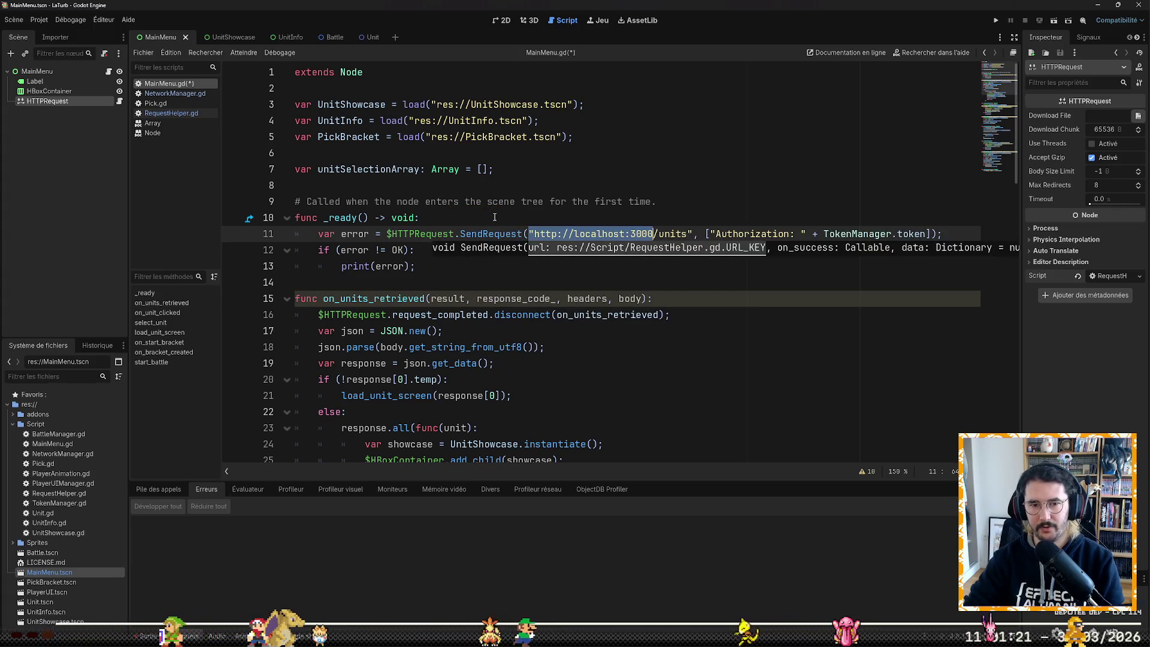
{"action": "type", "text": "URL"}
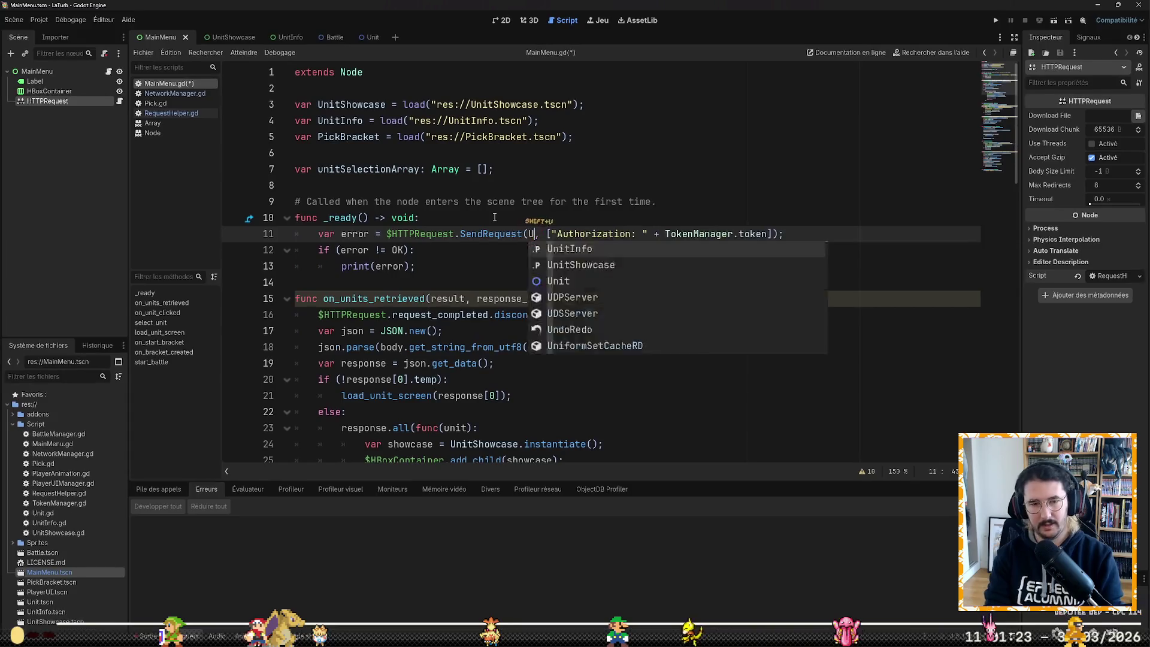
{"action": "type", "text": "_KEY"}
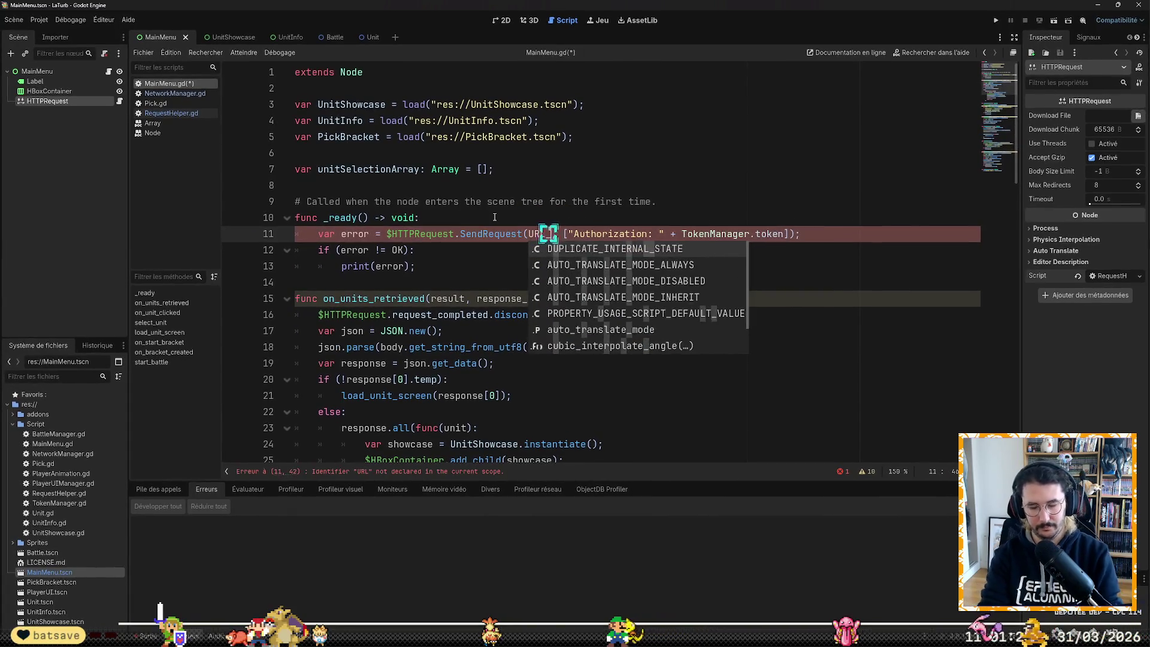
{"action": "key", "text": "BackSpace"}
{"action": "key", "text": "BackSpace"}
{"action": "key", "text": "BackSpace"}
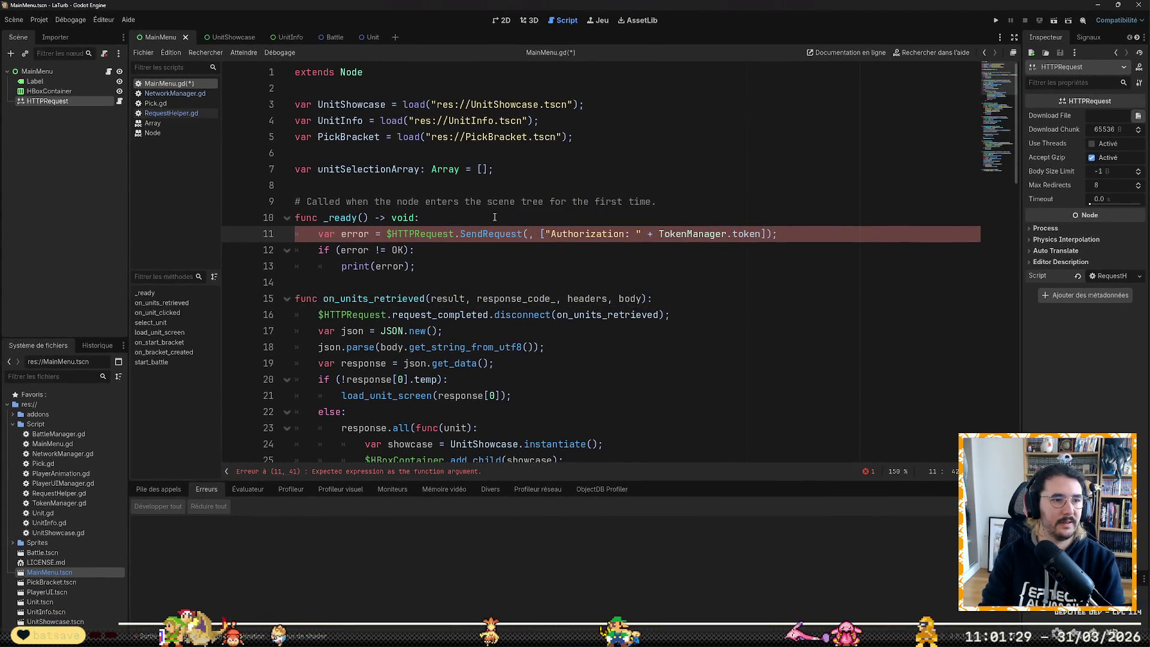
{"action": "type", "text": "RE"}
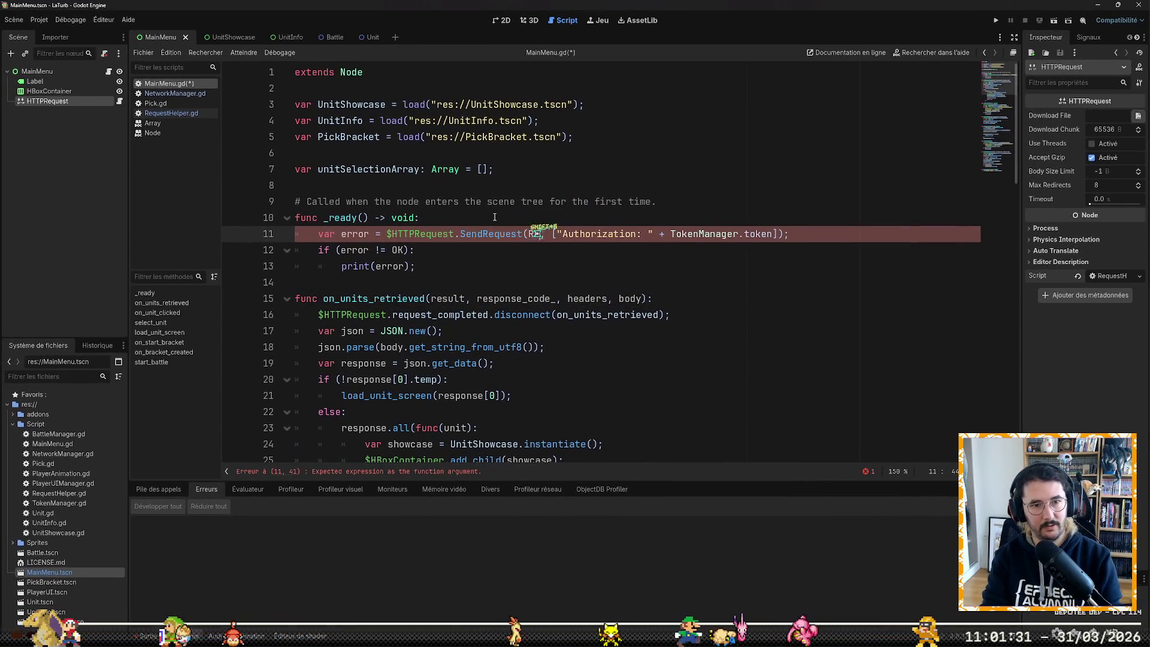
{"action": "key", "text": "BackSpace"}
{"action": "type", "text": "eques"}
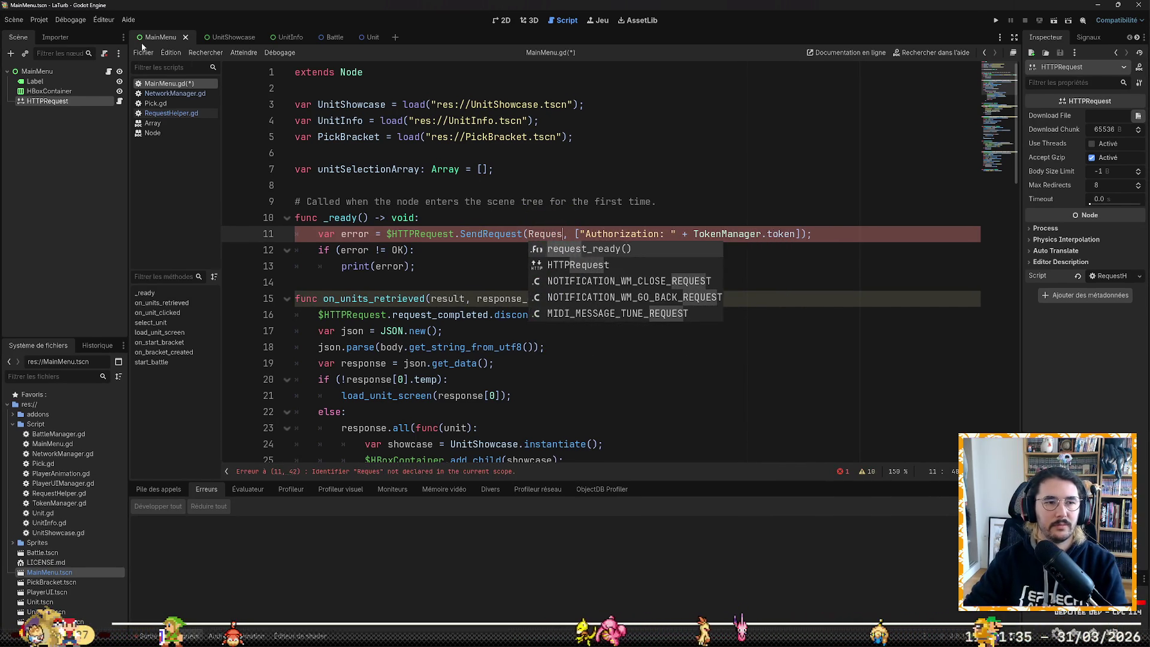
Step: Insert blank lines below extends HTTPRequest in RequestHelper.gd
{"action": "left_click", "coordinate": [171, 114]}
{"action": "scroll", "coordinate": [390, 137], "scroll_direction": "up", "scroll_amount": 2}
{"action": "left_click", "coordinate": [395, 87]}
{"action": "key", "text": "Return"}
{"action": "key", "text": "Return"}
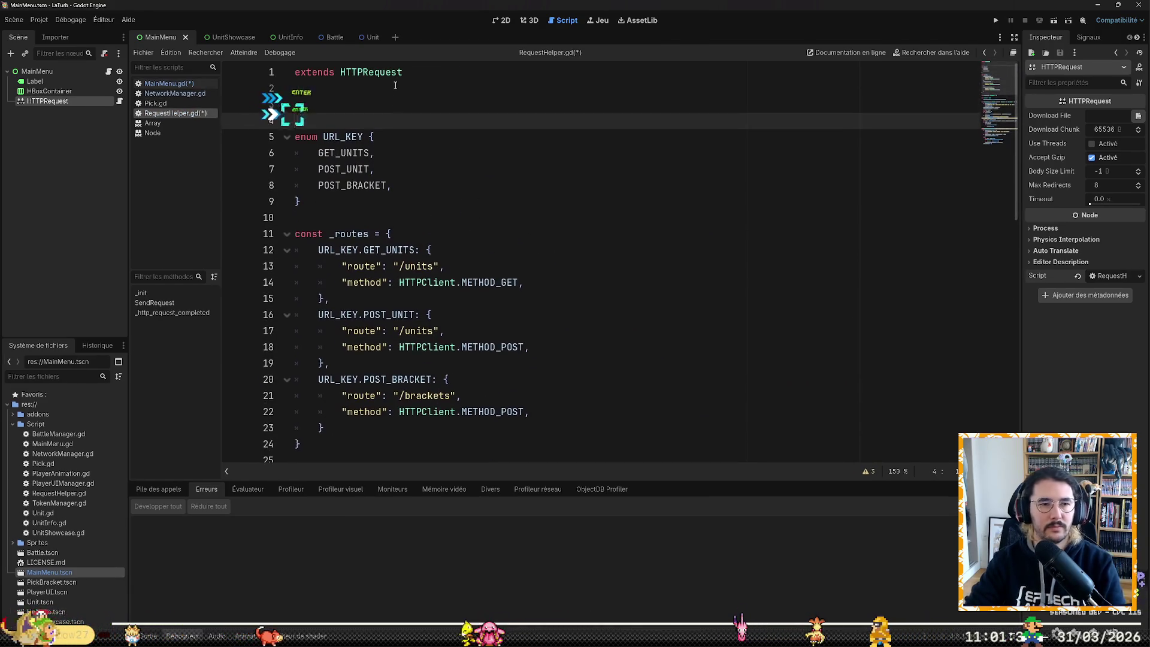
Step: Declare class_name RequestHelper; on line 3 of RequestHelper.gd and save it
{"action": "key", "text": "BackSpace"}
{"action": "type", "text": "v"}
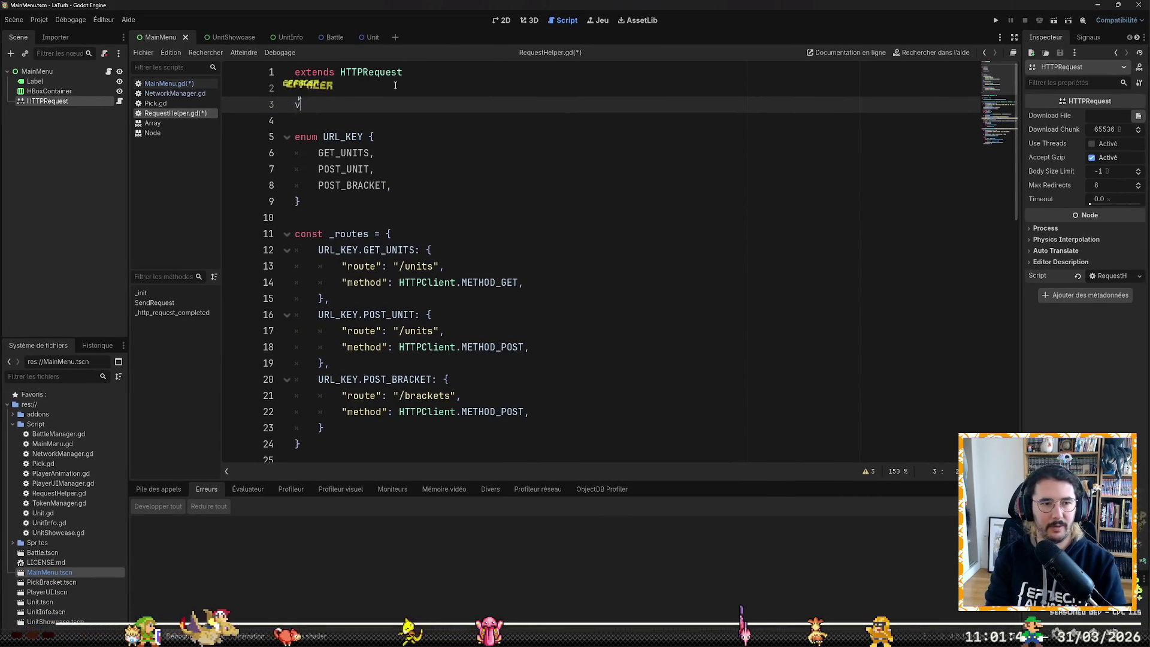
{"action": "type", "text": "class_nam"}
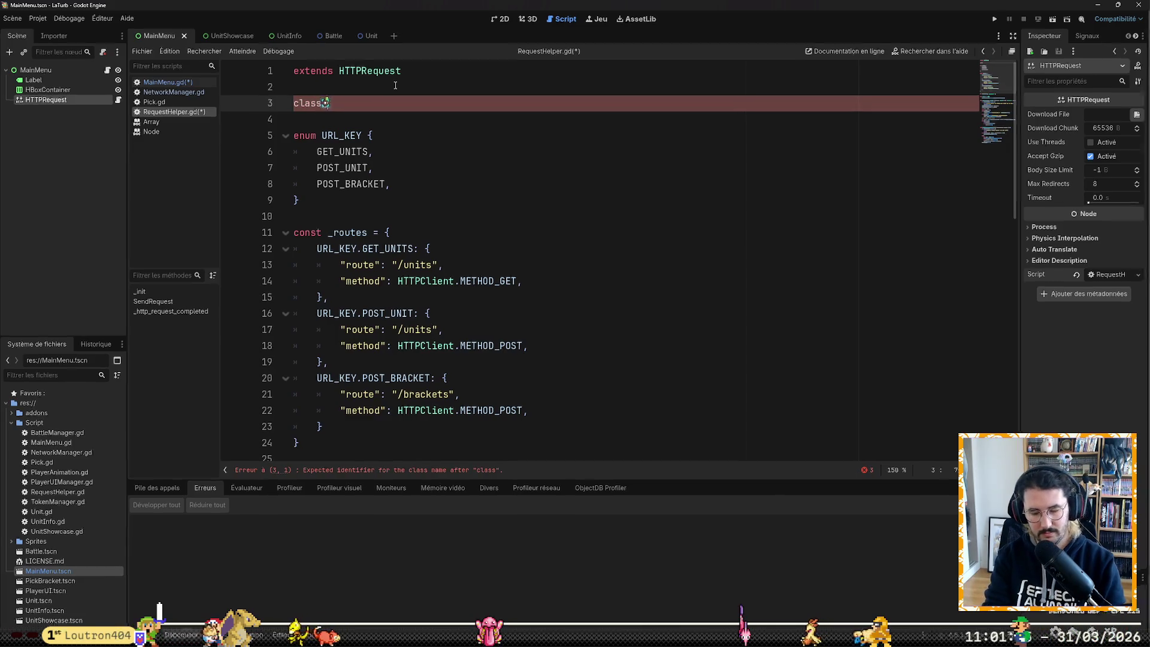
{"action": "type", "text": "e Req"}
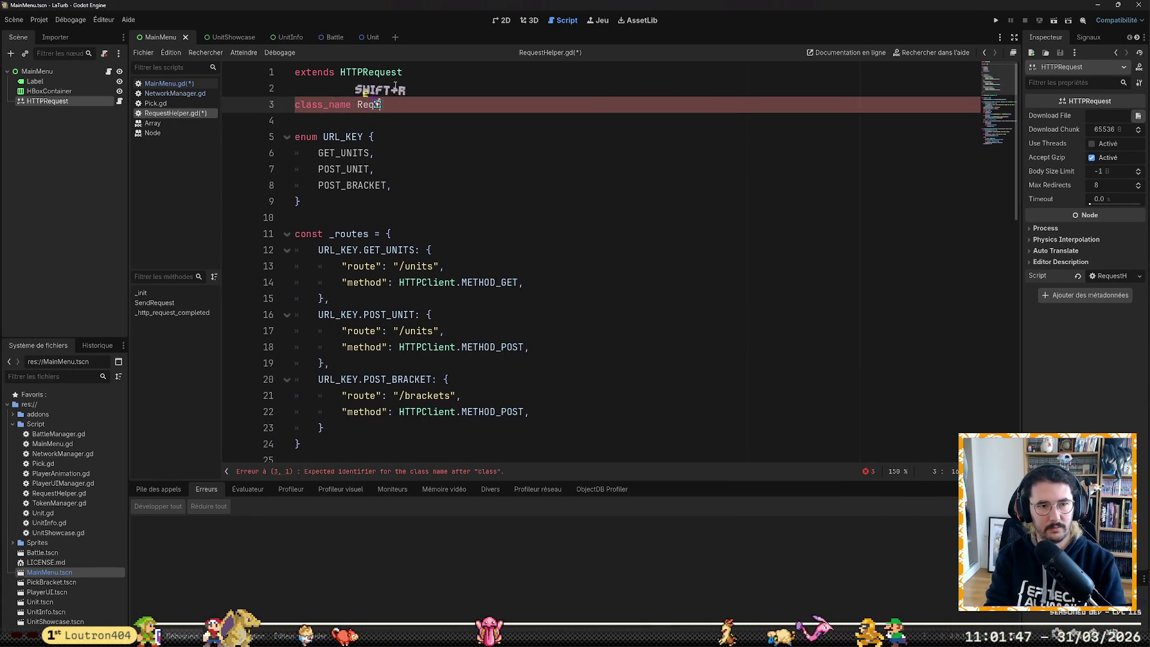
{"action": "type", "text": "uest"}
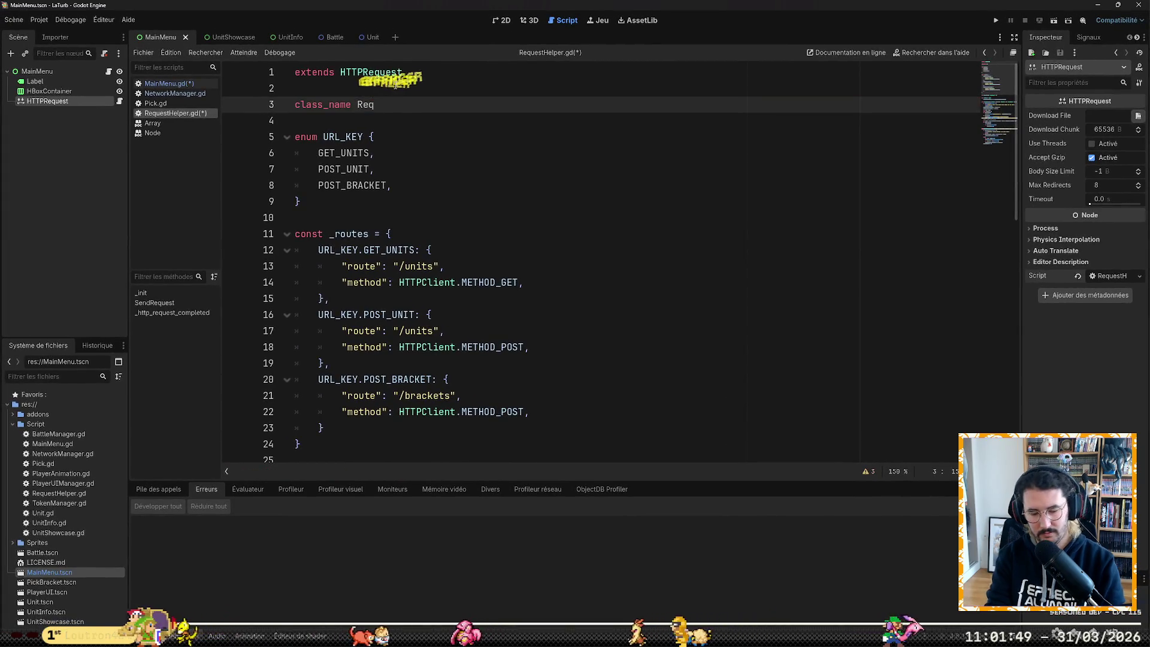
{"action": "type", "text": "Helper;"}
{"action": "key", "text": "ctrl+s"}
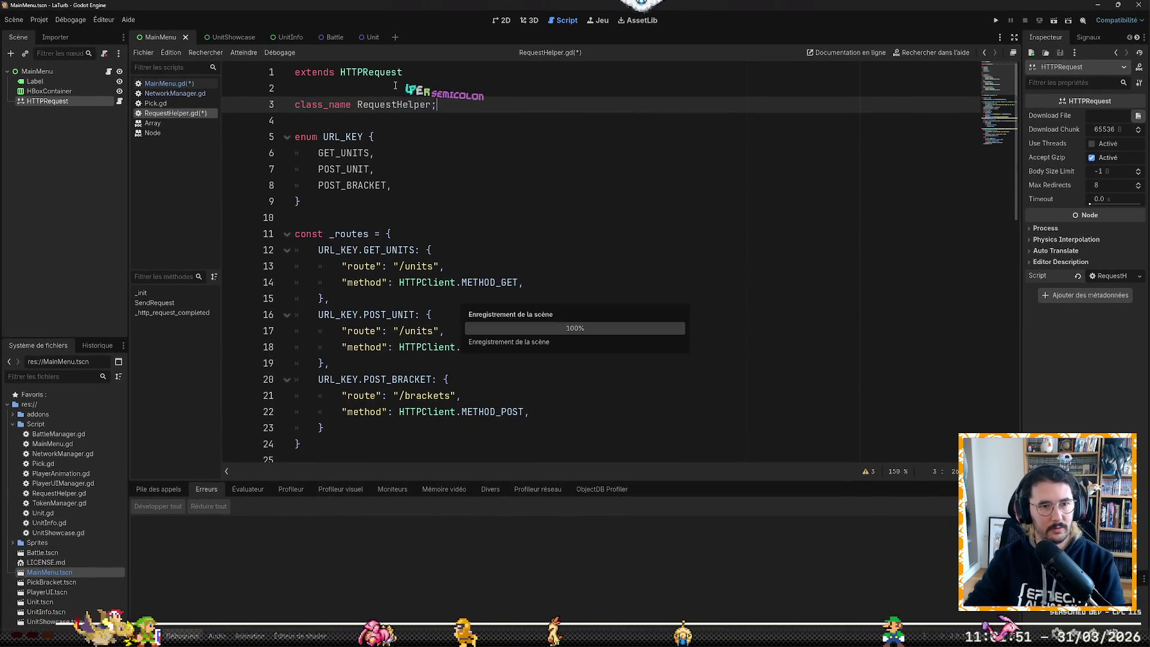
{"action": "left_click", "coordinate": [178, 84]}
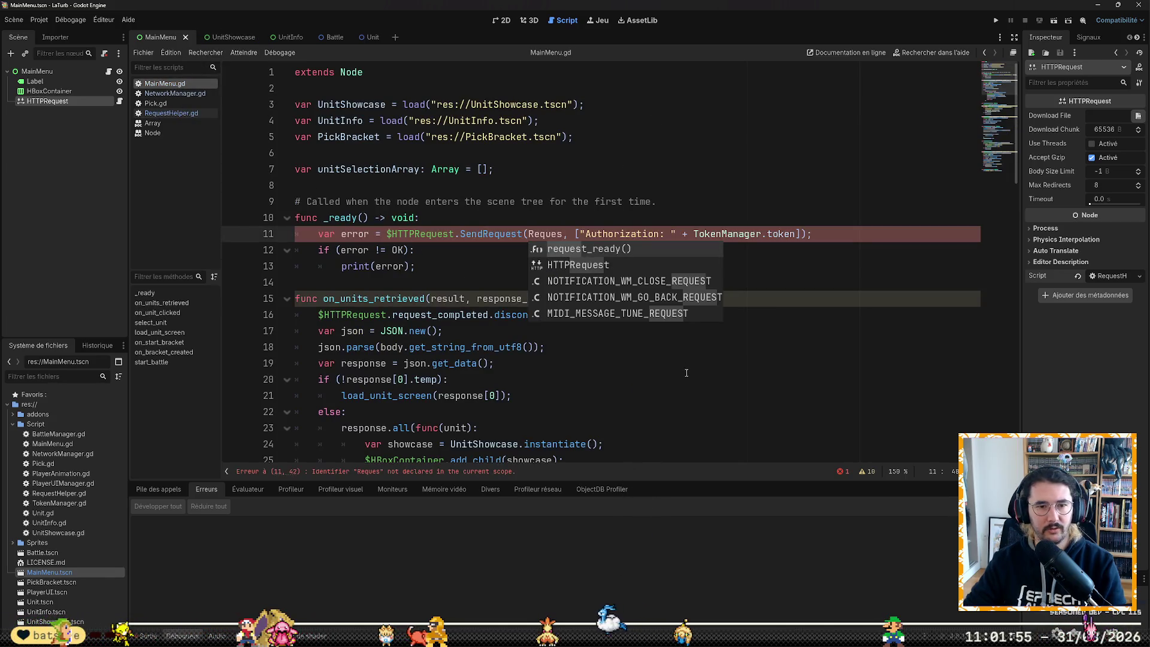
Step: Set SendRequest's first argument to RequestHelper.URL_KEY.GET_UNITS
{"action": "key", "text": "BackSpace"}
{"action": "key", "text": "BackSpace"}
{"action": "key", "text": "BackSpace"}
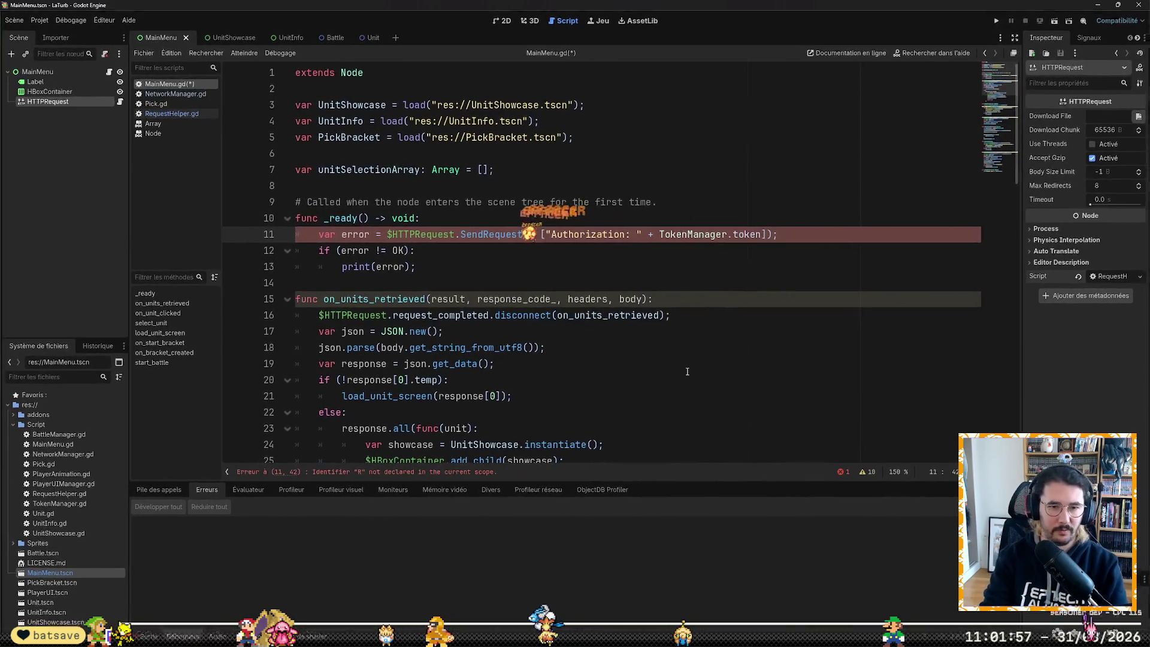
{"action": "type", "text": "eque"}
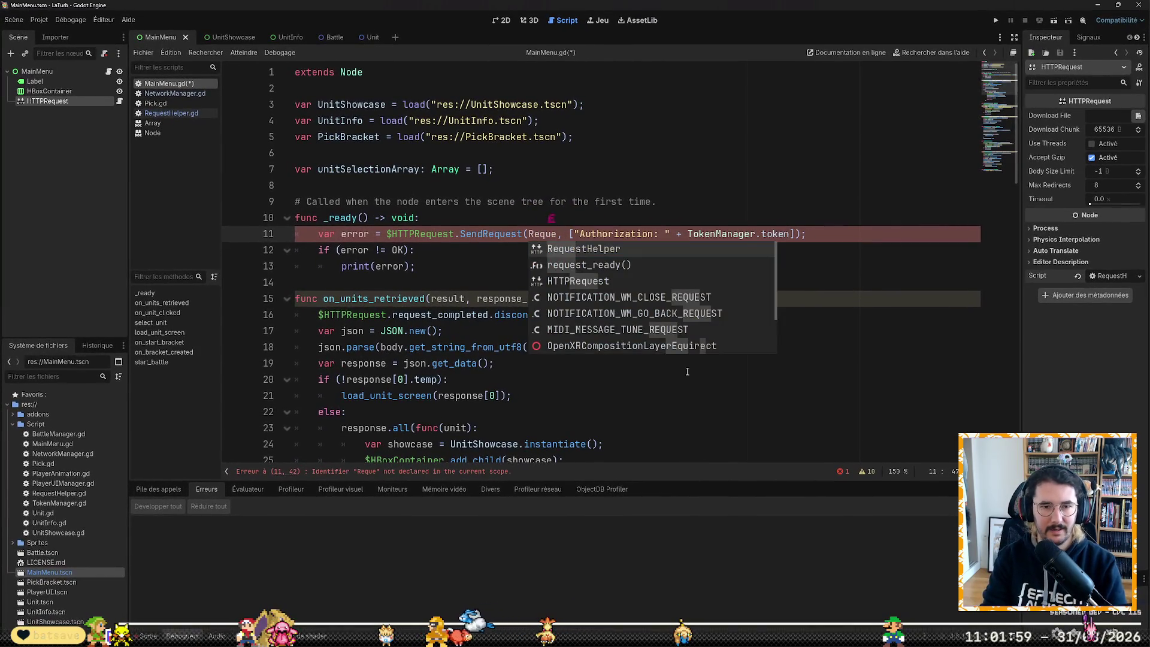
{"action": "key", "text": "Return"}
{"action": "type", "text": ".UR"}
{"action": "key", "text": "Return"}
{"action": "type", "text": "."}
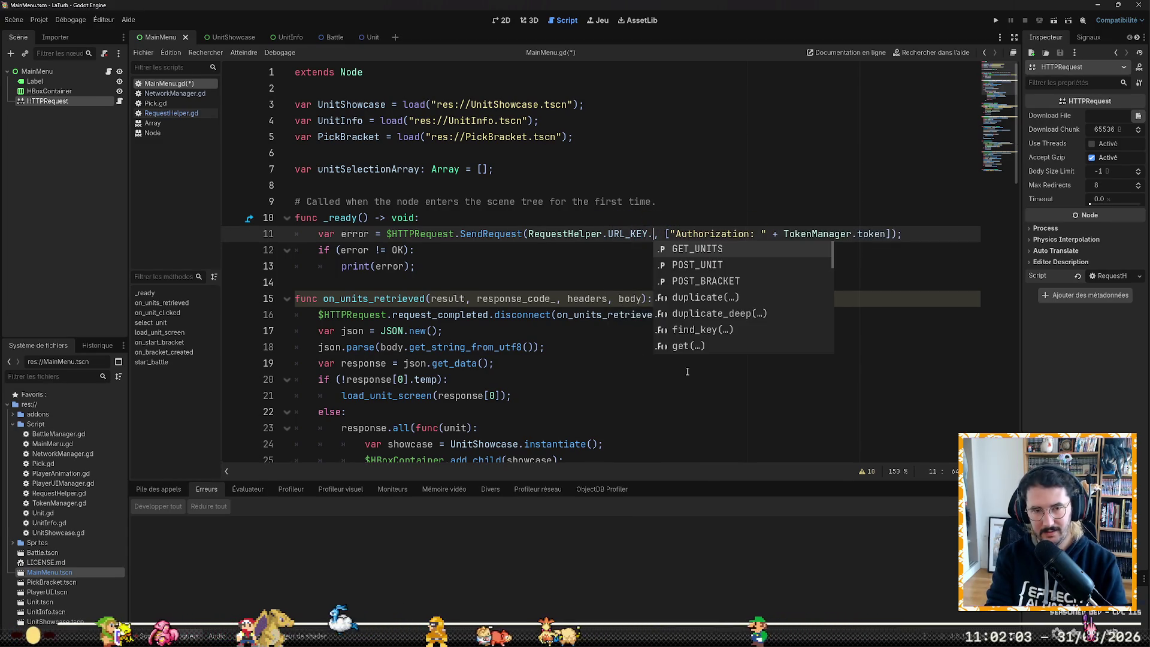
{"action": "key", "text": "Return"}
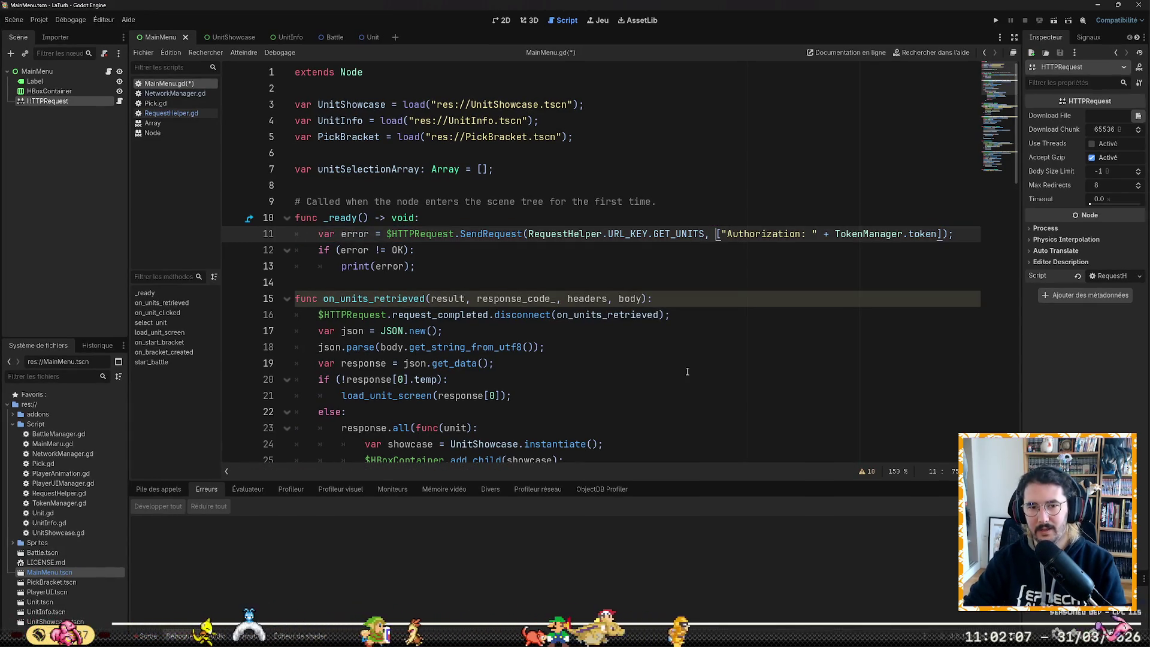
Step: Replace the authorization headers argument with the on_units_retrieved callback
{"action": "key", "text": "Right"}
{"action": "key", "text": "Right"}
{"action": "key", "text": "shift+End"}
{"action": "key", "text": "shift+Left"}
{"action": "key", "text": "shift+Left"}
{"action": "key", "text": "shift+Left"}
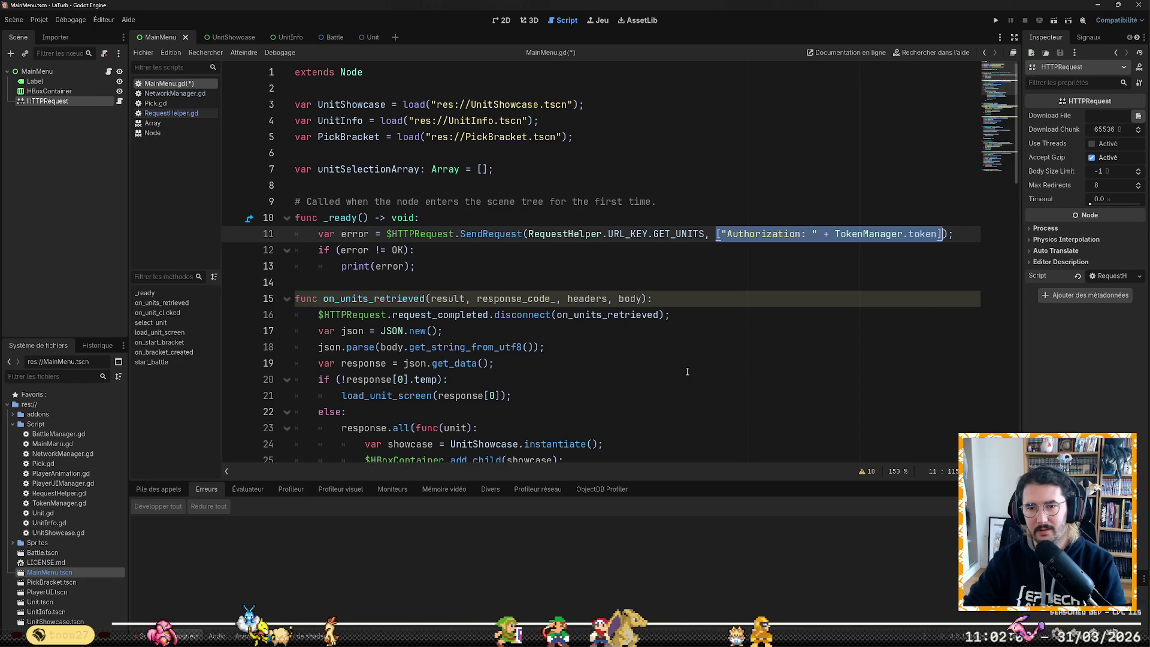
{"action": "key", "text": "BackSpace"}
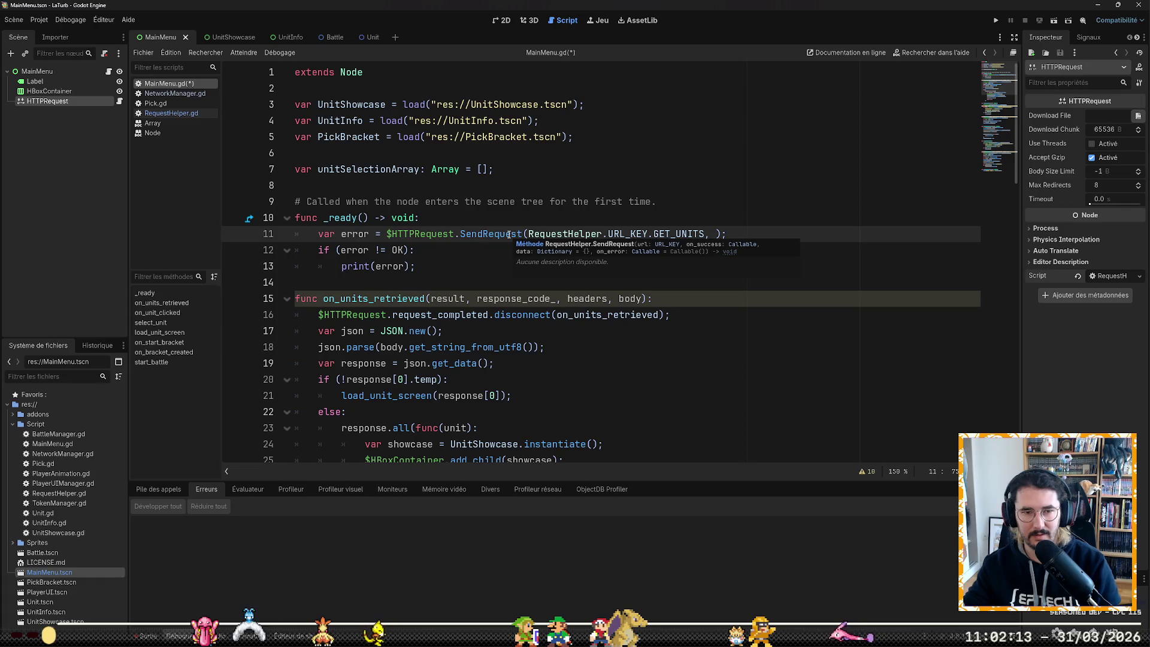
{"action": "type", "text": "on_unit"}
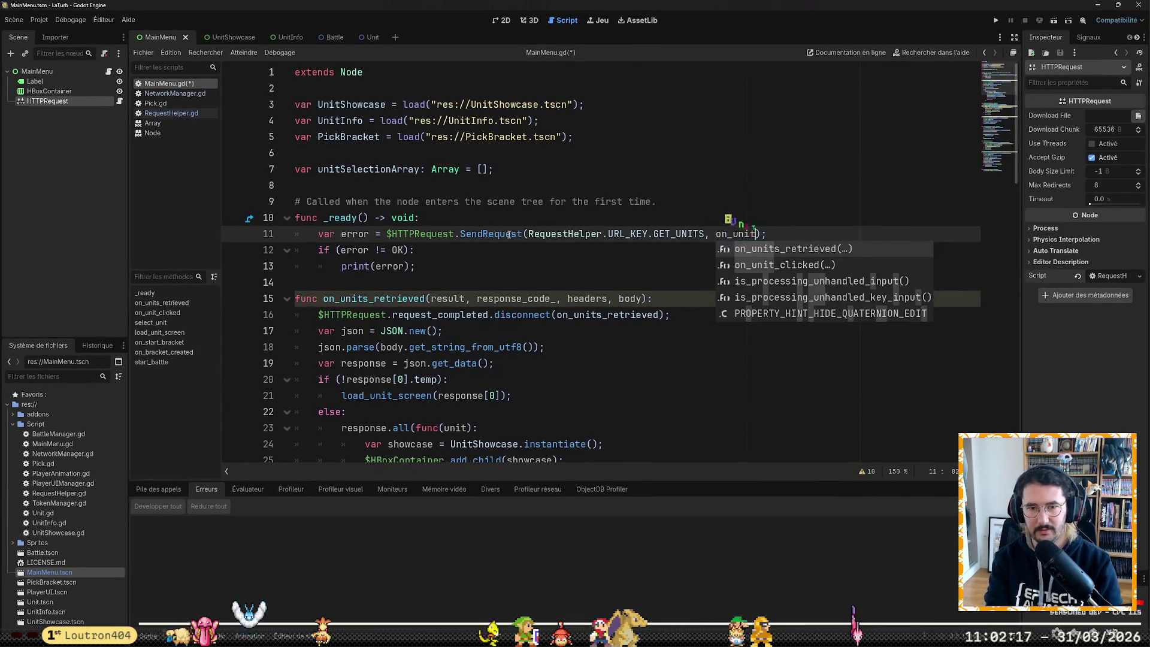
{"action": "key", "text": "Return"}
{"action": "key", "text": "BackSpace"}
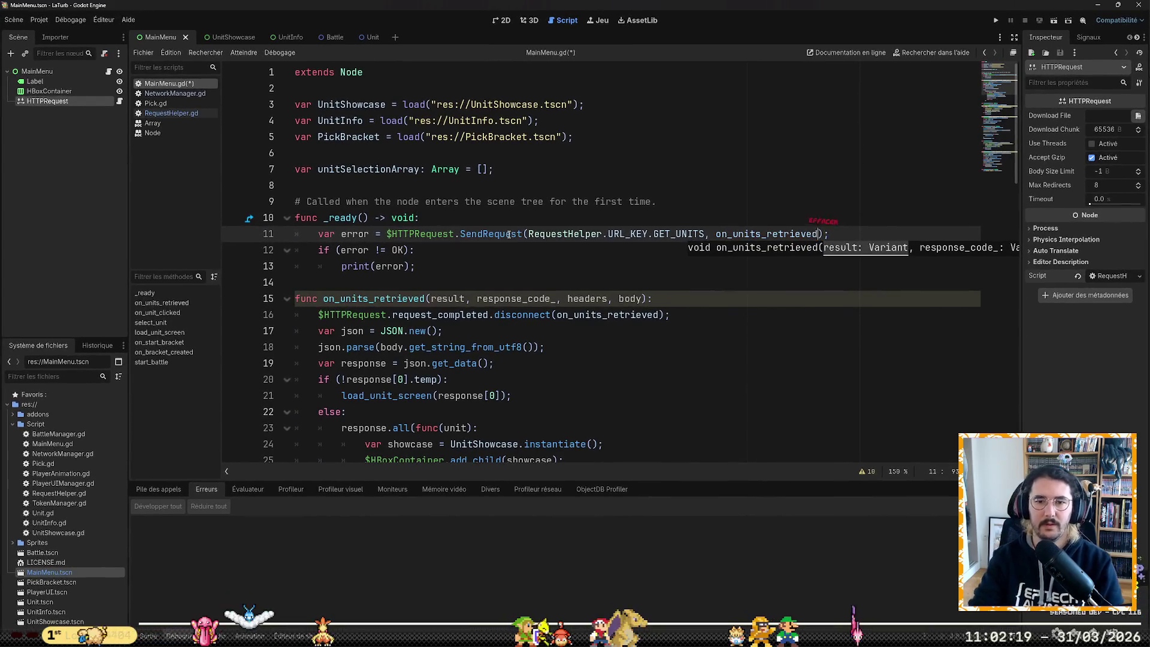
Step: Change on_units_retrieved's four parameters to a single unit: Variant
{"action": "key", "text": "Down"}
{"action": "key", "text": "Down"}
{"action": "key", "text": "Down"}
{"action": "key", "text": "Up"}
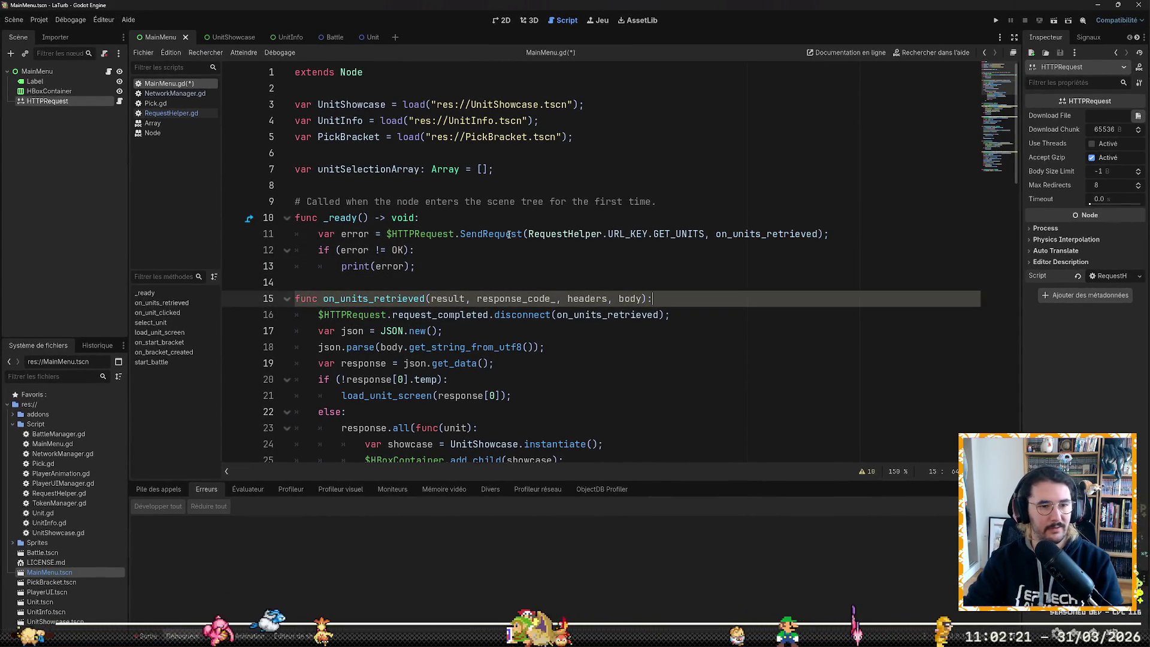
{"action": "key", "text": "ctrl+shift+Left"}
{"action": "key", "text": "ctrl+shift+Left"}
{"action": "key", "text": "ctrl+shift+Left"}
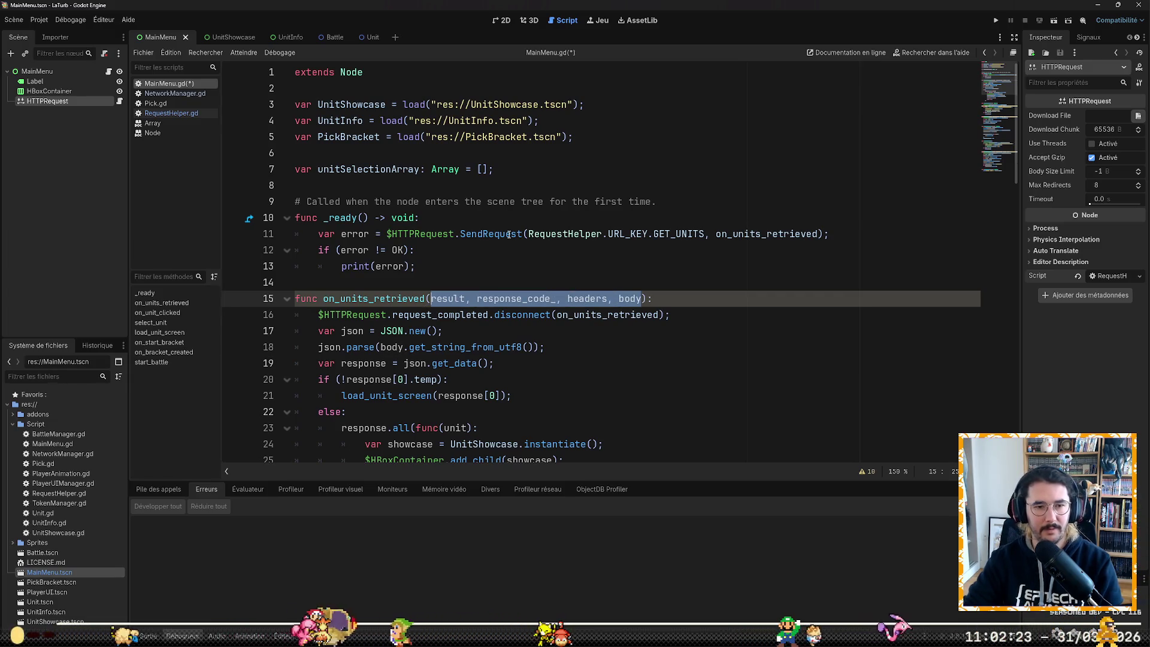
{"action": "type", "text": "unit: Variant"}
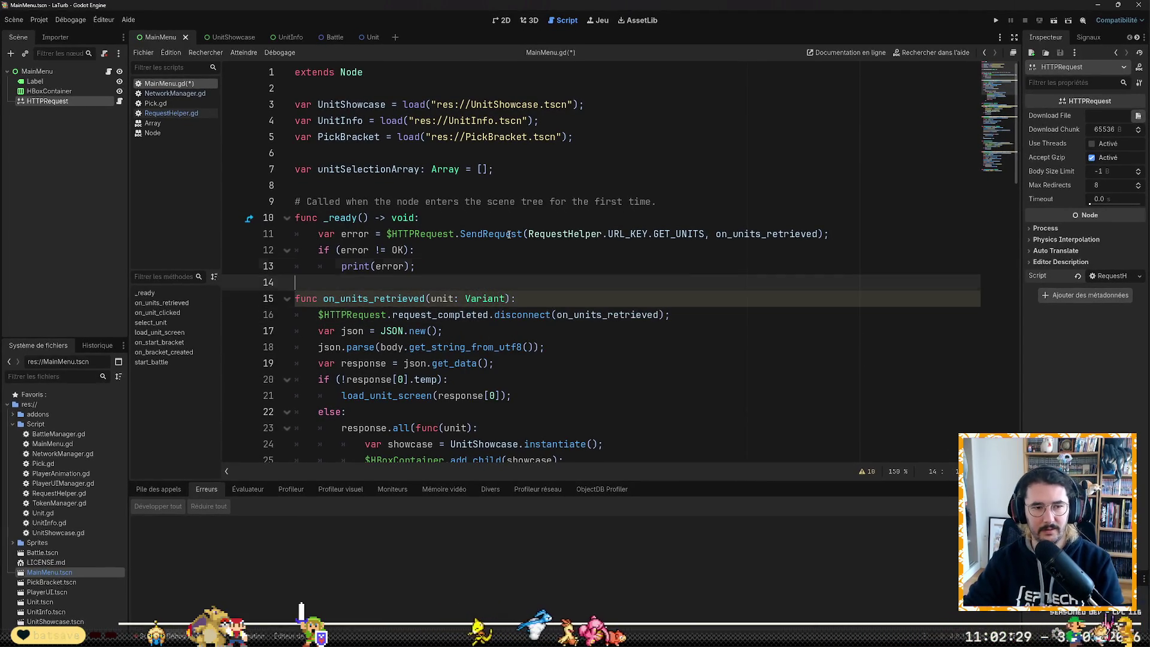
{"action": "left_click", "coordinate": [817, 233]}
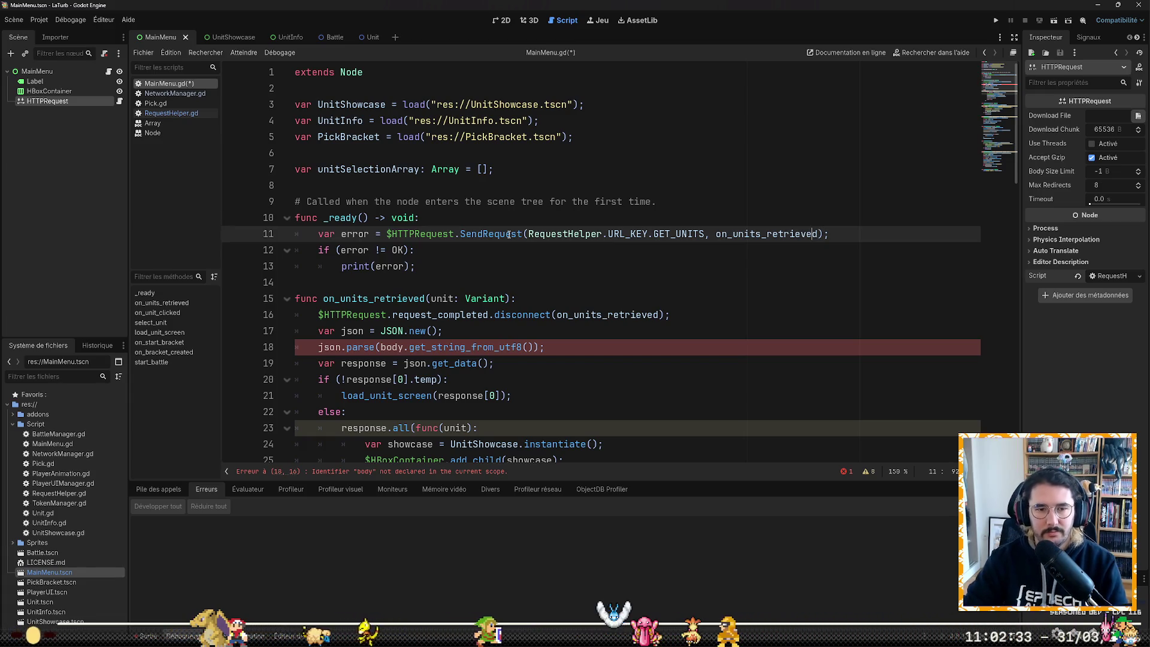
{"action": "key", "text": "Right"}
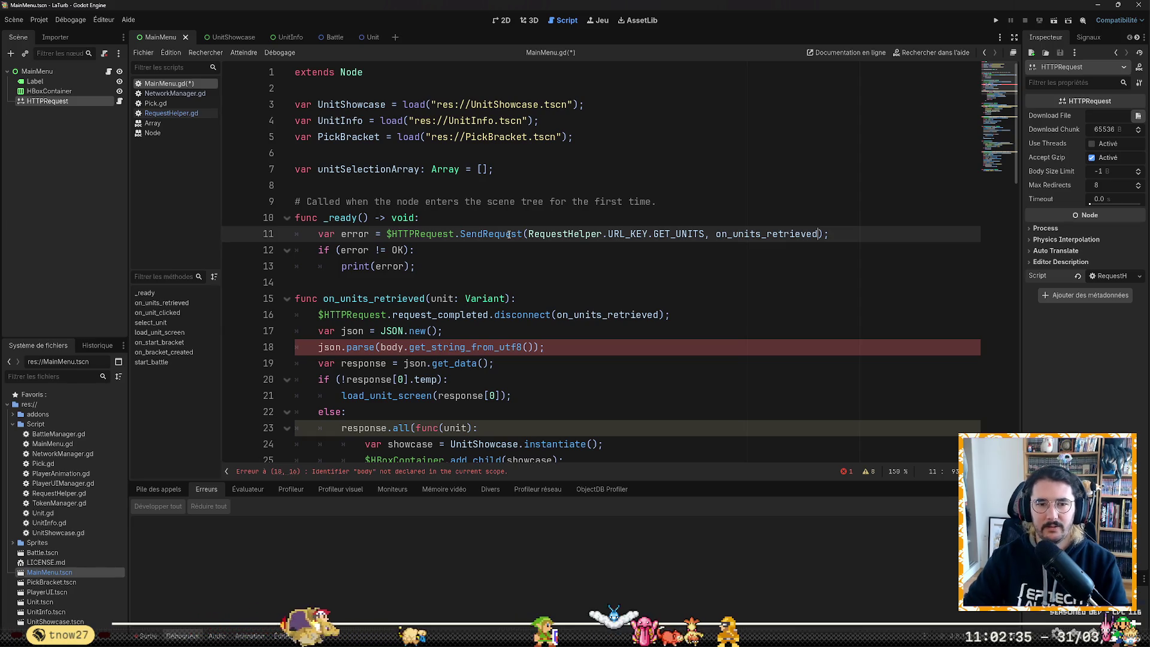
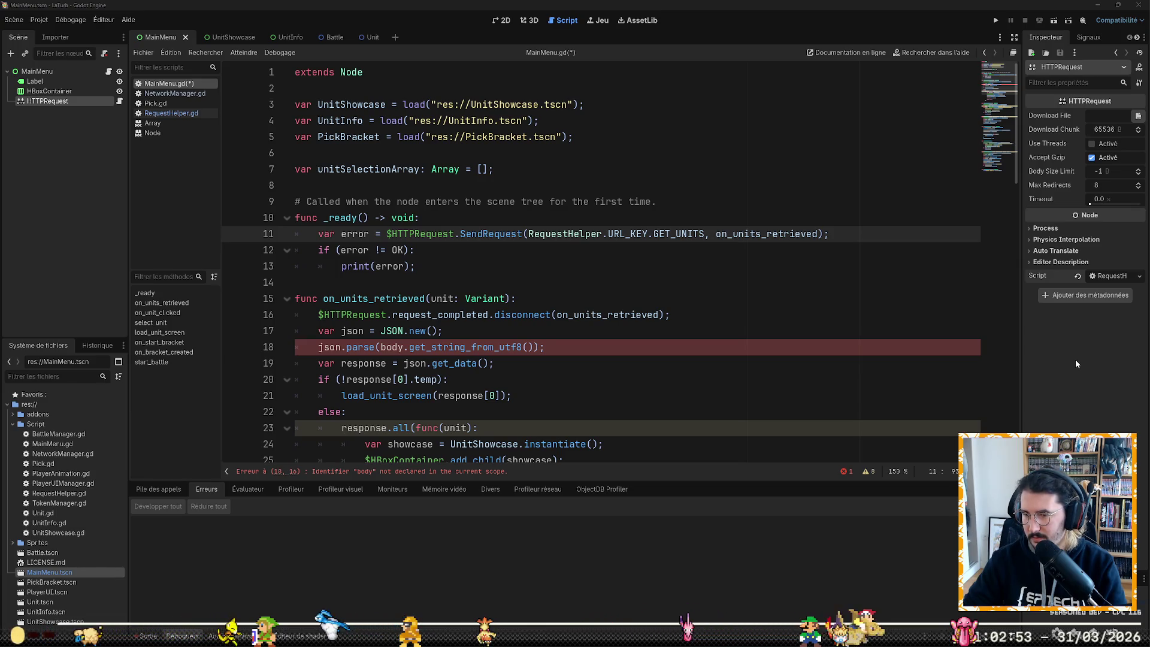
Step: Rename the on_units_retrieved parameter from unit to units
{"action": "left_click", "coordinate": [591, 348]}
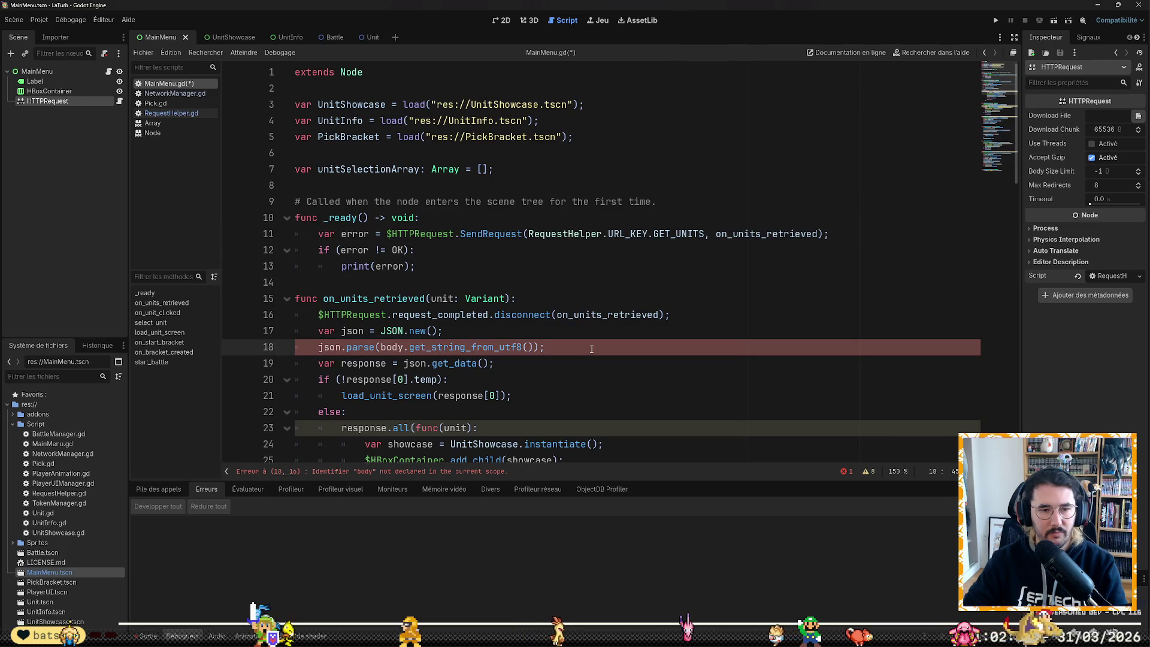
{"action": "key", "text": "Home"}
{"action": "key", "text": "Home"}
{"action": "key", "text": "Up"}
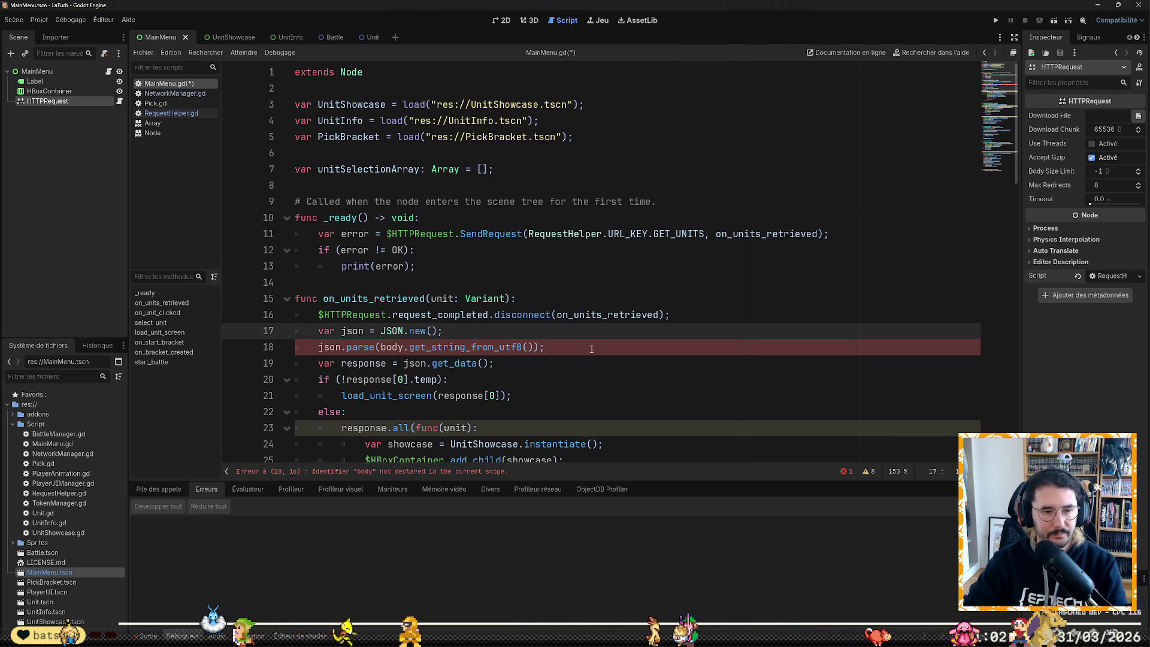
{"action": "key", "text": "Up"}
{"action": "key", "text": "shift+Down"}
{"action": "key", "text": "shift+Down"}
{"action": "key", "text": "shift+Down"}
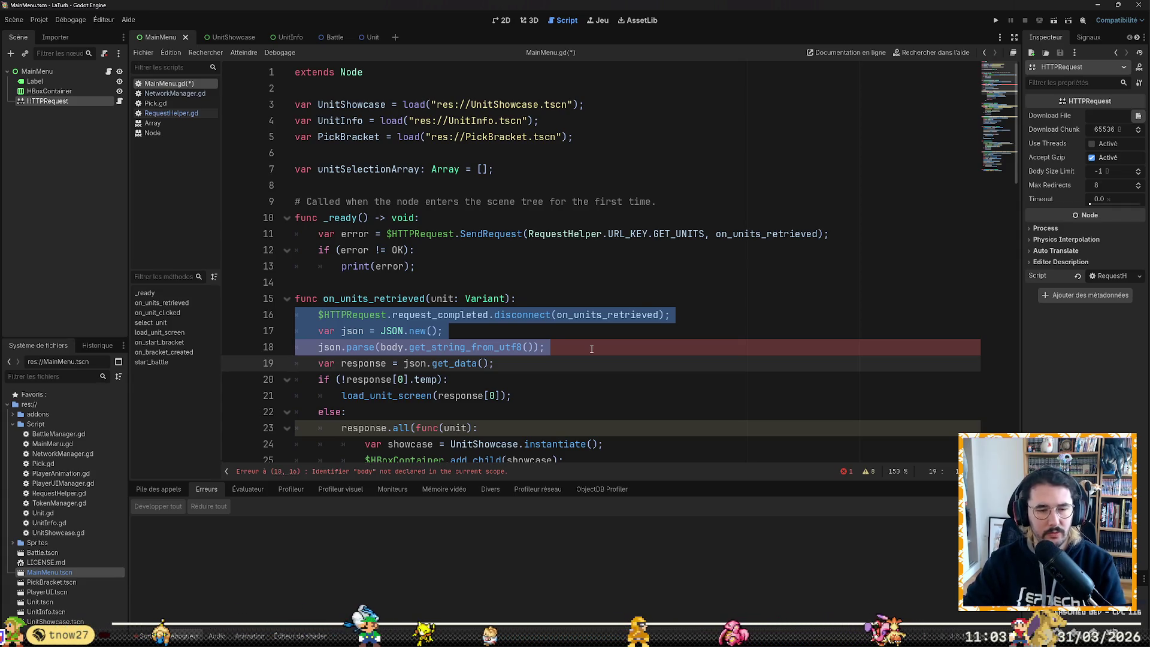
{"action": "key", "text": "Up"}
{"action": "key", "text": "Up"}
{"action": "key", "text": "Up"}
{"action": "key", "text": "End"}
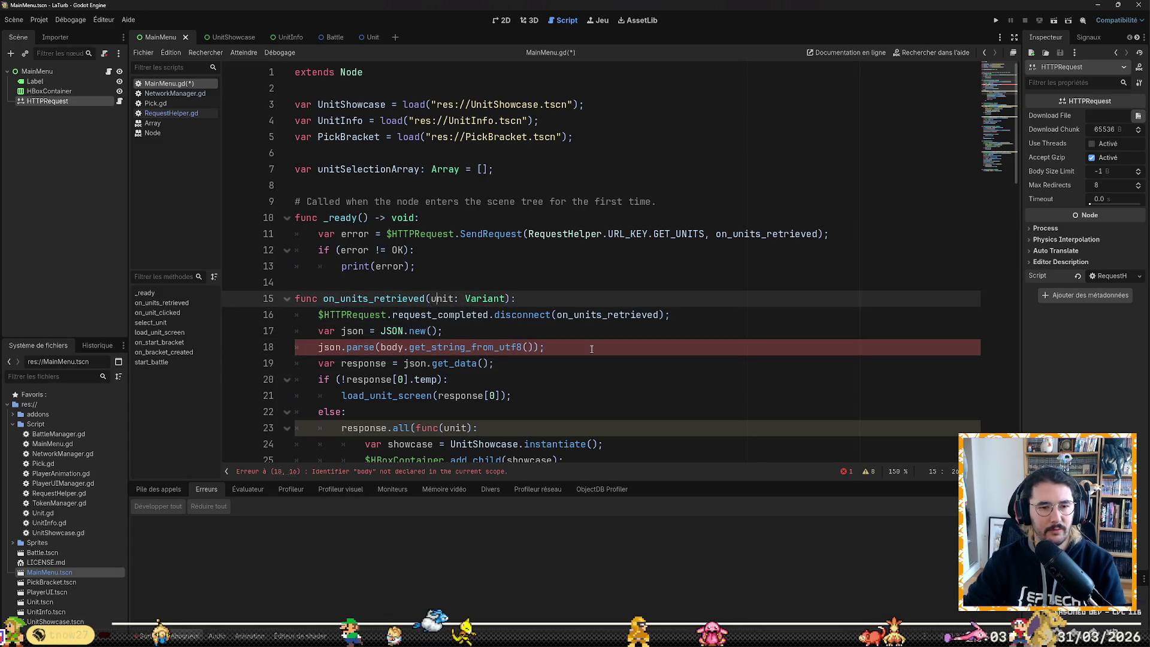
{"action": "key", "text": "Right"}
{"action": "key", "text": "Right"}
{"action": "key", "text": "Right"}
{"action": "type", "text": "s"}
{"action": "key", "text": "Home"}
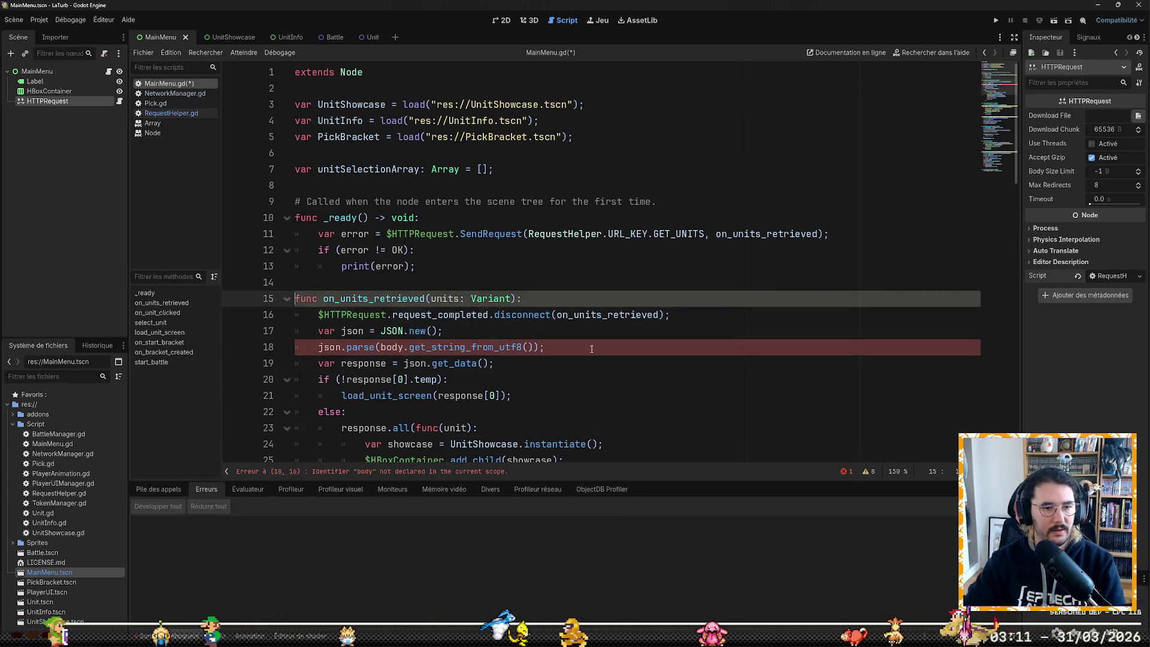
Step: Delete the disconnect, JSON parse and var response lines from on_units_retrieved
{"action": "key", "text": "Down"}
{"action": "key", "text": "shift+Down"}
{"action": "key", "text": "shift+Down"}
{"action": "key", "text": "shift+Down"}
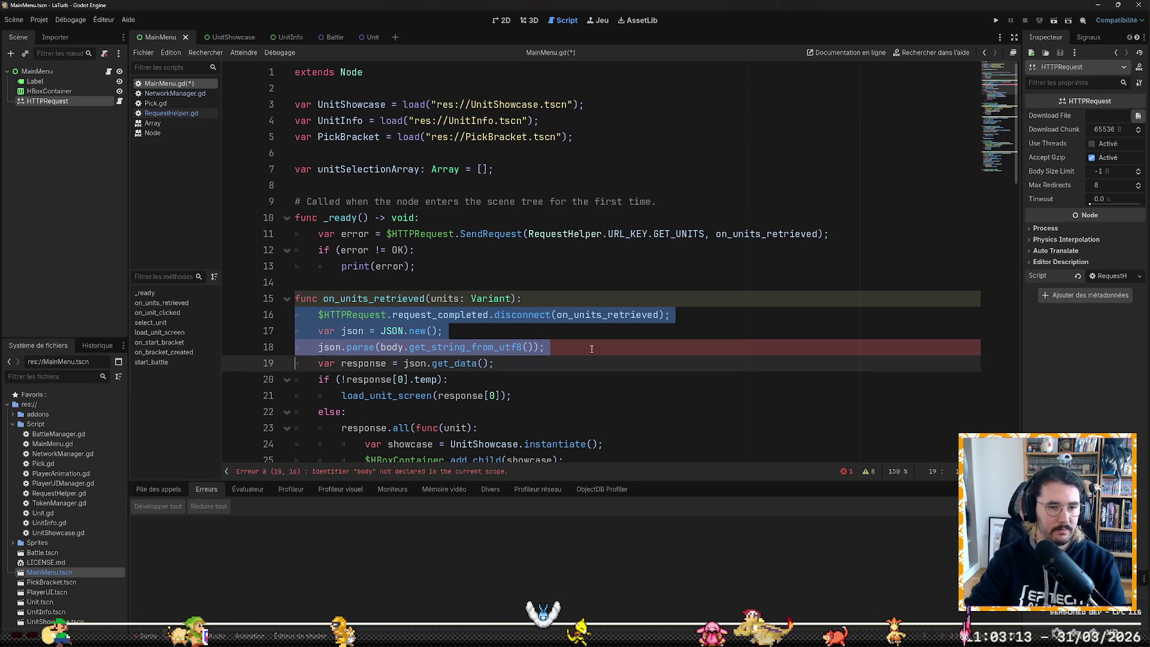
{"action": "key", "text": "Delete"}
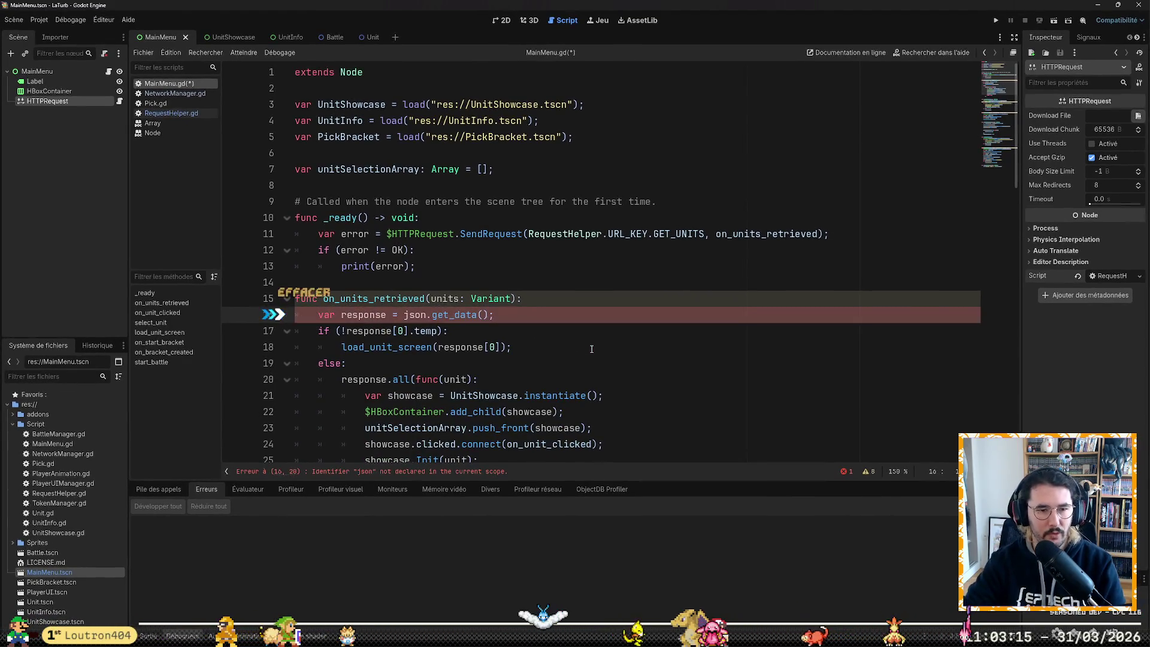
{"action": "key", "text": "shift+Down"}
{"action": "key", "text": "Delete"}
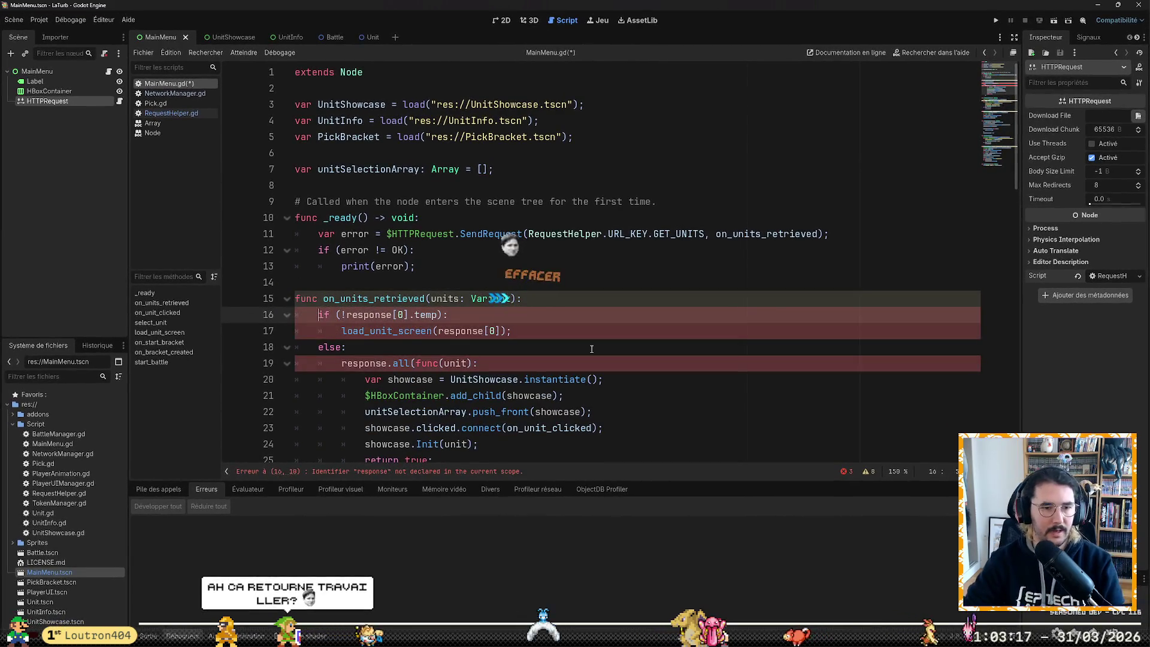
Step: Replace response with units in the temp check and the load_unit_screen call
{"action": "key", "text": "ctrl+Right"}
{"action": "key", "text": "ctrl+Right"}
{"action": "key", "text": "ctrl+shift+Right"}
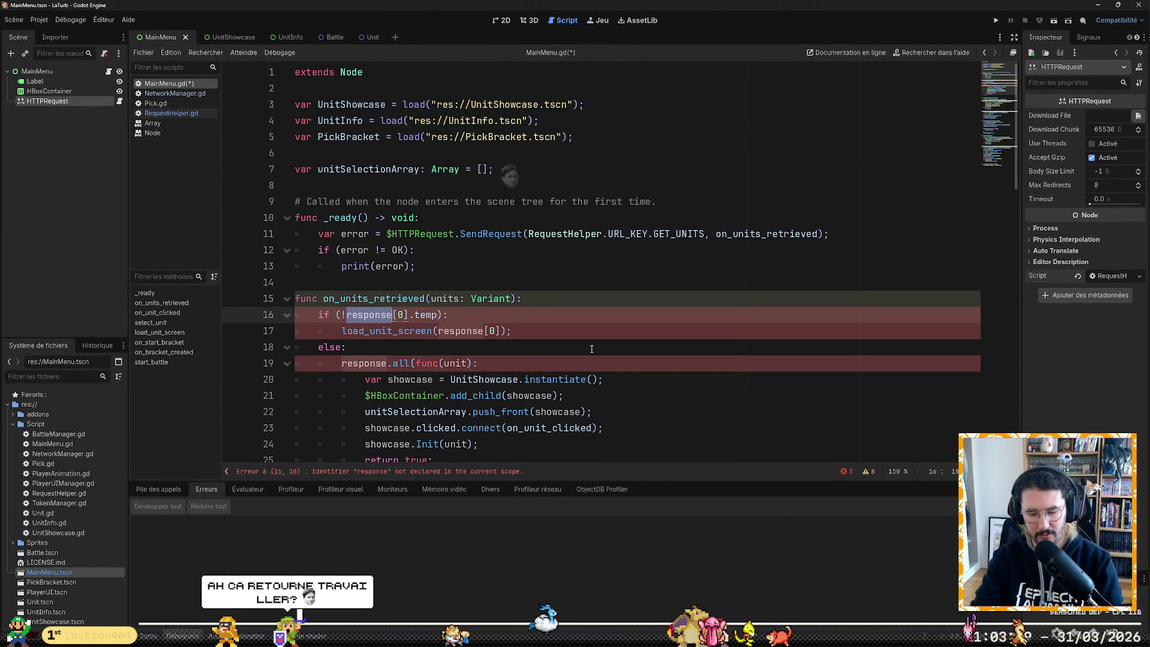
{"action": "type", "text": "units"}
{"action": "key", "text": "Down"}
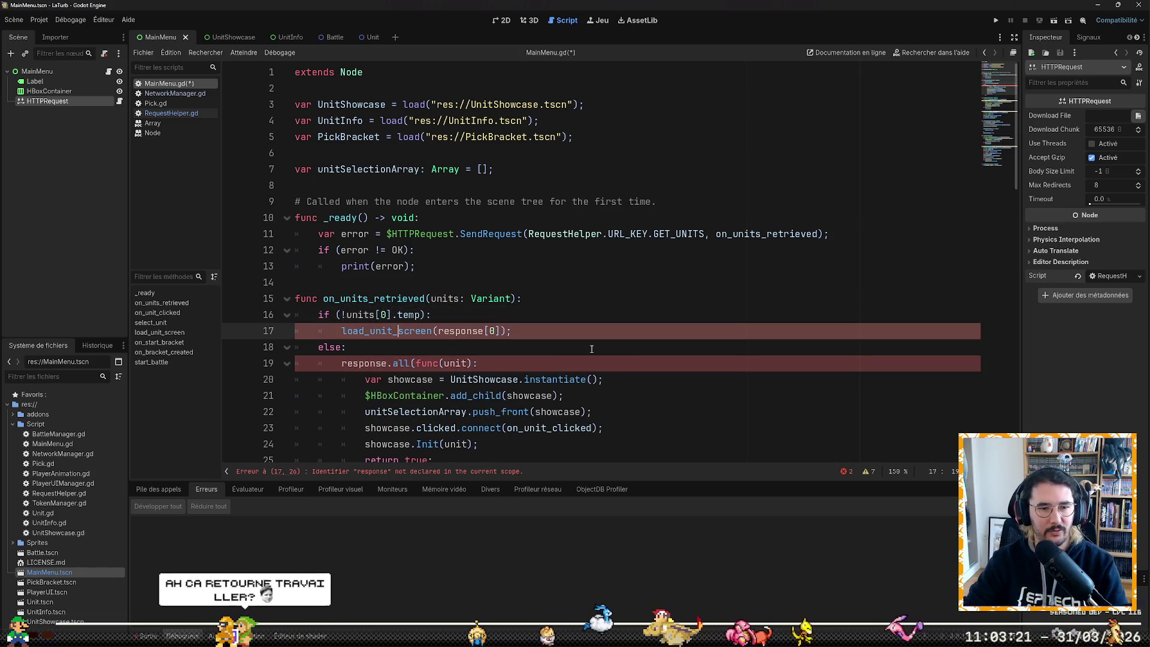
{"action": "key", "text": "ctrl+Right"}
{"action": "key", "text": "ctrl+shift+Right"}
{"action": "key", "text": "BackSpace"}
{"action": "type", "text": "units"}
Step: Replace response with units in the else-branch loop
{"action": "key", "text": "Down"}
{"action": "key", "text": "Down"}
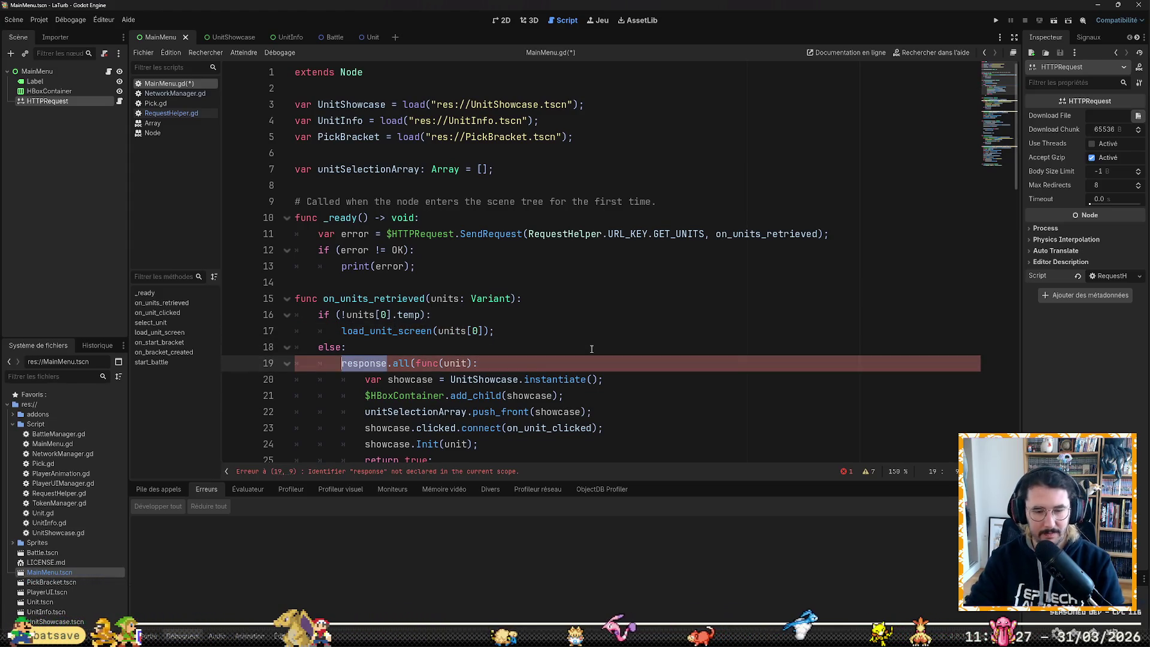
{"action": "type", "text": "units"}
{"action": "key", "text": "ctrl+Right"}
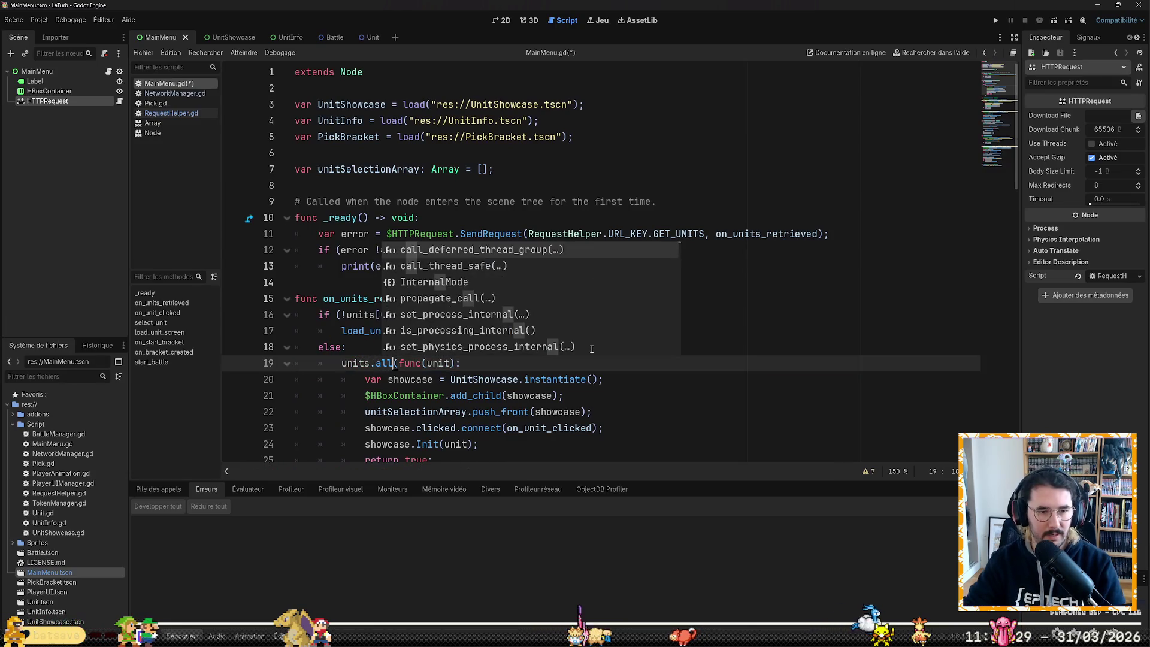
{"action": "key", "text": "Escape"}
{"action": "key", "text": "Up"}
{"action": "key", "text": "Up"}
{"action": "key", "text": "Up"}
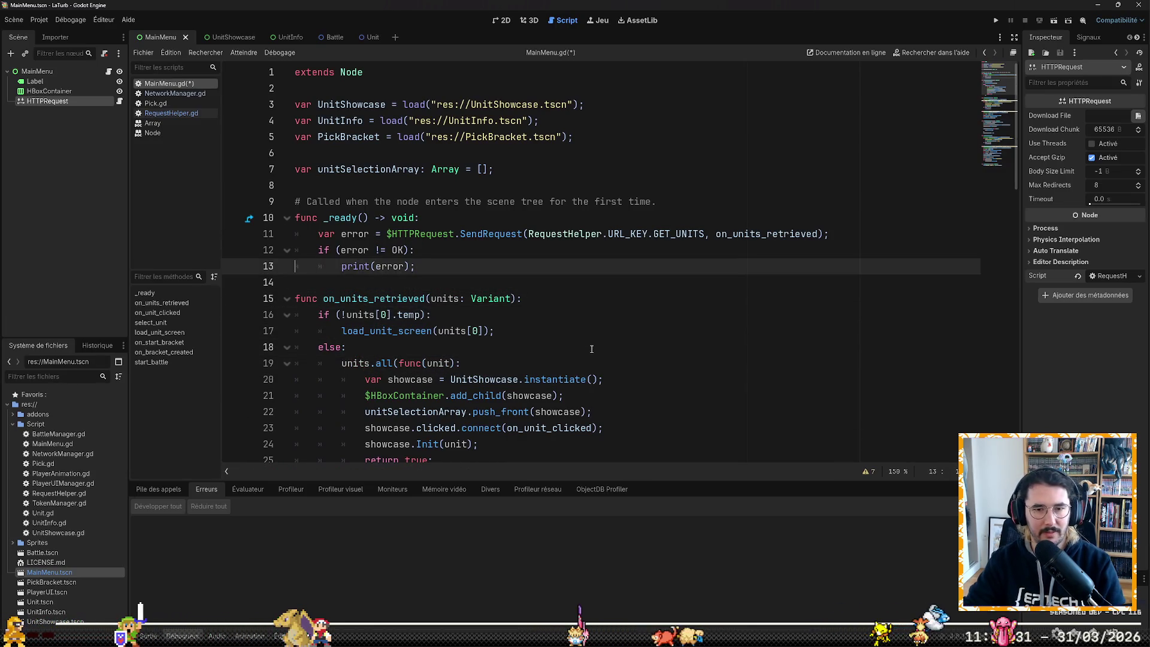
{"action": "key", "text": "Up"}
{"action": "key", "text": "Up"}
{"action": "key", "text": "End"}
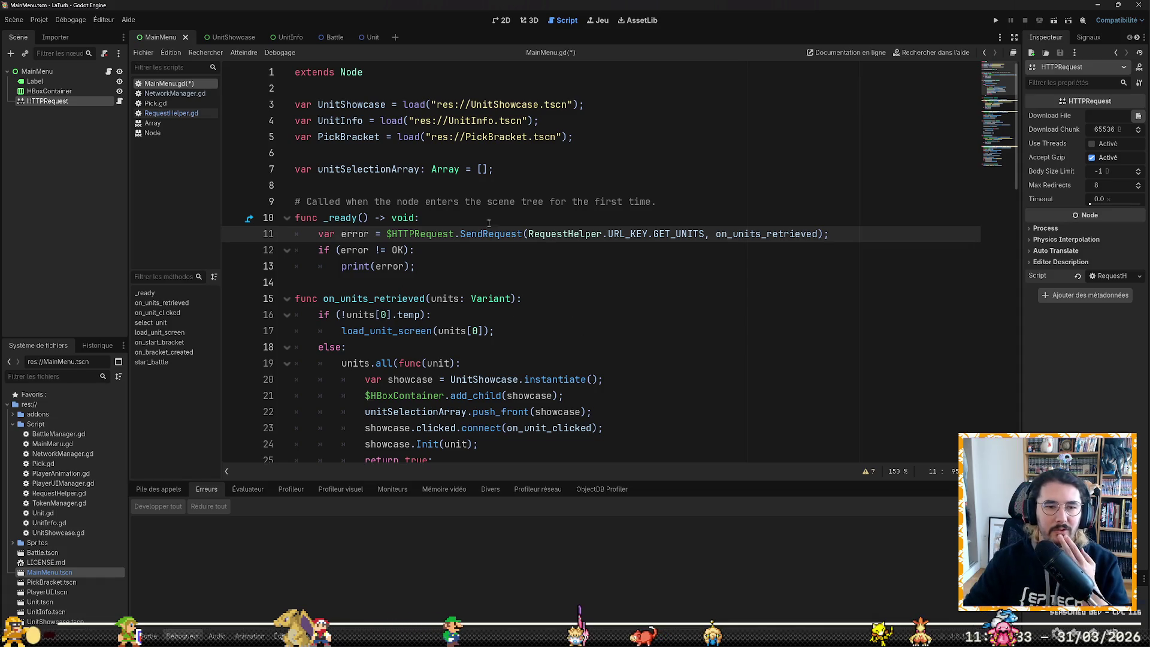
{"action": "mouse_move", "coordinate": [494, 234]}
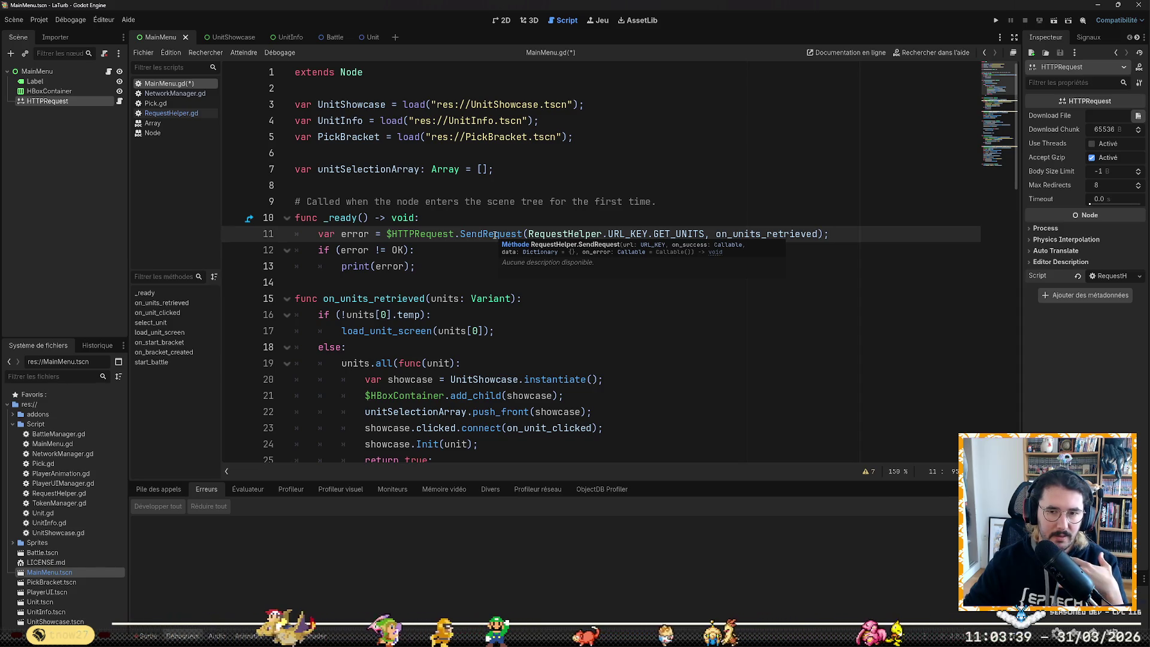
{"action": "type", "text": ", {"}
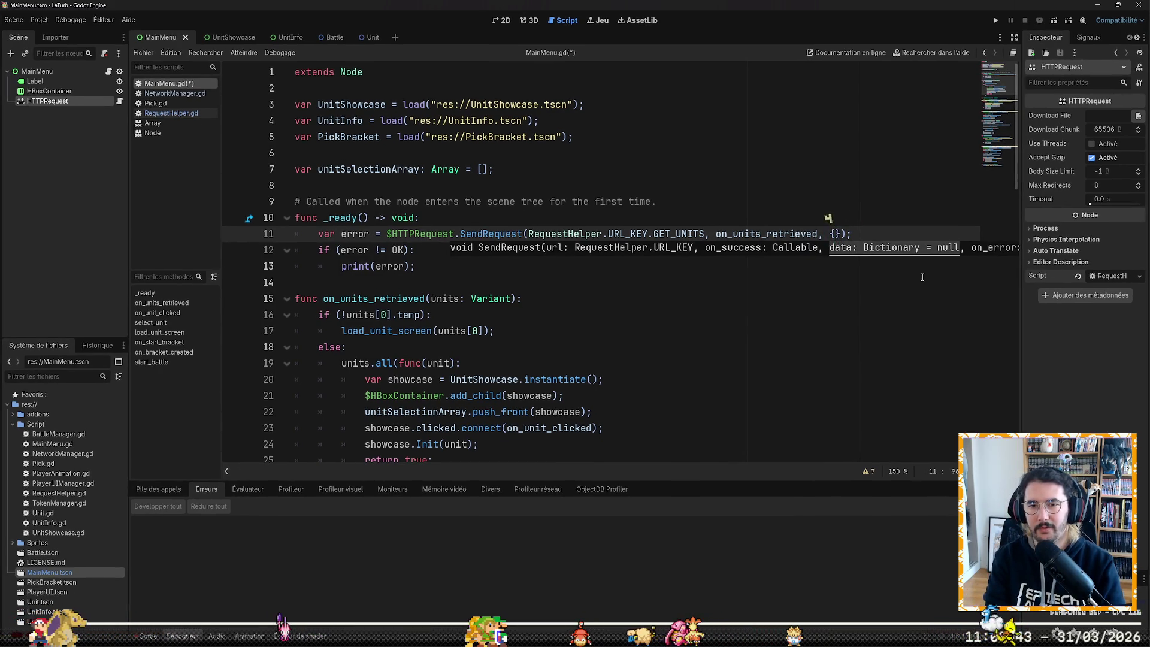
{"action": "key", "text": "Return"}
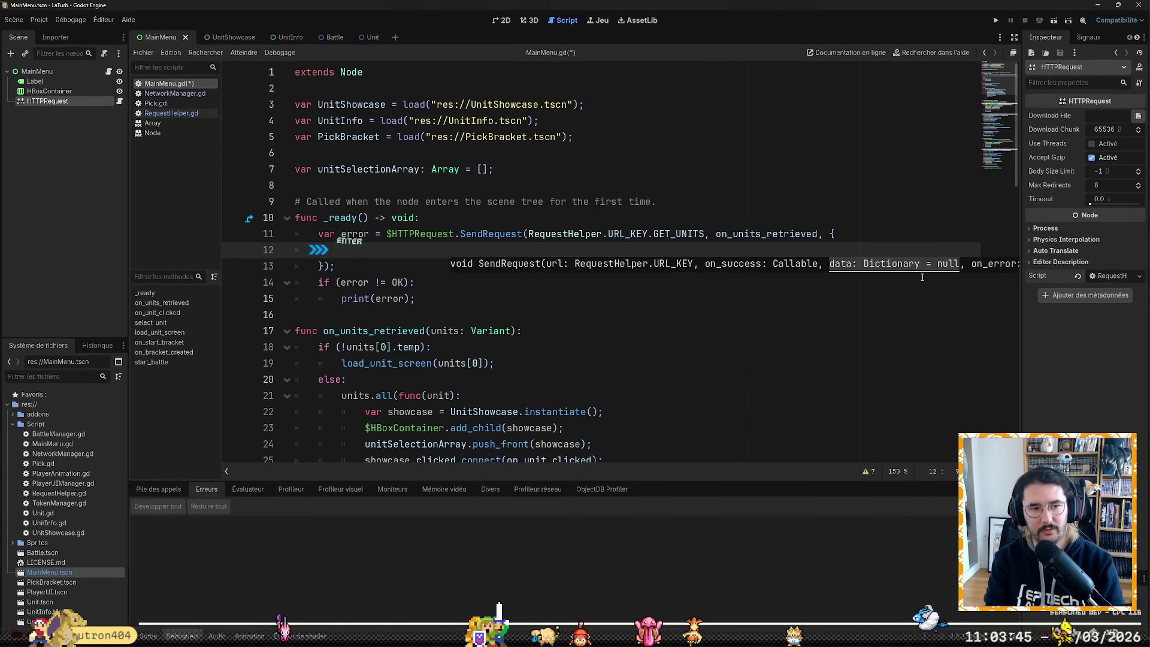
{"action": "left_click", "coordinate": [175, 94]}
{"action": "left_click", "coordinate": [172, 114]}
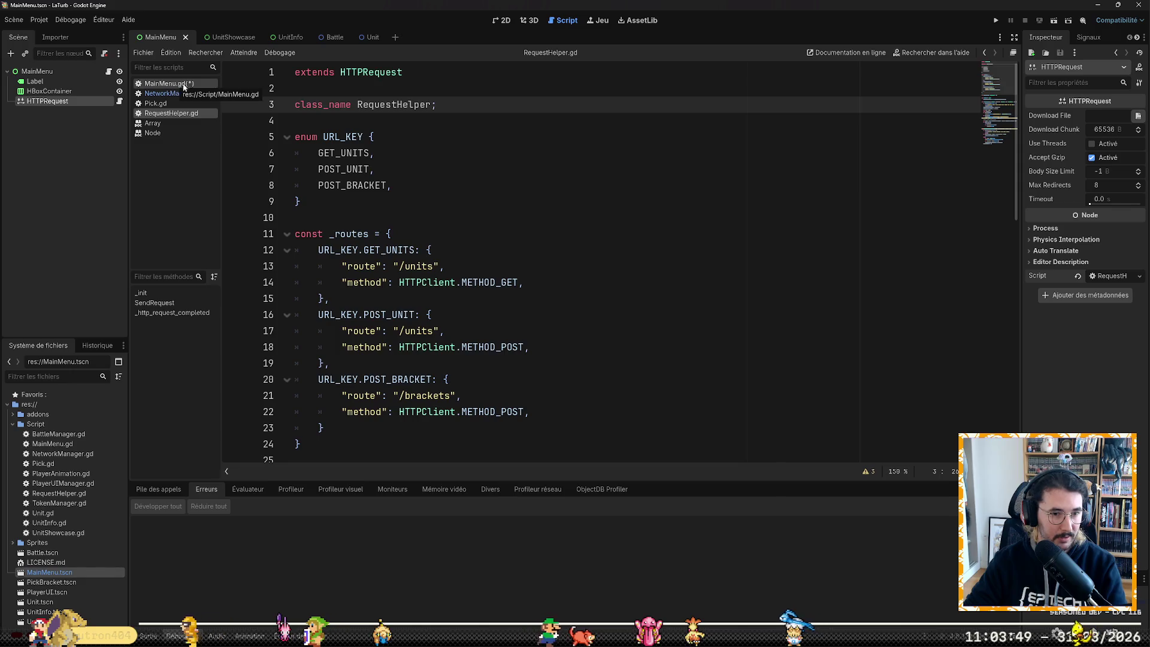
{"action": "scroll", "coordinate": [561, 172], "scroll_direction": "down", "scroll_amount": 10}
{"action": "scroll", "coordinate": [566, 183], "scroll_direction": "up", "scroll_amount": 1}
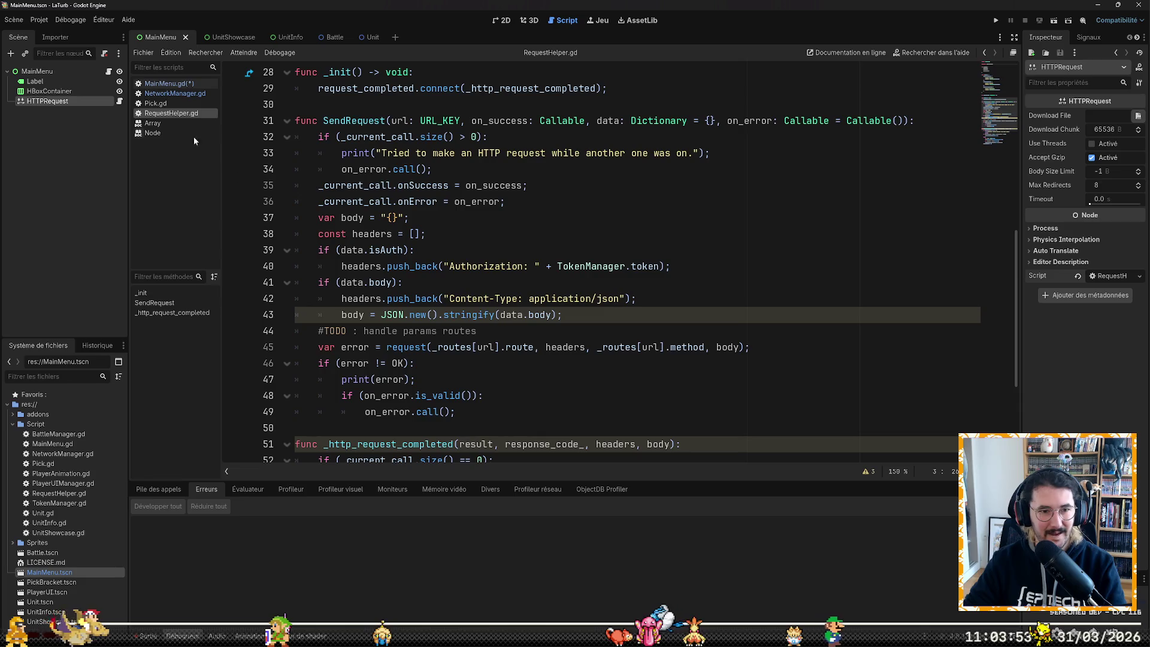
{"action": "left_click", "coordinate": [167, 83]}
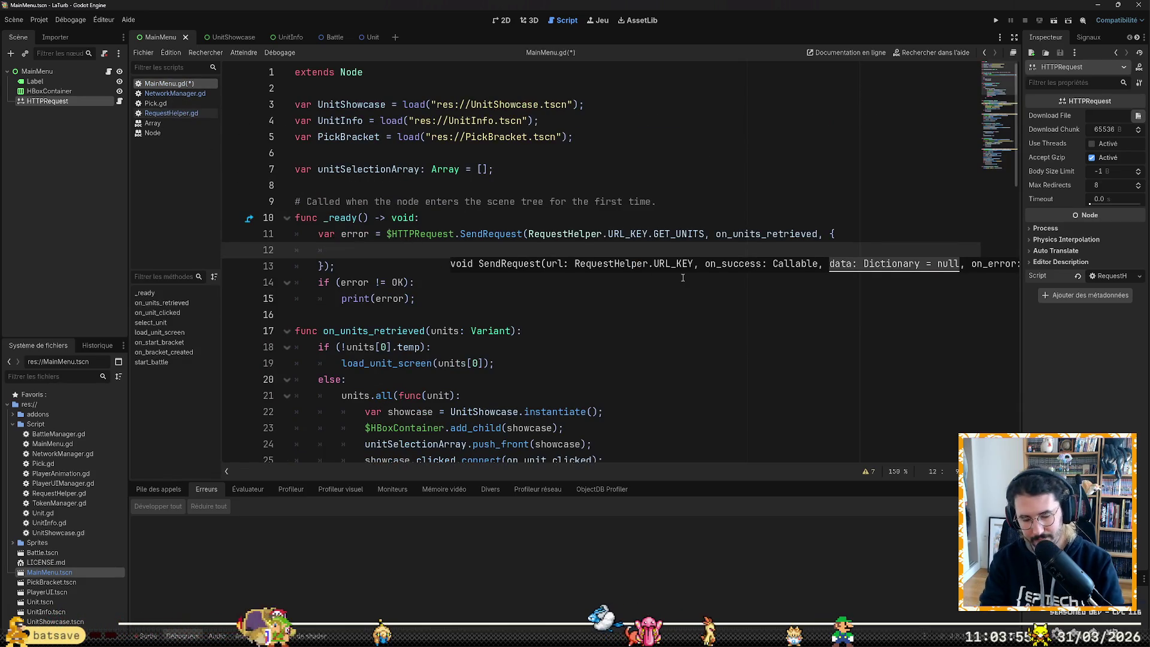
{"action": "type", "text": "isAut"}
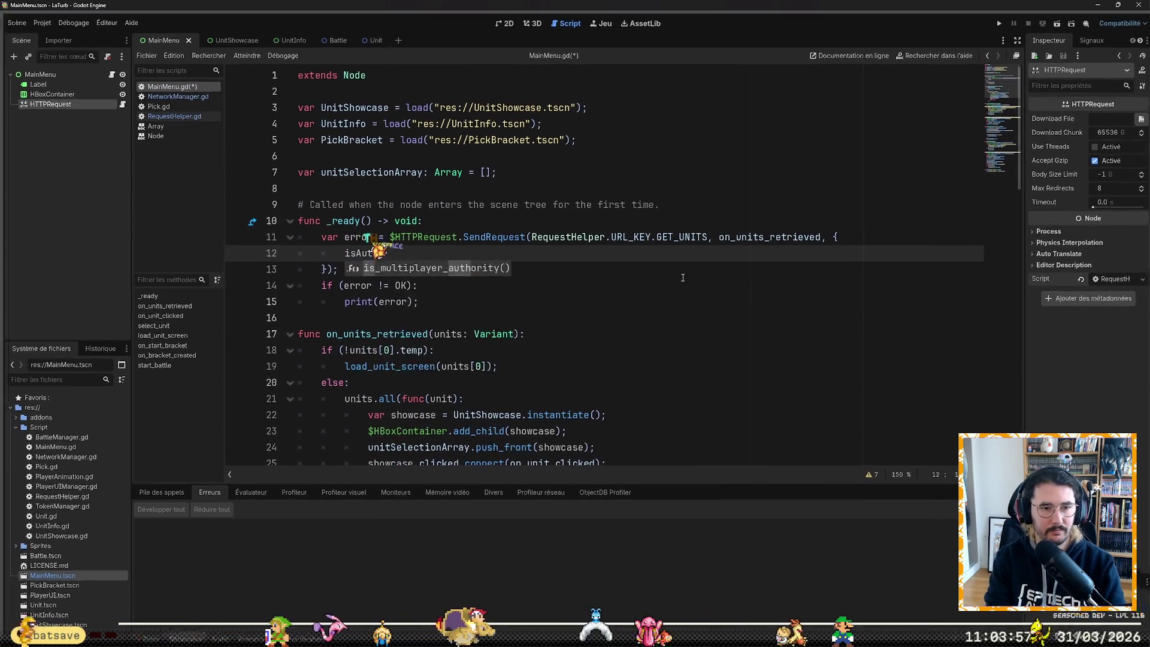
{"action": "type", "text": "h: true,"}
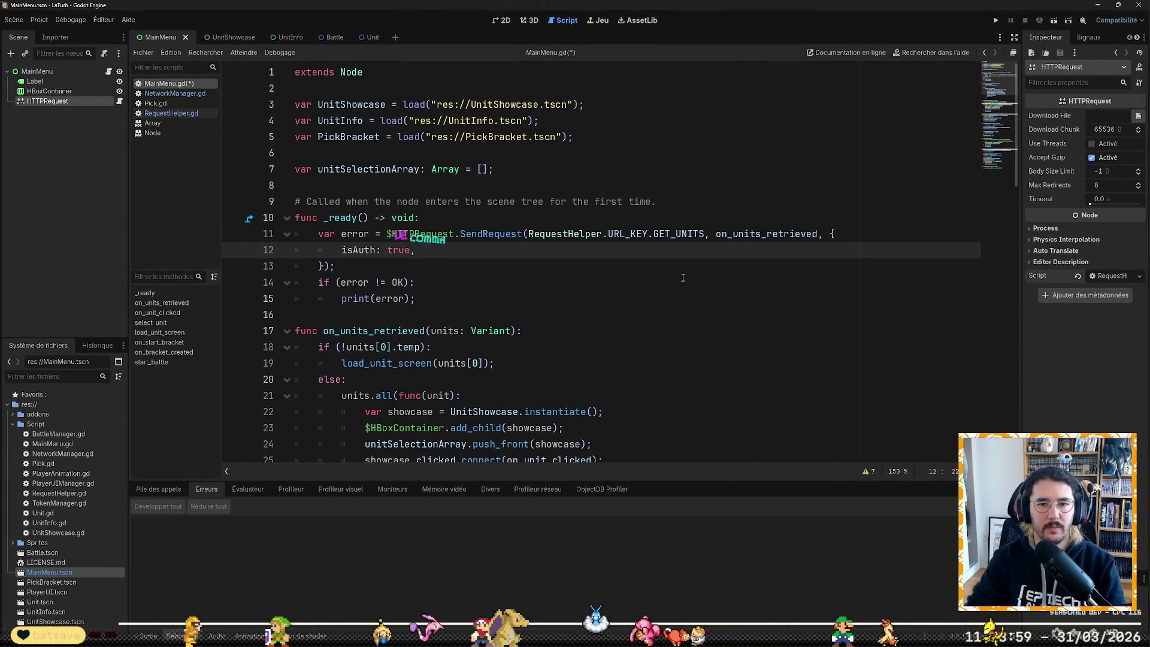
{"action": "key", "text": "BackSpace"}
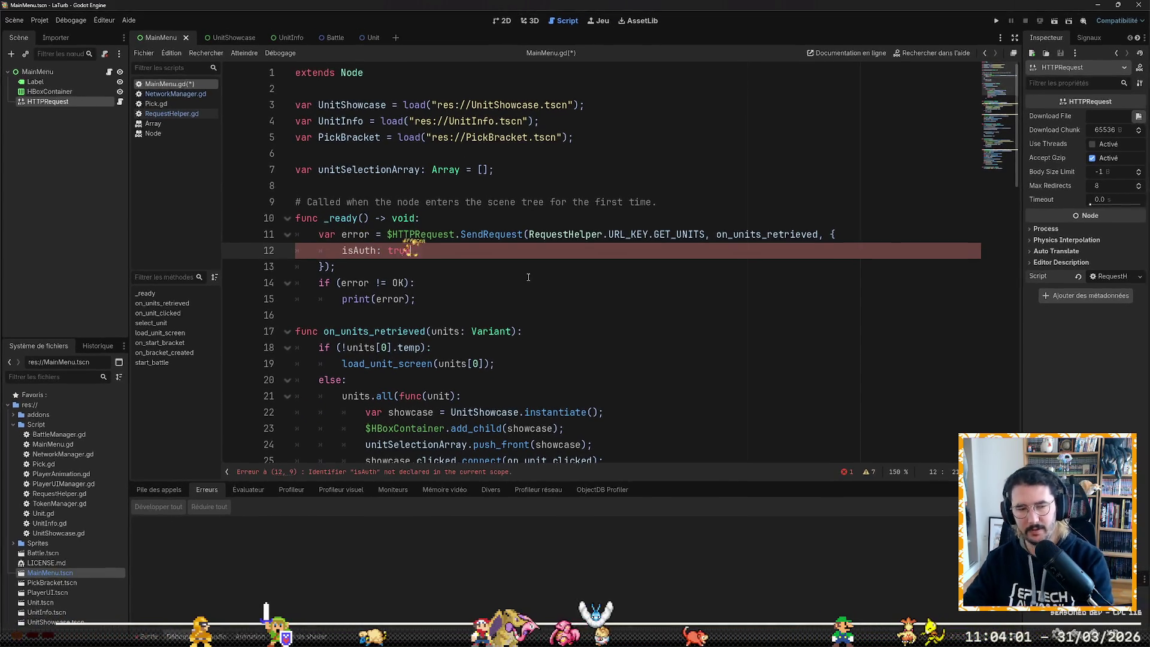
{"action": "key", "text": "Home"}
{"action": "key", "text": "Home"}
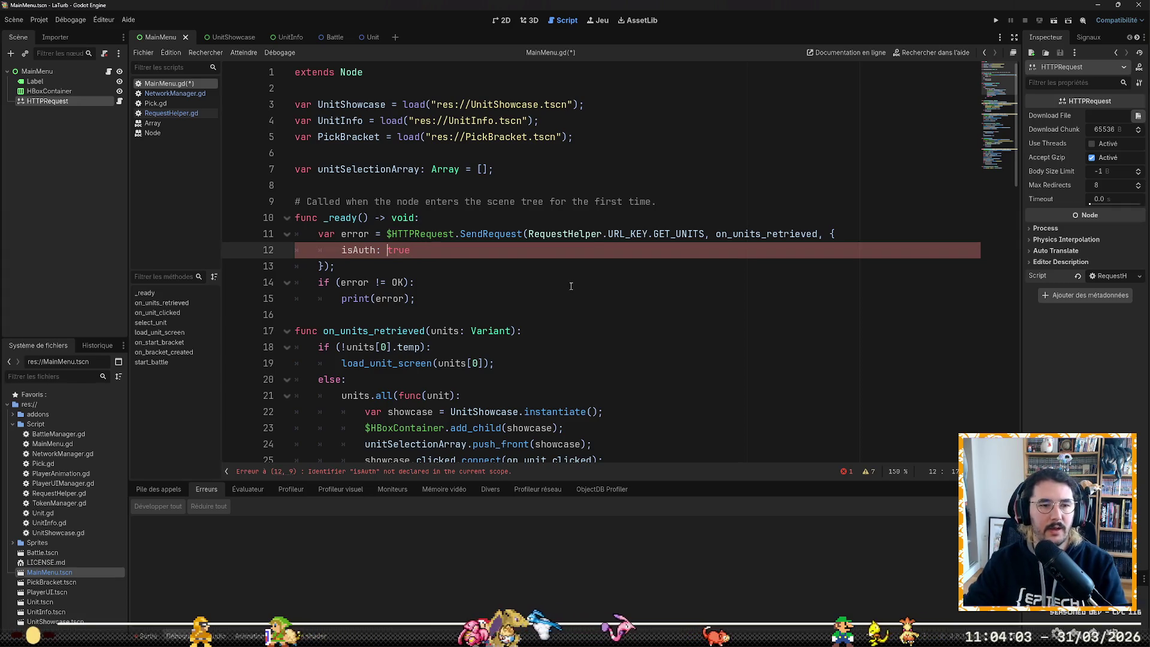
{"action": "type", "text": "\""}
{"action": "left_click", "coordinate": [381, 250]}
{"action": "type", "text": "\""}
{"action": "key", "text": "Right"}
{"action": "key", "text": "Right"}
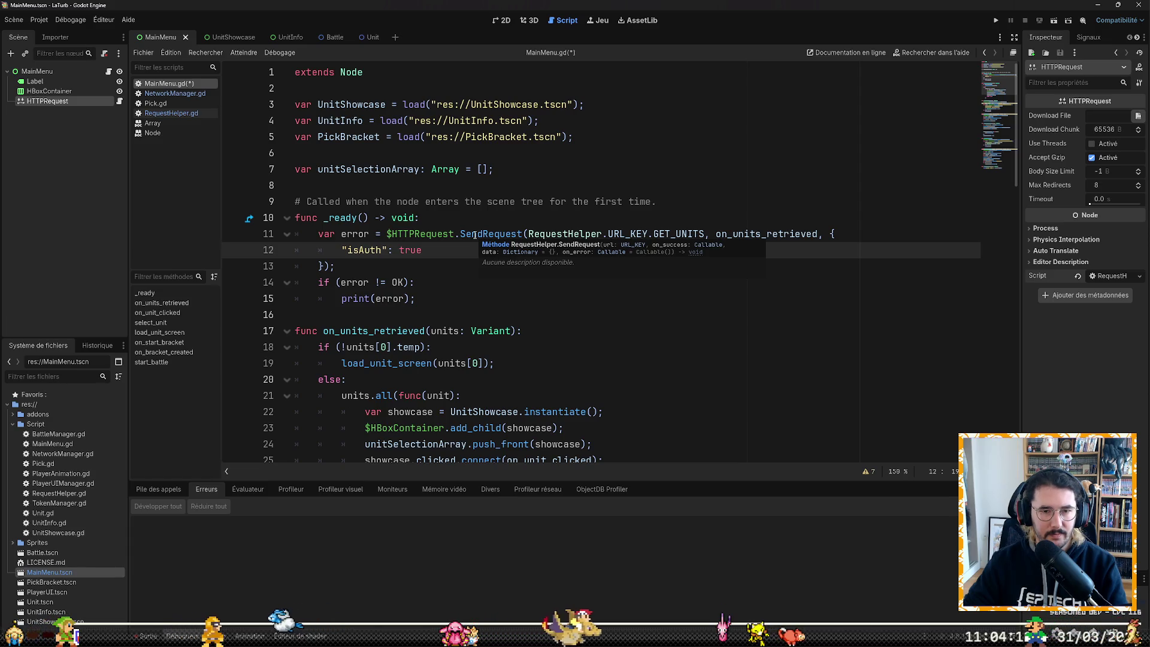
{"action": "left_click", "coordinate": [436, 268]}
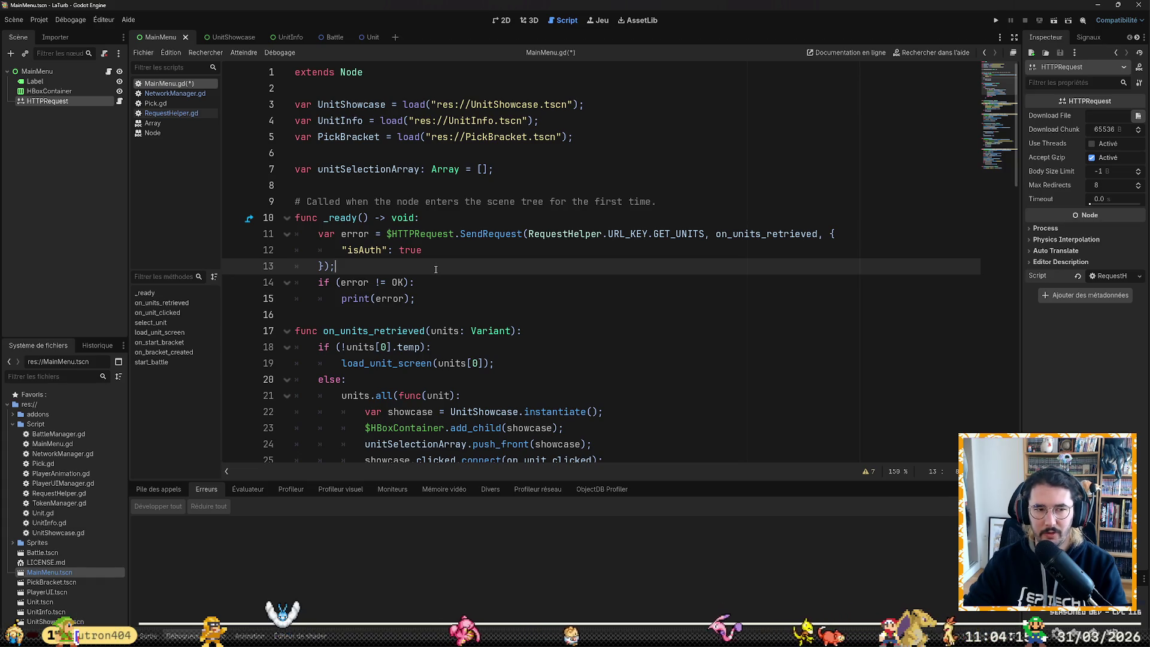
{"action": "key", "text": "Right"}
{"action": "key", "text": "Up"}
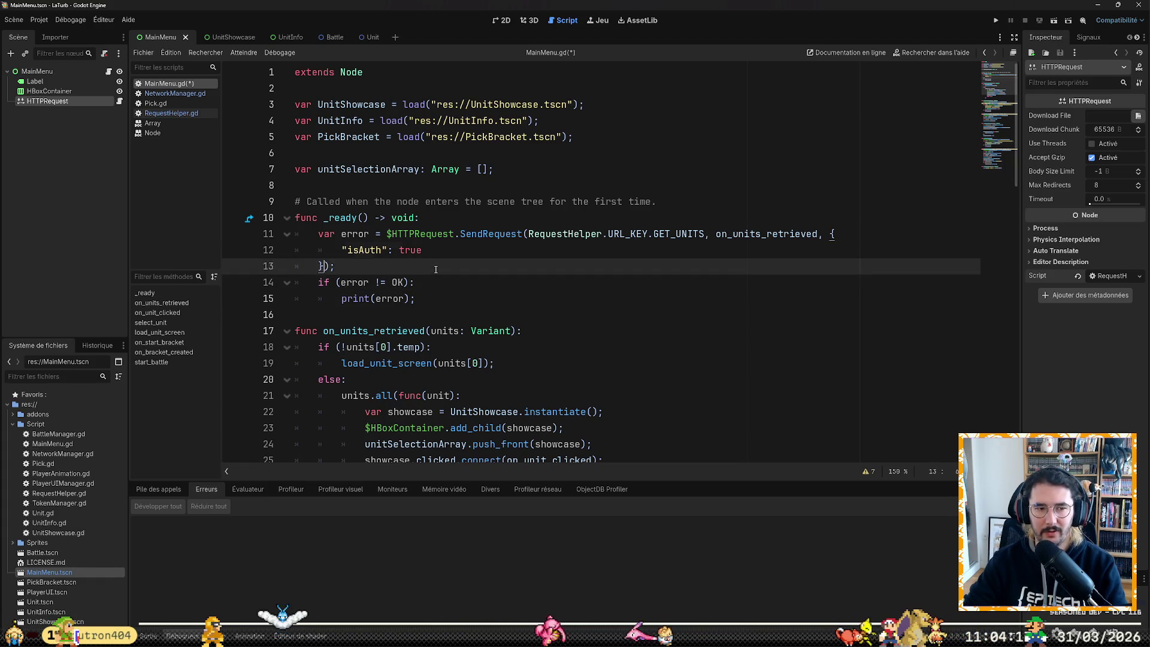
{"action": "key", "text": "Up"}
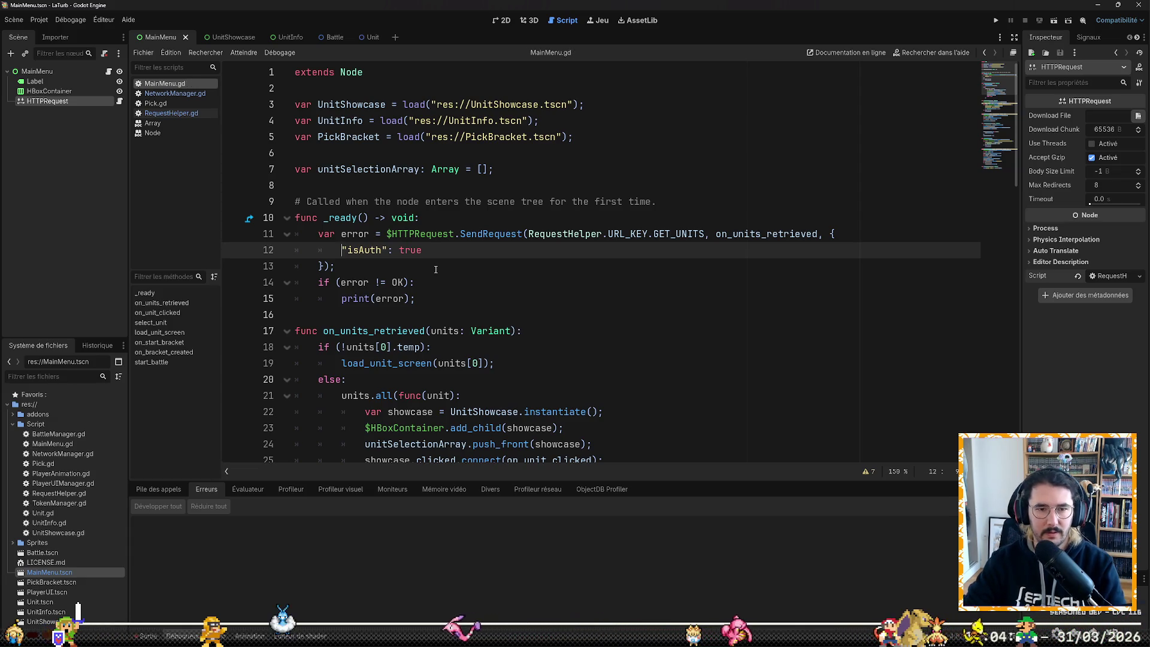
{"action": "key", "text": "Down"}
{"action": "key", "text": "Down"}
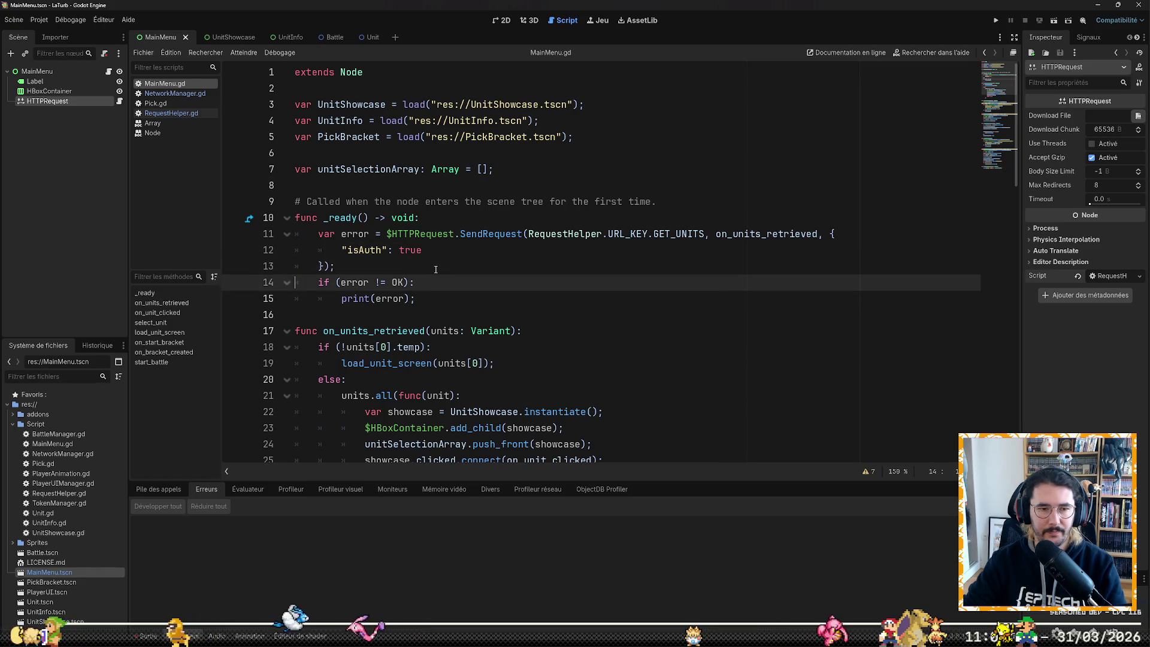
{"action": "key", "text": "shift+Down"}
{"action": "key", "text": "shift+Down"}
{"action": "key", "text": "Delete"}
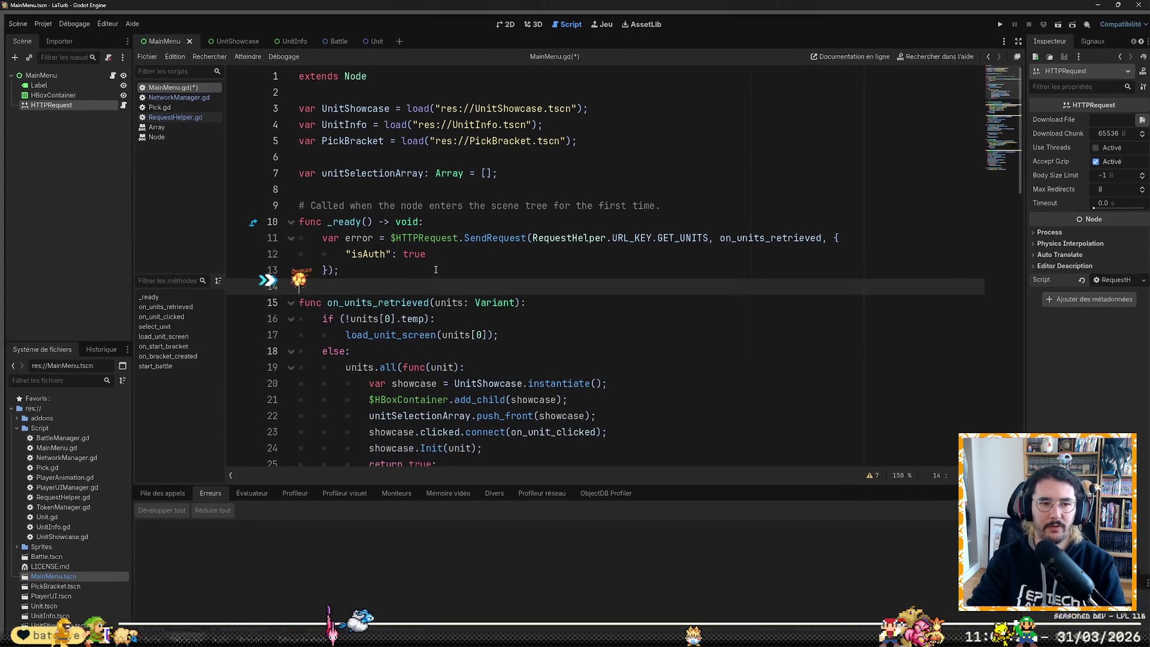
{"action": "scroll", "coordinate": [488, 280], "scroll_direction": "down", "scroll_amount": 2}
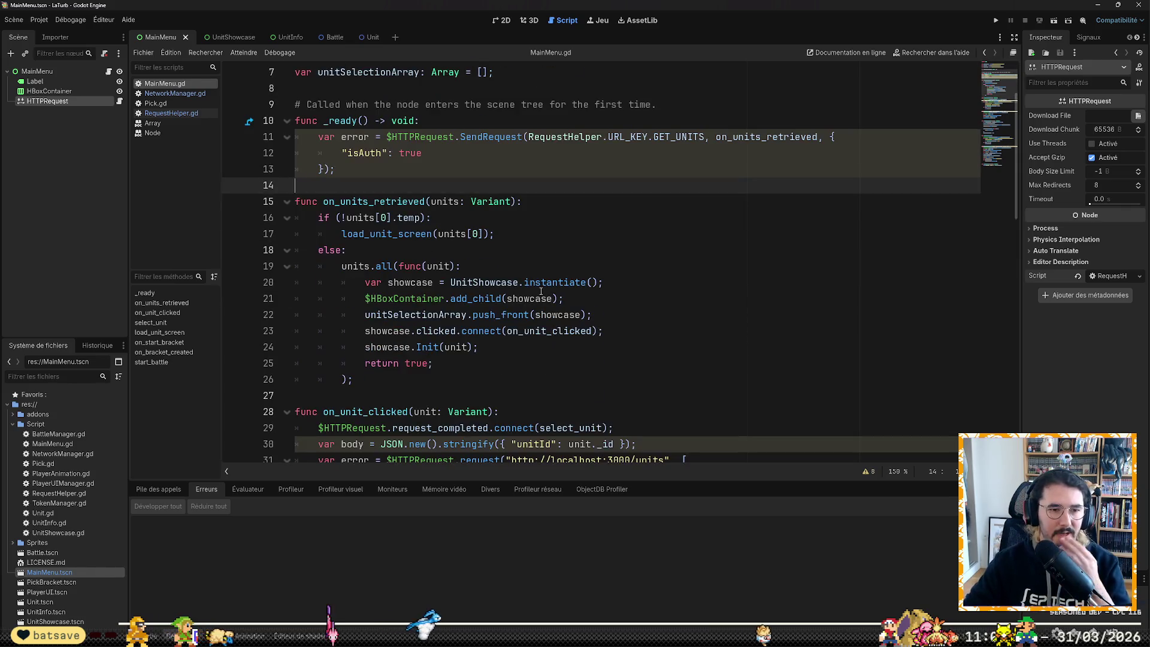
{"action": "left_click", "coordinate": [537, 360]}
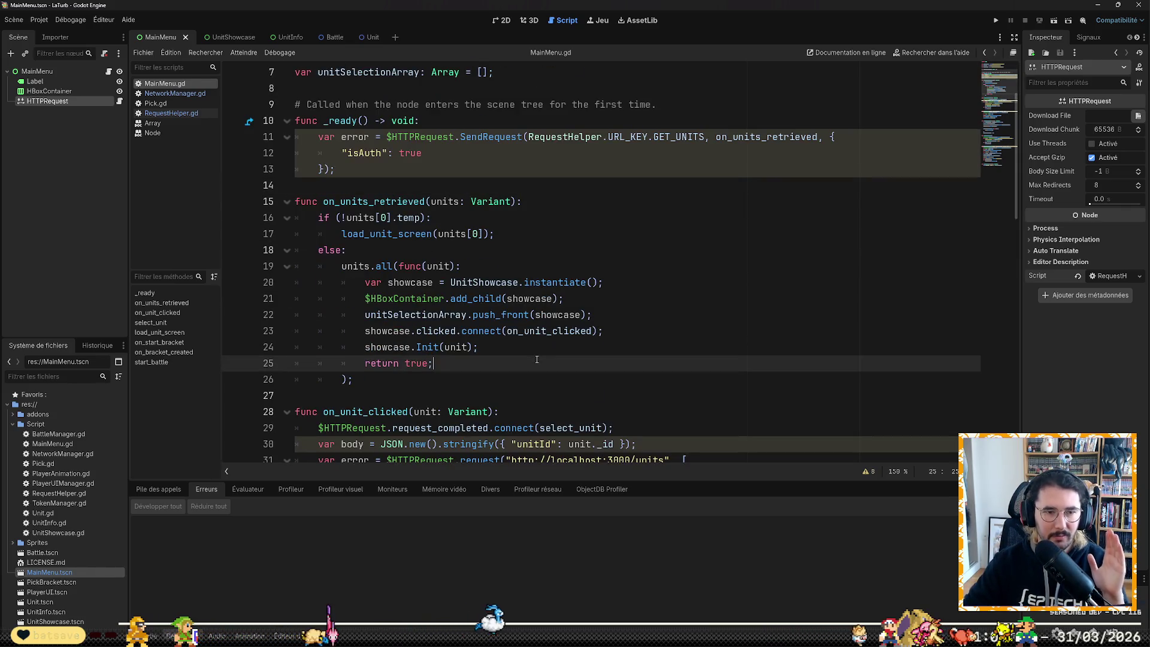
{"action": "scroll", "coordinate": [537, 359], "scroll_direction": "down", "scroll_amount": 3}
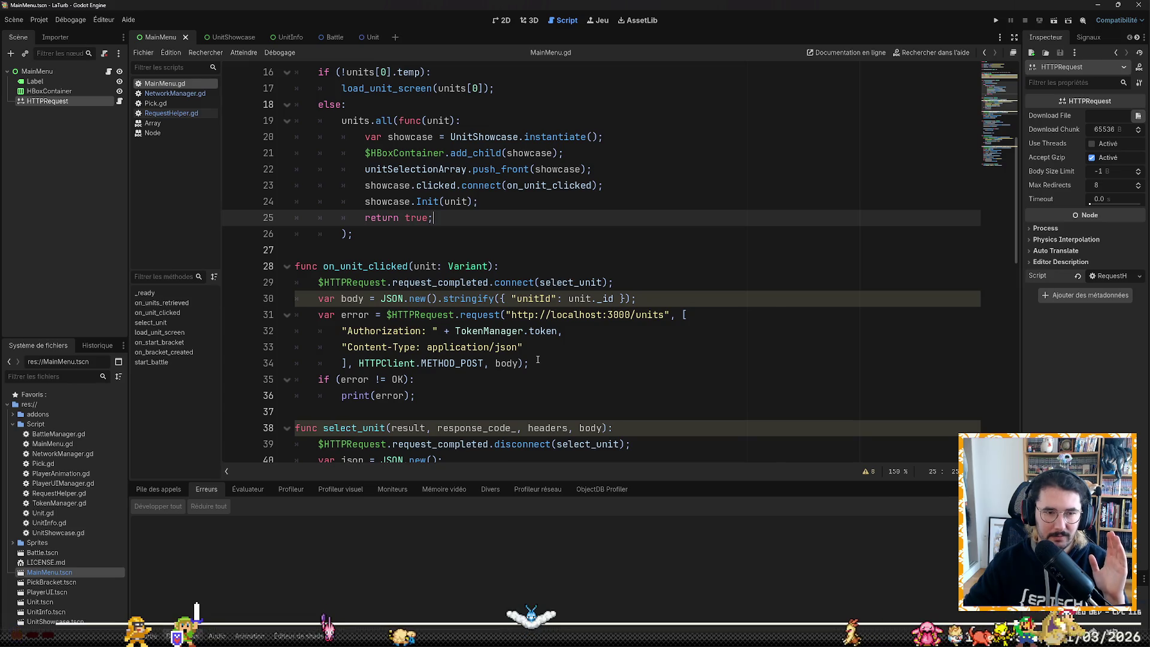
{"action": "scroll", "coordinate": [538, 359], "scroll_direction": "up", "scroll_amount": 5}
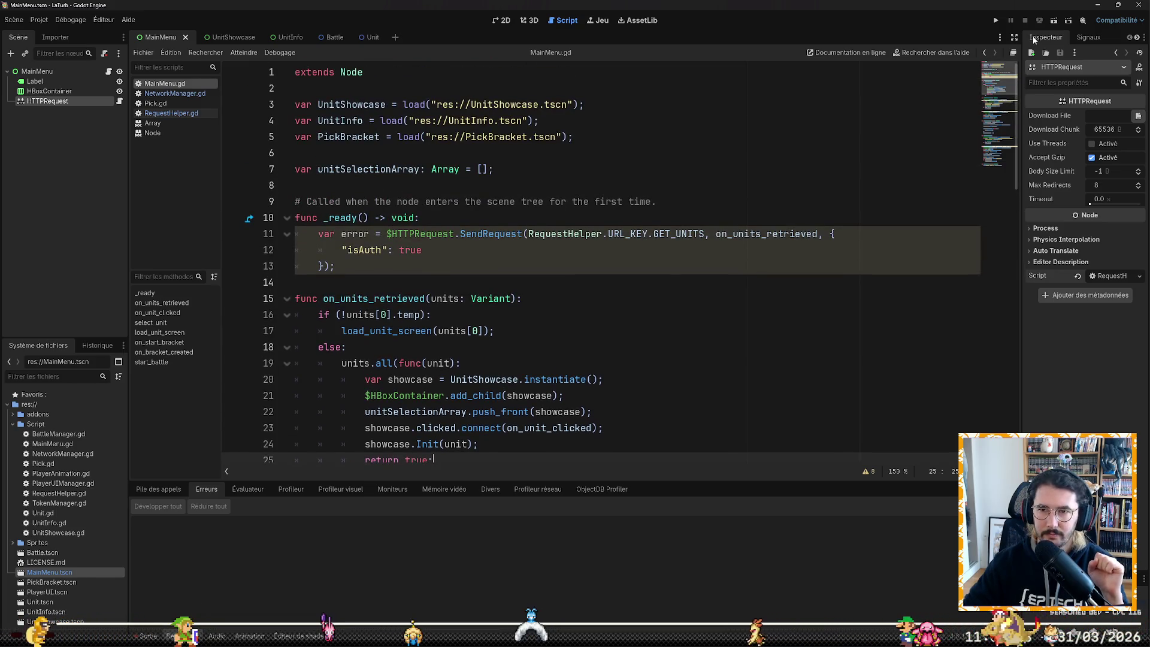
{"action": "left_click", "coordinate": [997, 21]}
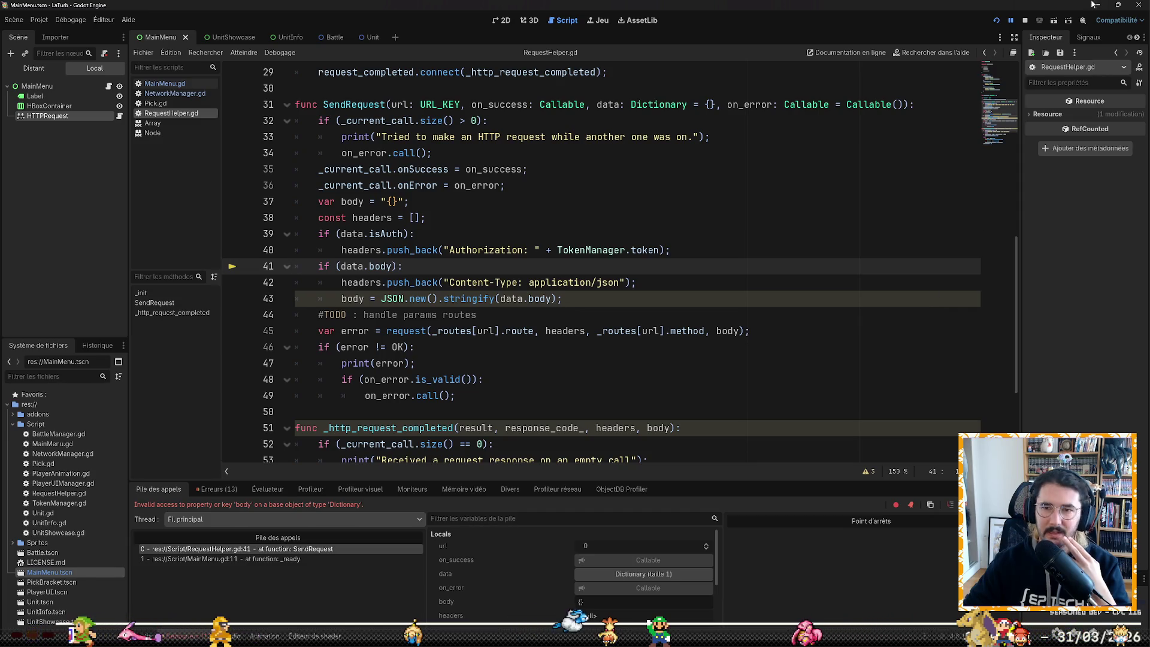
Step: Stop the debug session after the invalid 'body' key error and put the caret on line 41
{"action": "left_click", "coordinate": [1026, 19]}
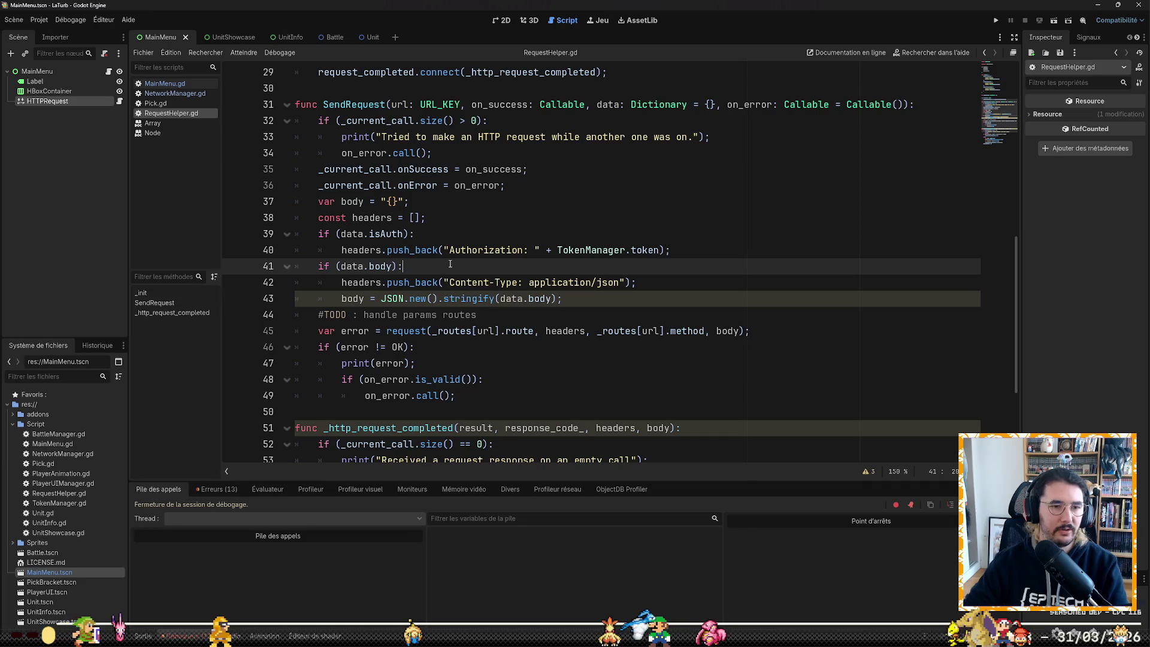
{"action": "key", "text": "ctrl+Left"}
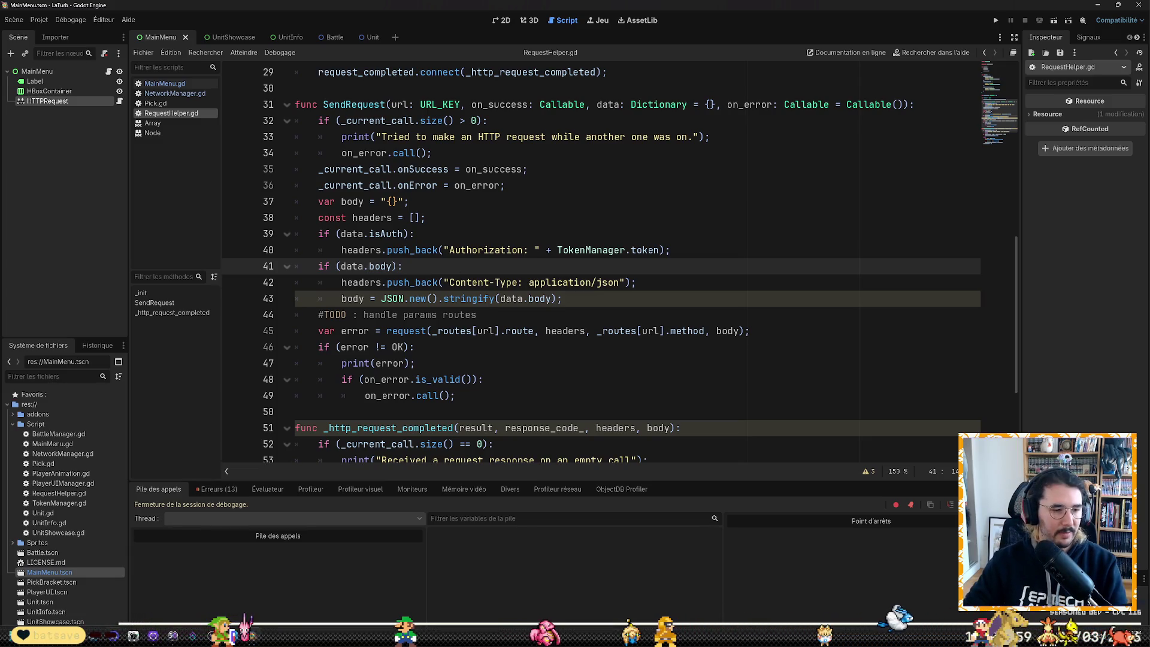
{"action": "key", "text": "alt+Tab"}
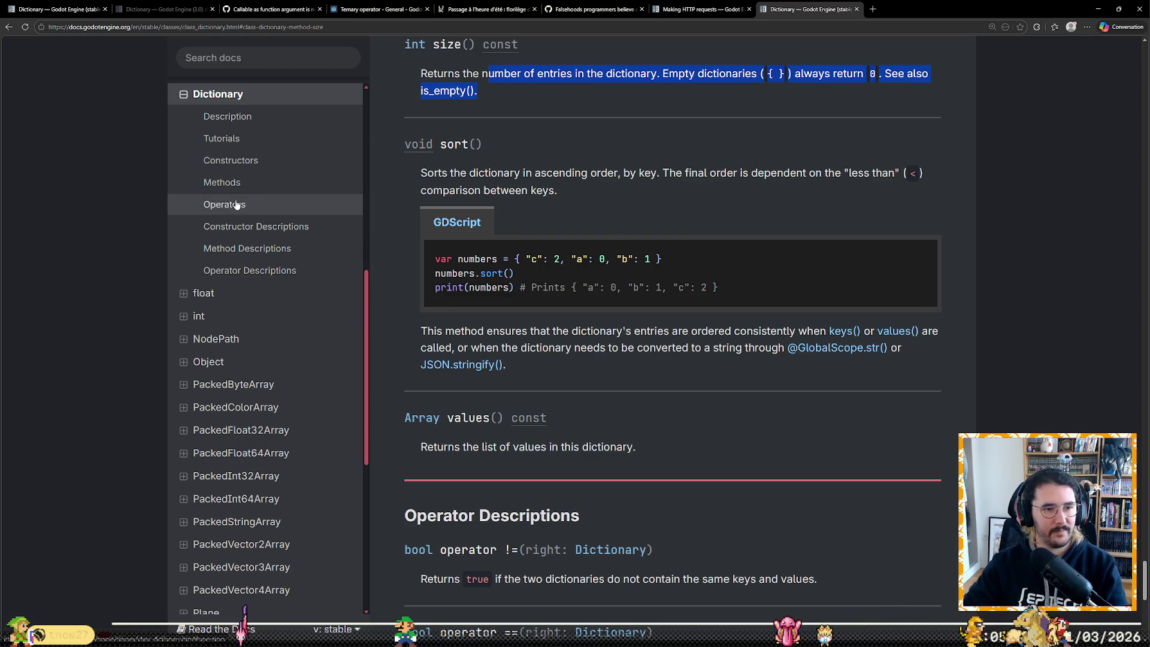
Step: Jump to the Dictionary Methods table, review the get() page, then close that page
{"action": "left_click", "coordinate": [236, 182]}
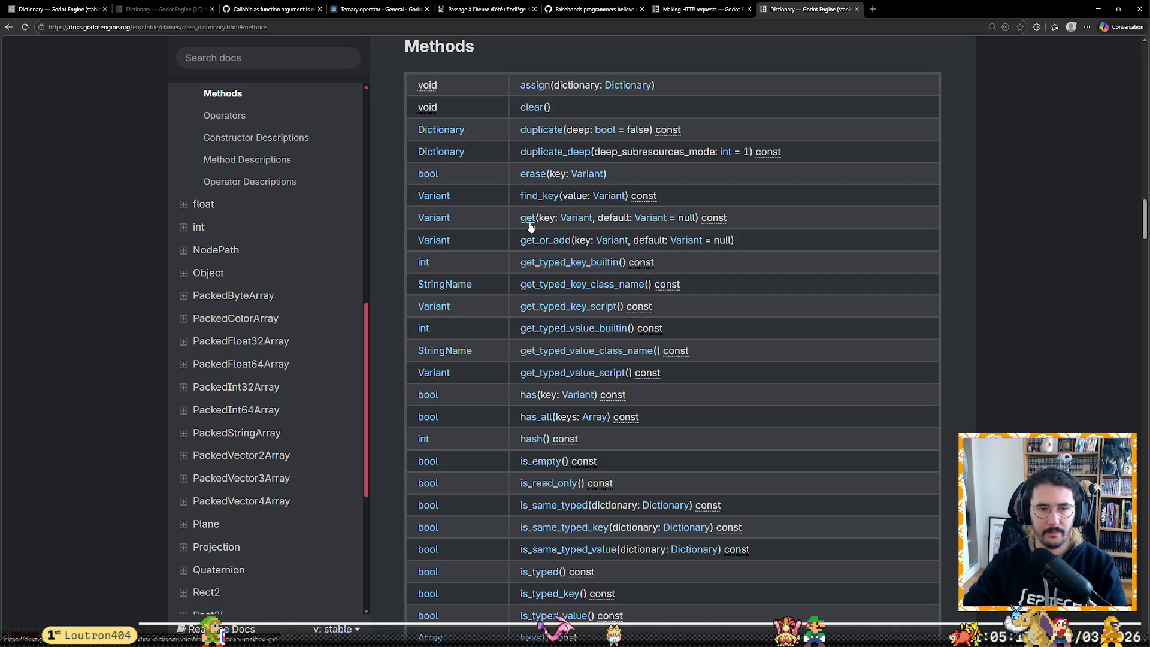
{"action": "key", "text": "ctrl+Tab"}
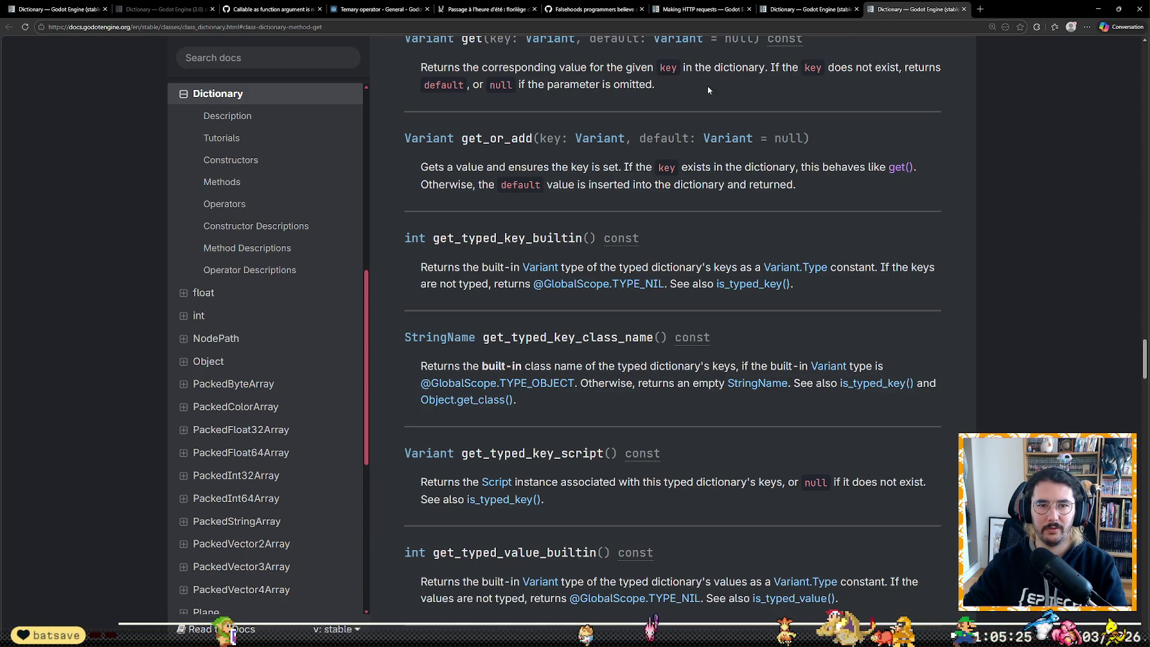
{"action": "left_click", "coordinate": [965, 10]}
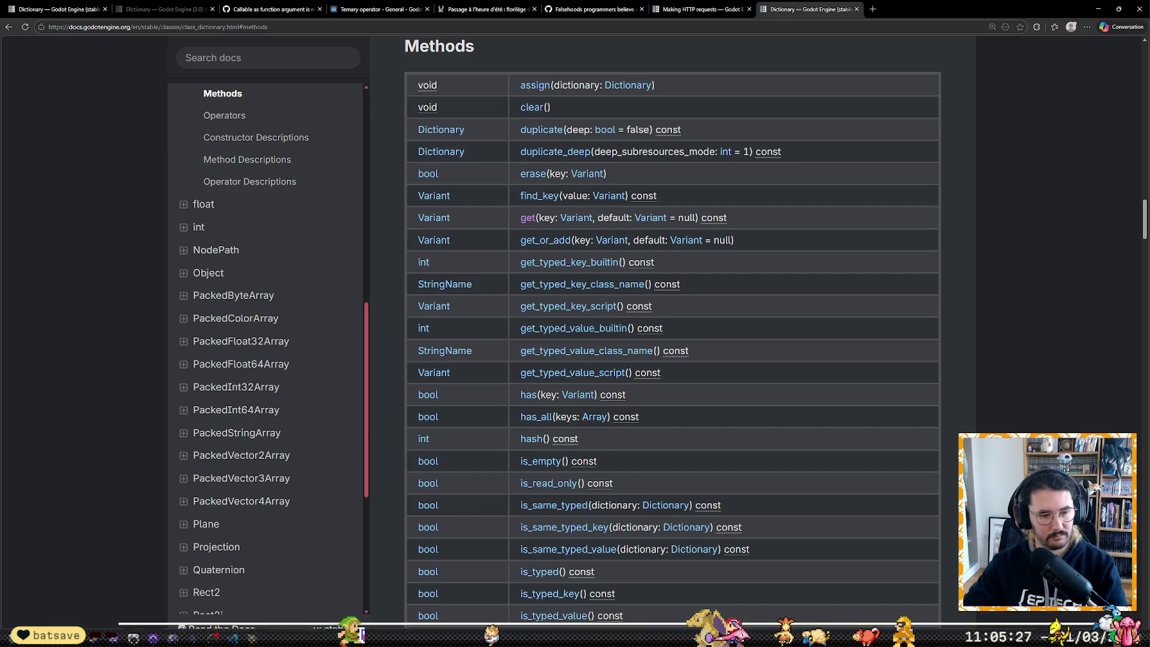
Step: Change data.body on line 41 and data.isAuth on line 39 to data.get("body") and data.get("isAuth")
{"action": "key", "text": "alt+Tab"}
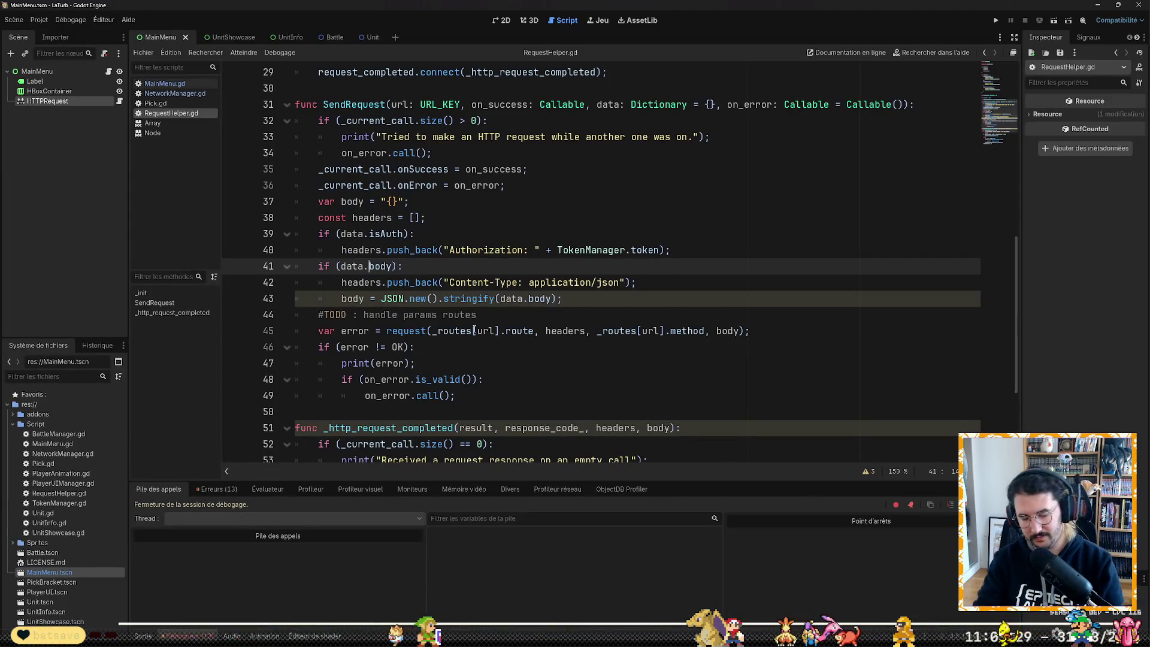
{"action": "type", "text": "get(\""}
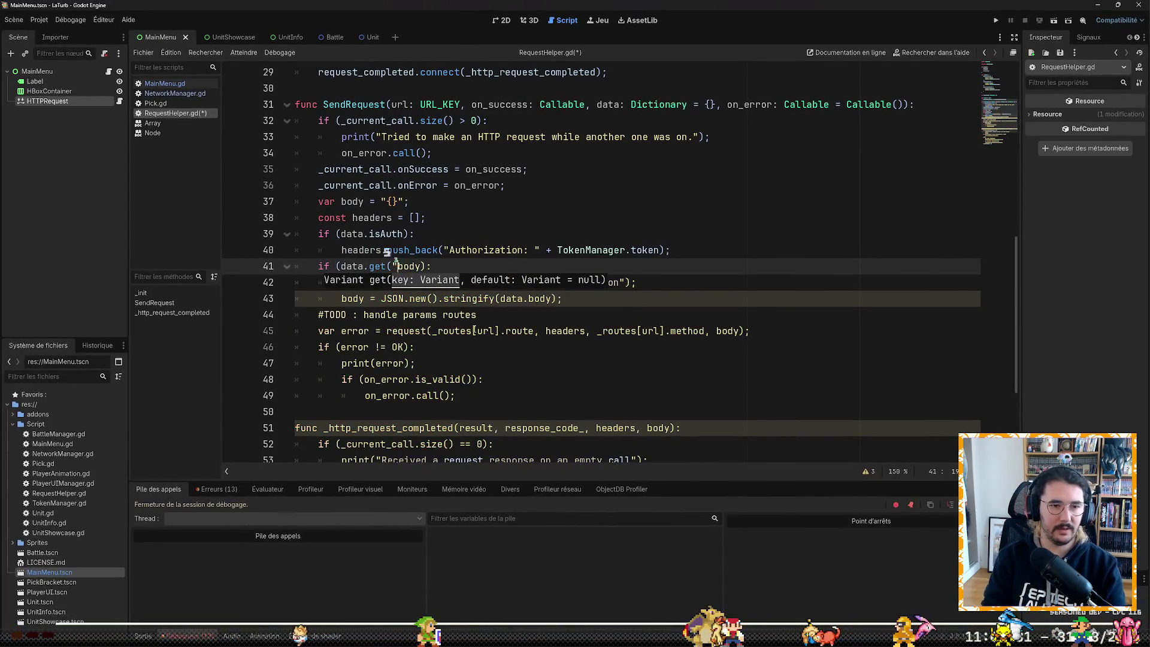
{"action": "key", "text": "Right"}
{"action": "type", "text": "\")"}
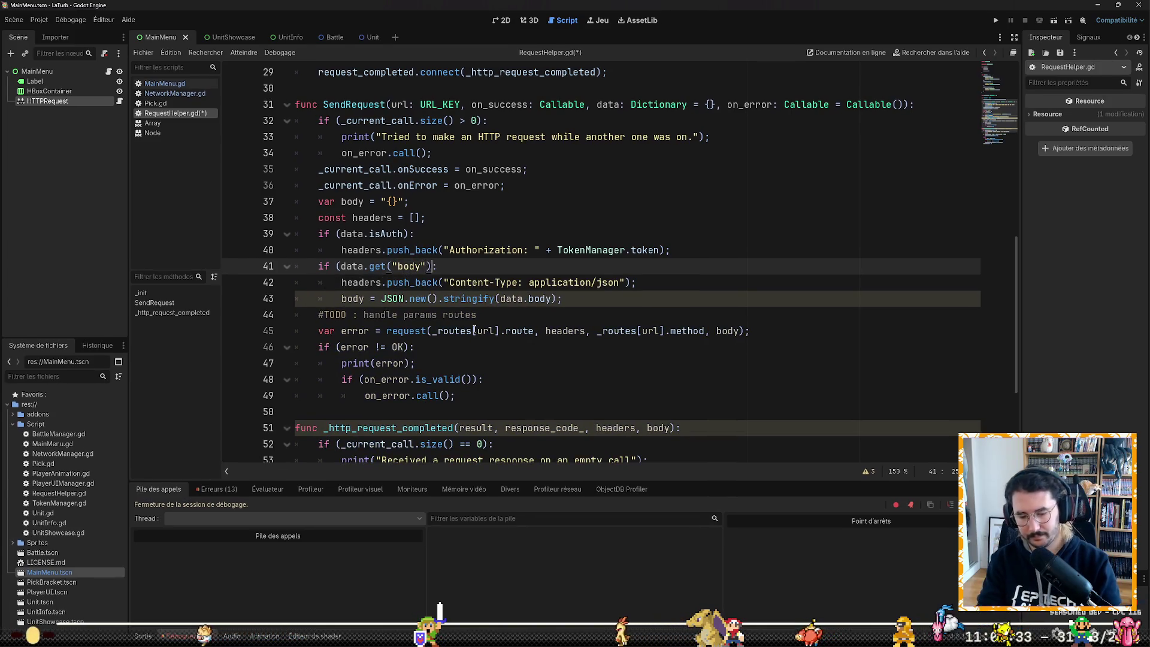
{"action": "key", "text": "Up"}
{"action": "key", "text": "Up"}
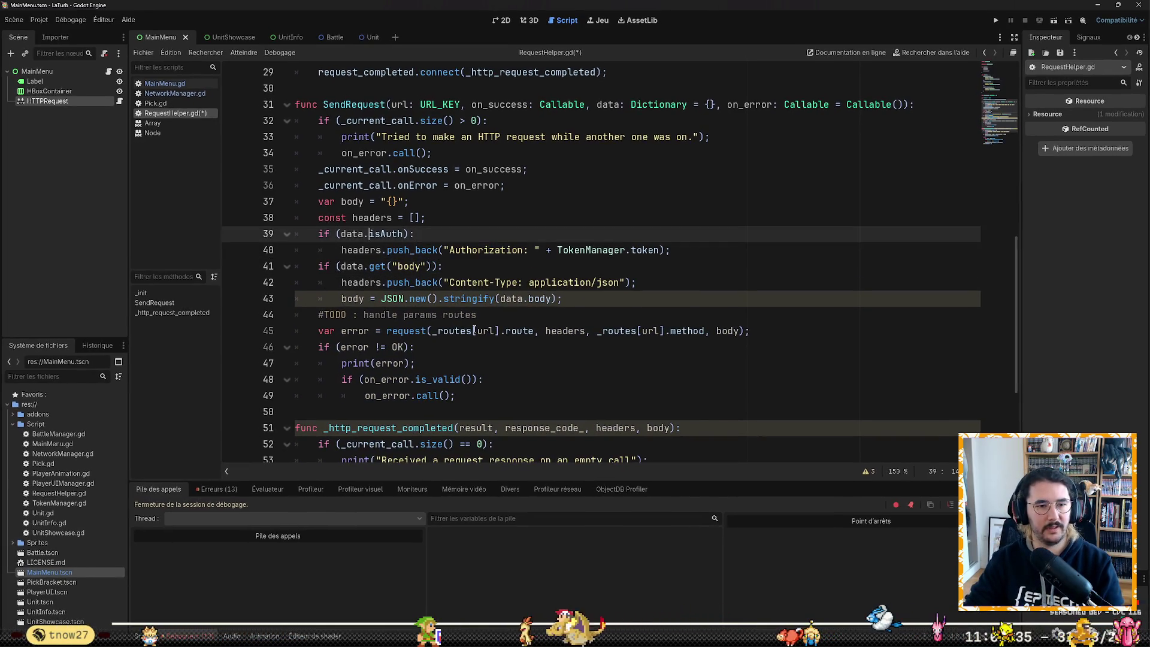
{"action": "type", "text": "get"}
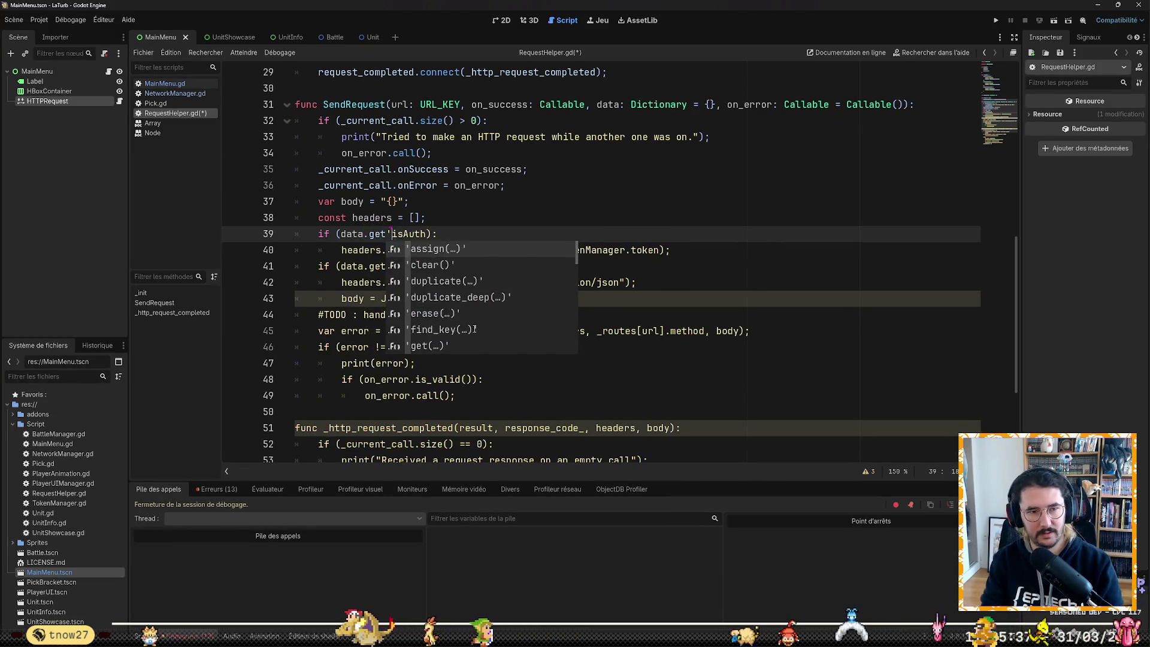
{"action": "type", "text": "(\""}
{"action": "key", "text": "Right"}
{"action": "key", "text": "Right"}
{"action": "key", "text": "Right"}
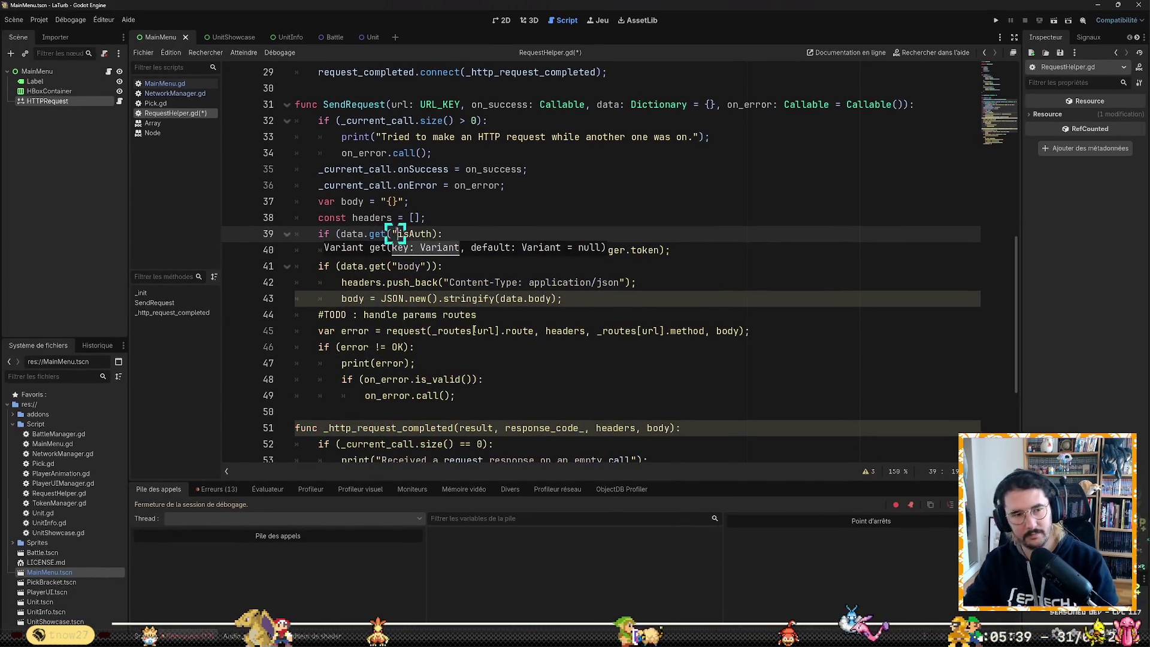
{"action": "type", "text": "\")"}
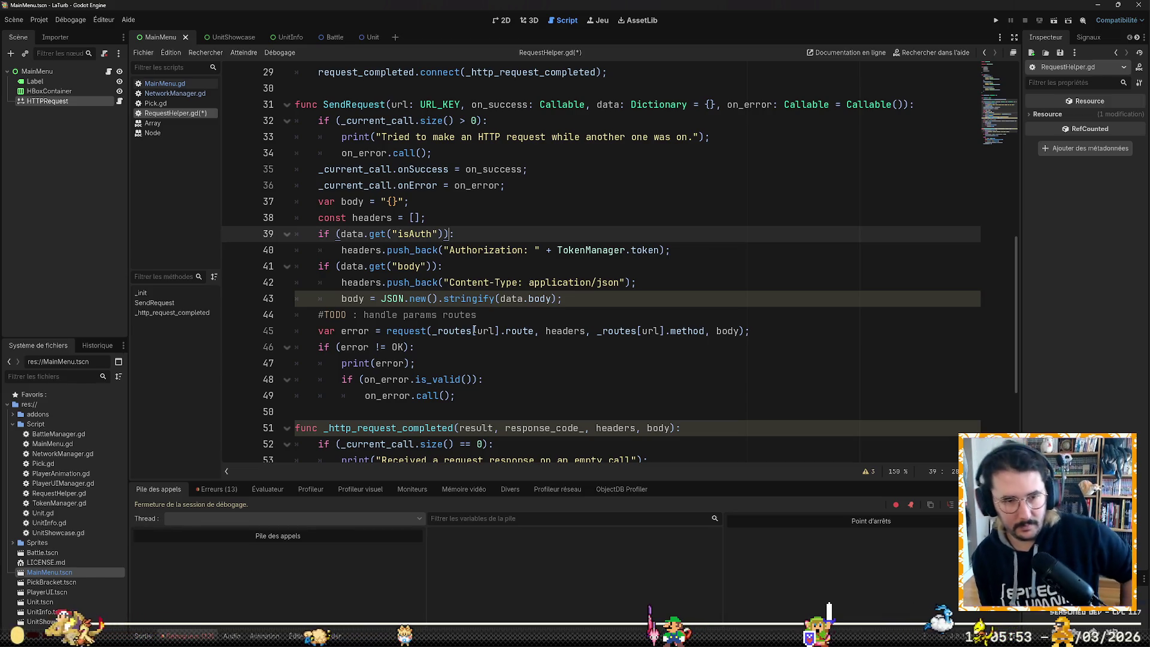
{"action": "key", "text": "Right"}
{"action": "key", "text": "Right"}
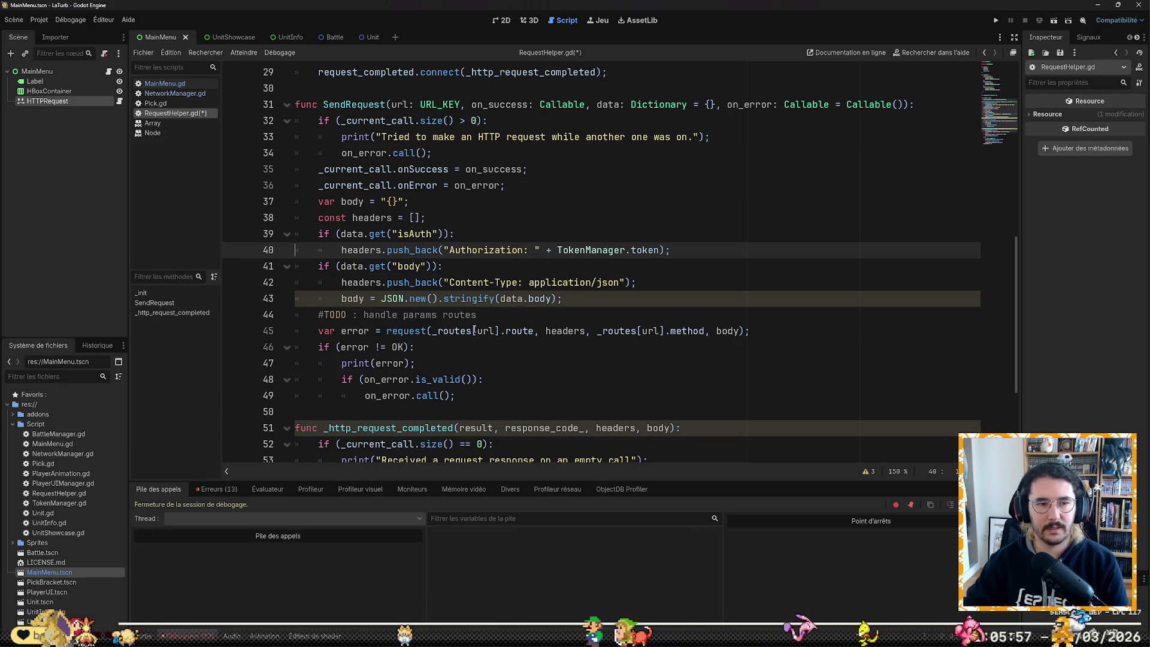
{"action": "key", "text": "Up"}
{"action": "key", "text": "Up"}
{"action": "key", "text": "Up"}
{"action": "key", "text": "Down"}
{"action": "key", "text": "Down"}
{"action": "key", "text": "Down"}
{"action": "key", "text": "Down"}
{"action": "key", "text": "Down"}
Step: Make line 43 stringify data.get("body") and save RequestHelper.gd
{"action": "key", "text": "Up"}
{"action": "key", "text": "Up"}
{"action": "key", "text": "End"}
{"action": "key", "text": "Left"}
{"action": "key", "text": "Left"}
{"action": "key", "text": "Left"}
{"action": "key", "text": "Left"}
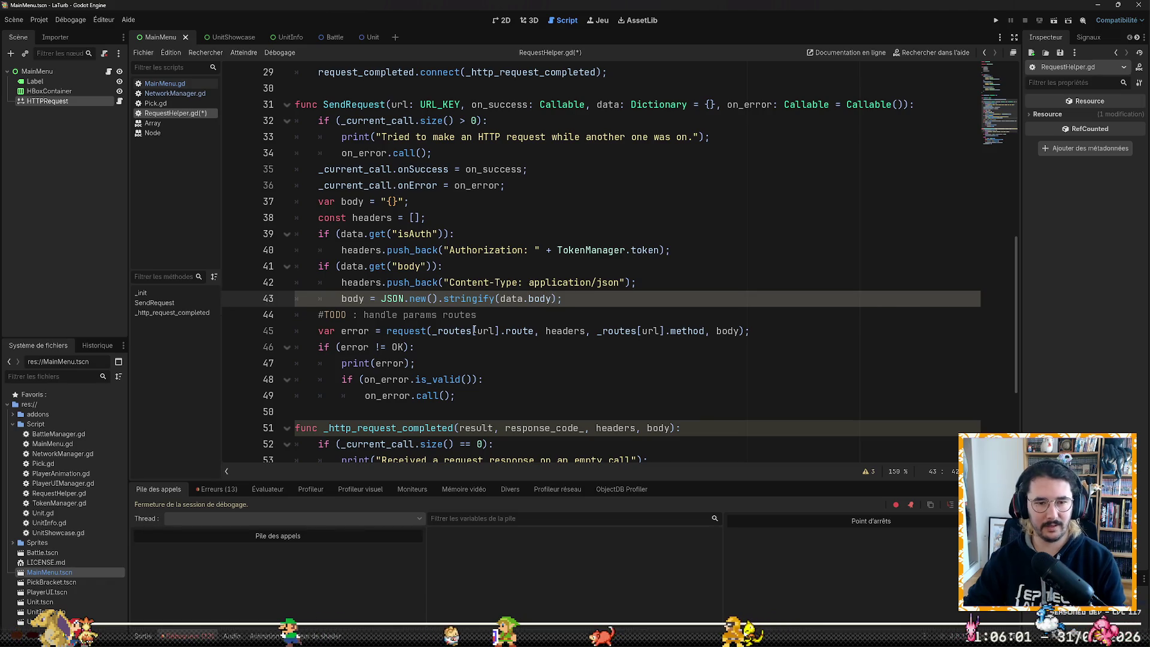
{"action": "key", "text": "BackSpace"}
{"action": "type", "text": "[\""}
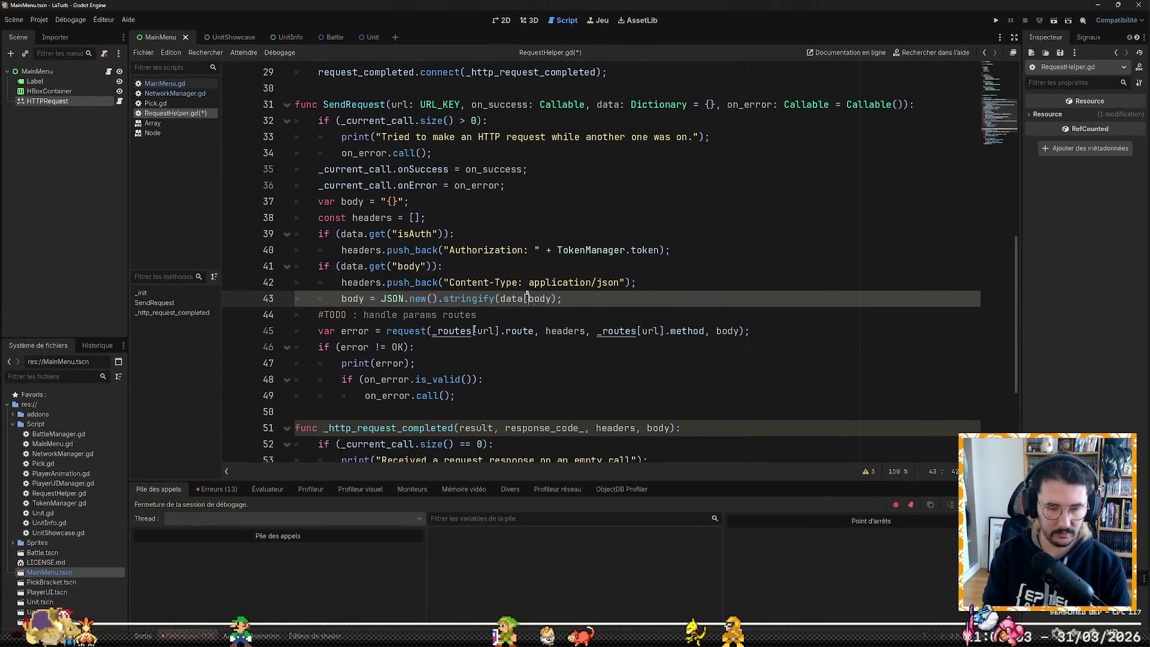
{"action": "key", "text": "BackSpace"}
{"action": "key", "text": "BackSpace"}
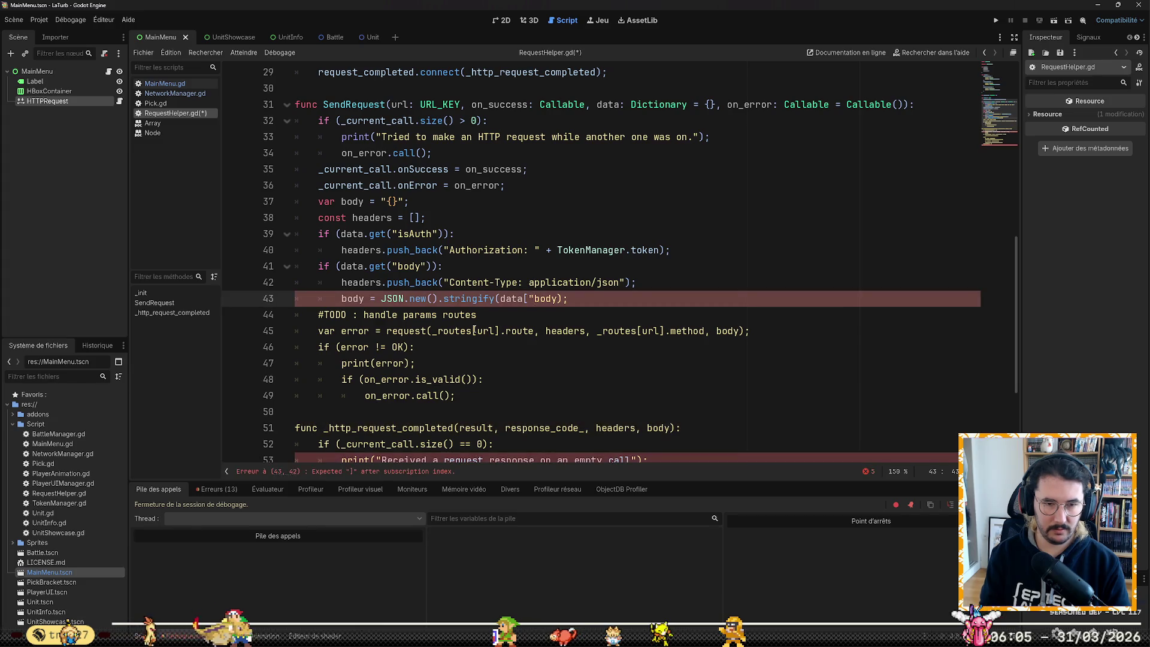
{"action": "type", "text": ".get("}
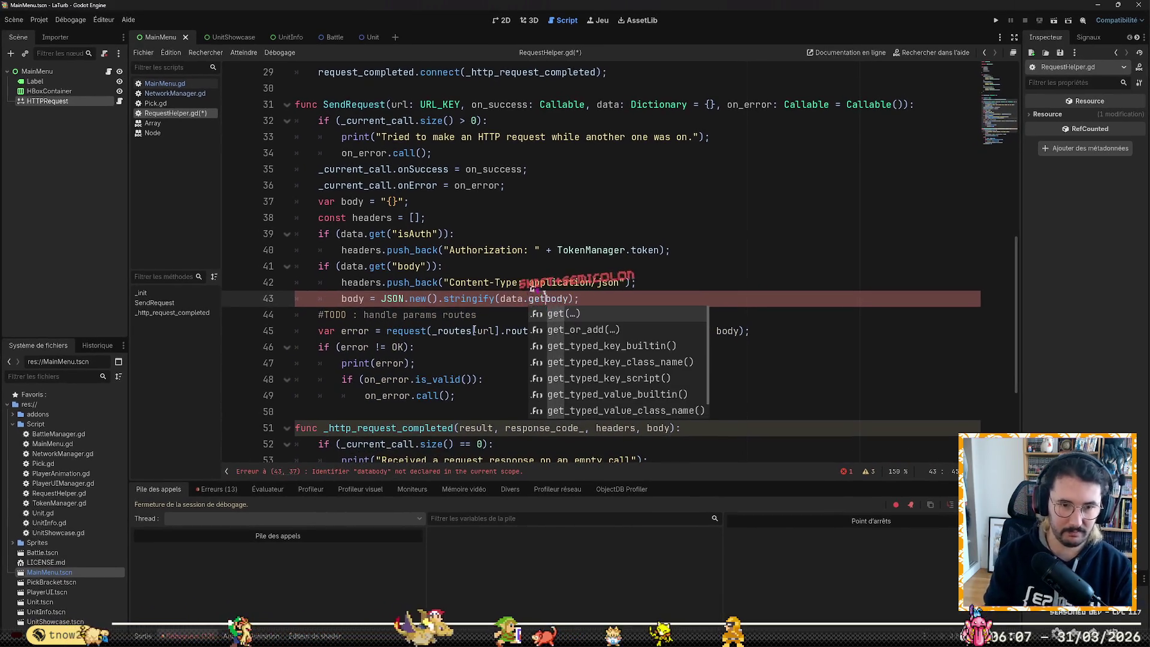
{"action": "key", "text": "Right"}
{"action": "key", "text": "Right"}
{"action": "key", "text": "Right"}
{"action": "key", "text": "Left"}
{"action": "key", "text": "Left"}
{"action": "key", "text": "Left"}
{"action": "type", "text": "\""}
{"action": "key", "text": "Right"}
{"action": "key", "text": "Right"}
{"action": "key", "text": "Right"}
{"action": "type", "text": "\""}
{"action": "key", "text": "Right"}
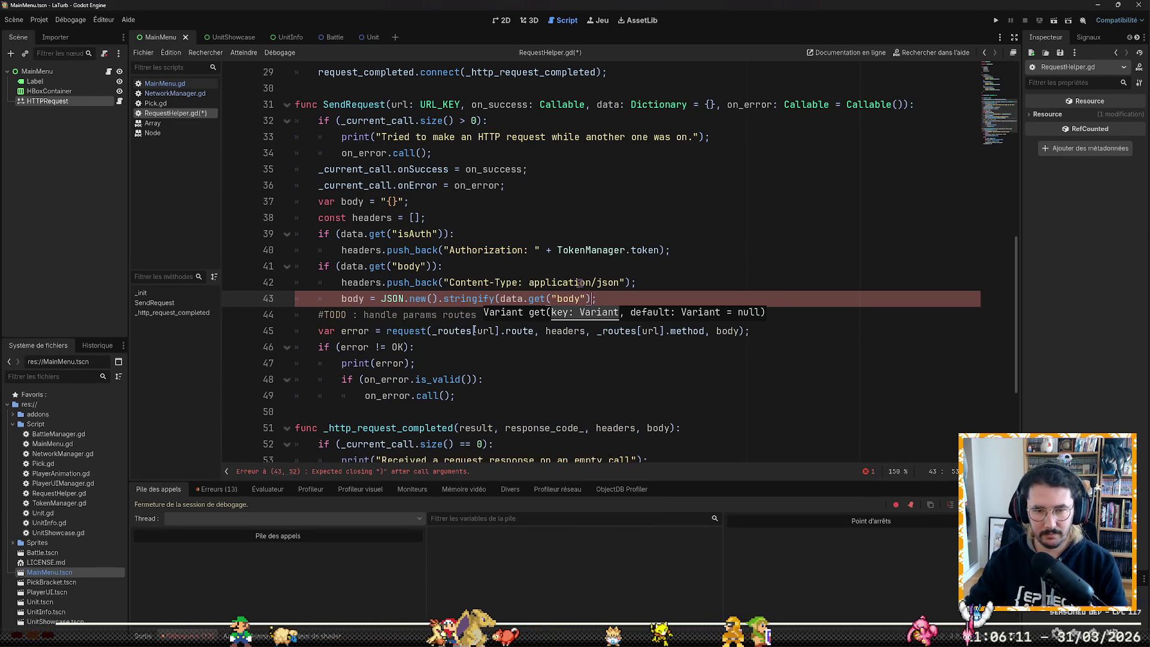
{"action": "type", "text": ")"}
{"action": "key", "text": "ctrl+s"}
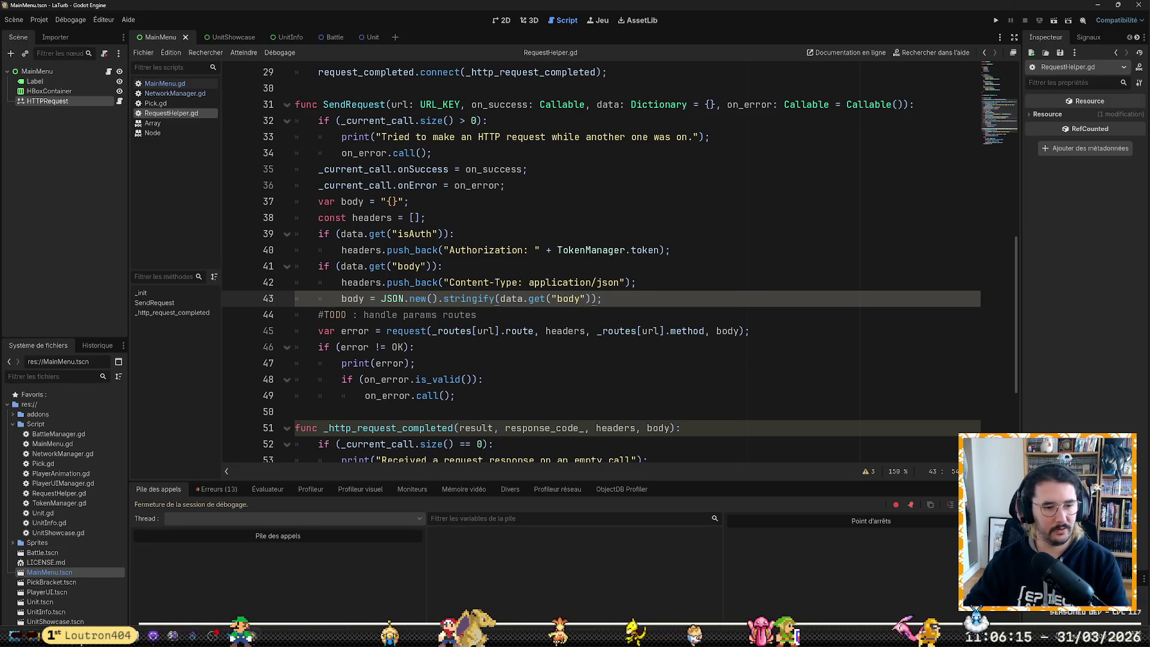
{"action": "key", "text": "alt+Tab"}
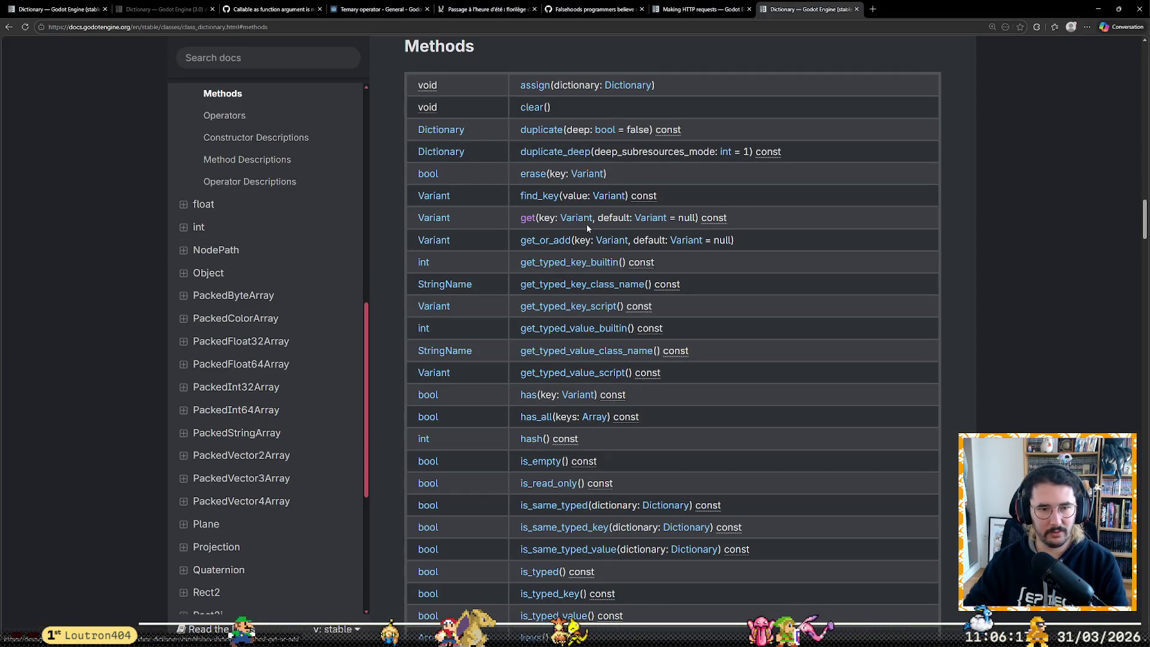
Step: Read the Dictionary get(), [] operator and has() descriptions, then return to the Godot editor
{"action": "left_click", "coordinate": [531, 222]}
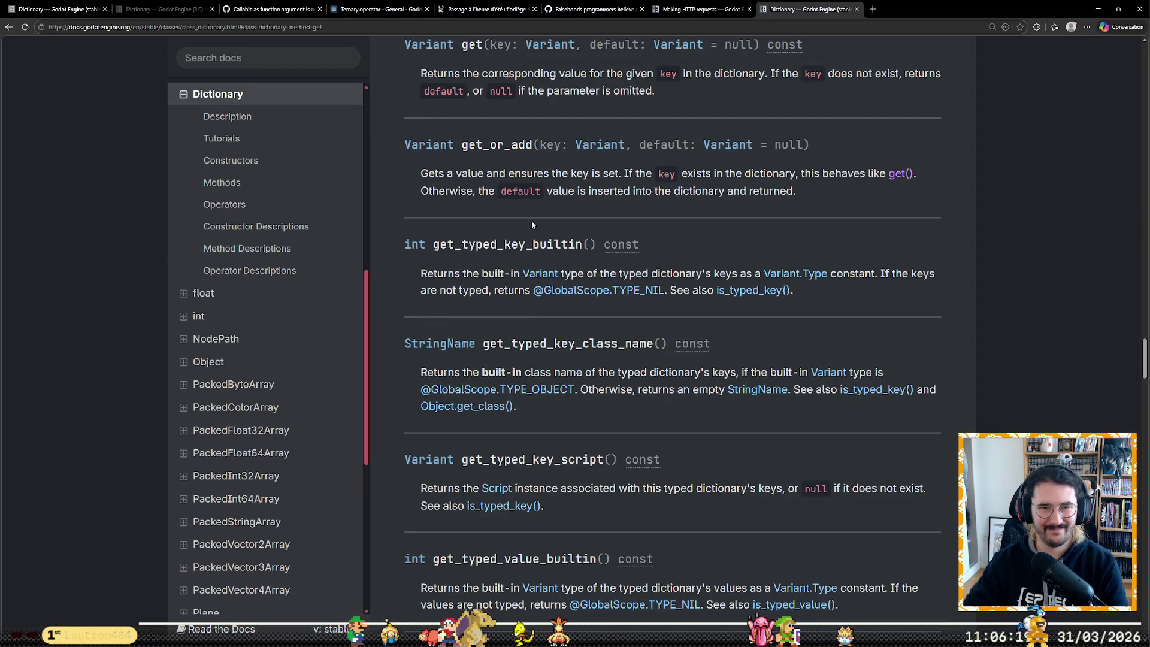
{"action": "left_click", "coordinate": [286, 210]}
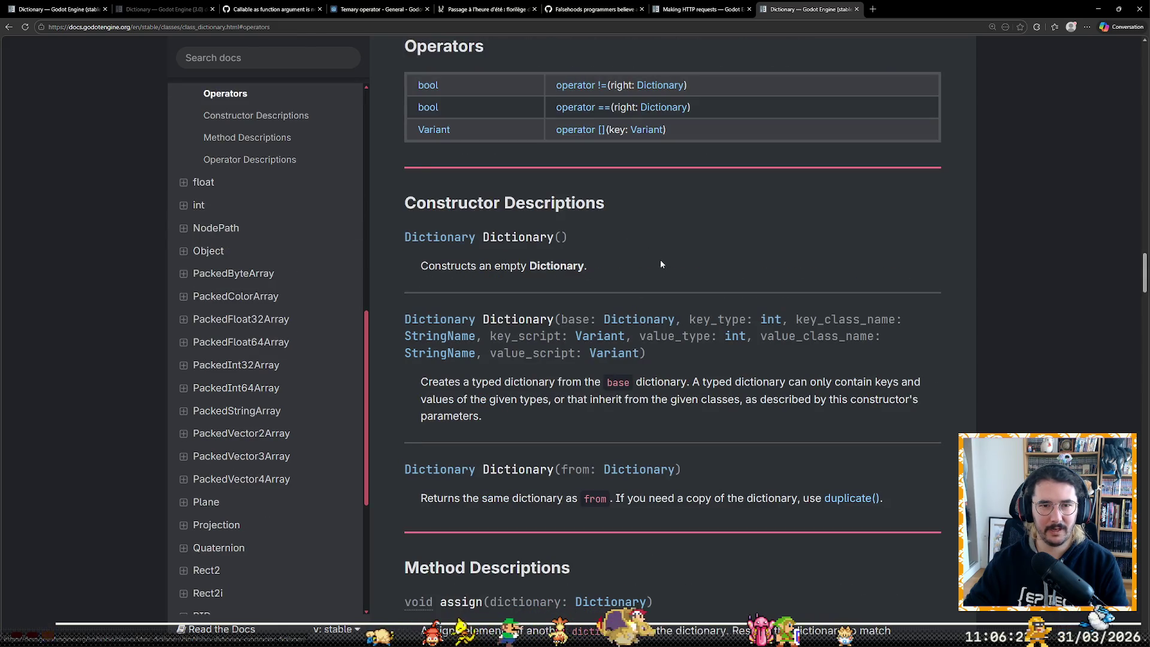
{"action": "left_click", "coordinate": [581, 131]}
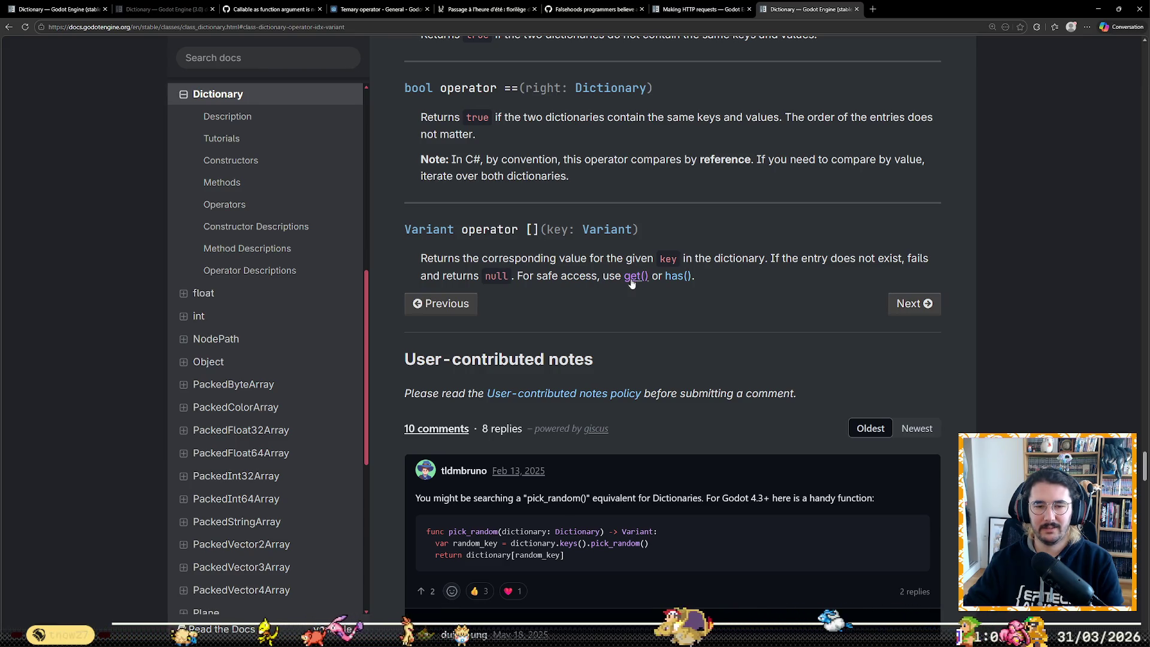
{"action": "left_click", "coordinate": [678, 277]}
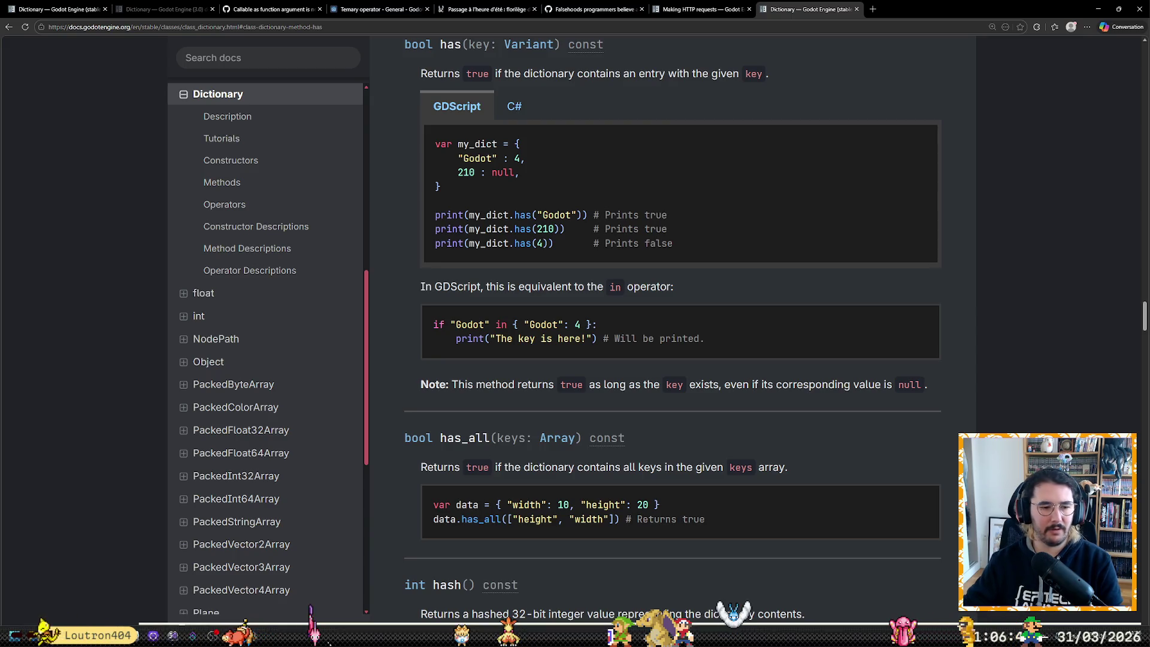
{"action": "key", "text": "alt+Tab"}
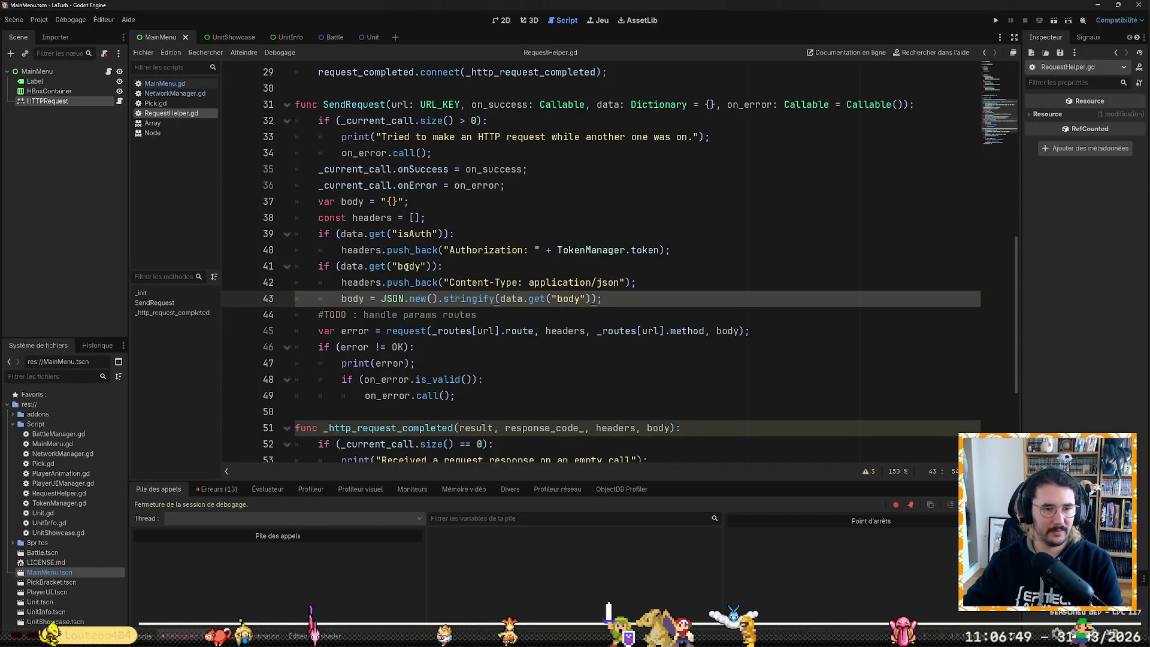
Step: Switch line 41 to data["body"] and line 39 to data["isAuth"] bracket access
{"action": "left_click", "coordinate": [400, 266]}
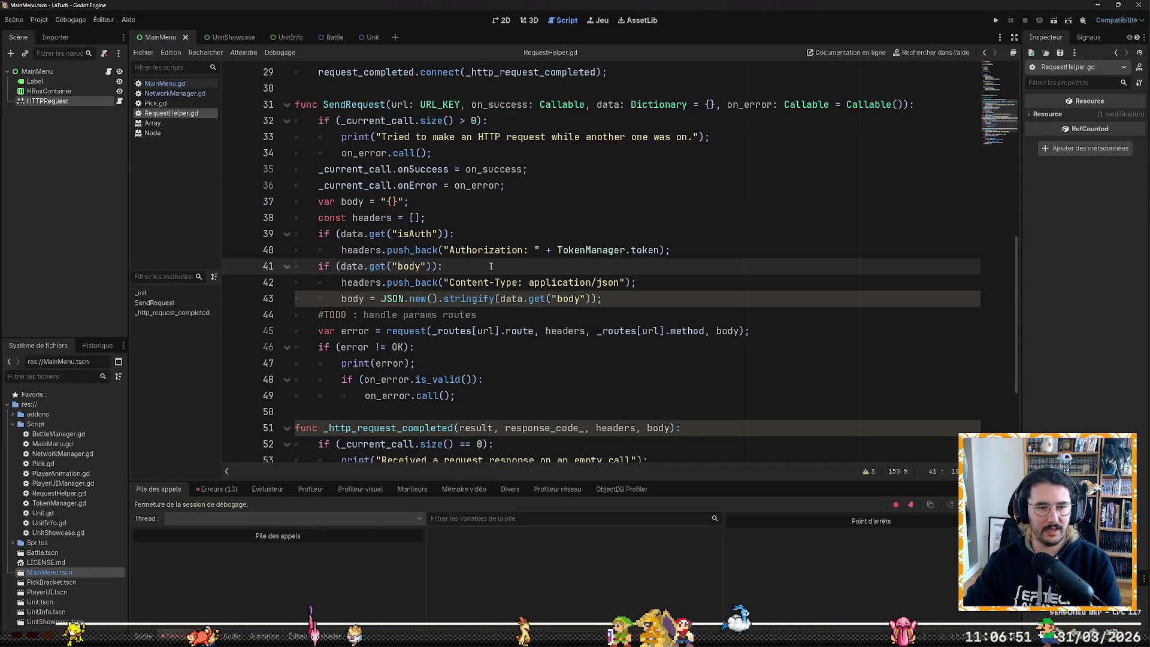
{"action": "type", "text": "["}
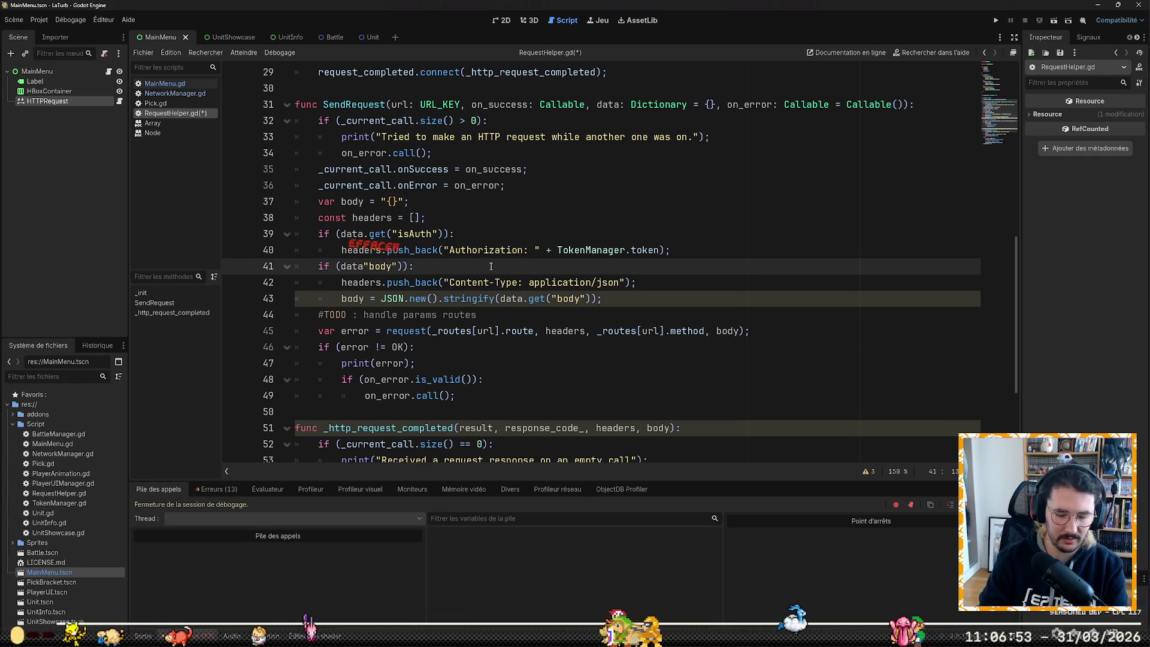
{"action": "key", "text": "Delete"}
{"action": "key", "text": "Right"}
{"action": "key", "text": "Right"}
{"action": "key", "text": "Right"}
{"action": "key", "text": "Delete"}
{"action": "type", "text": "]"}
{"action": "key", "text": "Left"}
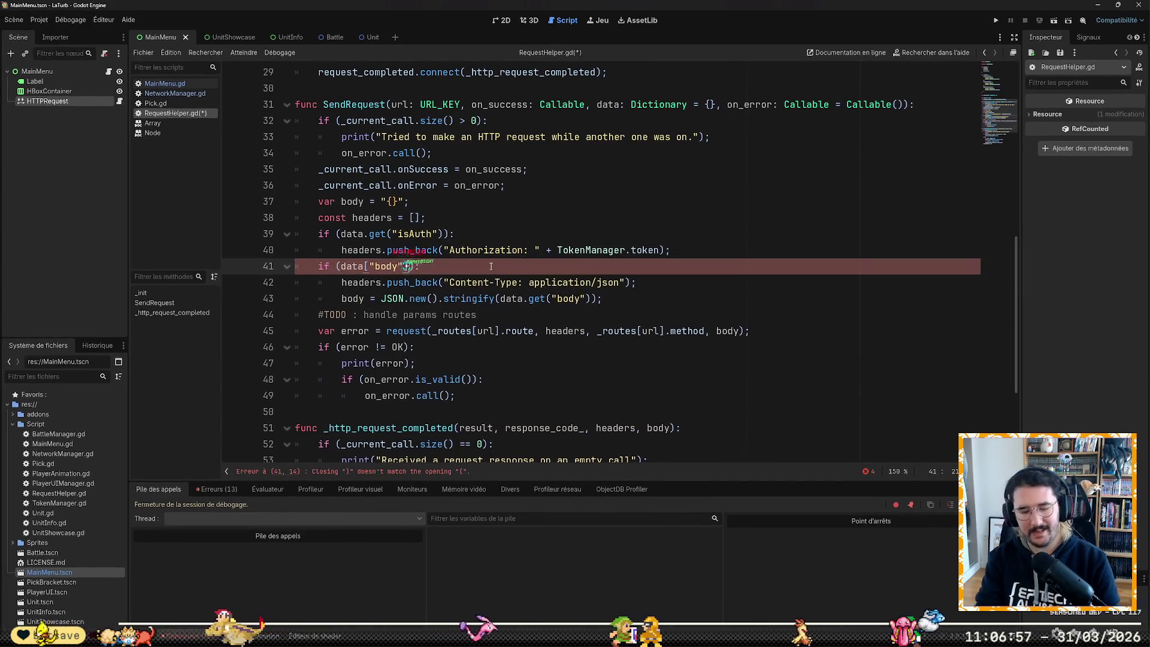
{"action": "key", "text": "Up"}
{"action": "key", "text": "Up"}
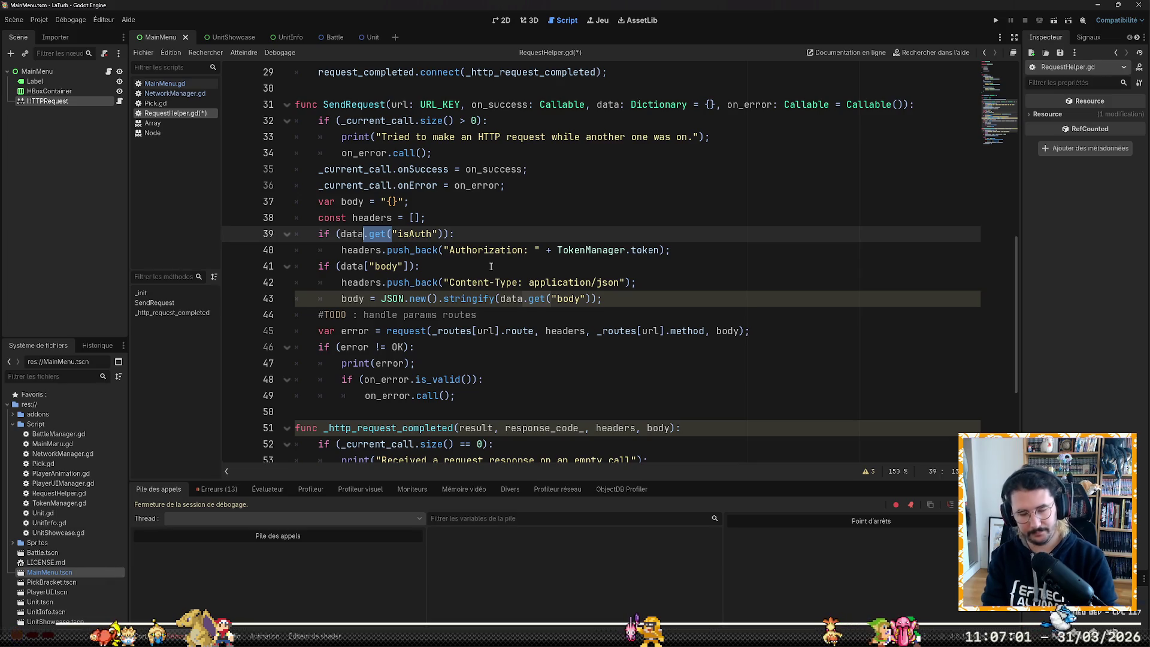
{"action": "key", "text": "BackSpace"}
{"action": "key", "text": "BackSpace"}
{"action": "key", "text": "BackSpace"}
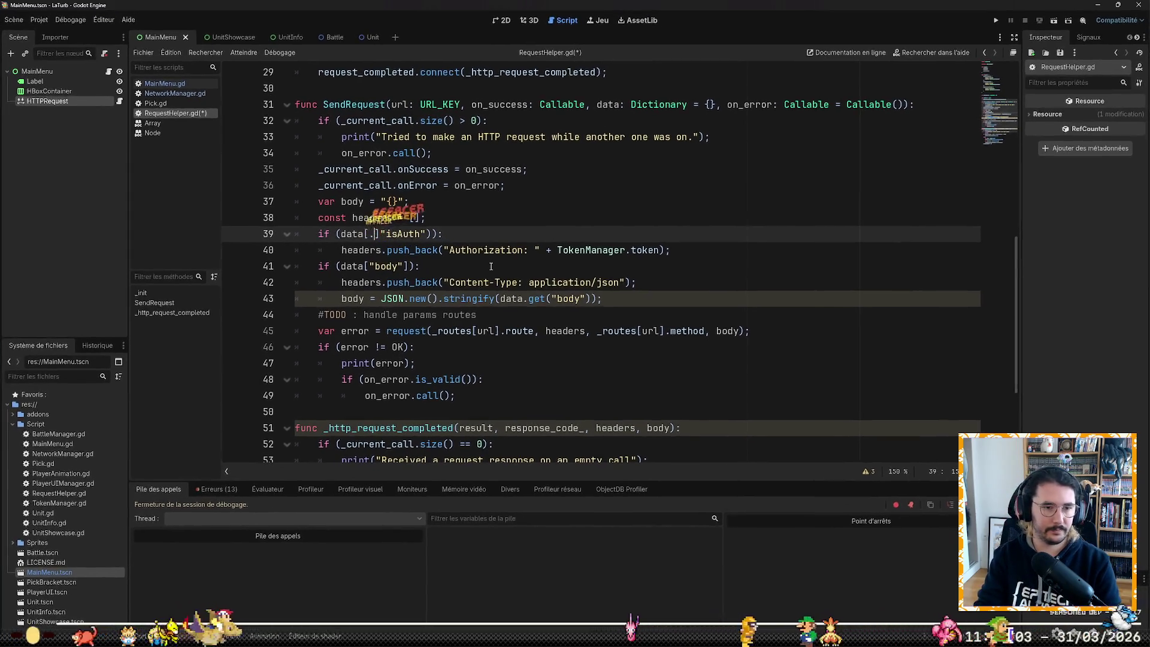
{"action": "key", "text": "Delete"}
{"action": "key", "text": "Right"}
{"action": "key", "text": "Right"}
{"action": "key", "text": "Right"}
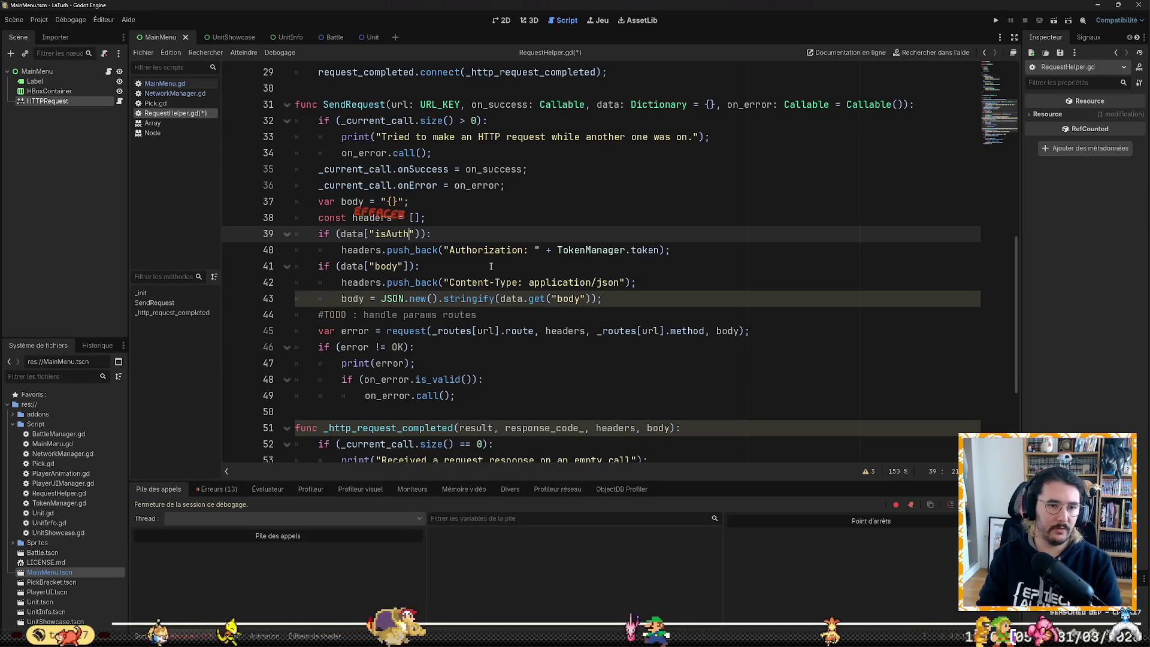
{"action": "key", "text": "Delete"}
{"action": "type", "text": "]"}
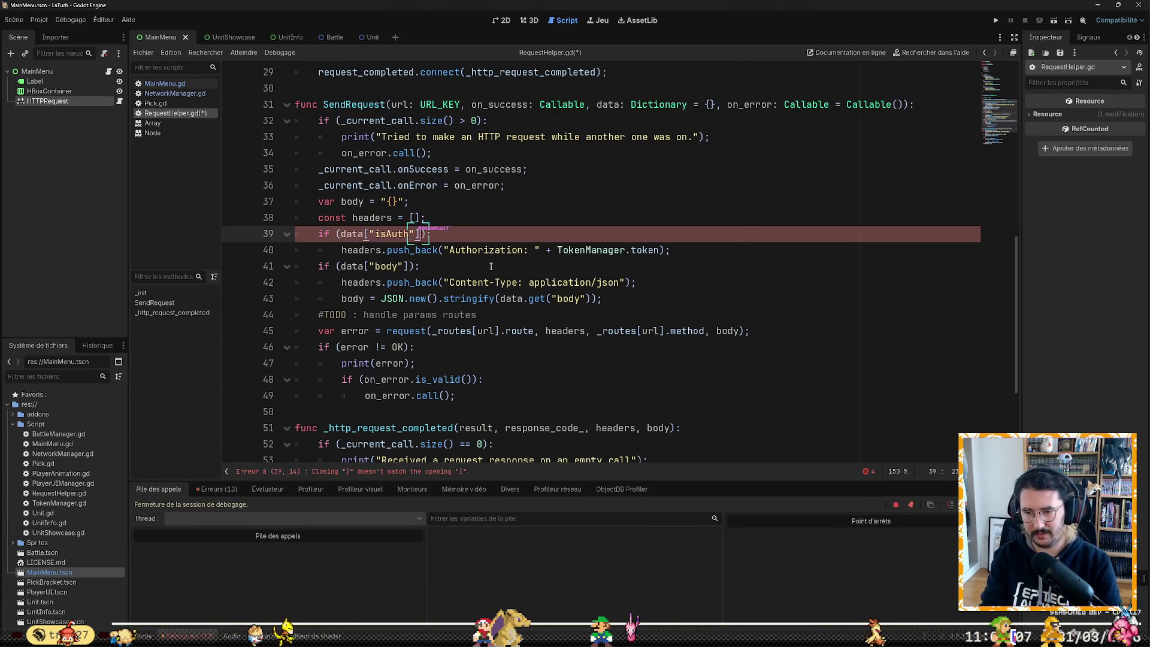
Step: Change line 43 to serialize data["body"] and save RequestHelper.gd
{"action": "key", "text": "Down"}
{"action": "key", "text": "Down"}
{"action": "key", "text": "Down"}
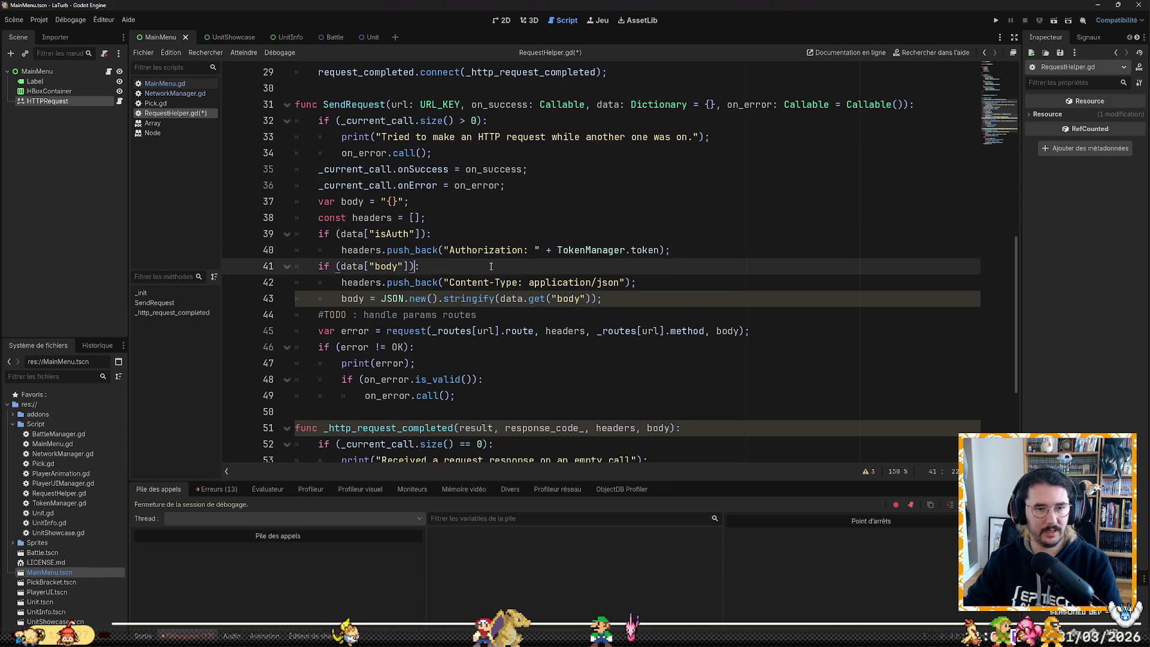
{"action": "key", "text": "Right"}
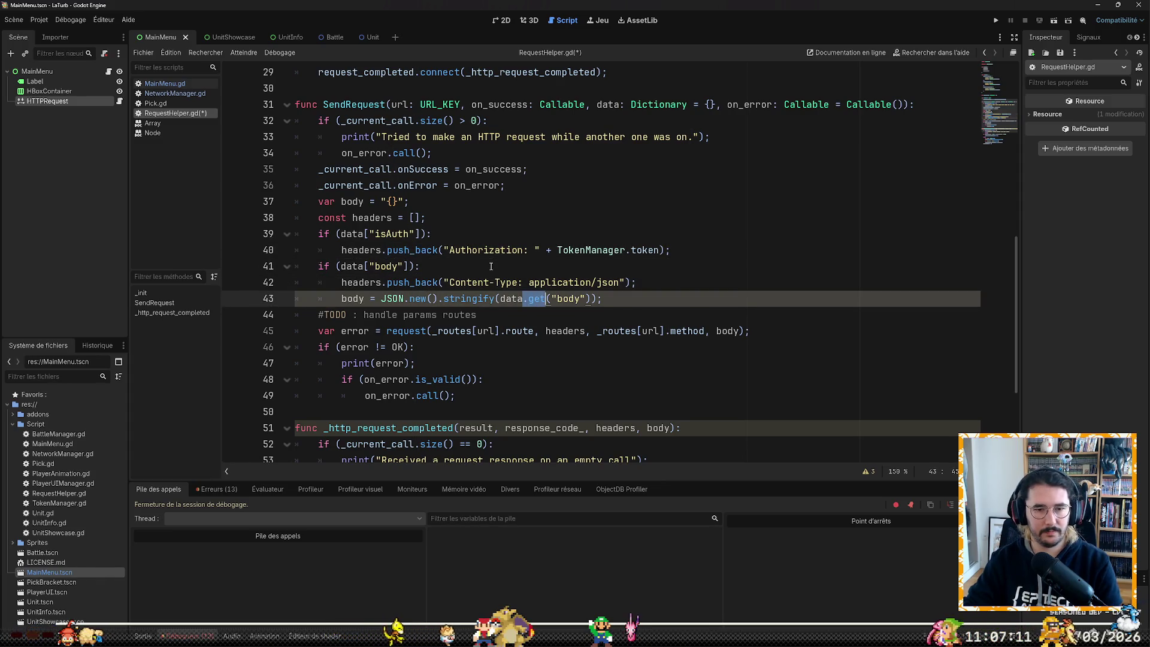
{"action": "type", "text": "["}
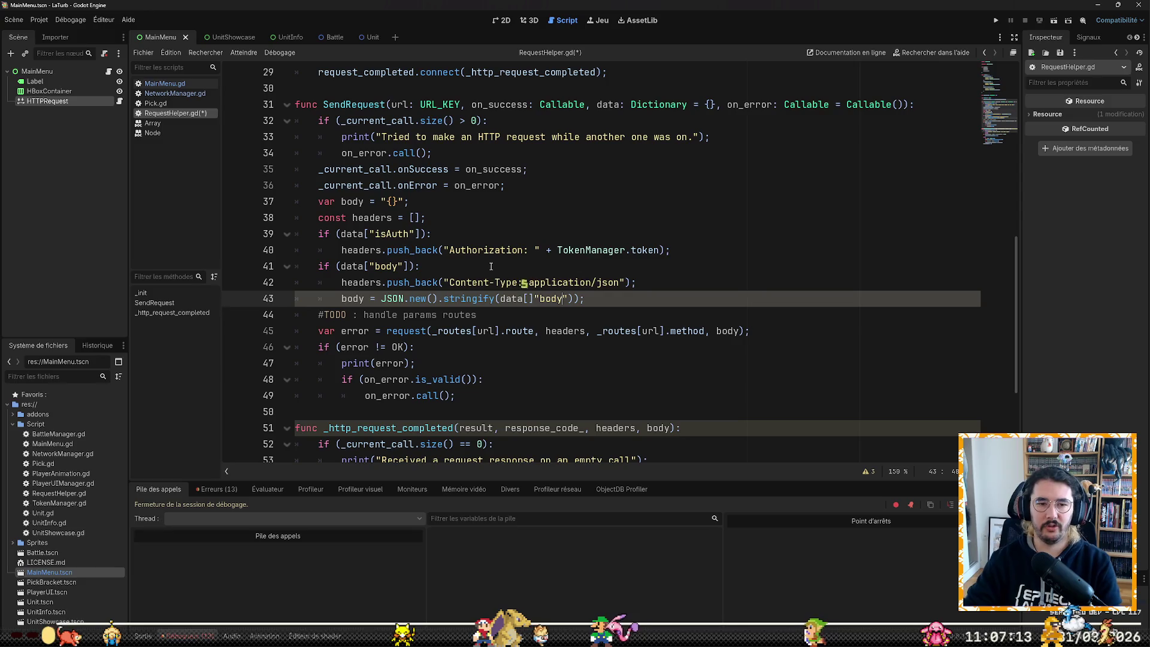
{"action": "key", "text": "Delete"}
{"action": "key", "text": "Right"}
{"action": "key", "text": "Right"}
{"action": "key", "text": "Right"}
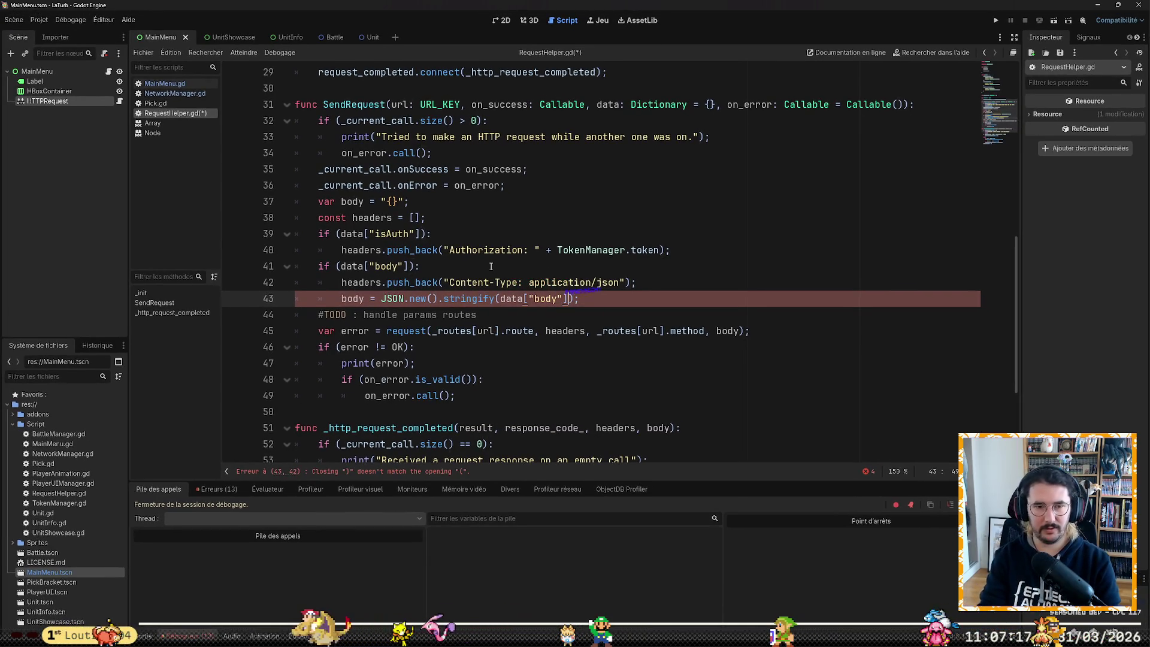
{"action": "type", "text": "]"}
{"action": "key", "text": "Delete"}
{"action": "key", "text": "Right"}
{"action": "key", "text": "Right"}
{"action": "key", "text": "ctrl+s"}
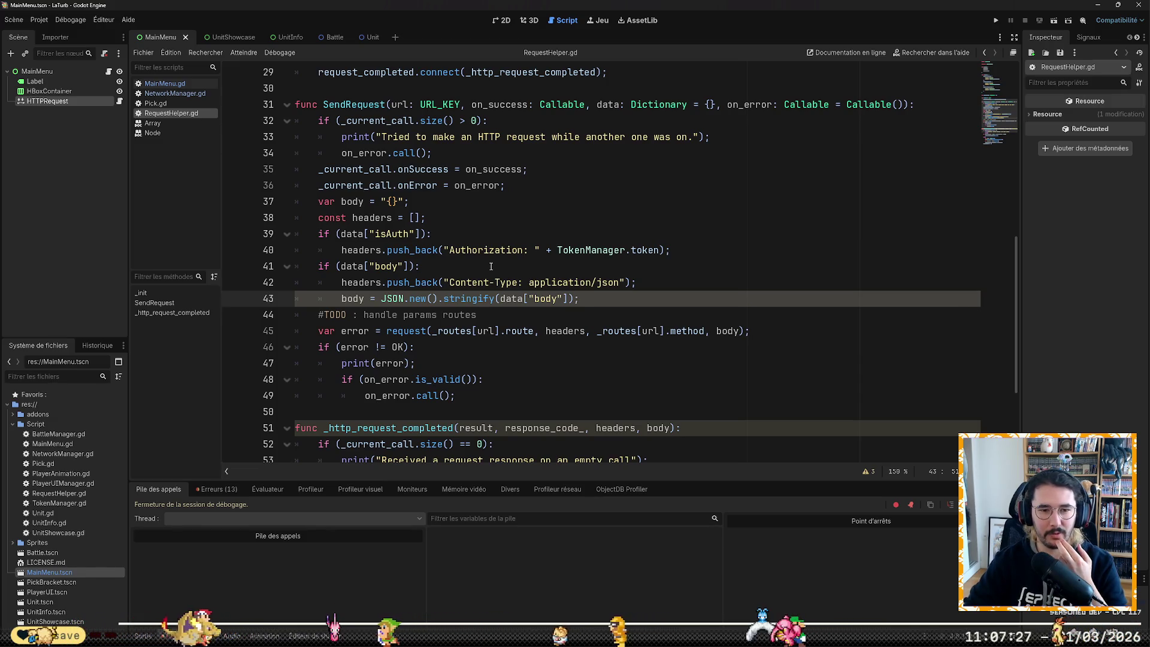
{"action": "key", "text": "Down"}
{"action": "key", "text": "Down"}
{"action": "key", "text": "Down"}
{"action": "key", "text": "Down"}
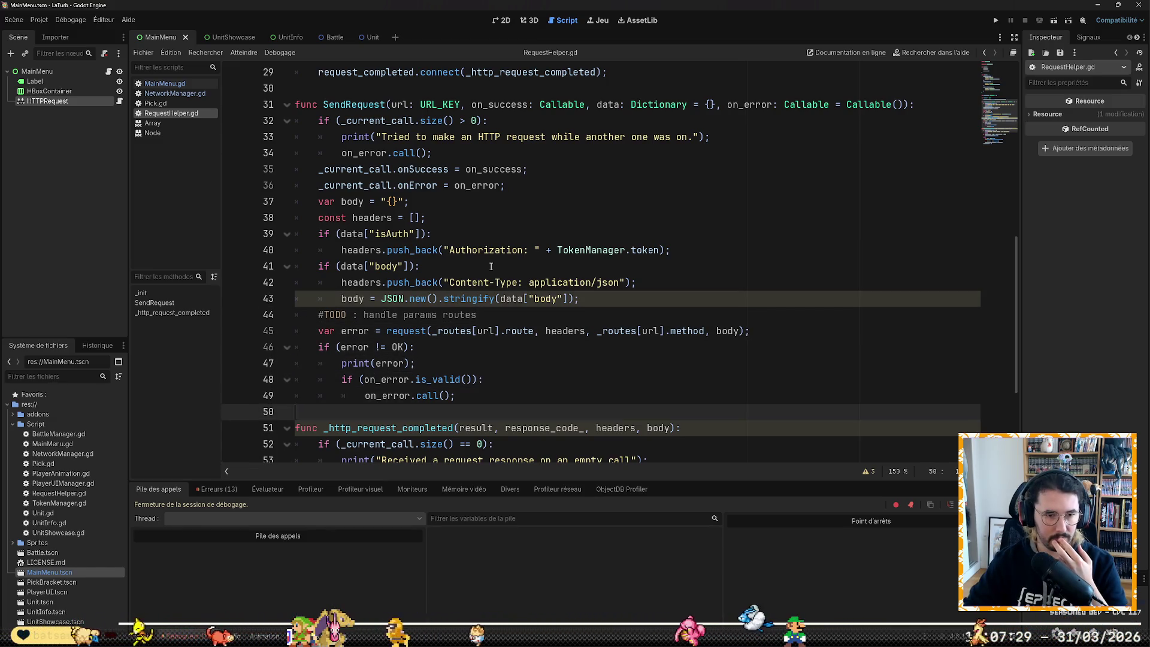
{"action": "key", "text": "Down"}
{"action": "key", "text": "Down"}
{"action": "key", "text": "Down"}
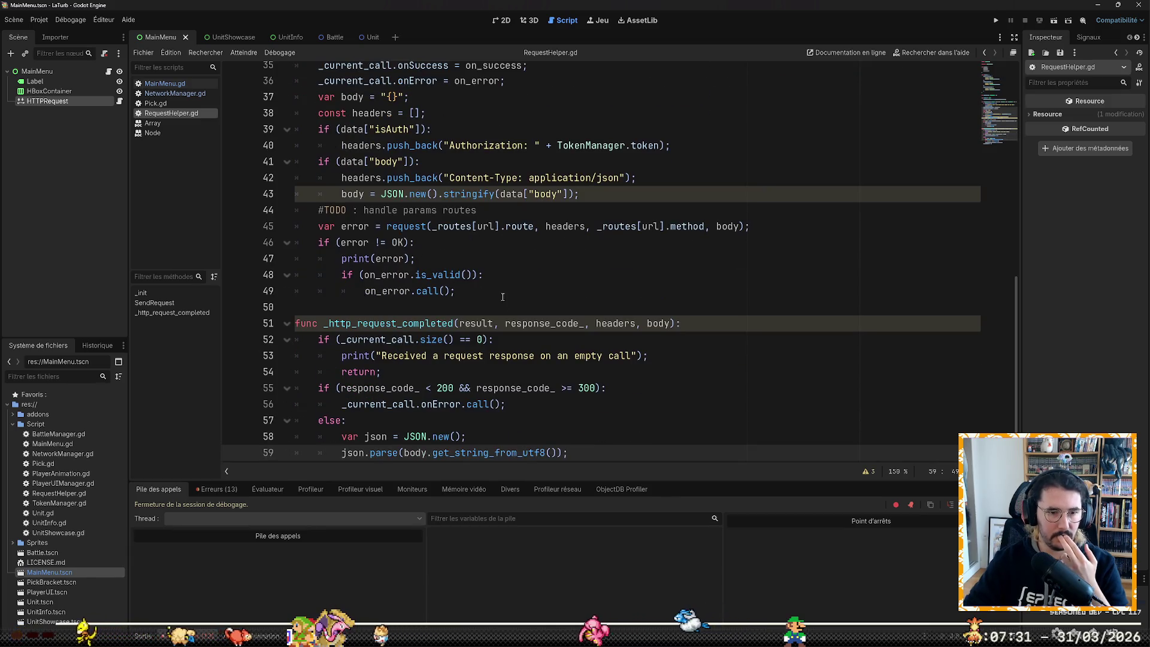
Step: Change line 56 to call _current_call["onError"] with bracket access
{"action": "left_click", "coordinate": [420, 348]}
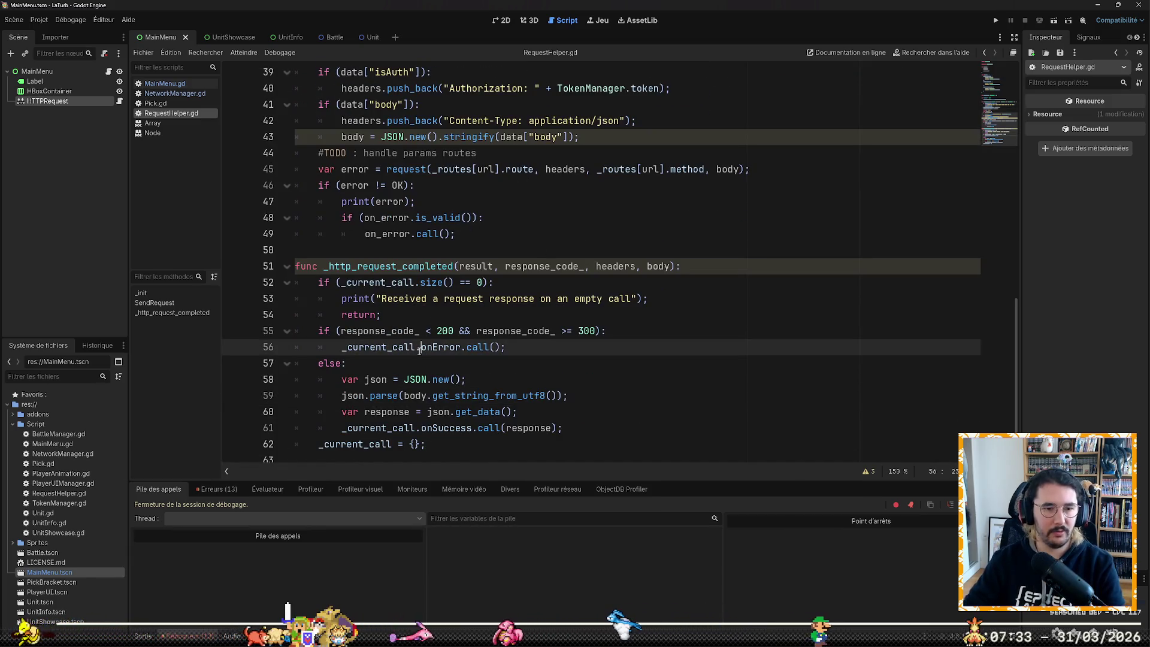
{"action": "type", "text": "["}
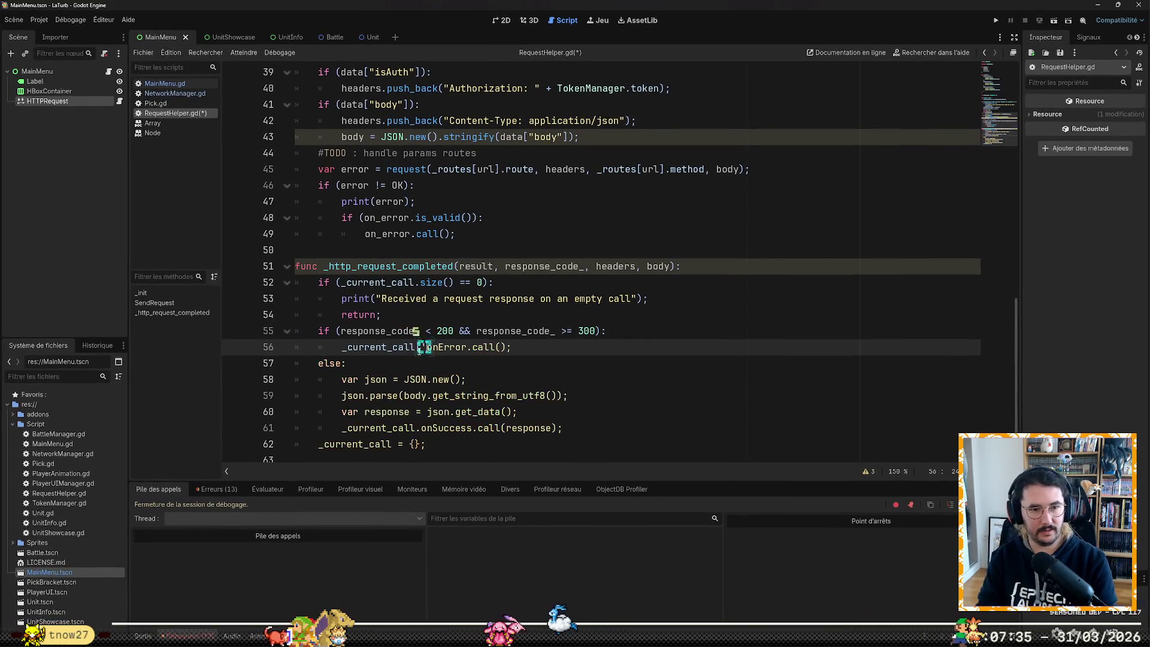
{"action": "key", "text": "BackSpace"}
{"action": "type", "text": "\""}
{"action": "key", "text": "ctrl+Right"}
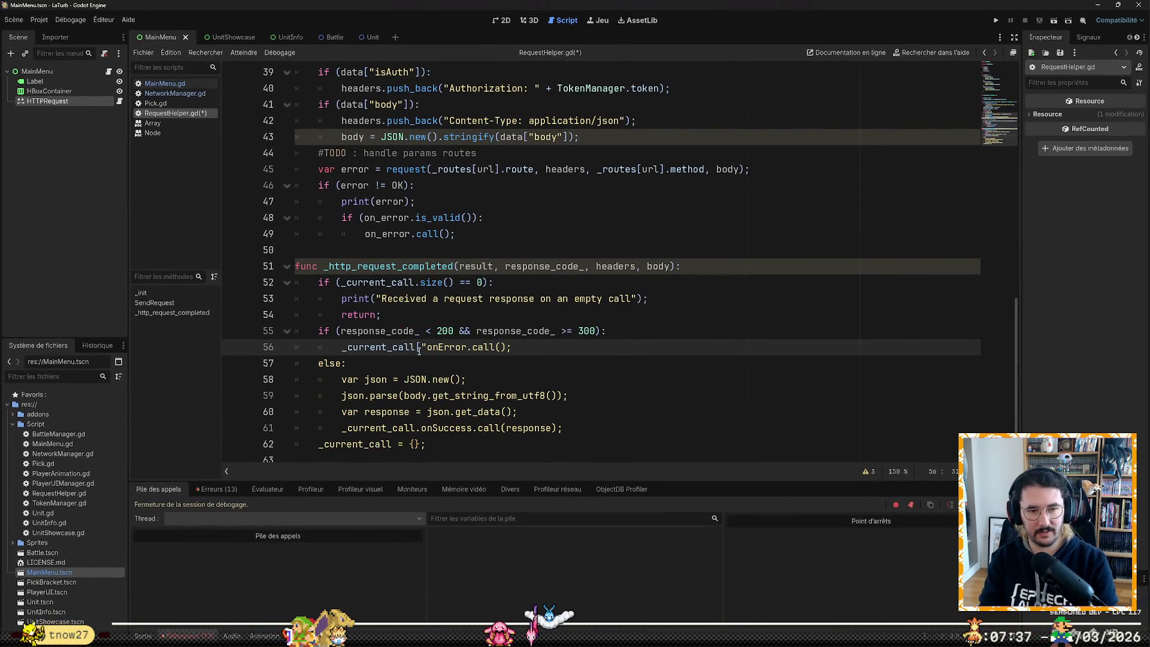
{"action": "key", "text": "BackSpace"}
{"action": "type", "text": "\"]\""}
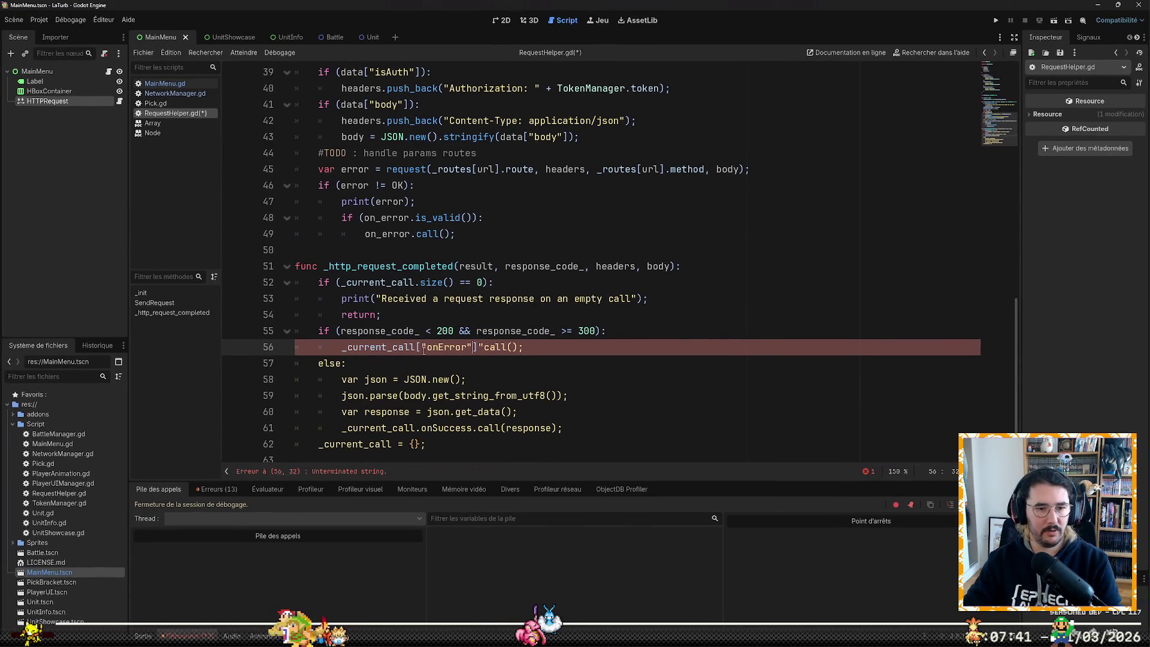
{"action": "key", "text": "Delete"}
{"action": "type", "text": "]."}
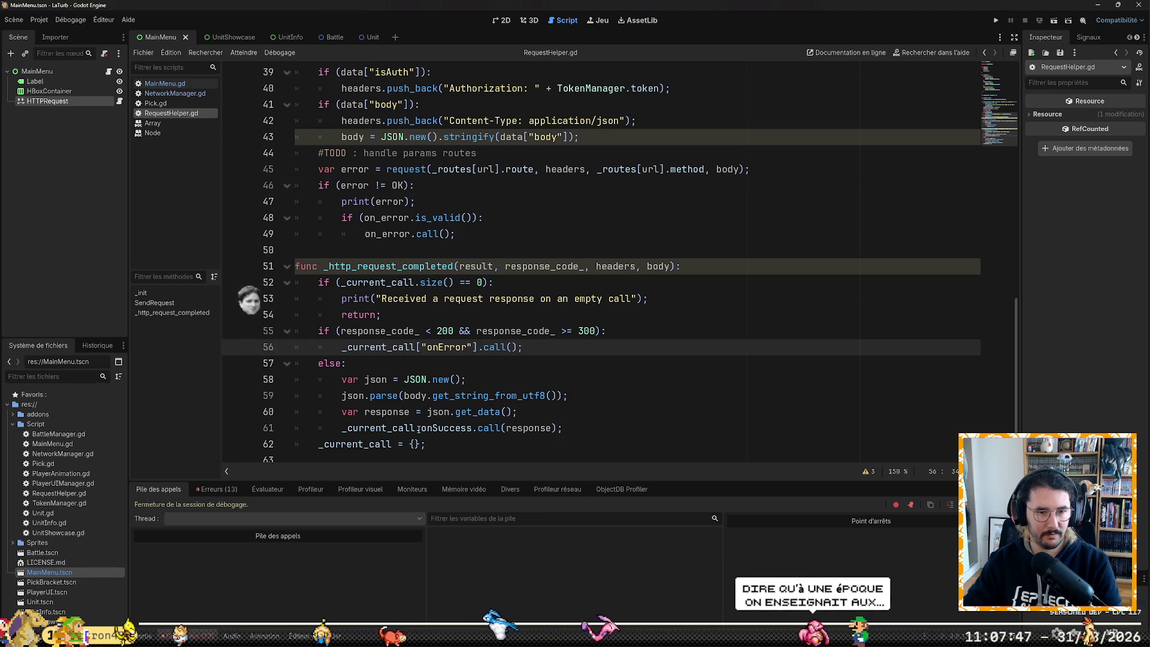
Step: Change line 61 to _current_call["onSuccess"].call(response) and save the script
{"action": "left_click", "coordinate": [416, 428]}
{"action": "key", "text": "shift+Right"}
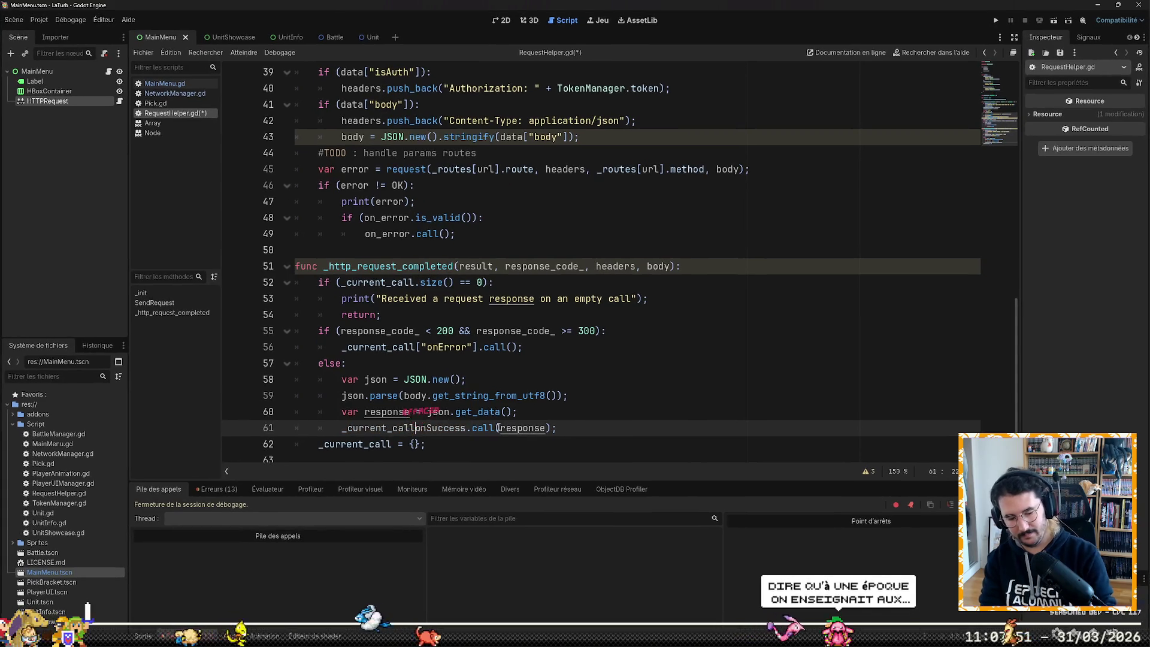
{"action": "type", "text": "[\""}
{"action": "key", "text": "ctrl+Right"}
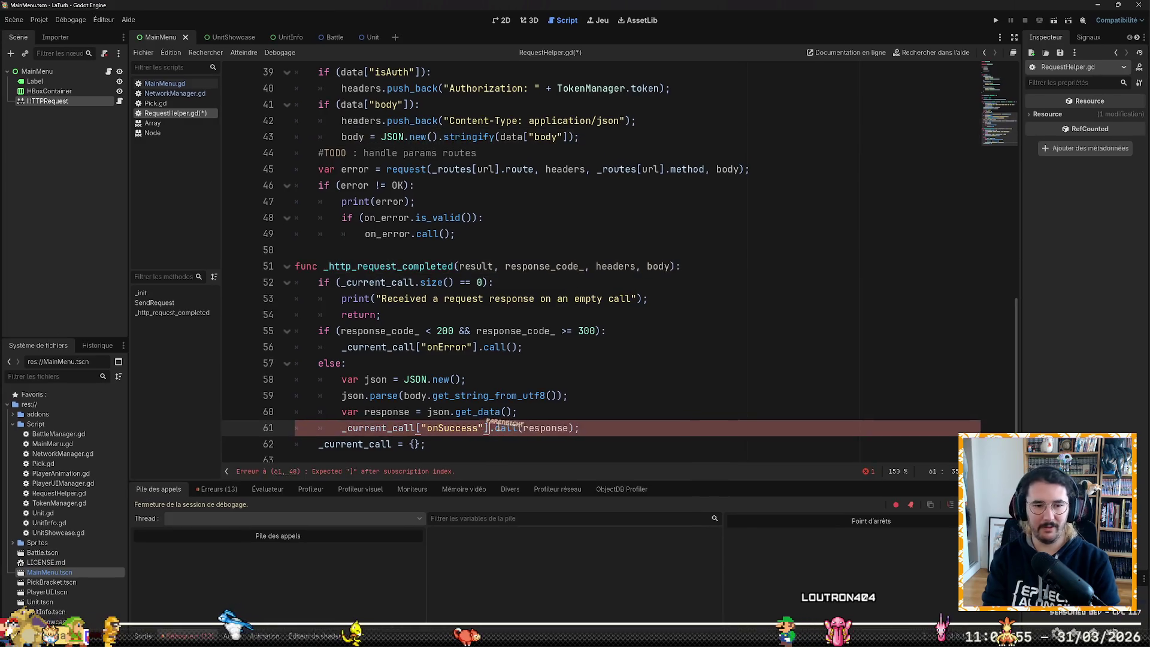
{"action": "type", "text": "]"}
{"action": "key", "text": "Down"}
{"action": "key", "text": "Down"}
{"action": "key", "text": "Up"}
{"action": "key", "text": "Up"}
{"action": "key", "text": "ctrl+s"}
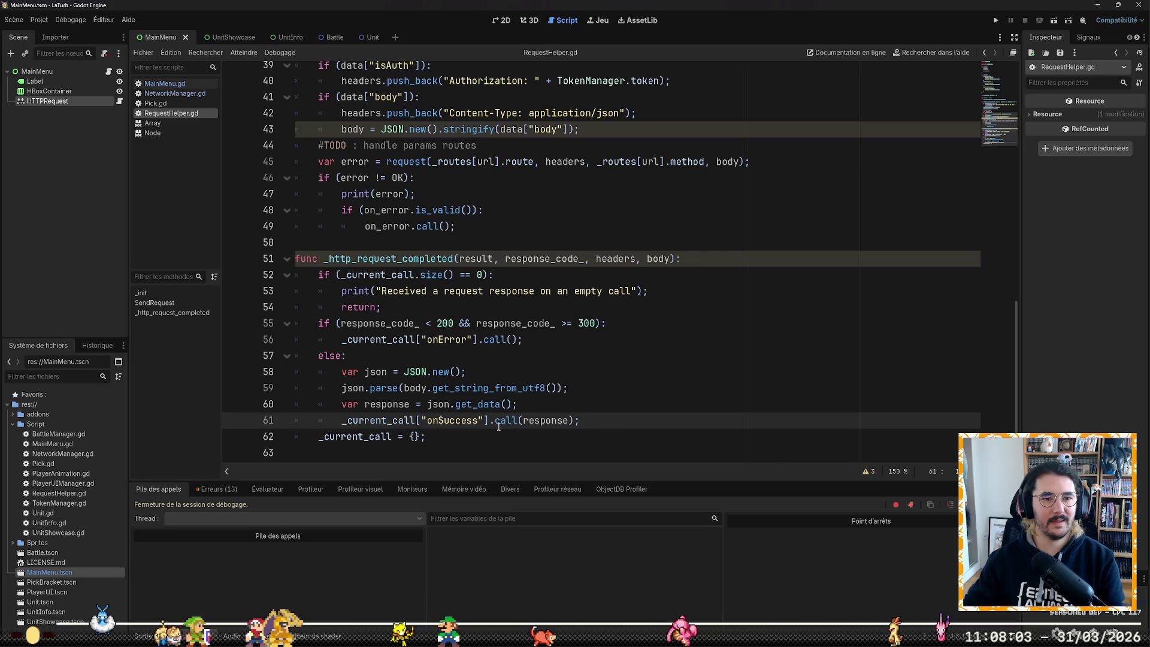
{"action": "scroll", "coordinate": [498, 426], "scroll_direction": "up", "scroll_amount": 5}
{"action": "scroll", "coordinate": [520, 307], "scroll_direction": "down", "scroll_amount": 2}
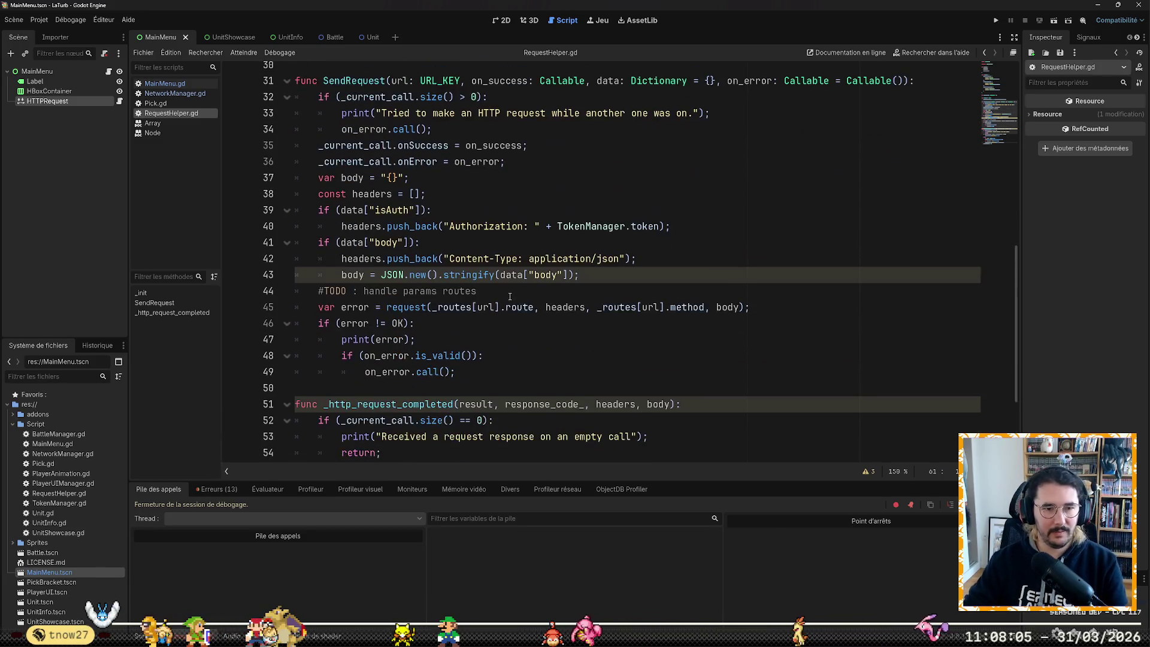
{"action": "left_click", "coordinate": [493, 334]}
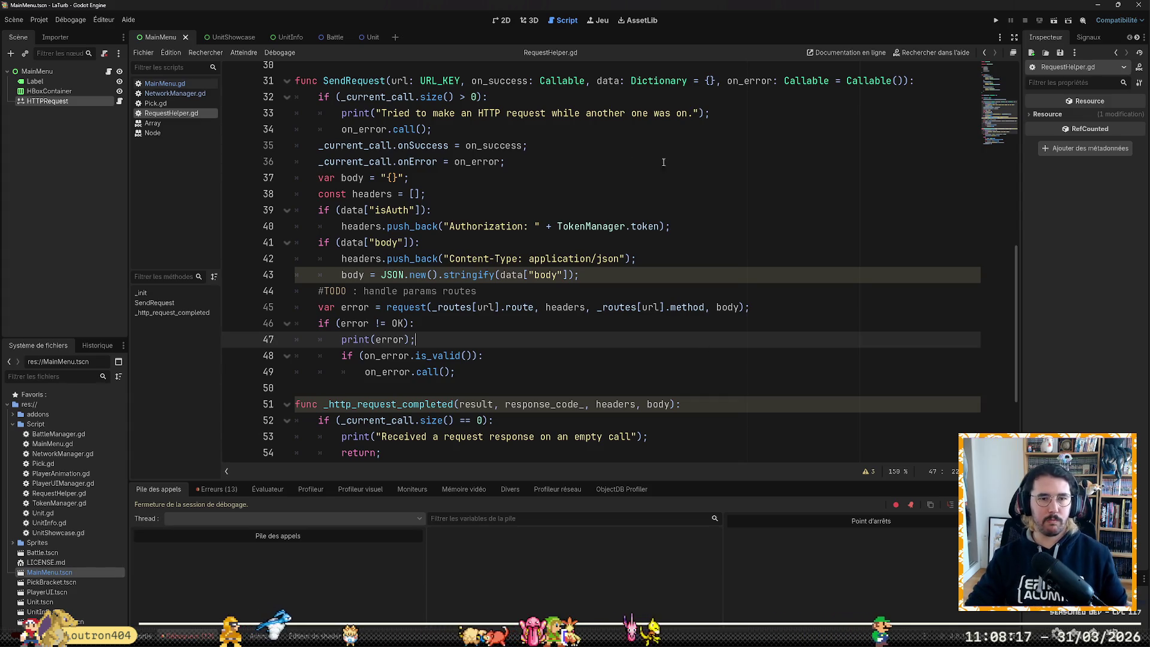
{"action": "double_click", "coordinate": [608, 80]}
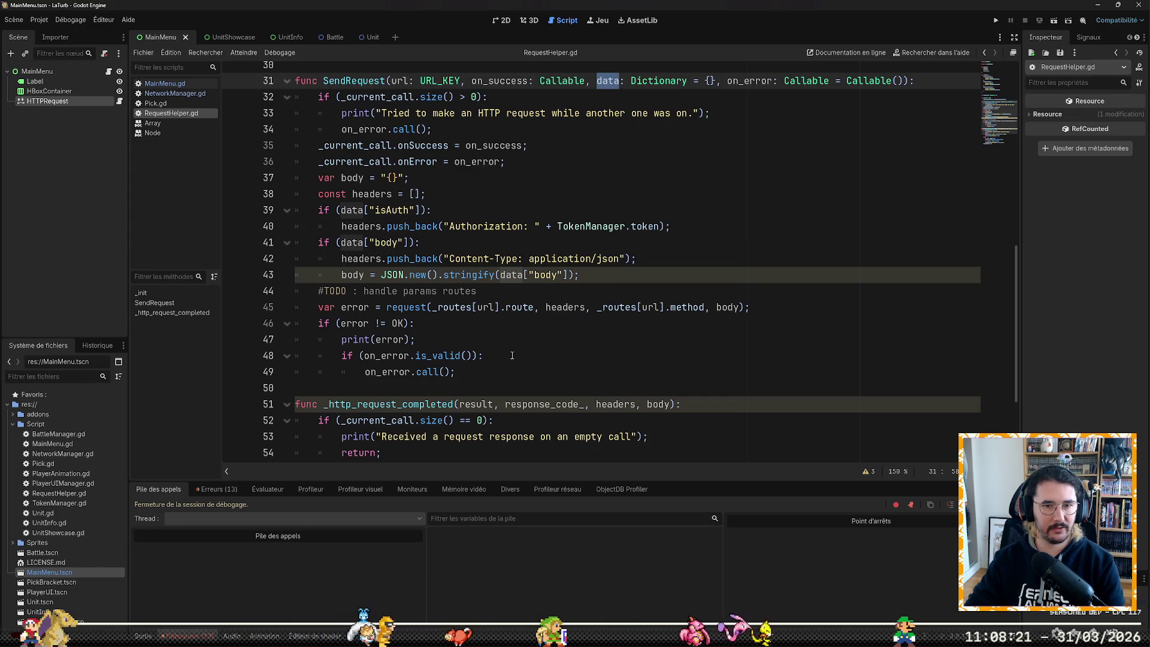
Step: Run the game with F5 and expand the data Dictionary in the debugger locals at the line 41 break
{"action": "key", "text": "F5"}
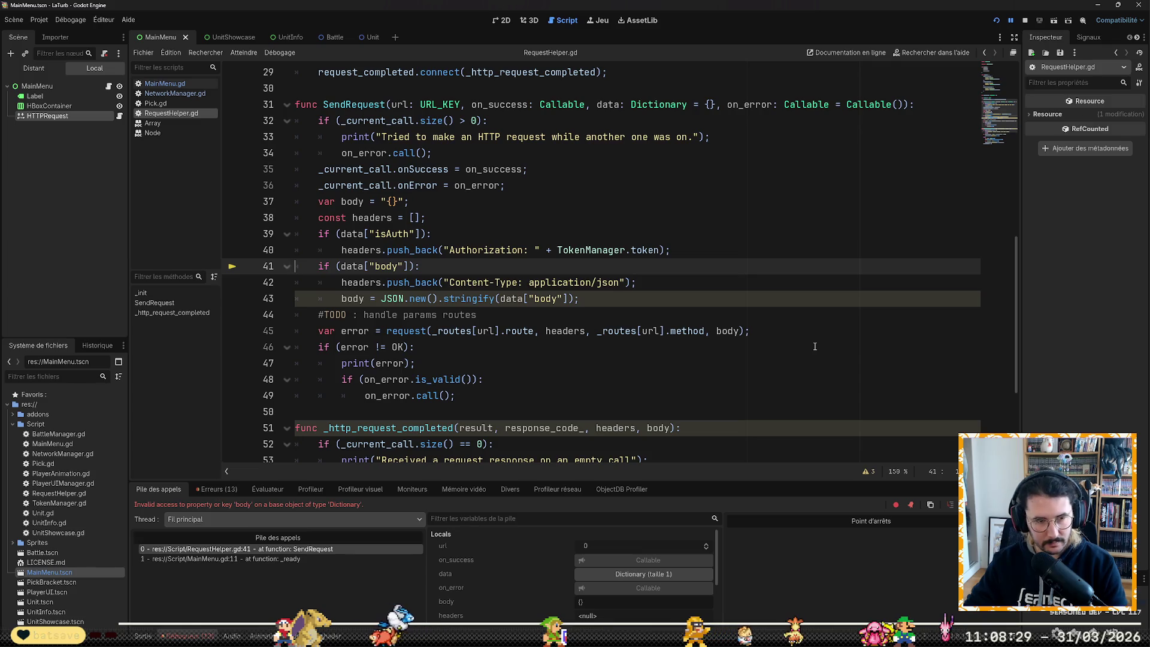
{"action": "left_click", "coordinate": [659, 574]}
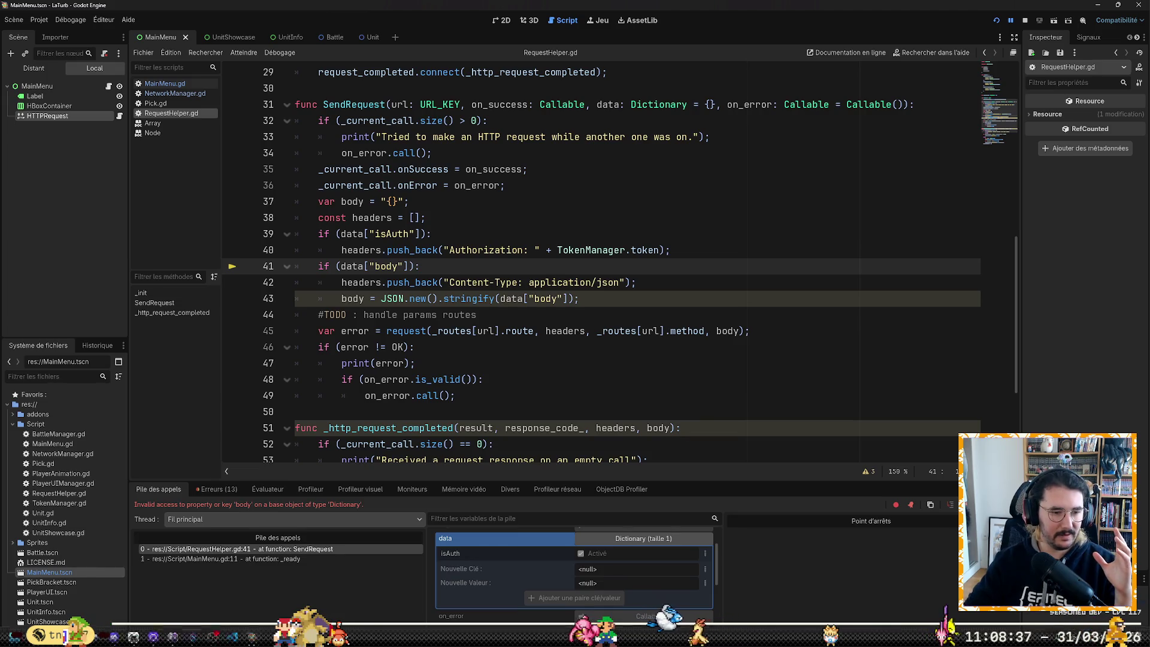
{"action": "key", "text": "alt+Tab"}
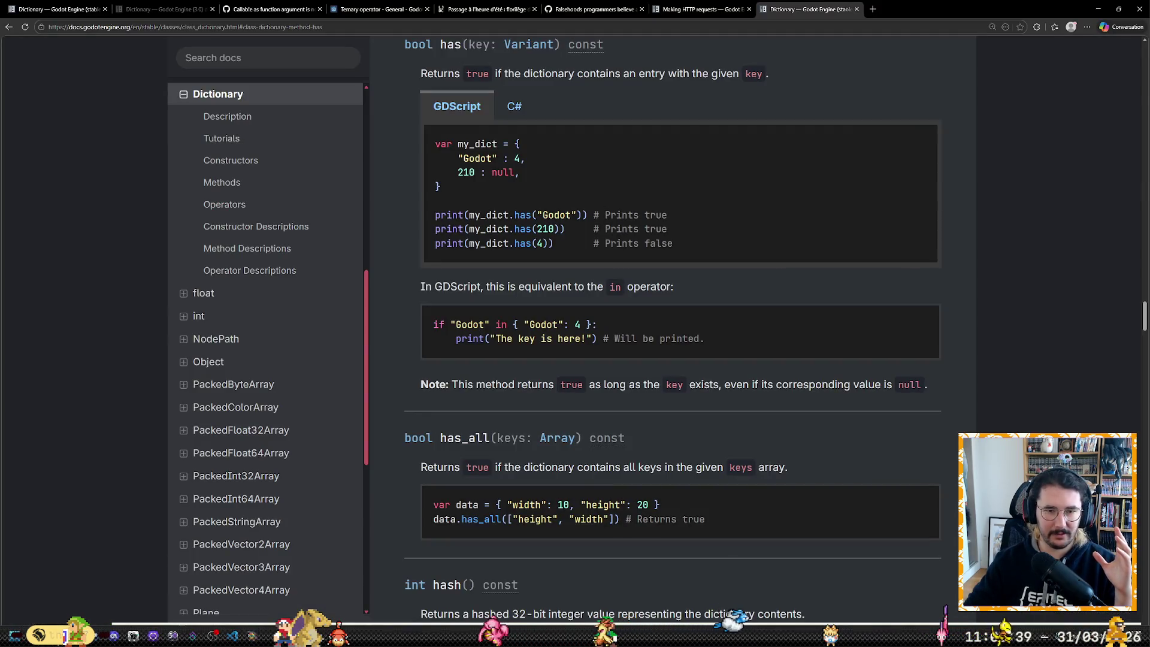
Step: Review the Dictionary [] operator note on missing keys and glance at the Making HTTP requests tutorial
{"action": "key", "text": "alt+Left"}
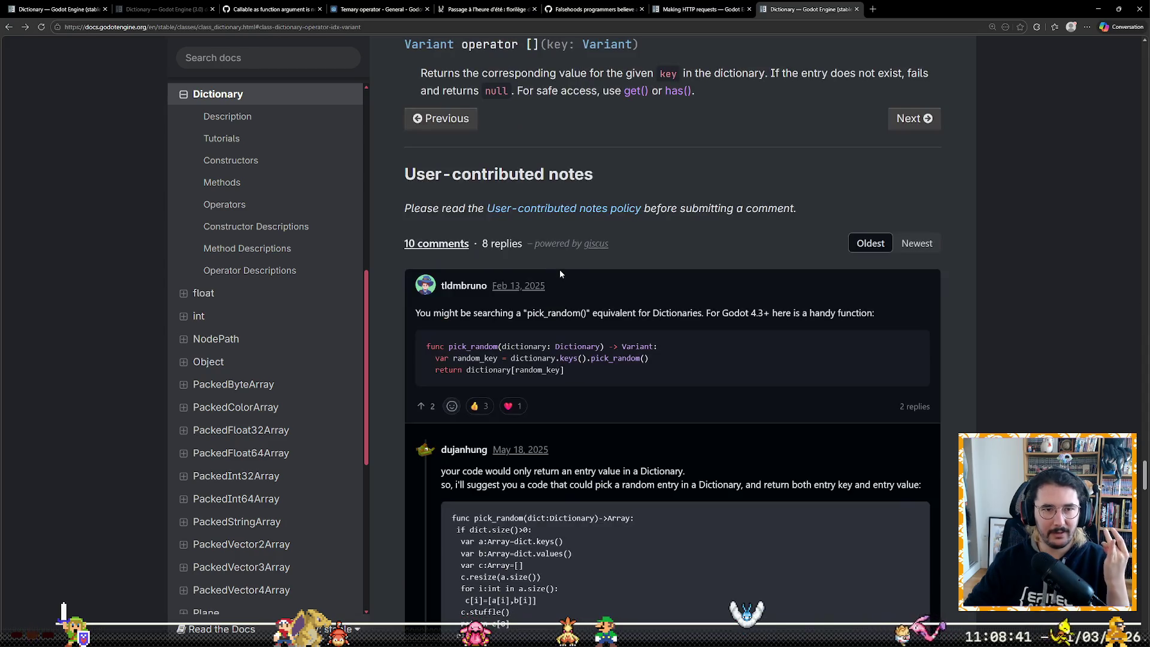
{"action": "left_click", "coordinate": [698, 9]}
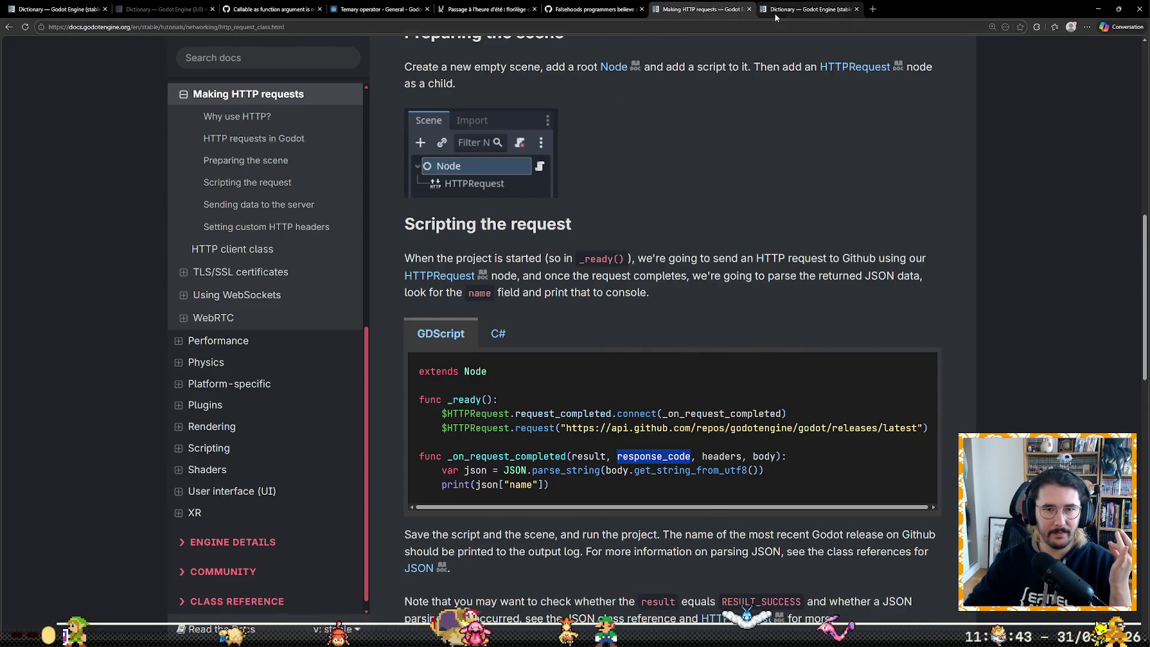
{"action": "left_click", "coordinate": [774, 12]}
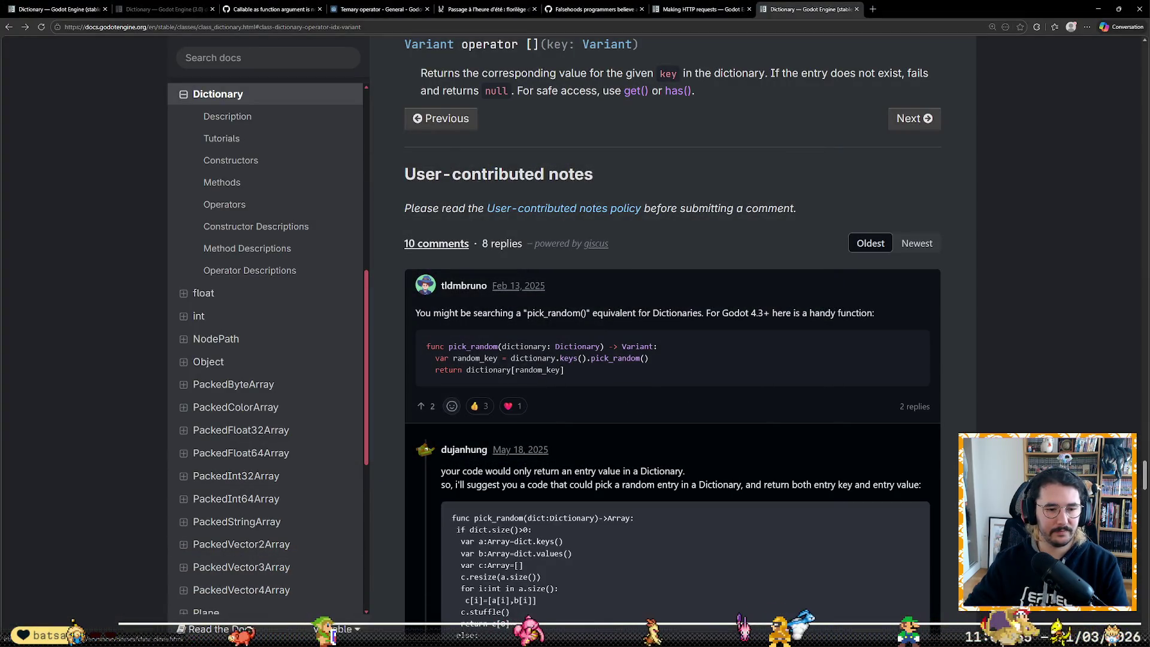
{"action": "key", "text": "alt+Tab"}
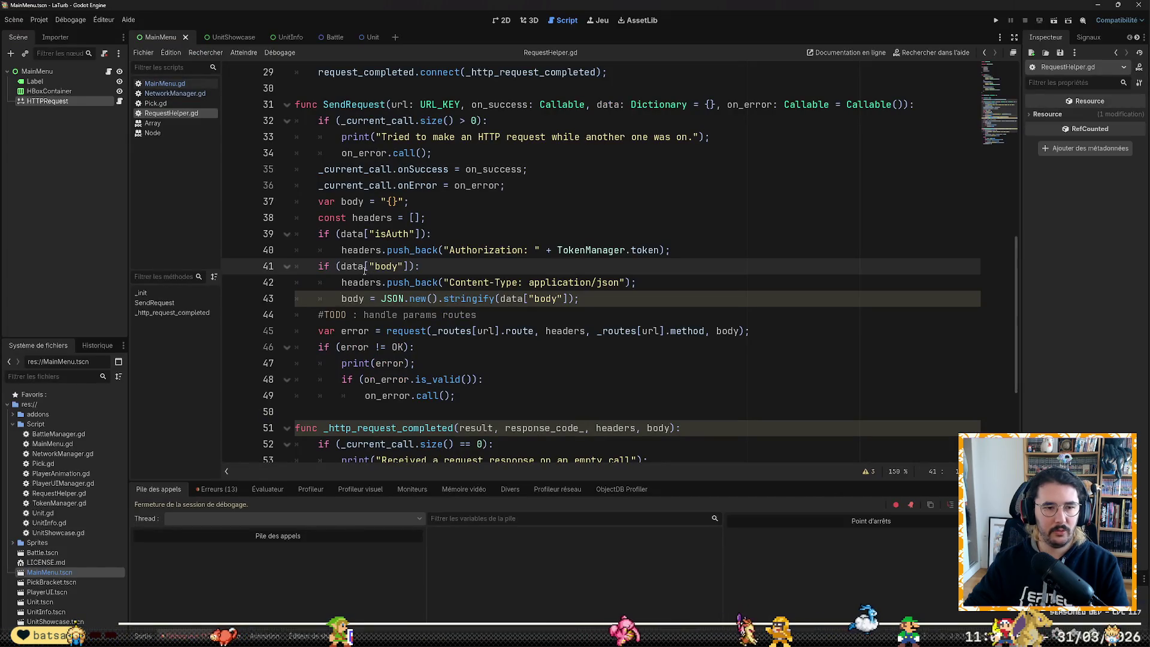
Step: Change line 41 to check data.has("body") instead of data["body"]
{"action": "type", "text": ".has"}
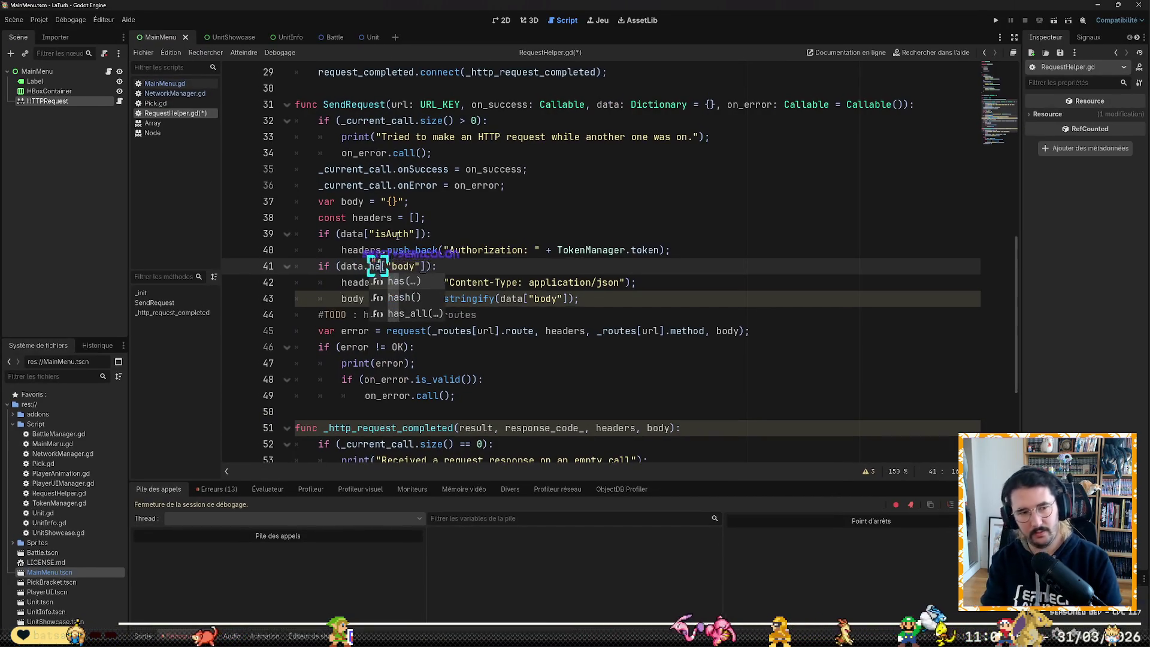
{"action": "key", "text": "Delete"}
{"action": "type", "text": "("}
{"action": "key", "text": "Right"}
{"action": "key", "text": "Right"}
{"action": "key", "text": "Right"}
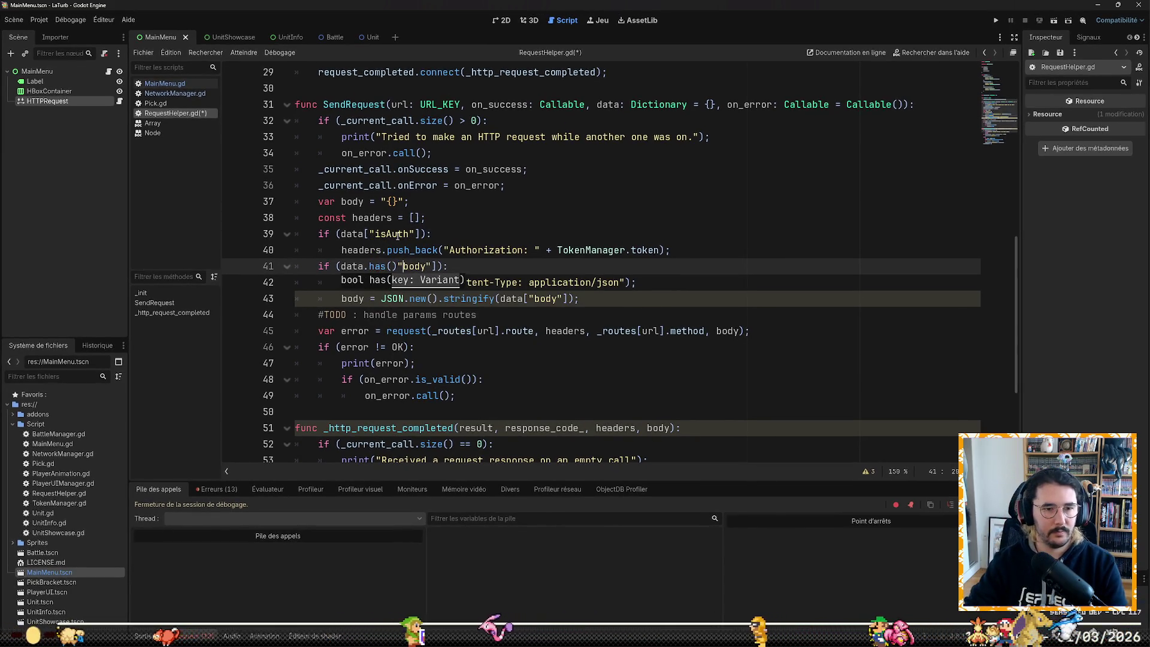
{"action": "key", "text": "BackSpace"}
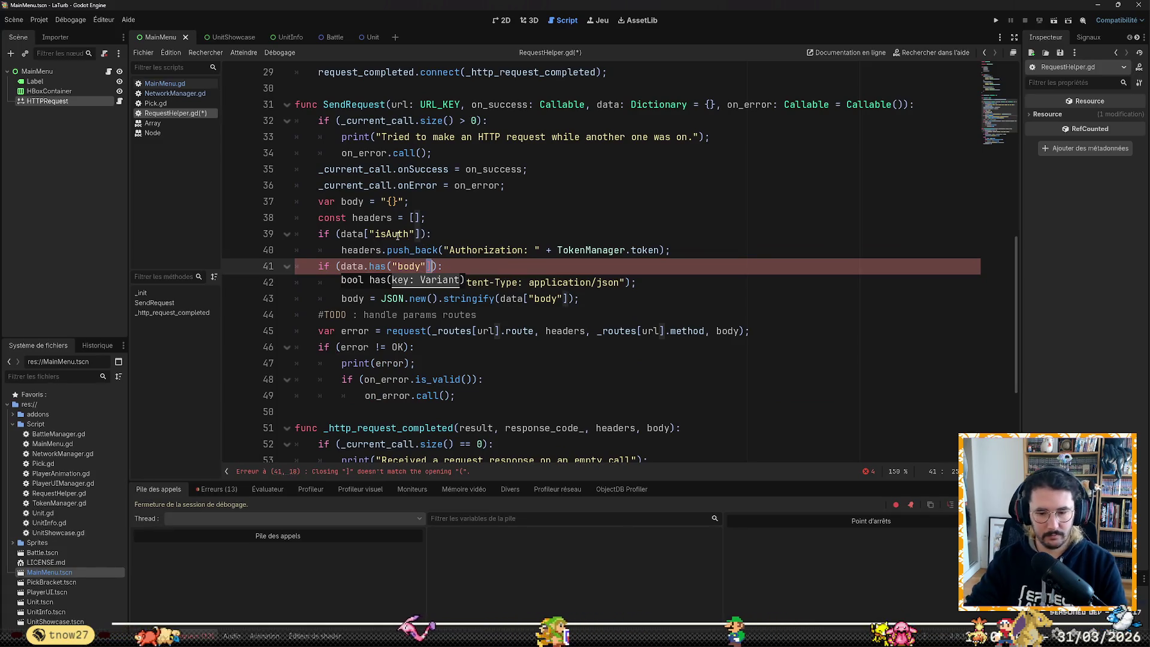
{"action": "key", "text": "Delete"}
{"action": "type", "text": ")"}
Step: Change line 39 to data.get("isAuth") and save RequestHelper.gd
{"action": "key", "text": "Down"}
{"action": "key", "text": "Down"}
{"action": "key", "text": "Up"}
{"action": "key", "text": "Up"}
{"action": "key", "text": "Up"}
{"action": "key", "text": "ctrl+Left"}
{"action": "key", "text": "ctrl+Left"}
{"action": "key", "text": "ctrl+Left"}
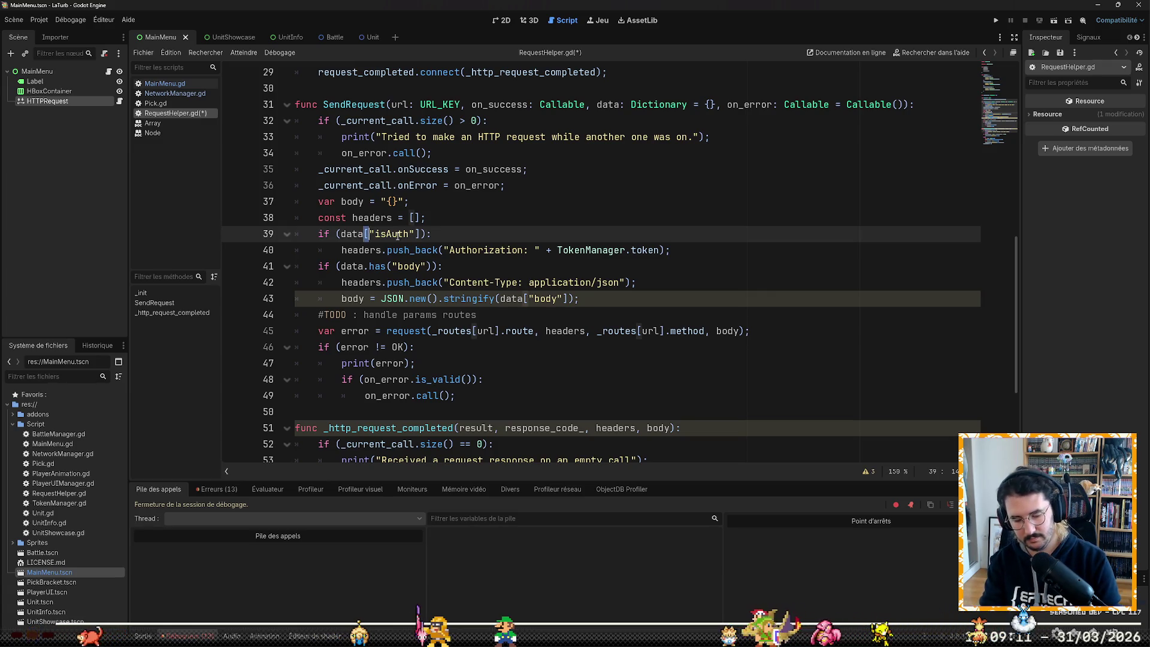
{"action": "key", "text": "BackSpace"}
{"action": "type", "text": ".get"}
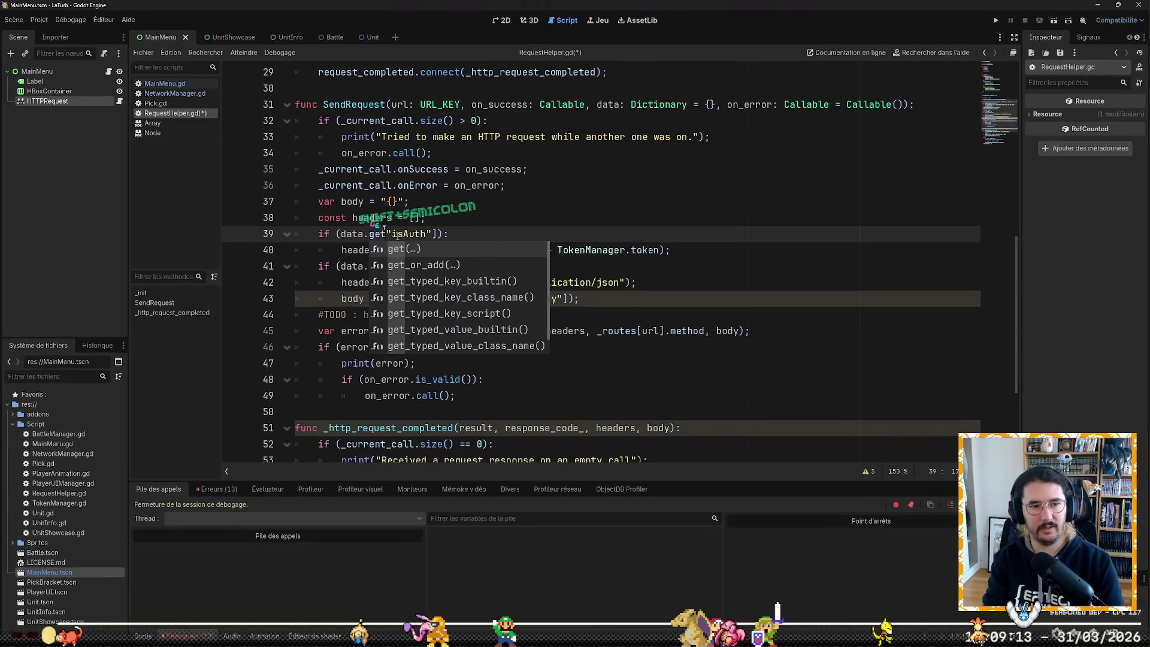
{"action": "type", "text": "("}
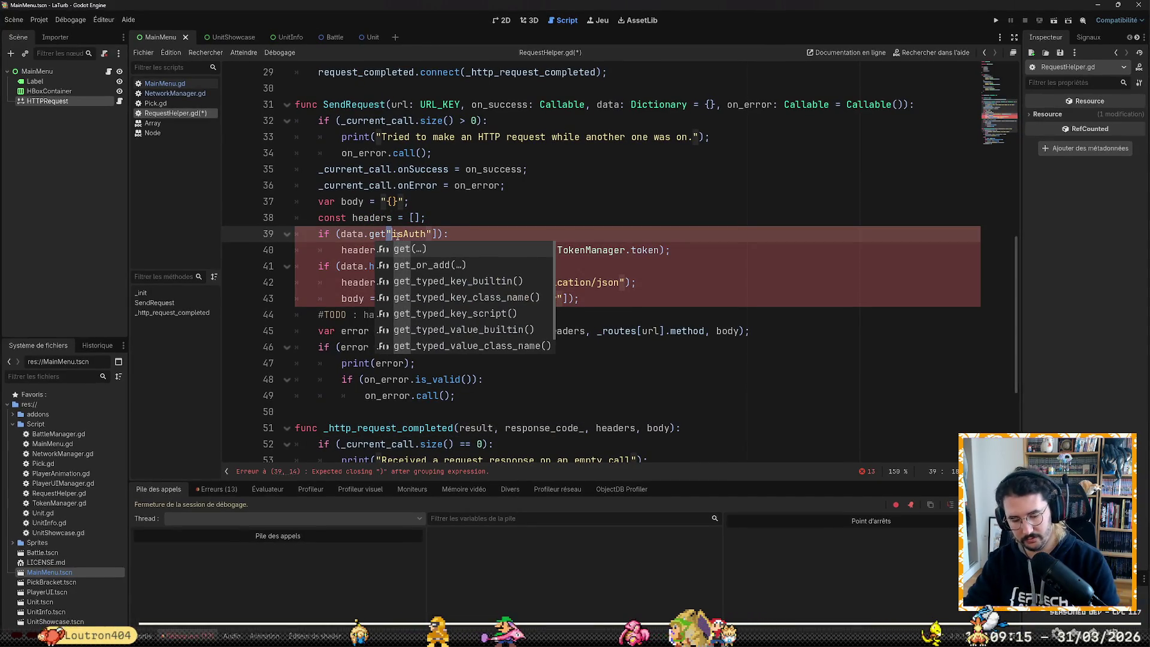
{"action": "type", "text": "("}
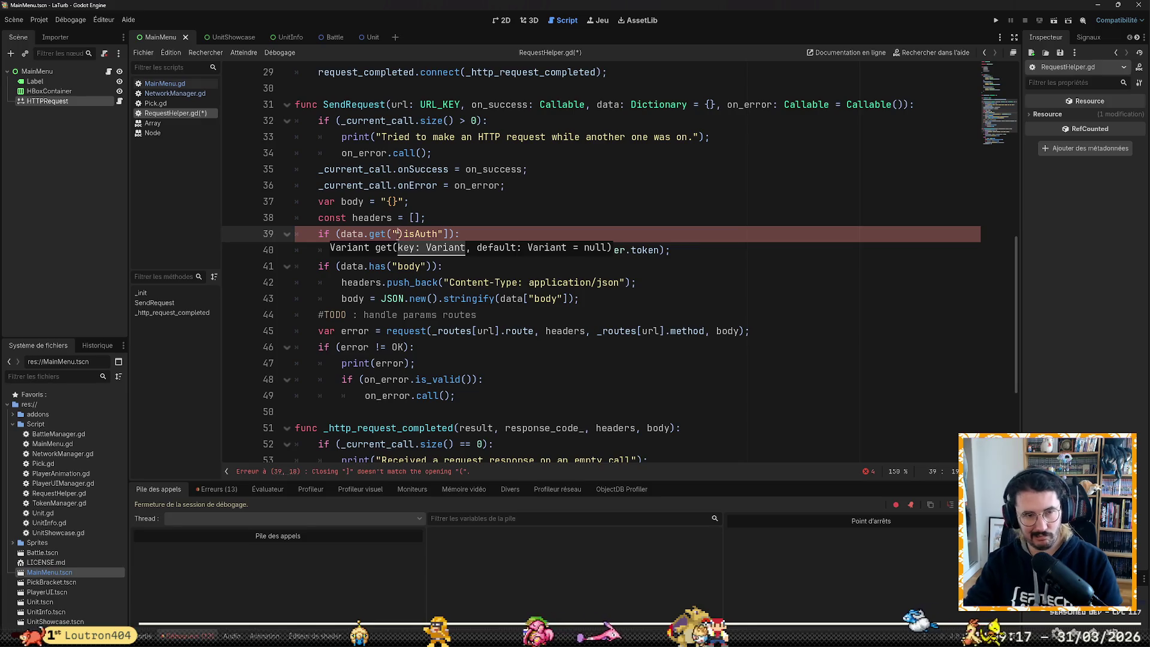
{"action": "key", "text": "ctrl+minus"}
{"action": "key", "text": "ctrl+minus"}
{"action": "key", "text": "ctrl+minus"}
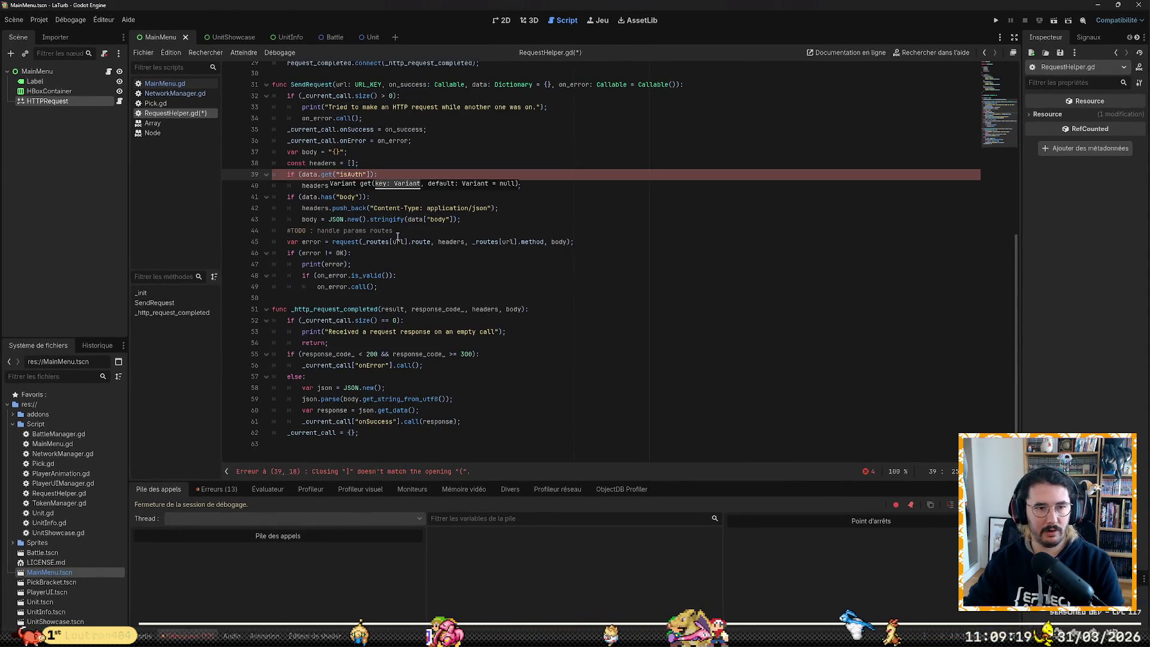
{"action": "key", "text": "Right"}
{"action": "key", "text": "Right"}
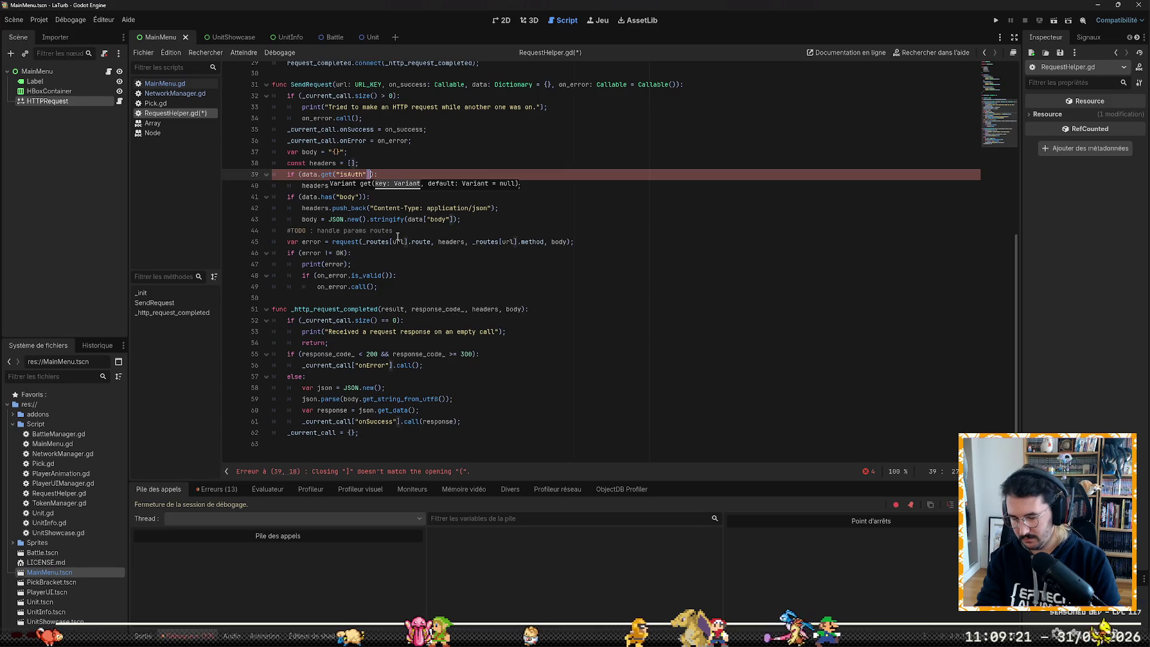
{"action": "key", "text": "BackSpace"}
{"action": "type", "text": ")"}
{"action": "key", "text": "ctrl+s"}
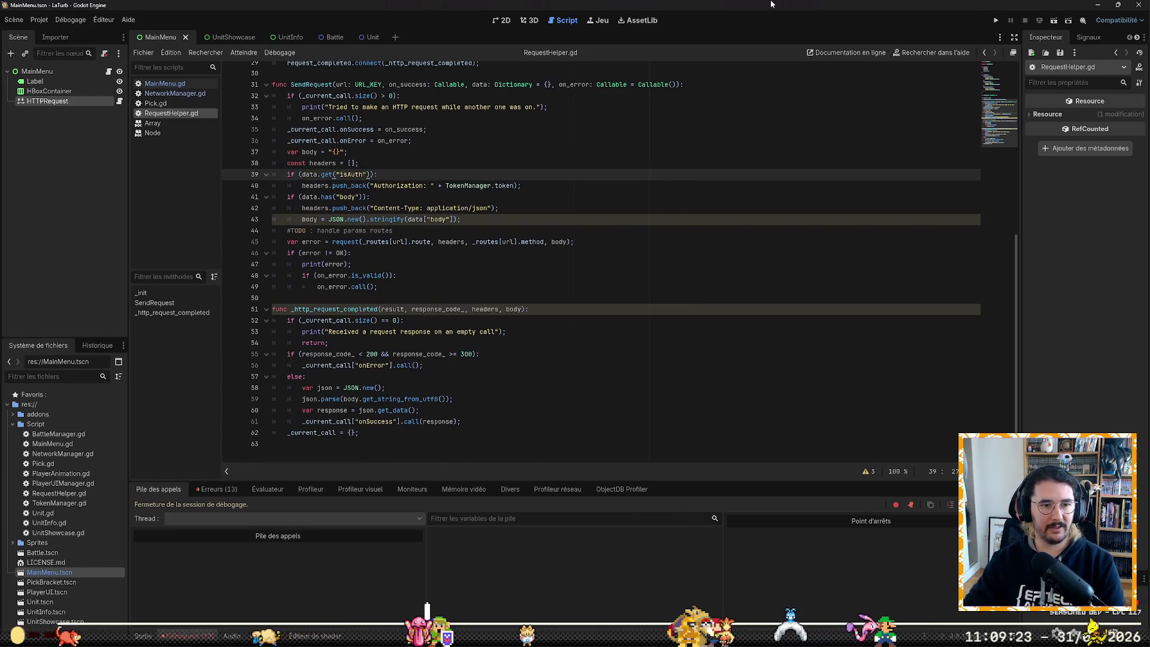
Step: Enlarge the code text, put the caret on line 56's onError call, and run the game
{"action": "key", "text": "ctrl+equal"}
{"action": "key", "text": "ctrl+equal"}
{"action": "key", "text": "ctrl+equal"}
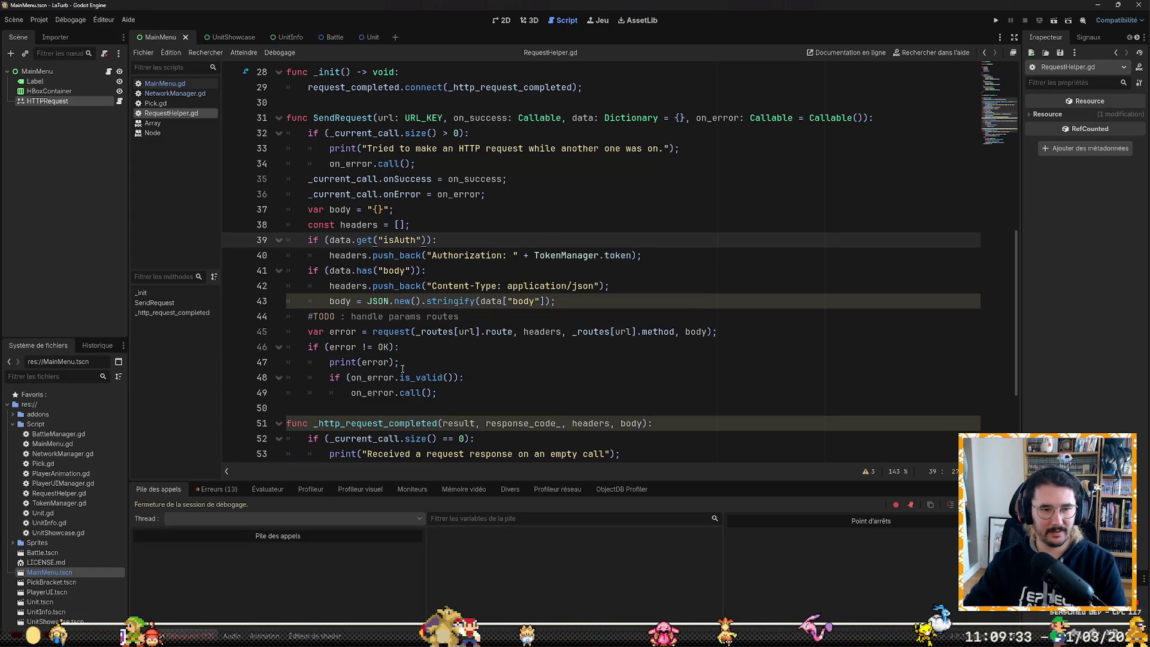
{"action": "scroll", "coordinate": [403, 369], "scroll_direction": "down", "scroll_amount": 3}
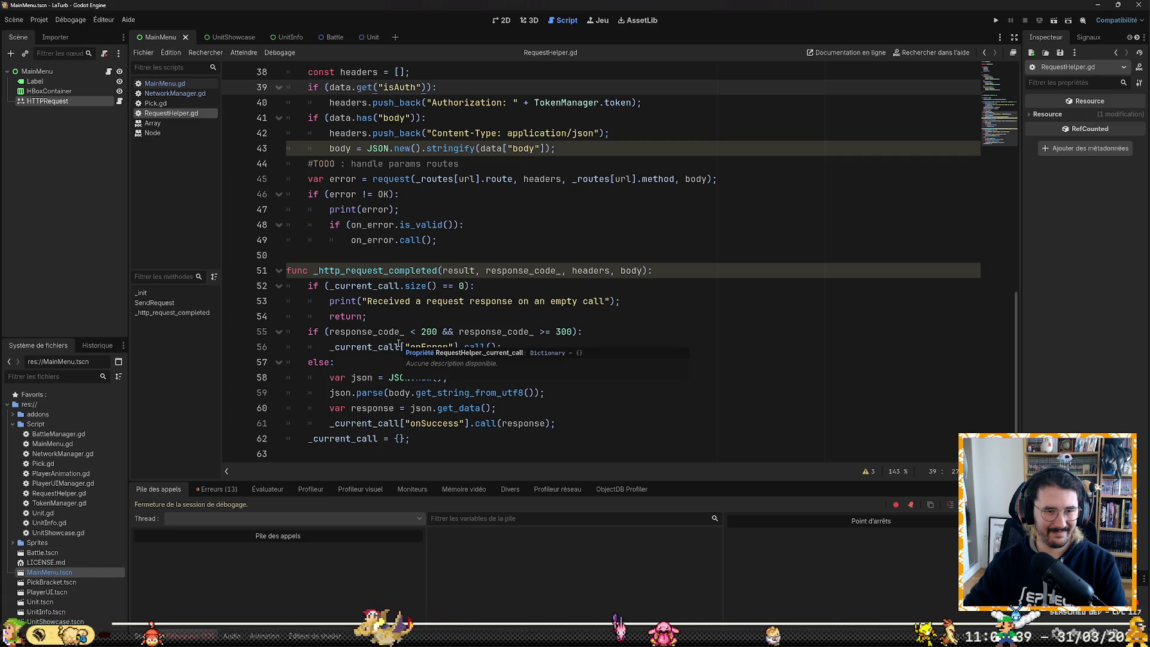
{"action": "left_click", "coordinate": [399, 346]}
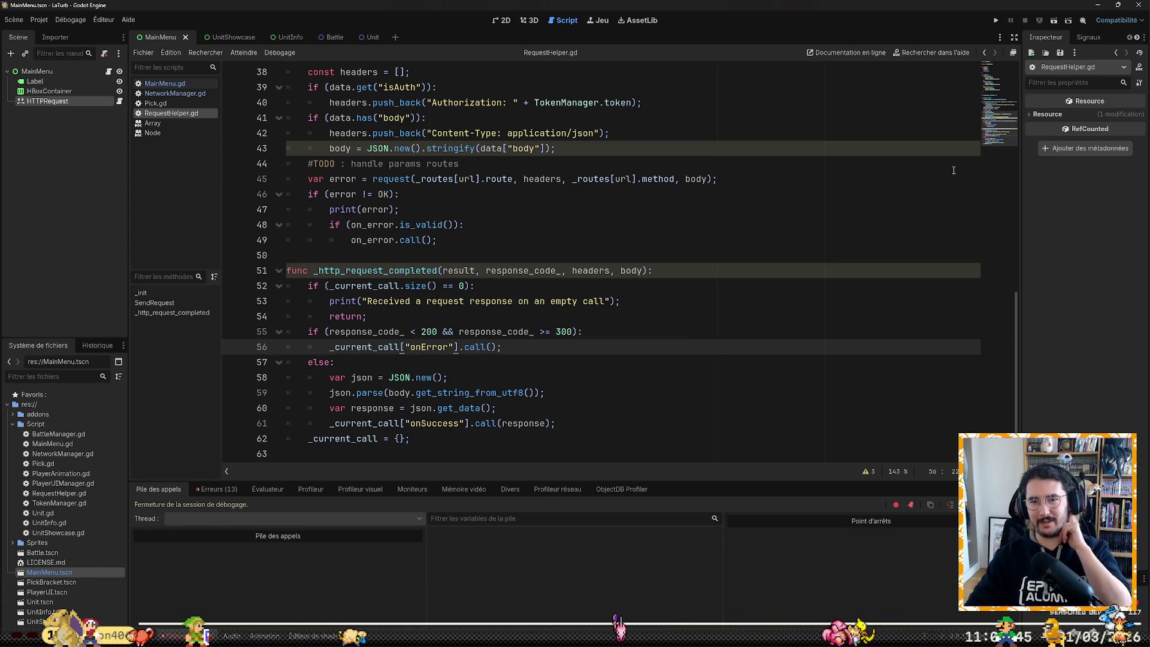
{"action": "left_click", "coordinate": [996, 20]}
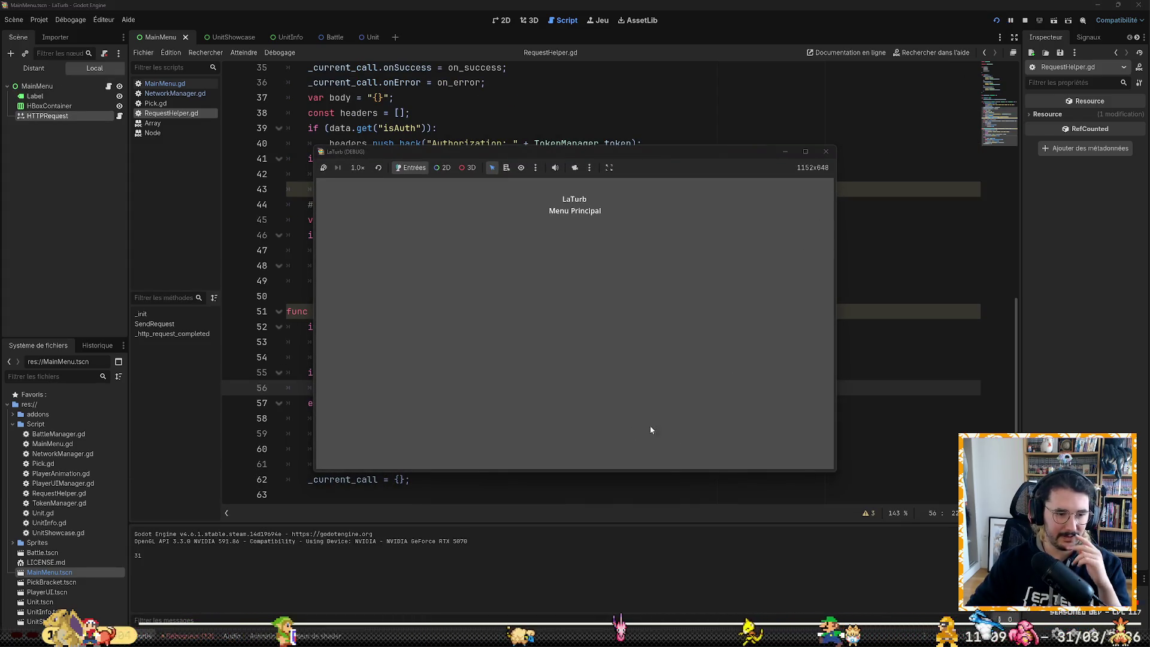
{"action": "left_click", "coordinate": [187, 635]}
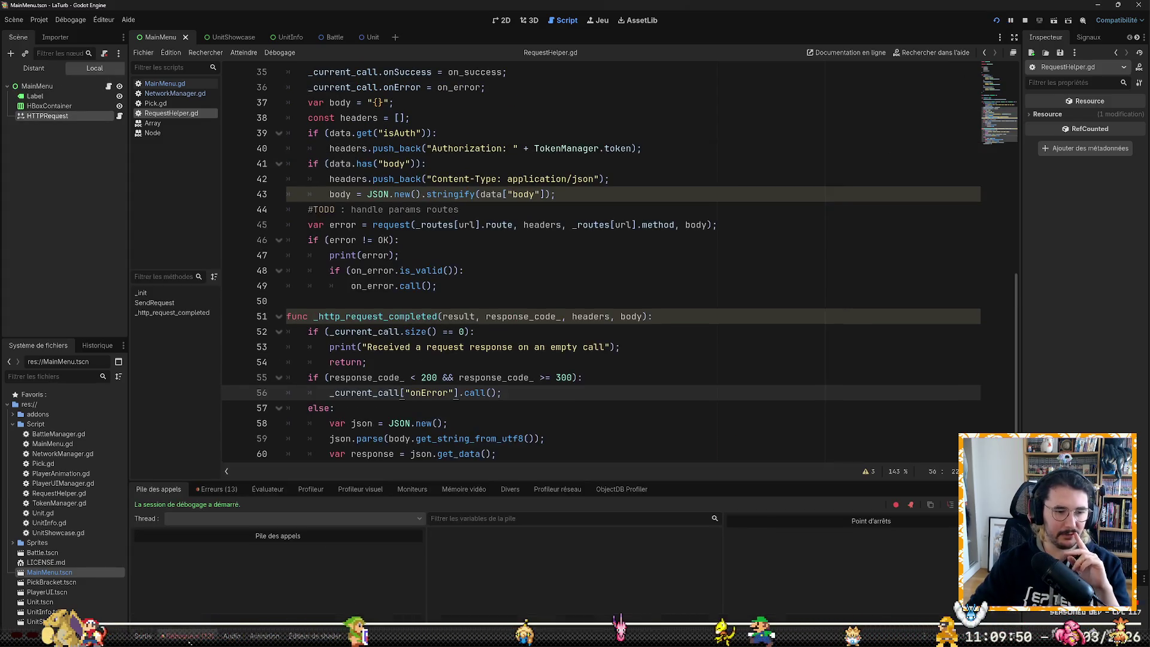
Step: Review the debugger's 13 errors, including the RequestHelper.gd error, then stop the game
{"action": "left_click", "coordinate": [215, 490]}
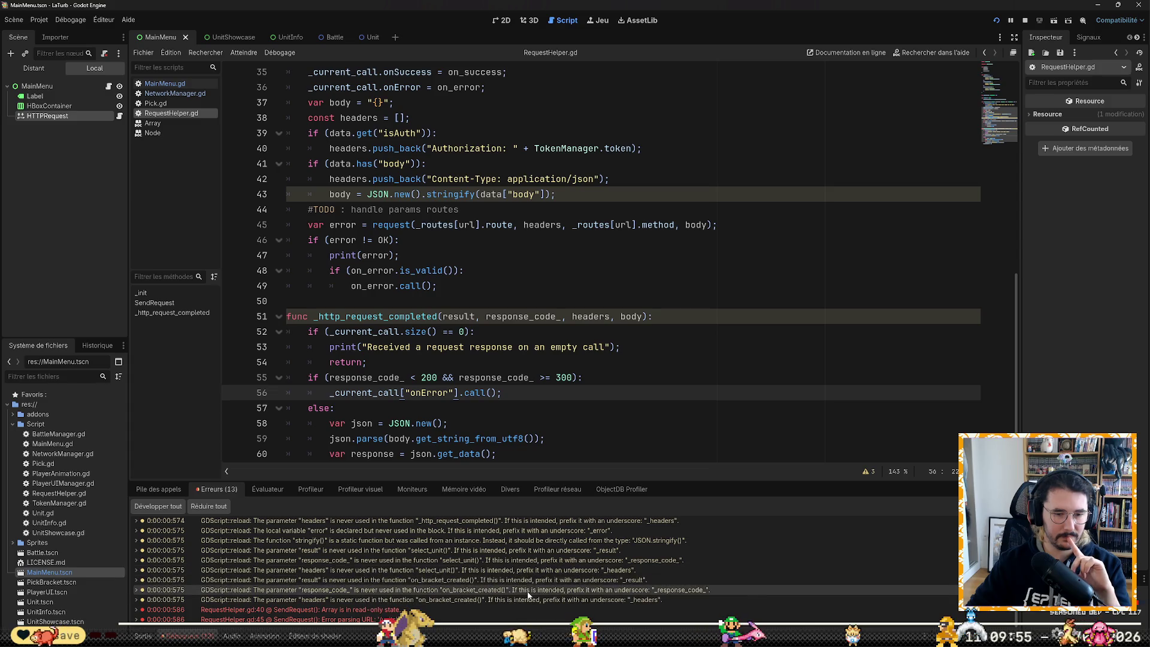
{"action": "mouse_move", "coordinate": [478, 613]}
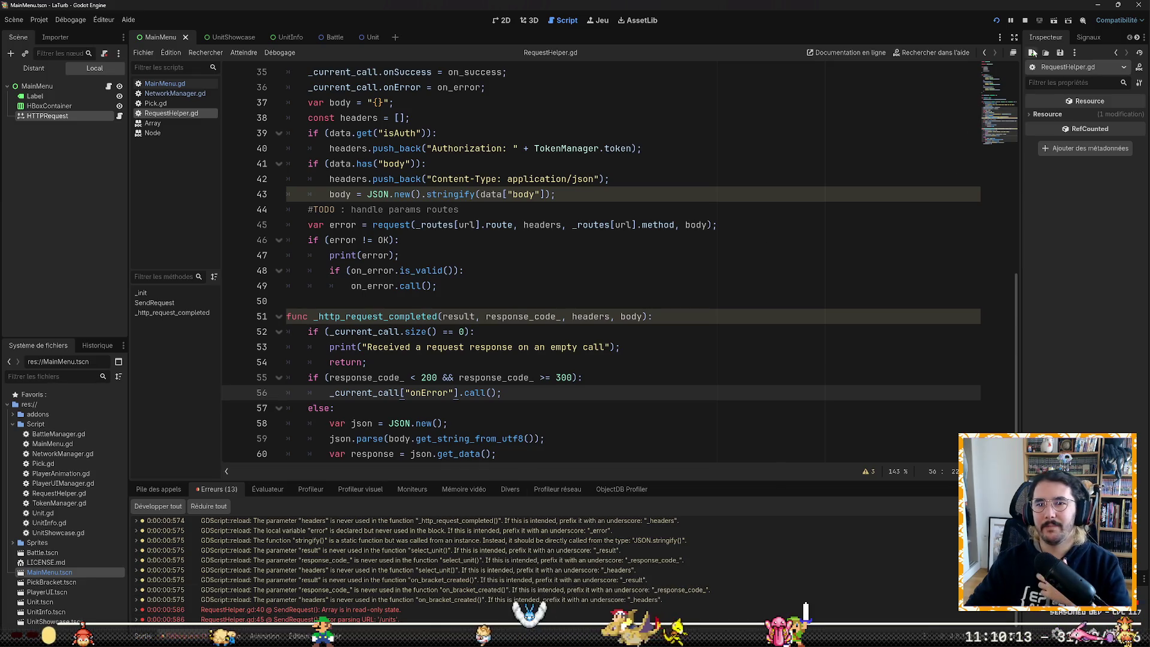
{"action": "key", "text": "F8"}
Step: Change the headers declaration on line 38 from const to var and save RequestHelper.gd
{"action": "left_click", "coordinate": [742, 437]}
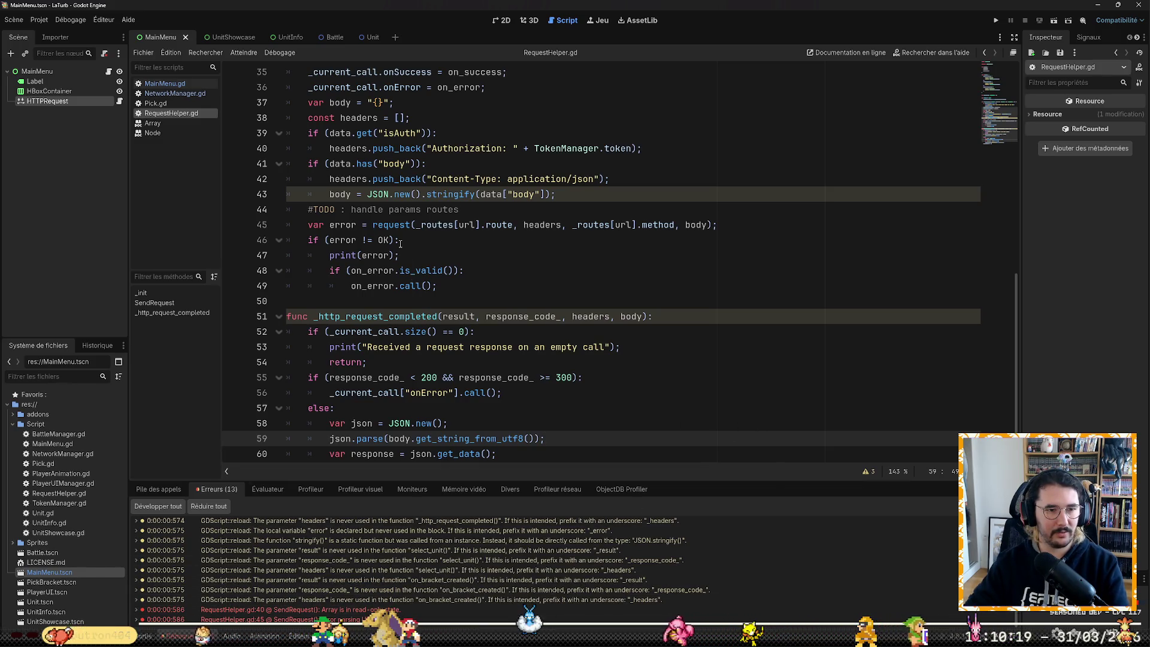
{"action": "left_click", "coordinate": [433, 148]}
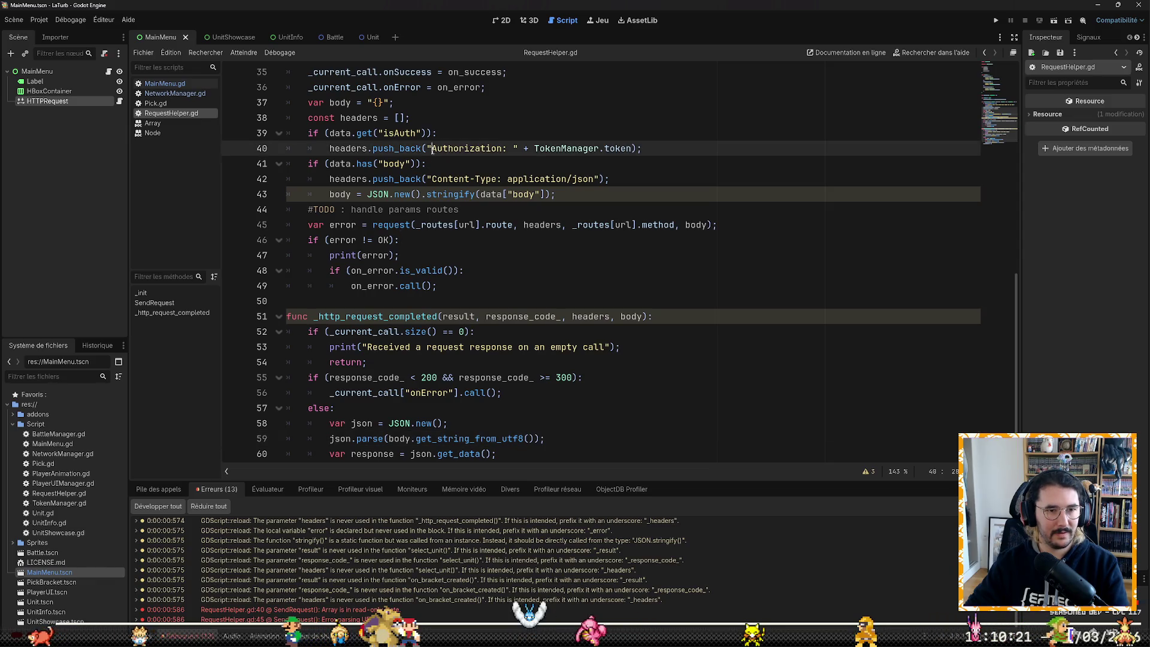
{"action": "left_click", "coordinate": [341, 118]}
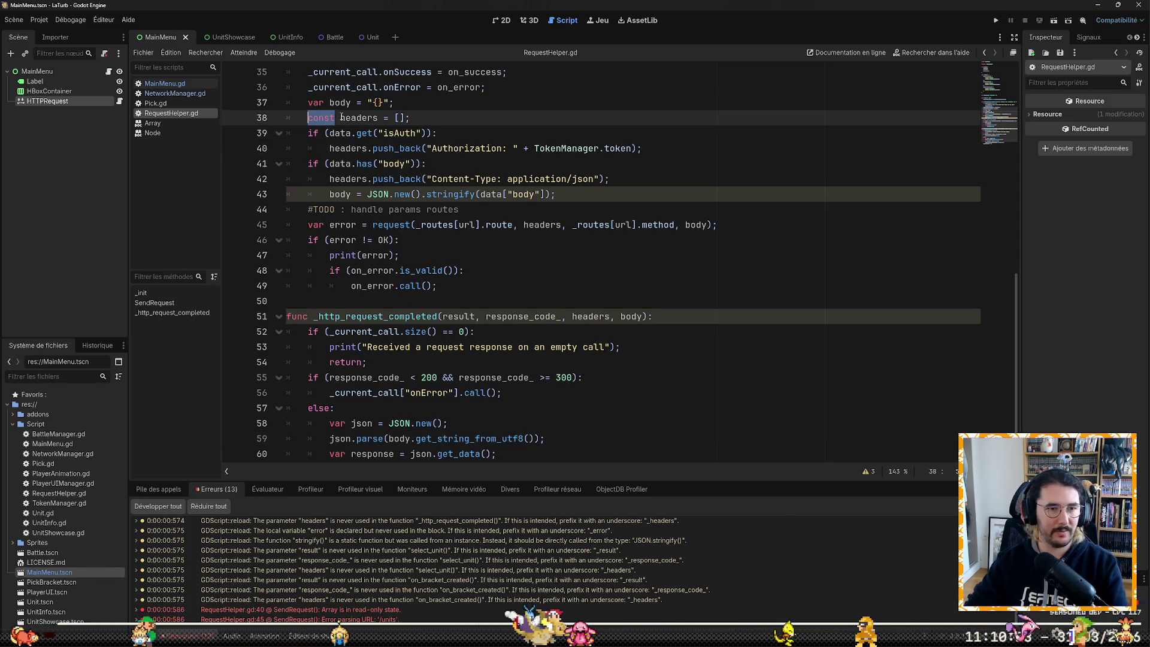
{"action": "type", "text": "var"}
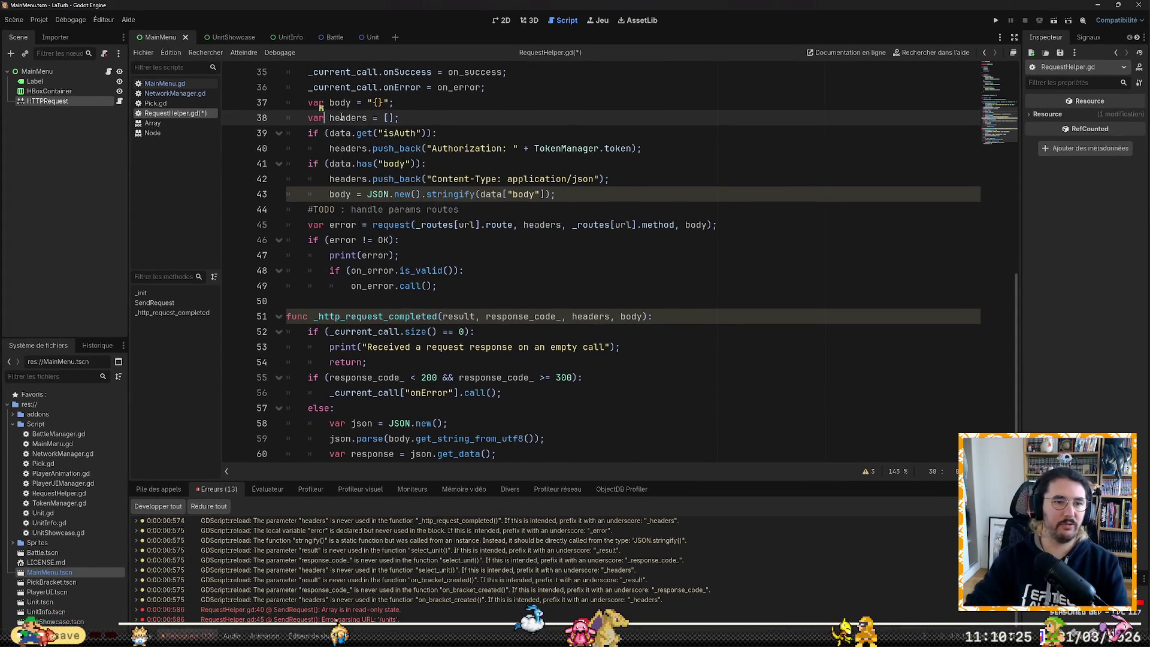
{"action": "key", "text": "ctrl+s"}
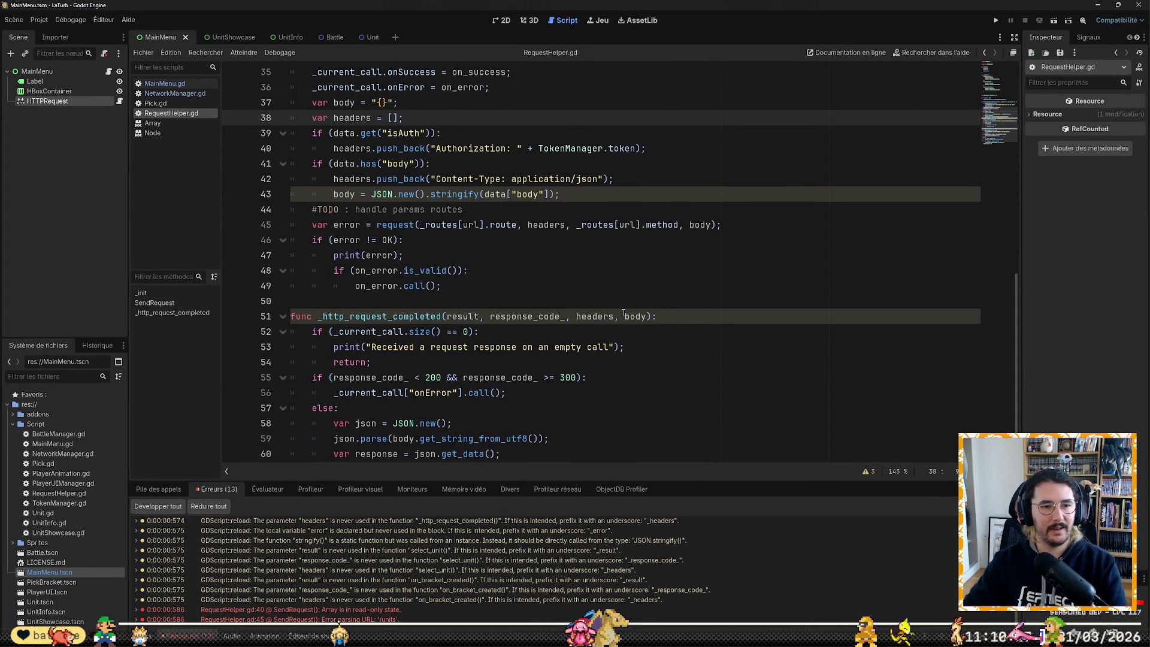
{"action": "scroll", "coordinate": [620, 305], "scroll_direction": "up", "scroll_amount": 10}
{"action": "left_click", "coordinate": [593, 215]}
{"action": "key", "text": "Return"}
{"action": "key", "text": "Return"}
{"action": "key", "text": "Up"}
{"action": "type", "text": "const base_url"}
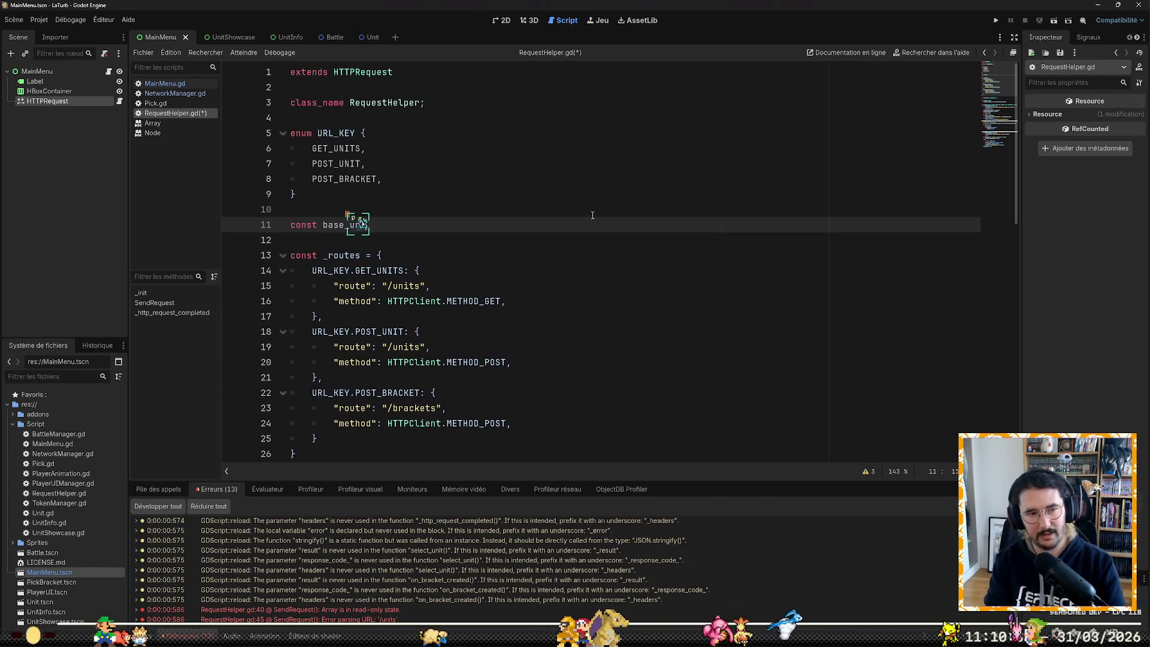
{"action": "key", "text": "Down"}
{"action": "key", "text": "Down"}
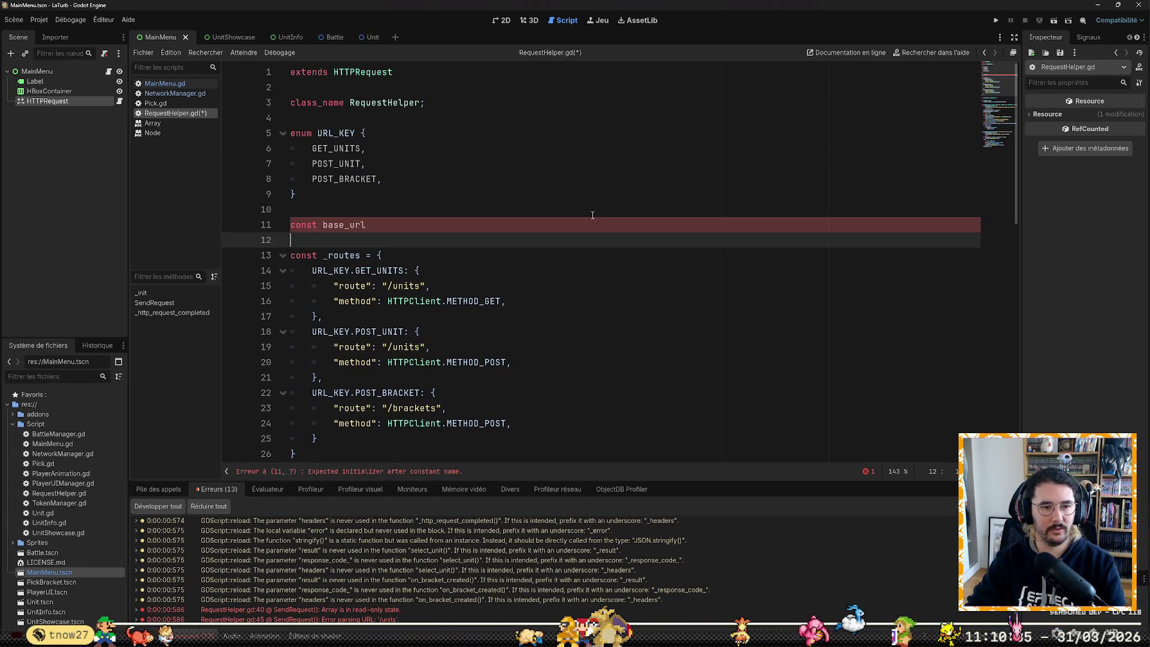
{"action": "key", "text": "shift+Left"}
{"action": "key", "text": "shift+Left"}
{"action": "key", "text": "shift+Left"}
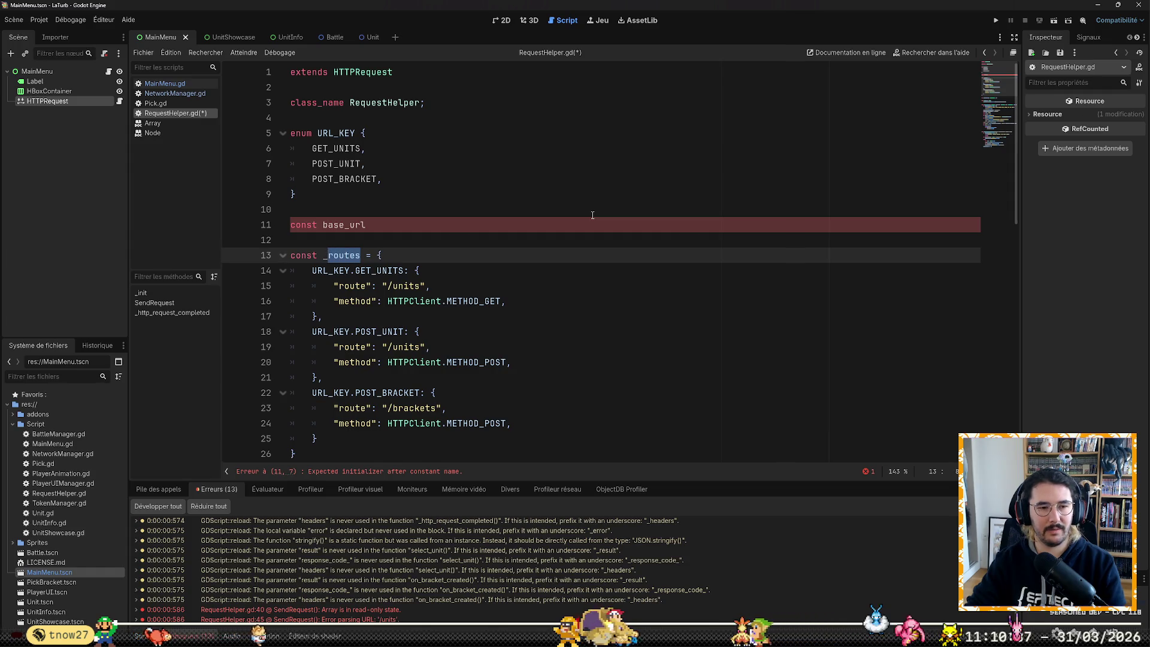
{"action": "key", "text": "Up"}
{"action": "key", "text": "Up"}
{"action": "key", "text": "End"}
{"action": "key", "text": "ctrl+shift+Left"}
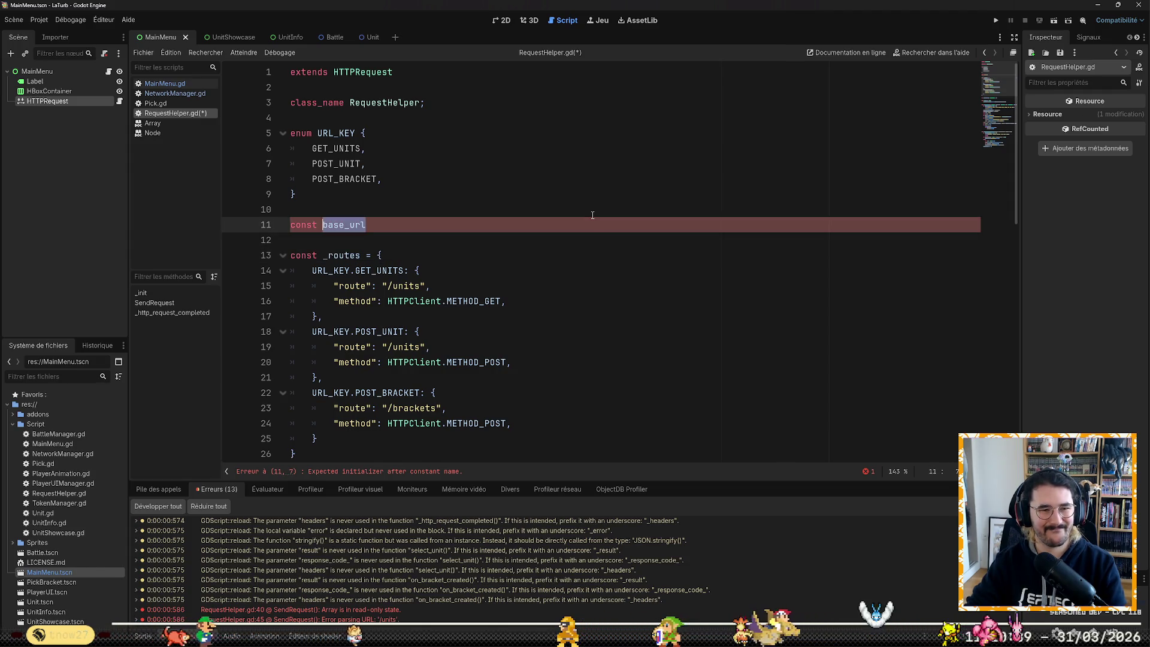
{"action": "type", "text": "BASE_"}
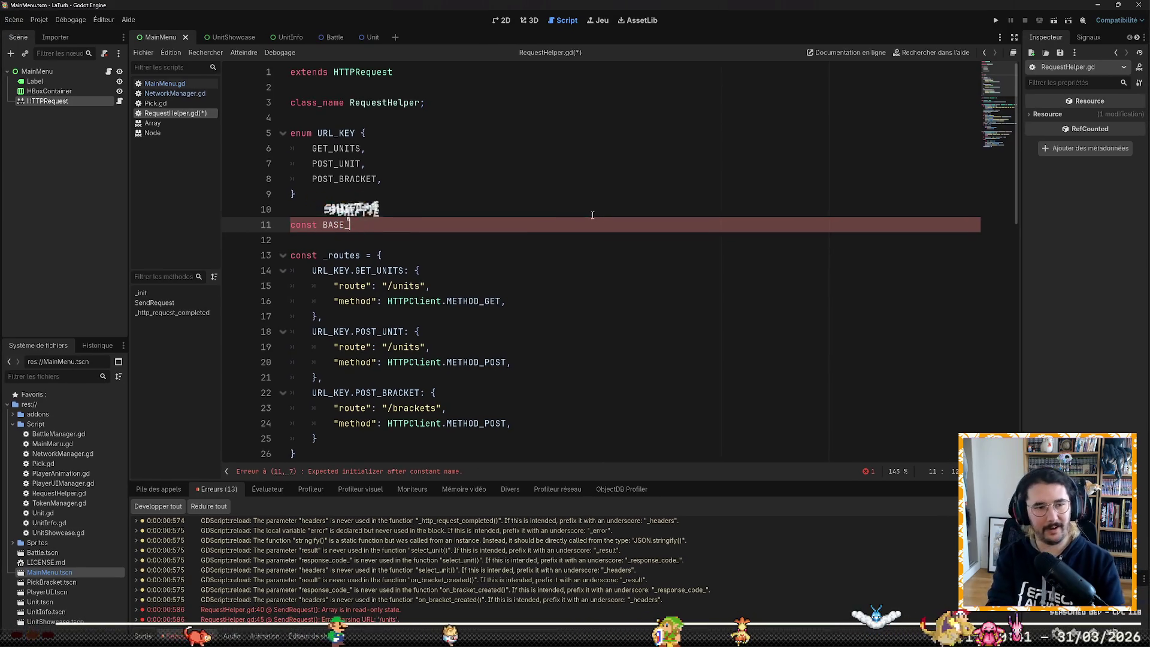
{"action": "type", "text": "UR"}
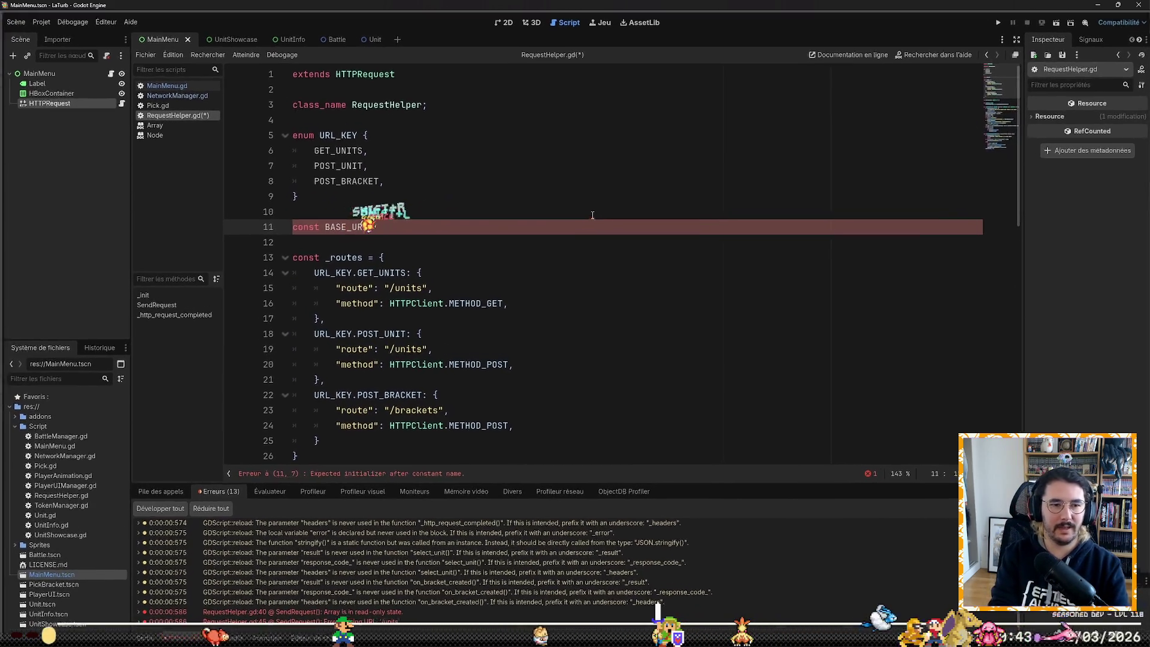
{"action": "type", "text": "L = \""}
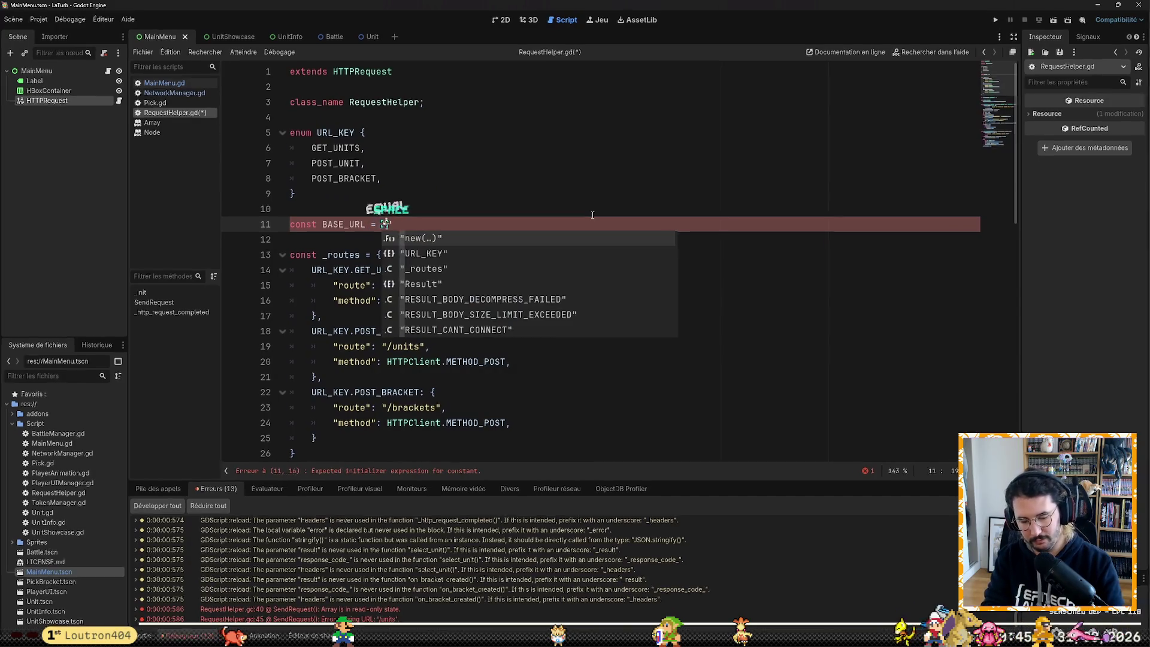
{"action": "type", "text": "http"}
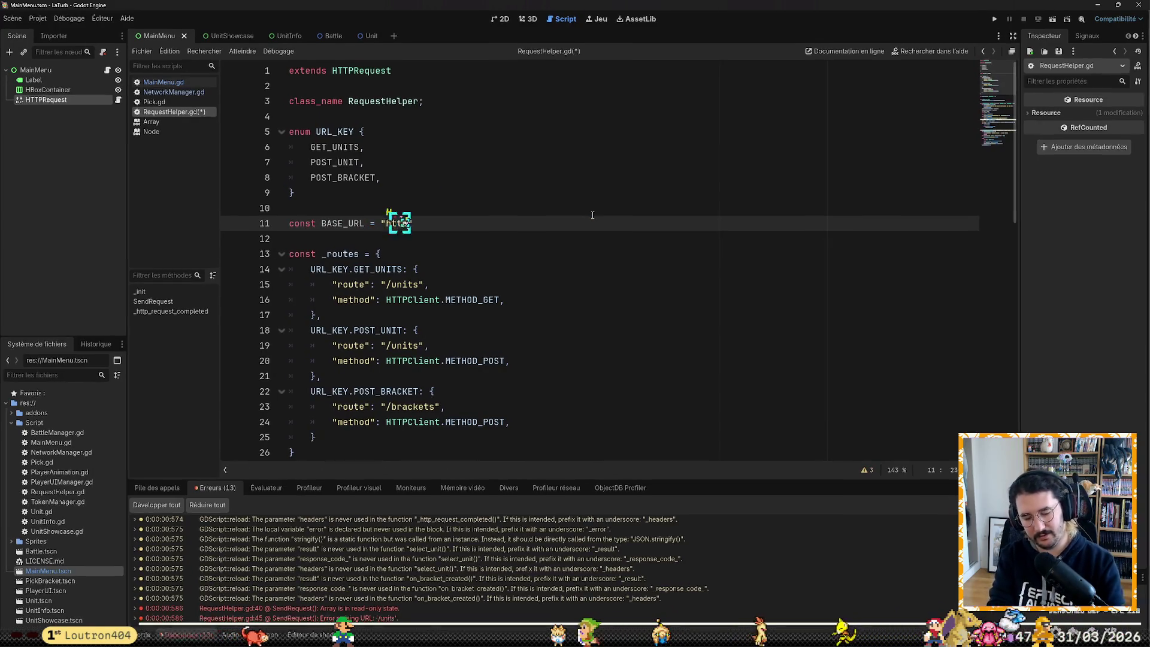
{"action": "type", "text": "://local"}
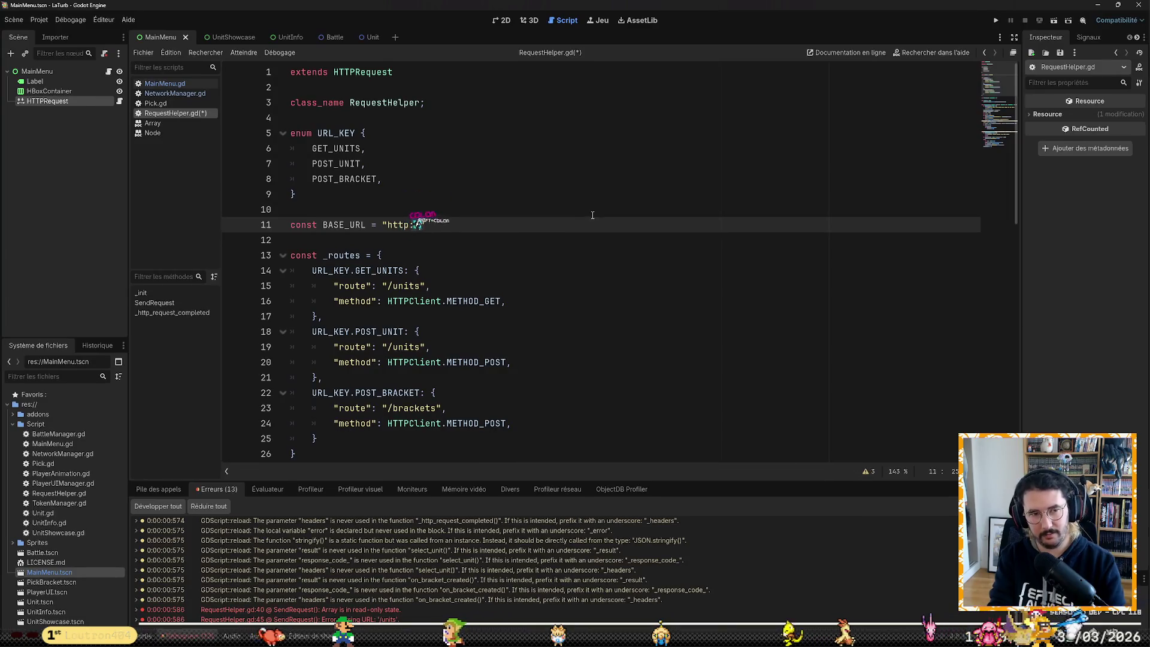
{"action": "type", "text": "host:"}
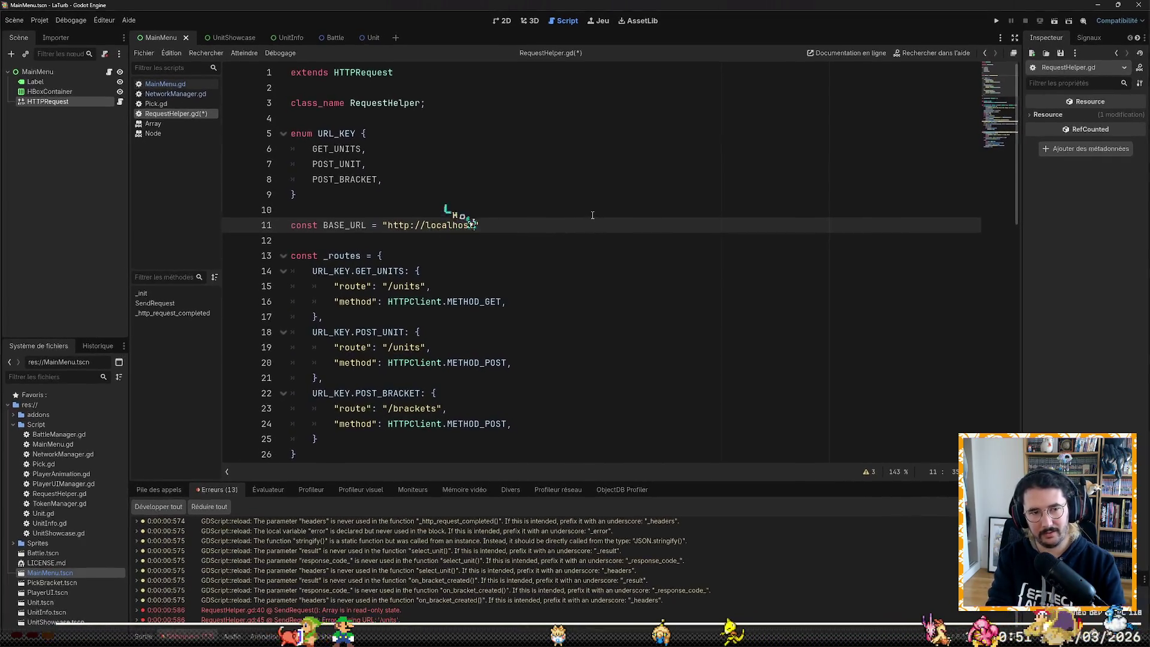
{"action": "type", "text": "8080\""}
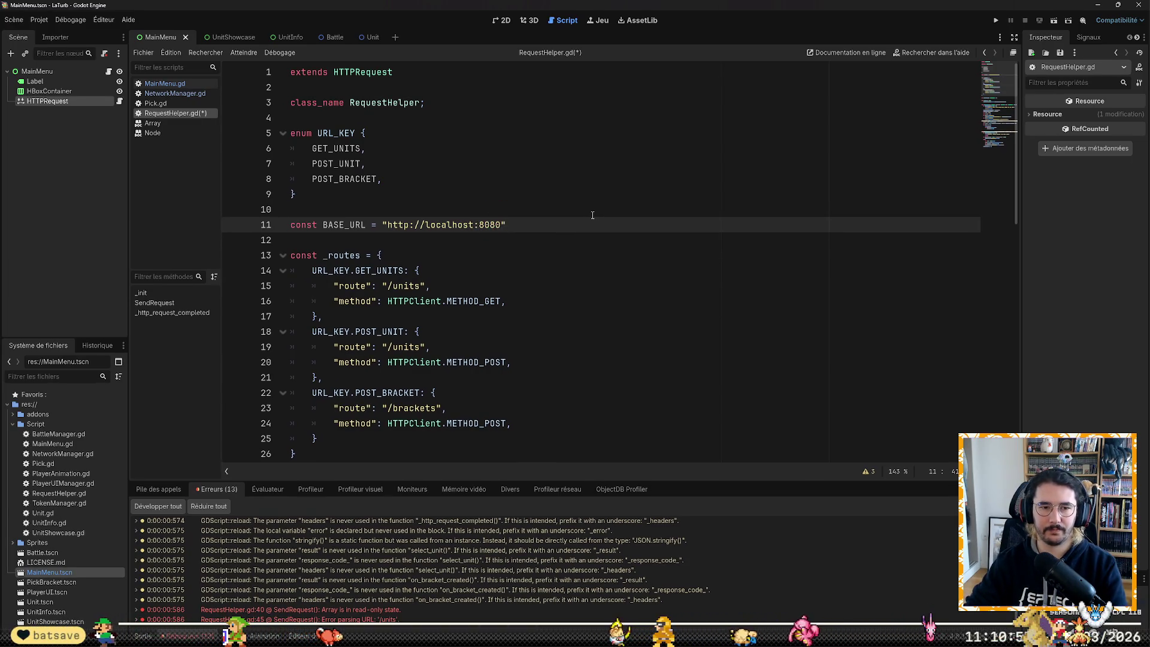
{"action": "type", "text": ";"}
{"action": "key", "text": "ctrl+s"}
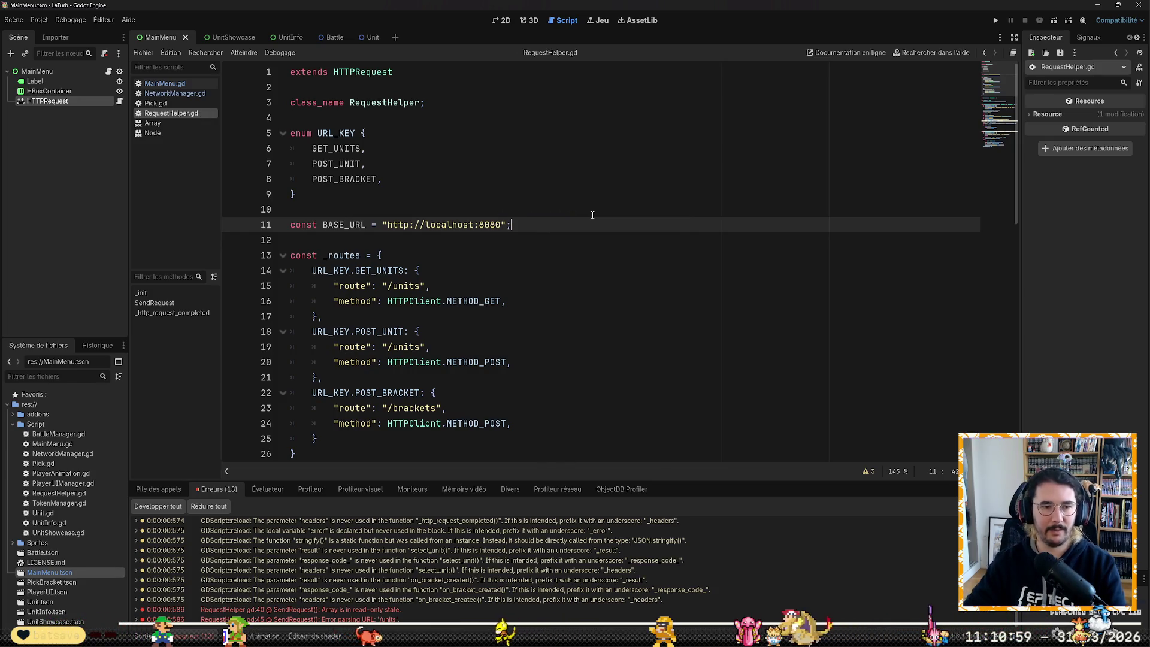
Step: Overwrite the URL string with 'qq', then undo to restore the localhost address
{"action": "mouse_move", "coordinate": [387, 226]}
{"action": "left_mouse_down"}
{"action": "mouse_move", "coordinate": [290, 226]}
{"action": "mouse_move", "coordinate": [532, 227]}
{"action": "mouse_move", "coordinate": [508, 226]}
{"action": "left_mouse_up"}
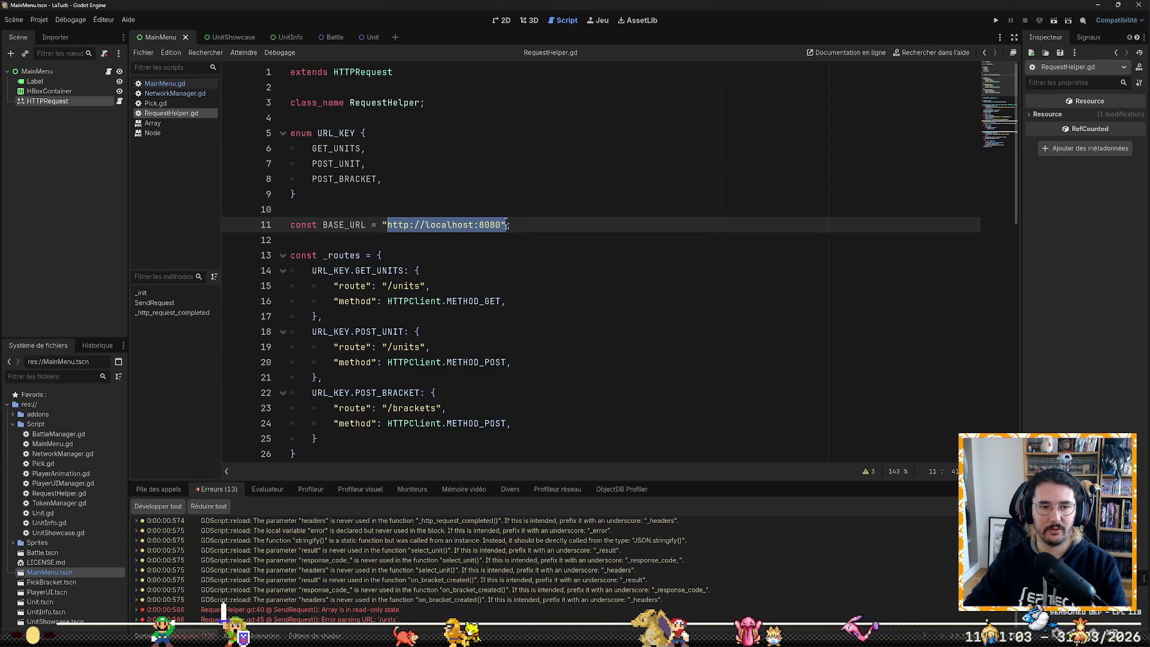
{"action": "type", "text": "qq;"}
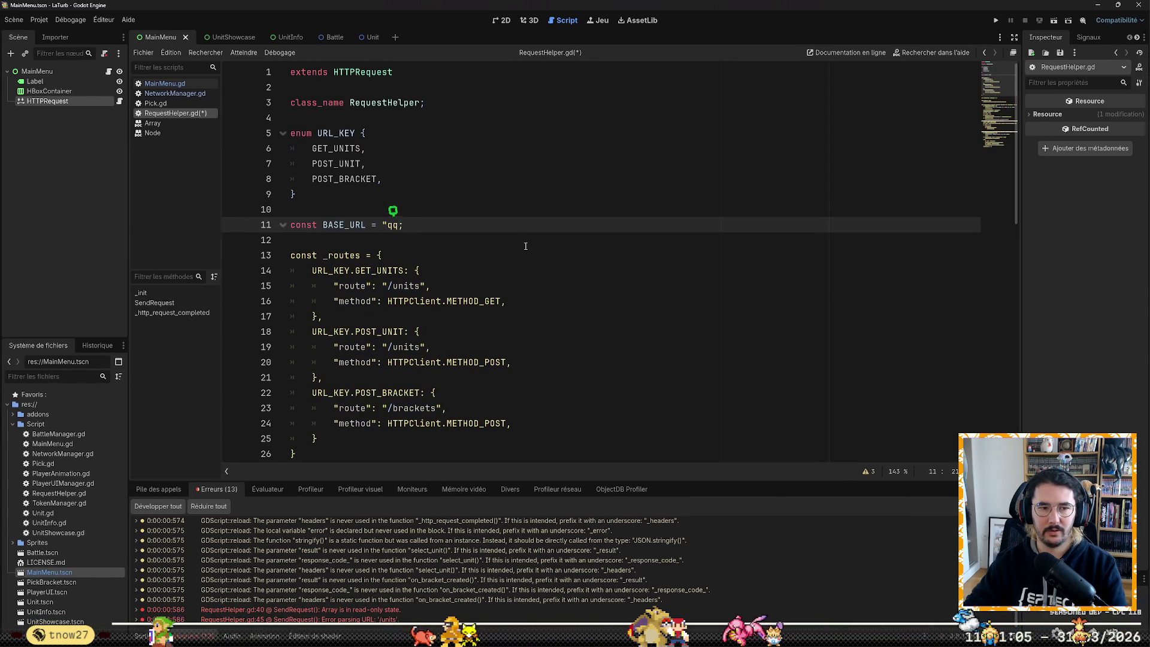
{"action": "key", "text": "ctrl+z"}
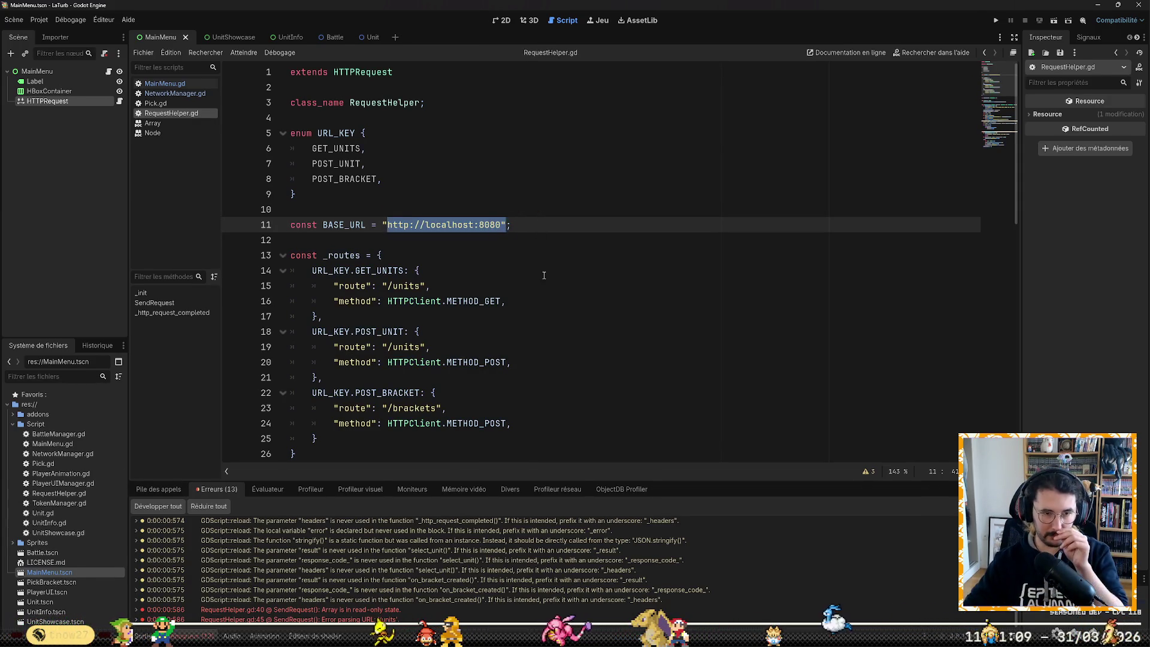
Step: Make line 47's request call use BASE_URL + _routes[url].route, then relaunch the game
{"action": "scroll", "coordinate": [516, 283], "scroll_direction": "down", "scroll_amount": 7}
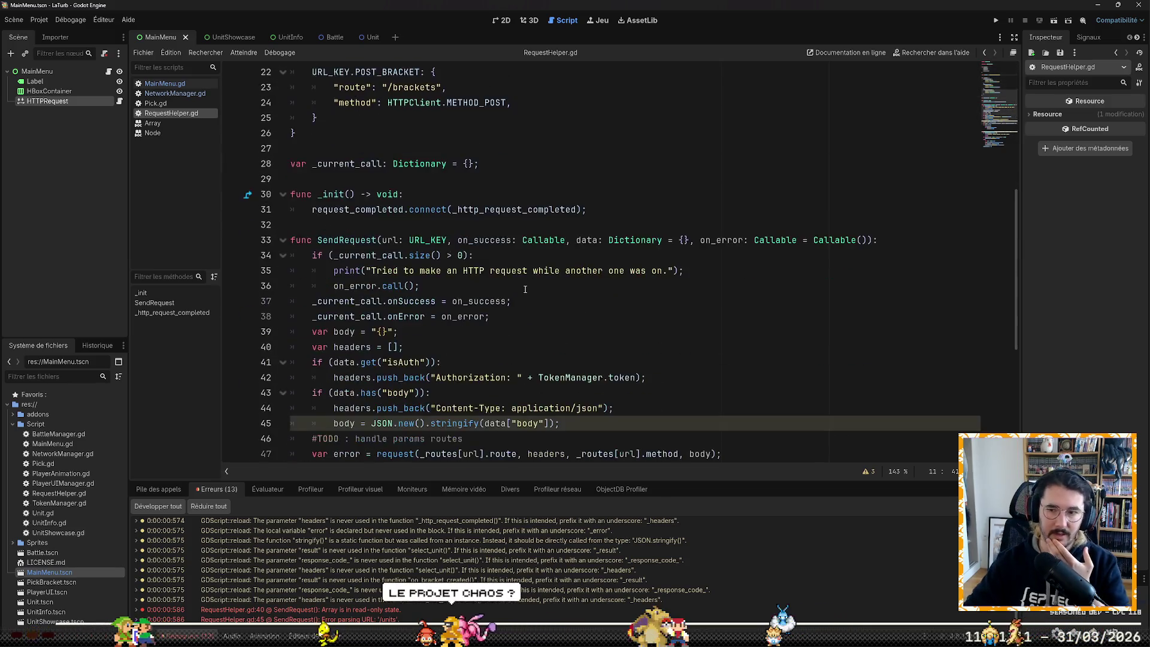
{"action": "scroll", "coordinate": [526, 290], "scroll_direction": "down", "scroll_amount": 6}
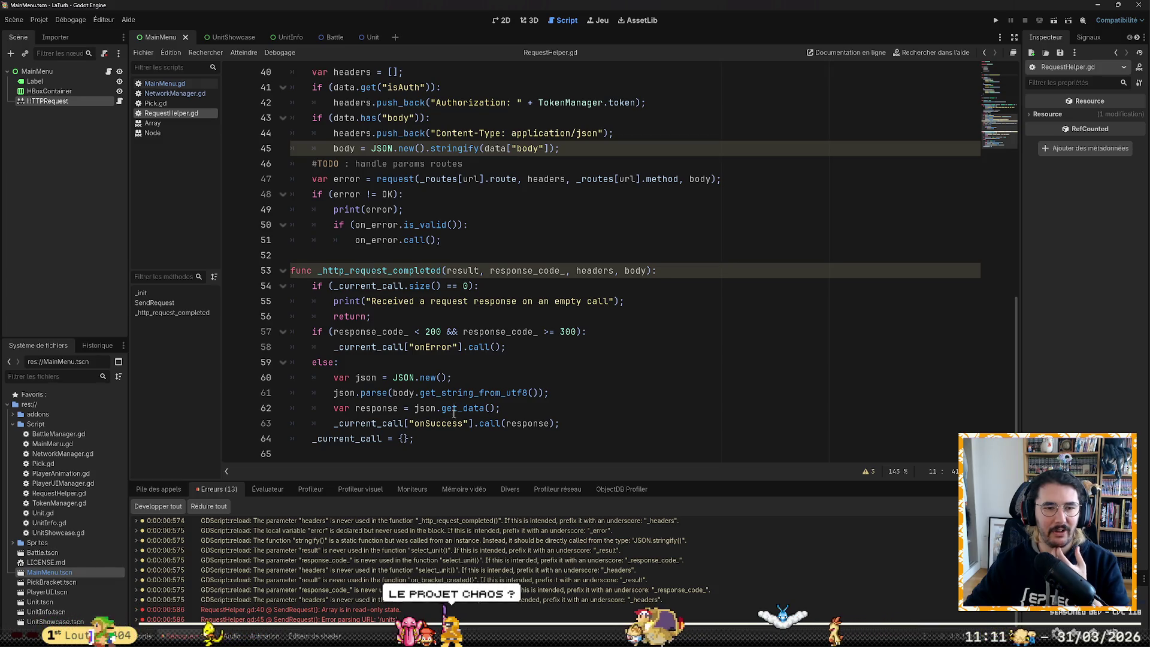
{"action": "scroll", "coordinate": [473, 357], "scroll_direction": "up", "scroll_amount": 4}
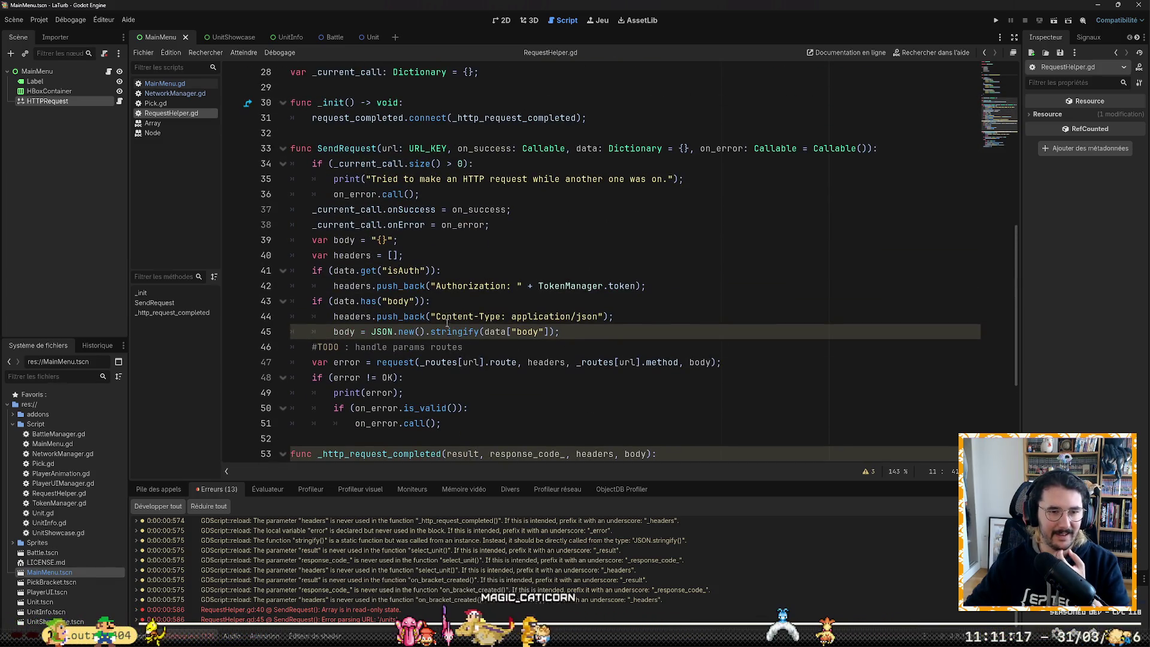
{"action": "left_click", "coordinate": [420, 362]}
{"action": "mouse_move", "coordinate": [467, 329]}
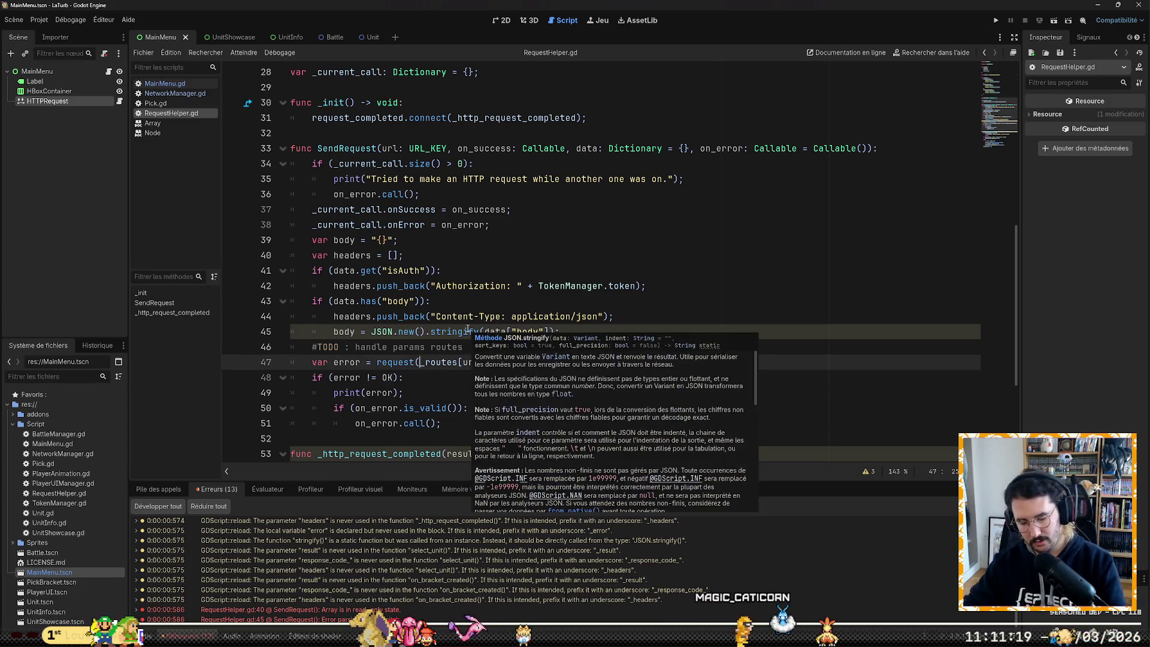
{"action": "type", "text": "@BAS"}
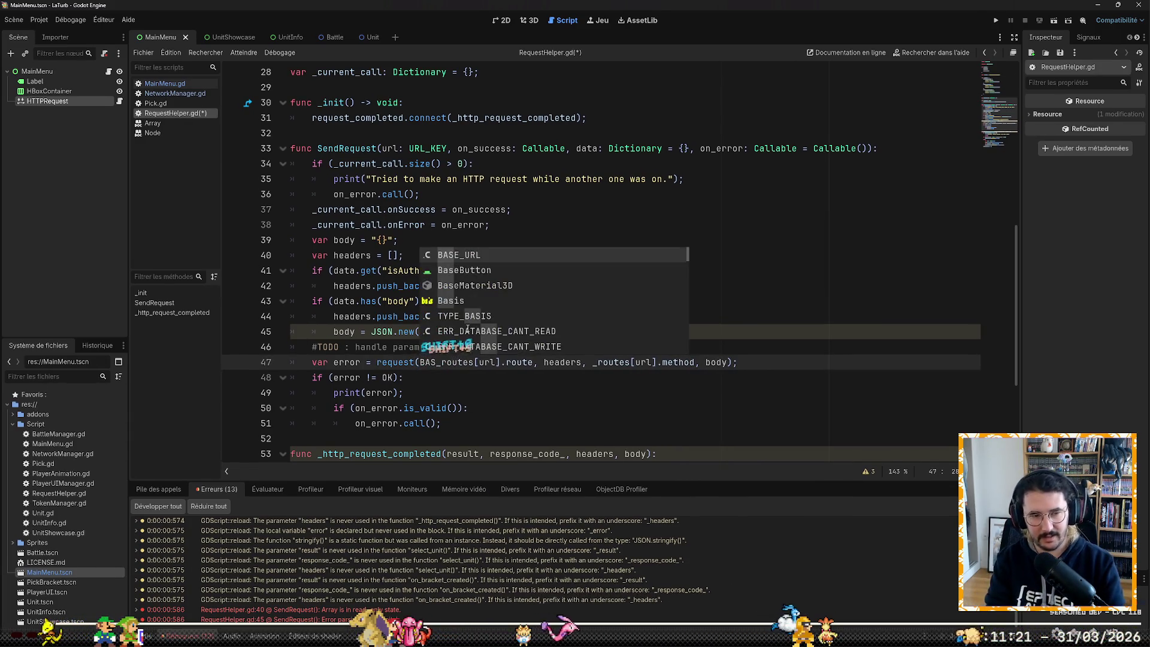
{"action": "key", "text": "Tab"}
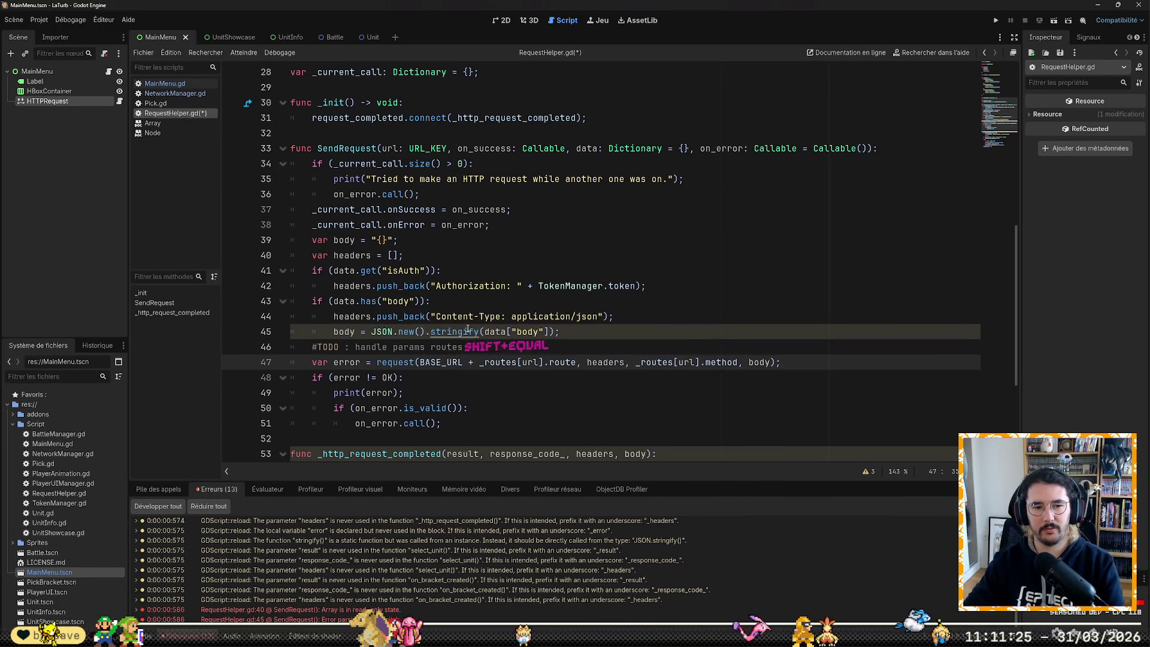
{"action": "left_click", "coordinate": [995, 21]}
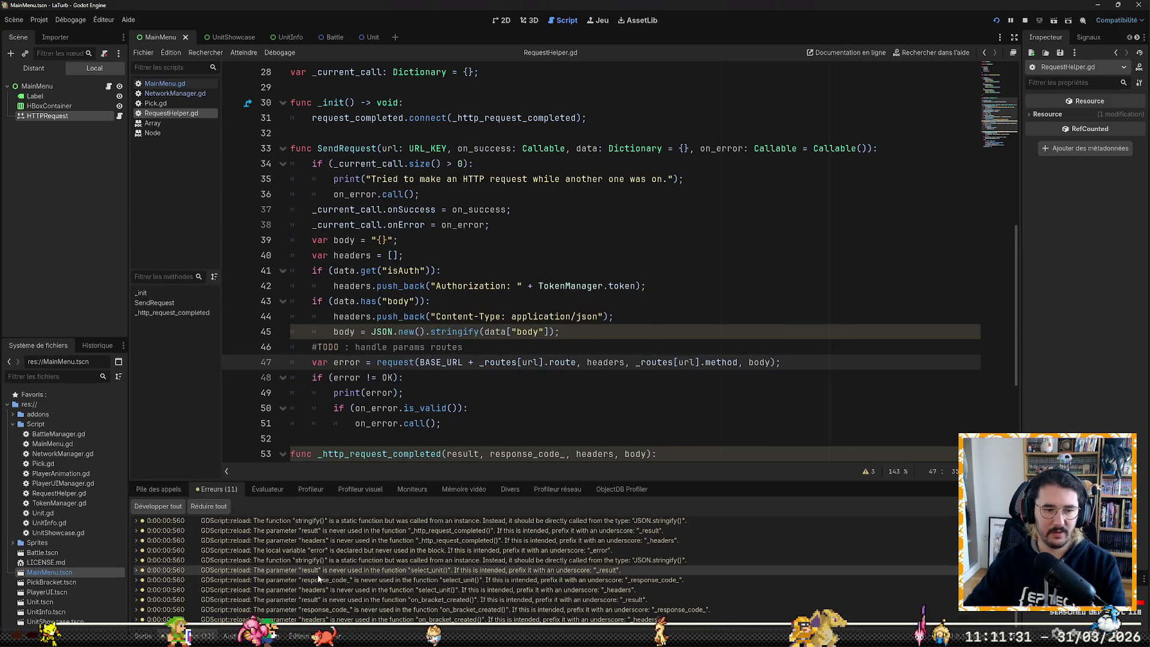
Step: Inspect the running game's call stack in the debugger, then stop the game
{"action": "mouse_move", "coordinate": [334, 582]}
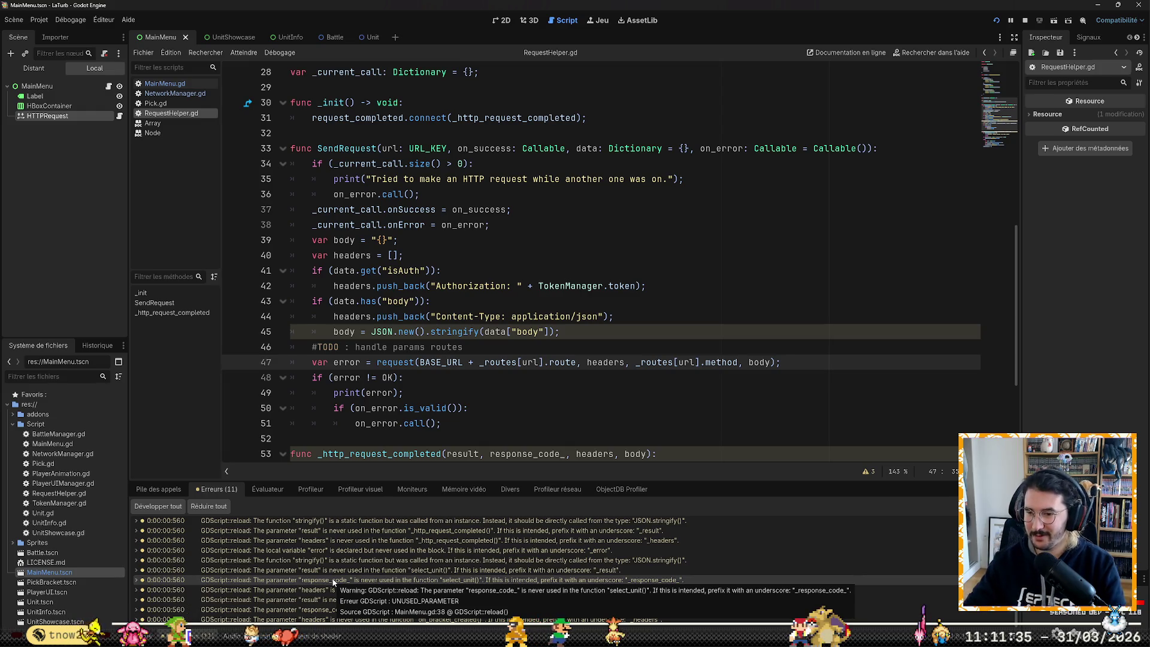
{"action": "left_click", "coordinate": [159, 492]}
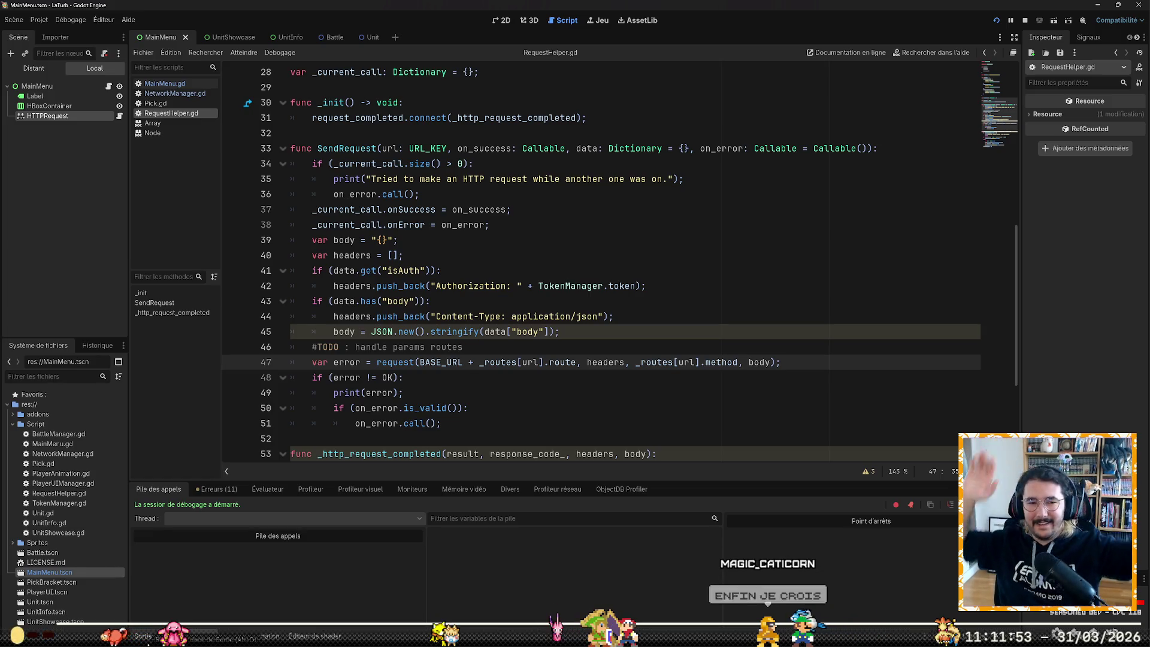
{"action": "left_click", "coordinate": [1026, 22]}
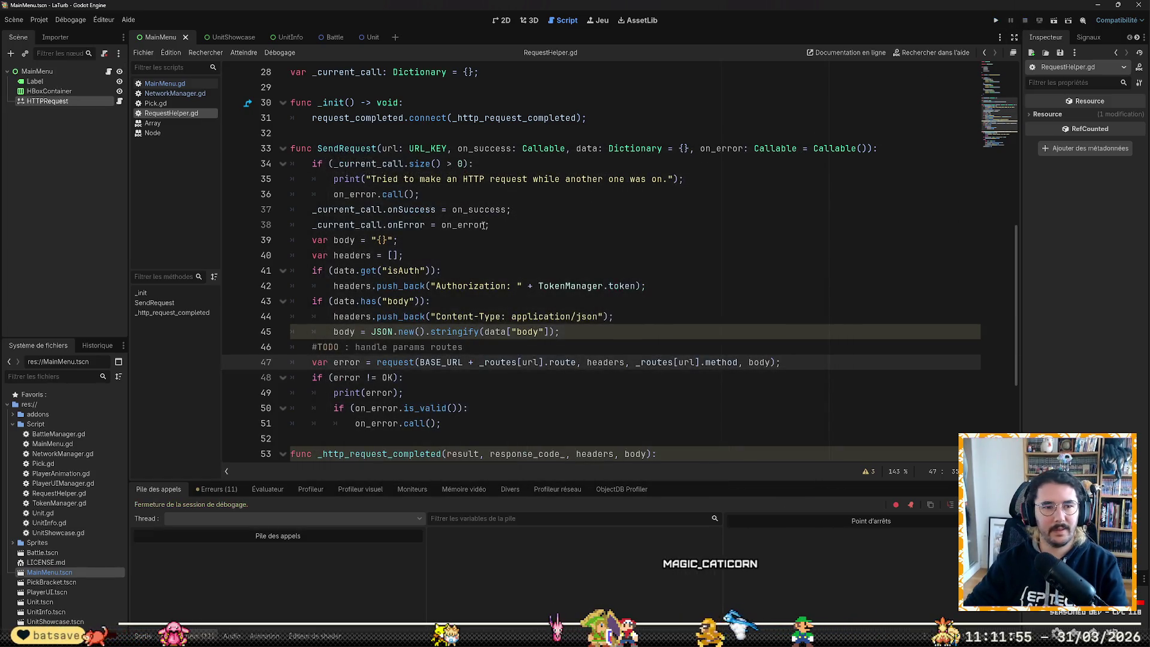
Step: Rewrite lines 37–38 as _current_call["onSuccess"] and _current_call["onError"] and save
{"action": "left_click", "coordinate": [404, 210]}
{"action": "key", "text": "BackSpace"}
{"action": "type", "text": "[\""}
{"action": "key", "text": "ctrl+Right"}
{"action": "type", "text": "\"]"}
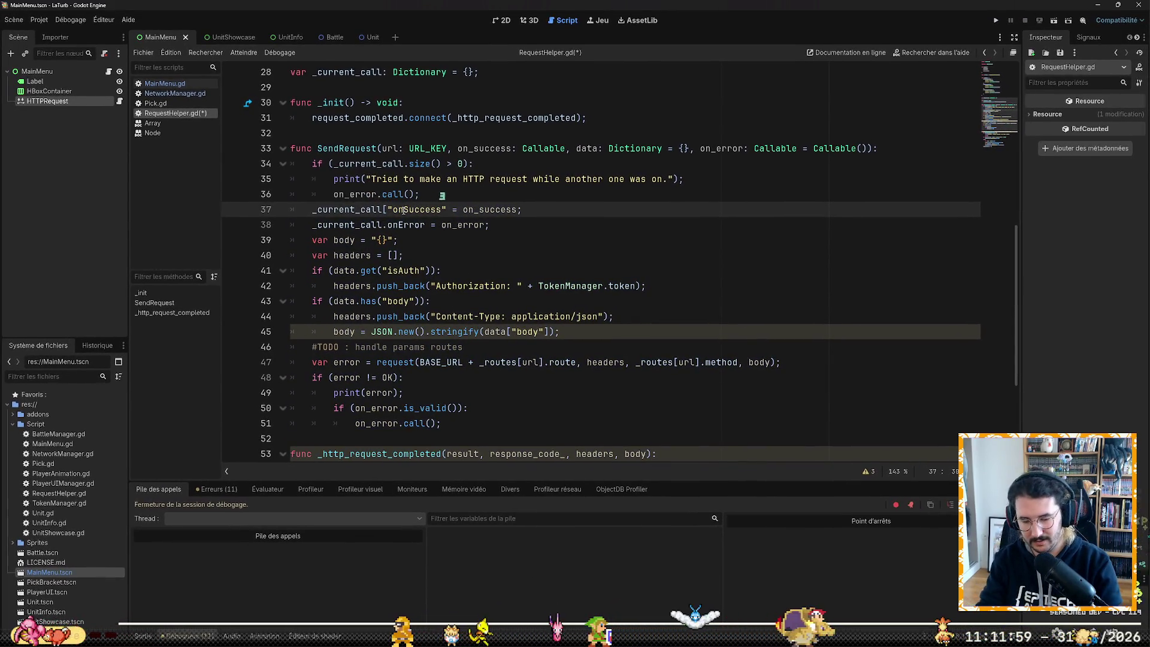
{"action": "type", "text": "]"}
{"action": "key", "text": "Down"}
{"action": "key", "text": "ctrl+Left"}
{"action": "key", "text": "ctrl+Left"}
{"action": "key", "text": "ctrl+Left"}
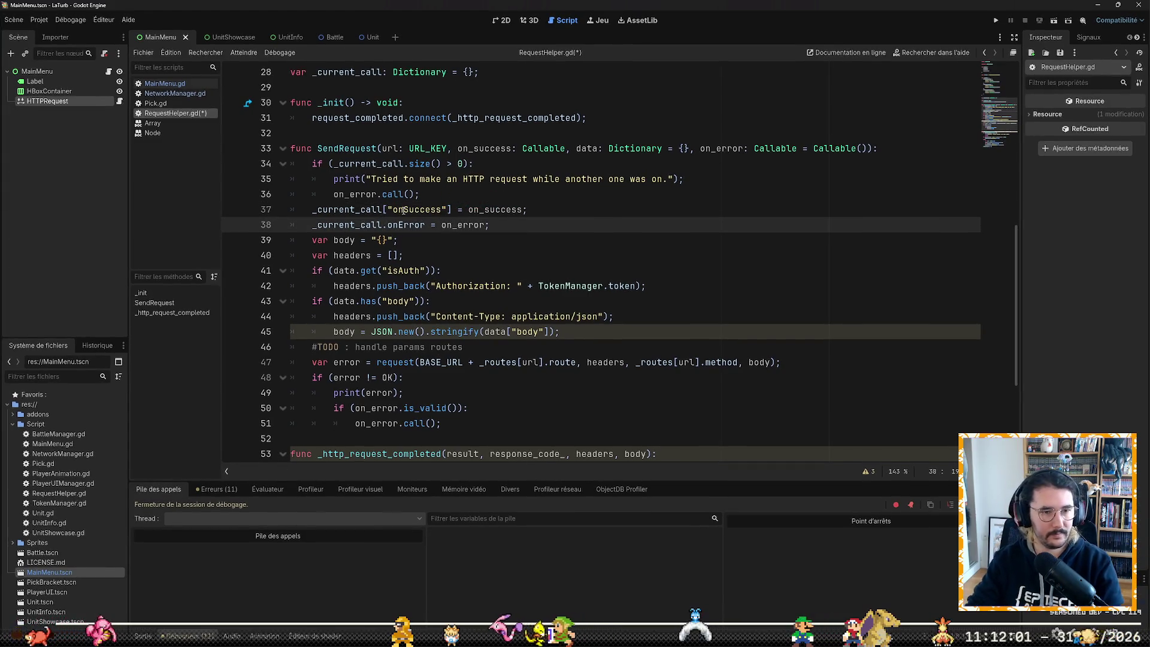
{"action": "key", "text": "BackSpace"}
{"action": "type", "text": "[\""}
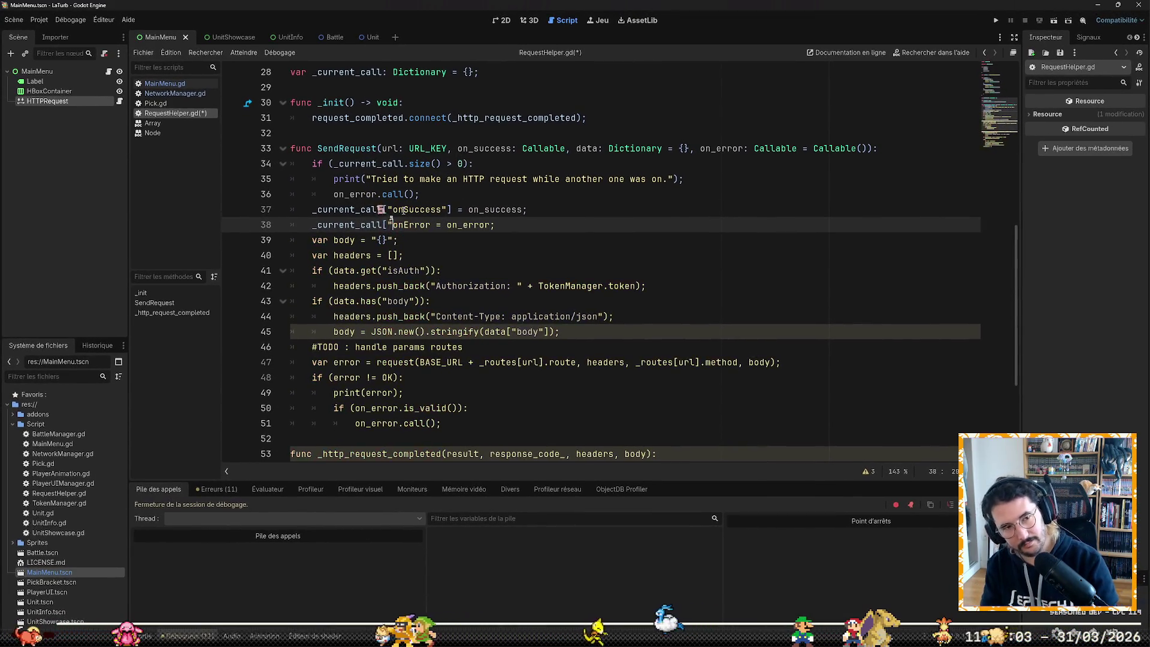
{"action": "type", "text": "\"]"}
{"action": "key", "text": "ctrl+s"}
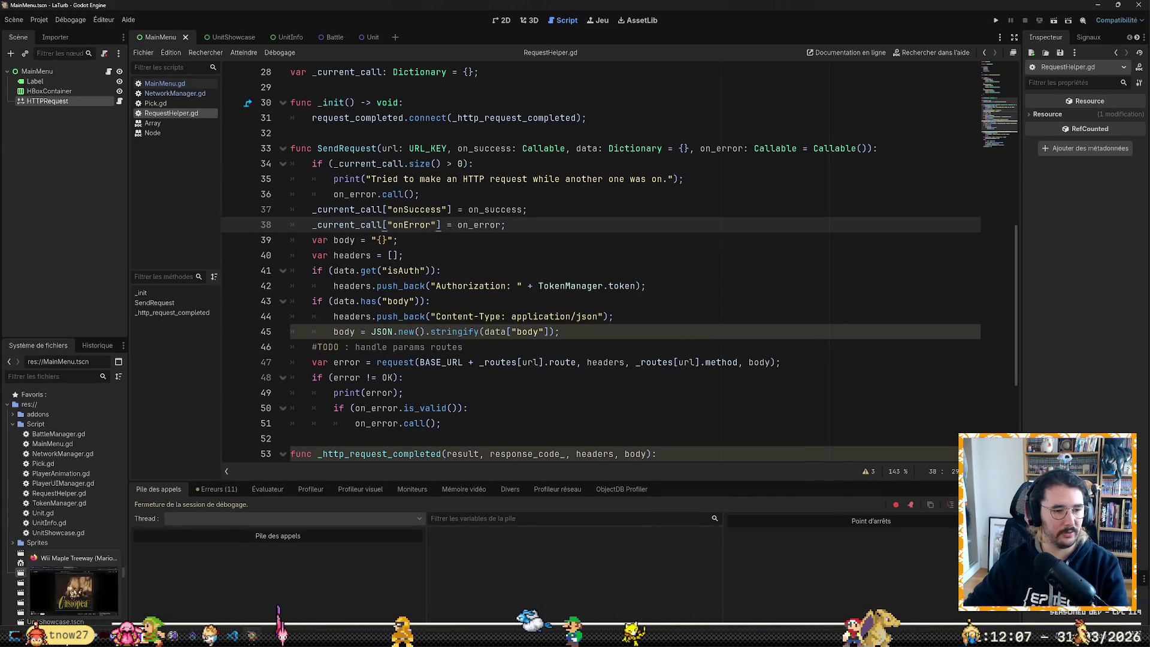
{"action": "key", "text": "alt+Tab"}
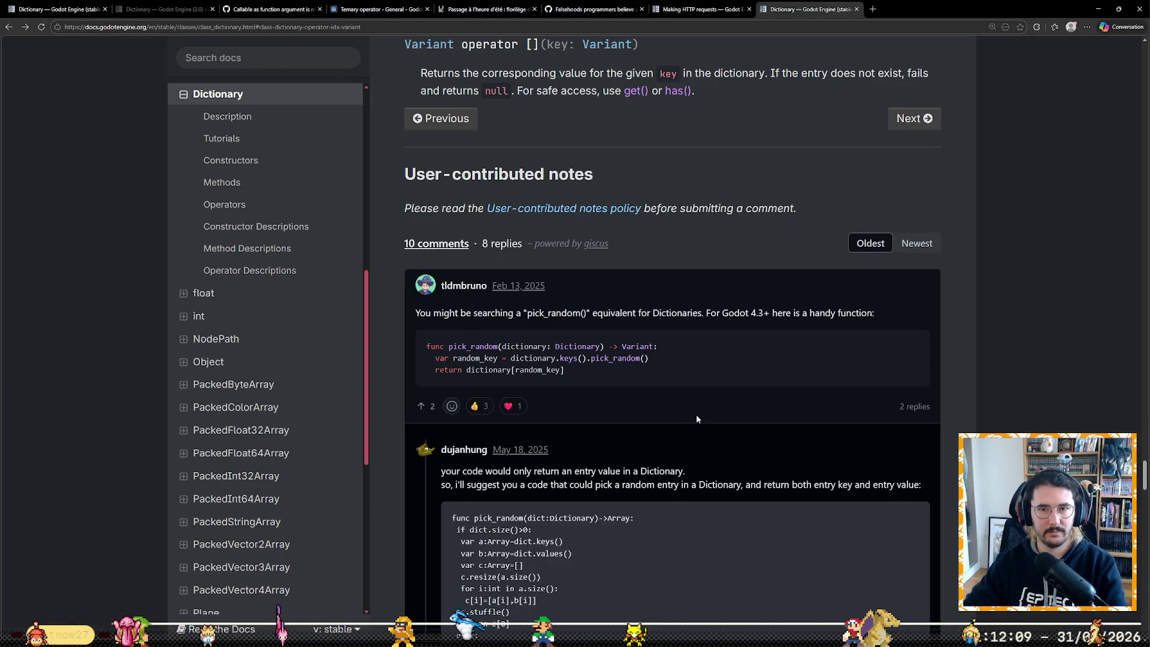
Step: Read the Dictionary set() method docs, then return to Godot and run the game
{"action": "scroll", "coordinate": [696, 415], "scroll_direction": "up", "scroll_amount": 4}
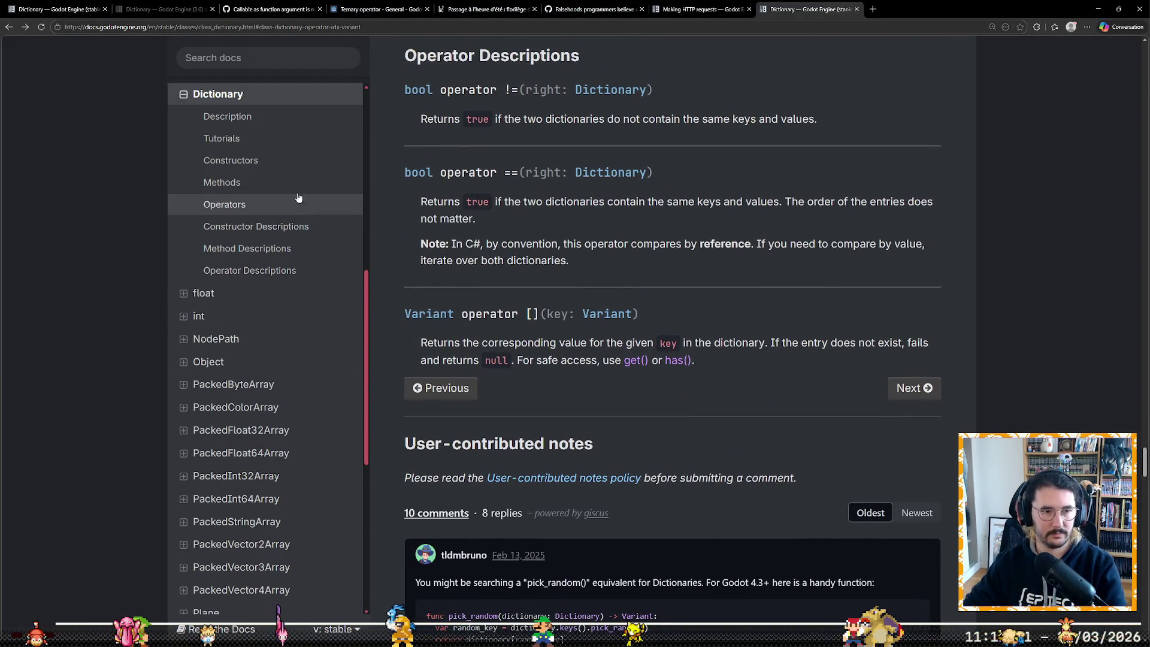
{"action": "left_click", "coordinate": [297, 187]}
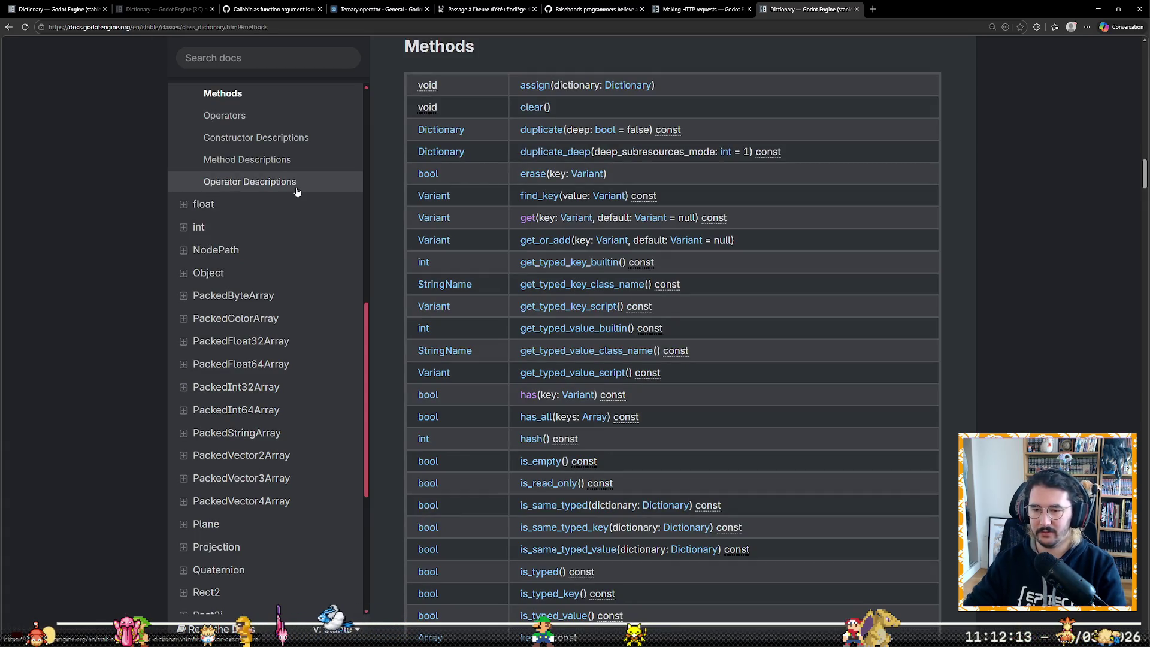
{"action": "left_click", "coordinate": [873, 8]}
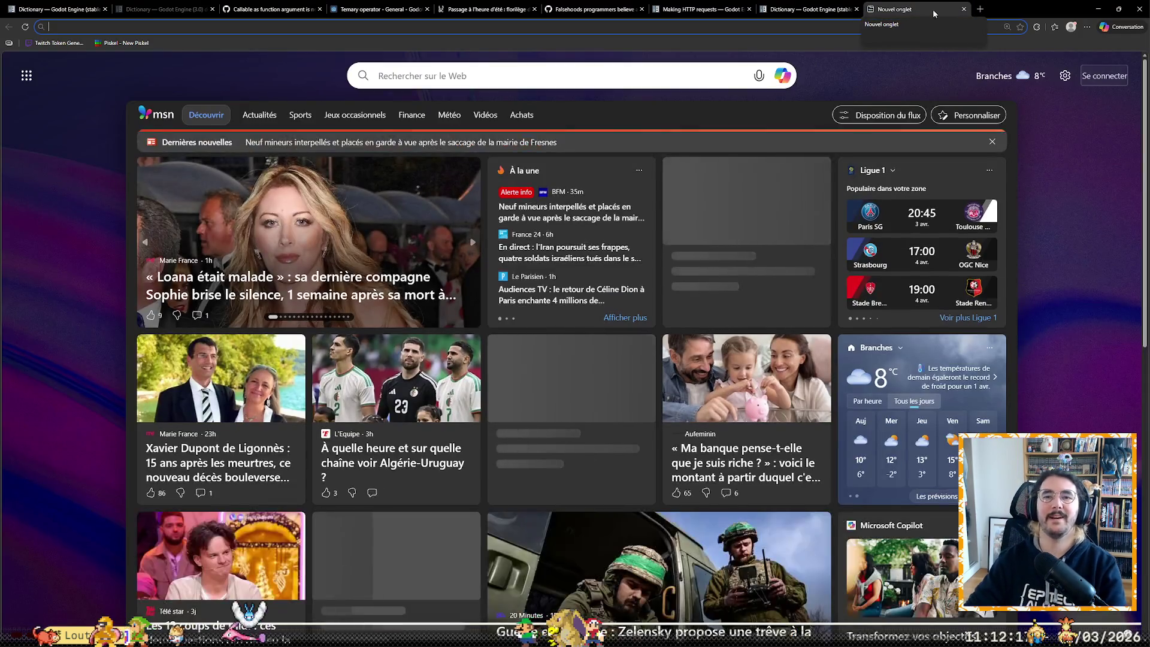
{"action": "left_click", "coordinate": [964, 9]}
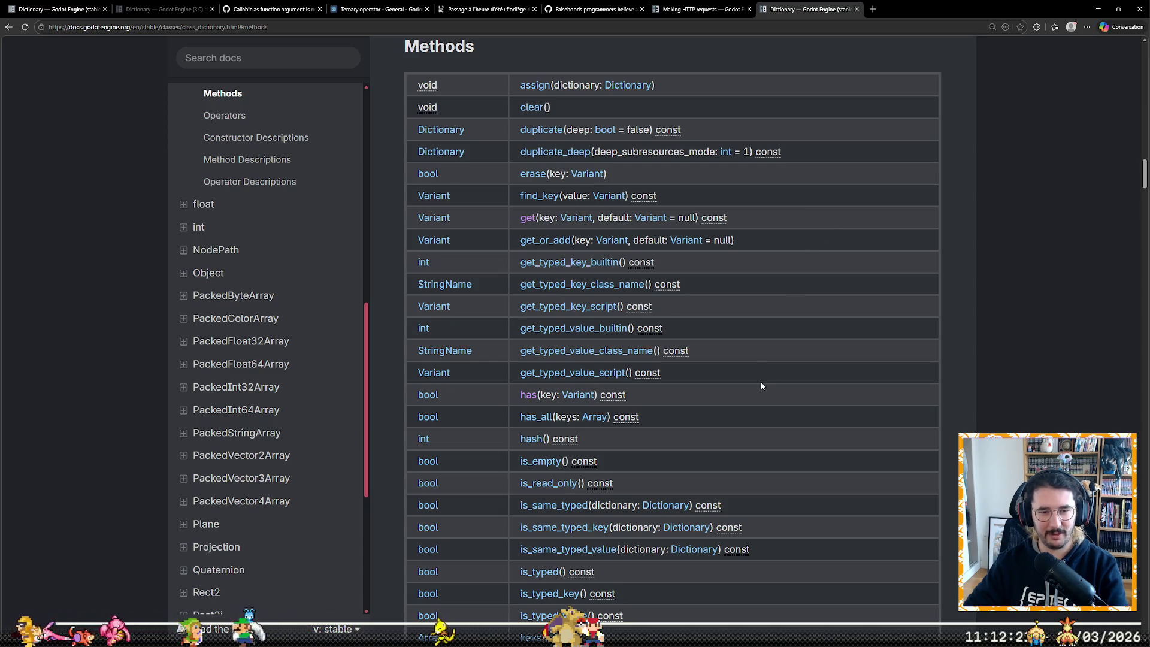
{"action": "scroll", "coordinate": [761, 385], "scroll_direction": "down", "scroll_amount": 3}
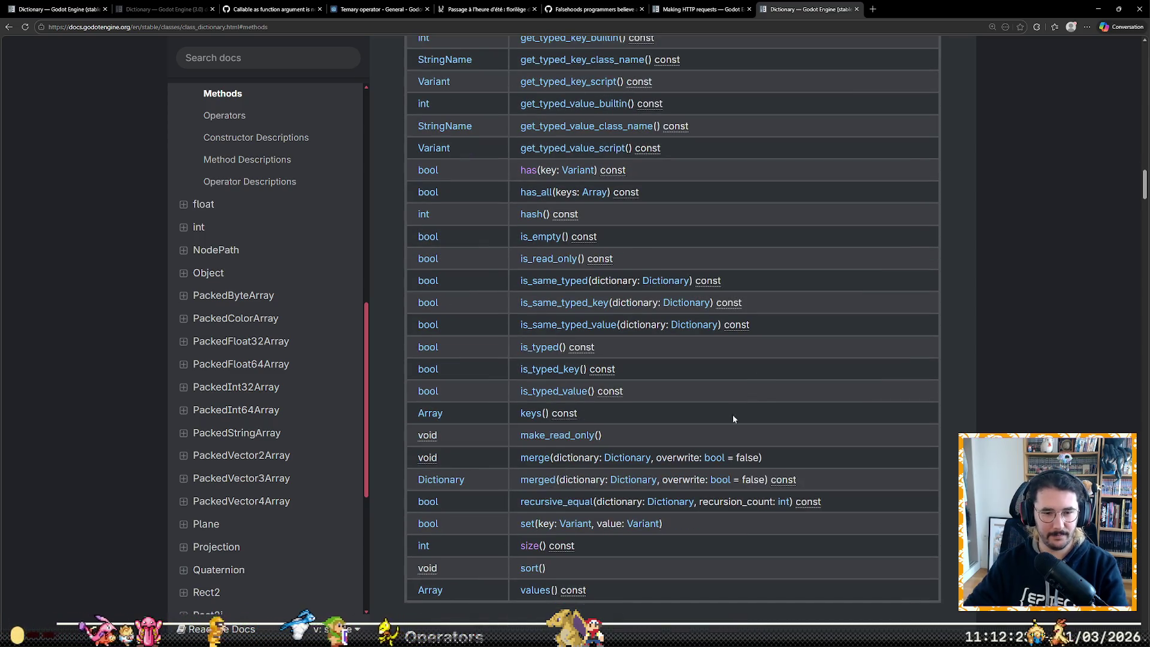
{"action": "left_click", "coordinate": [527, 524]}
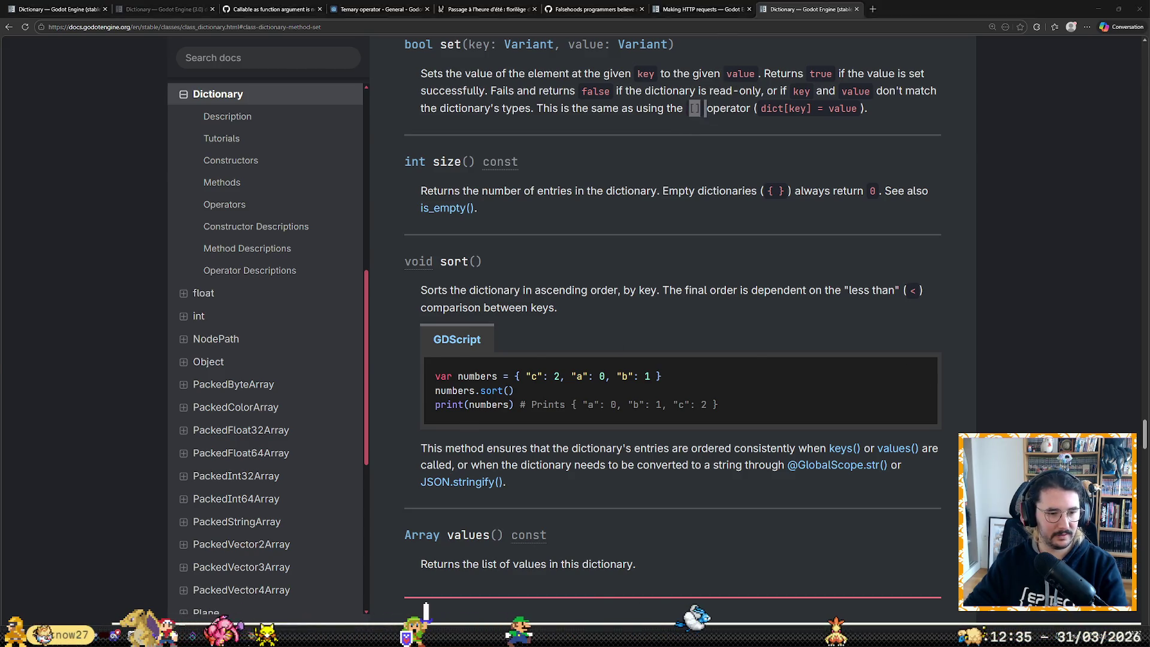
{"action": "key", "text": "alt+Tab"}
{"action": "left_click", "coordinate": [997, 21]}
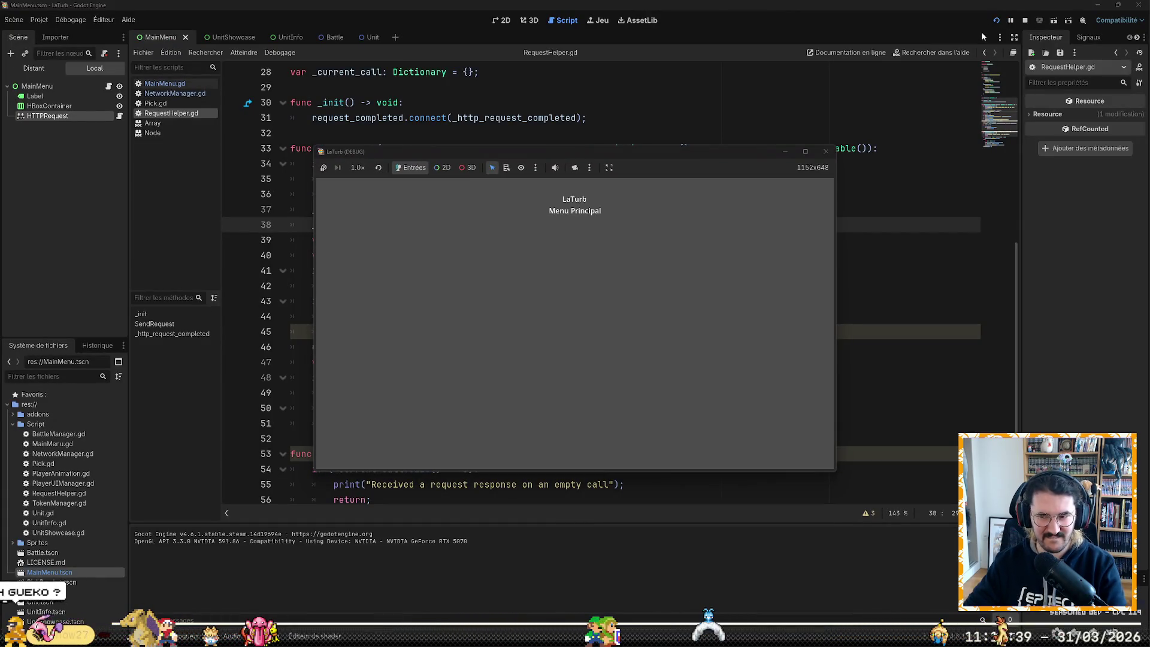
Step: Close the game, breakpoint RequestHelper.gd line 54, and open MainMenu.gd at line 18
{"action": "left_click", "coordinate": [826, 151]}
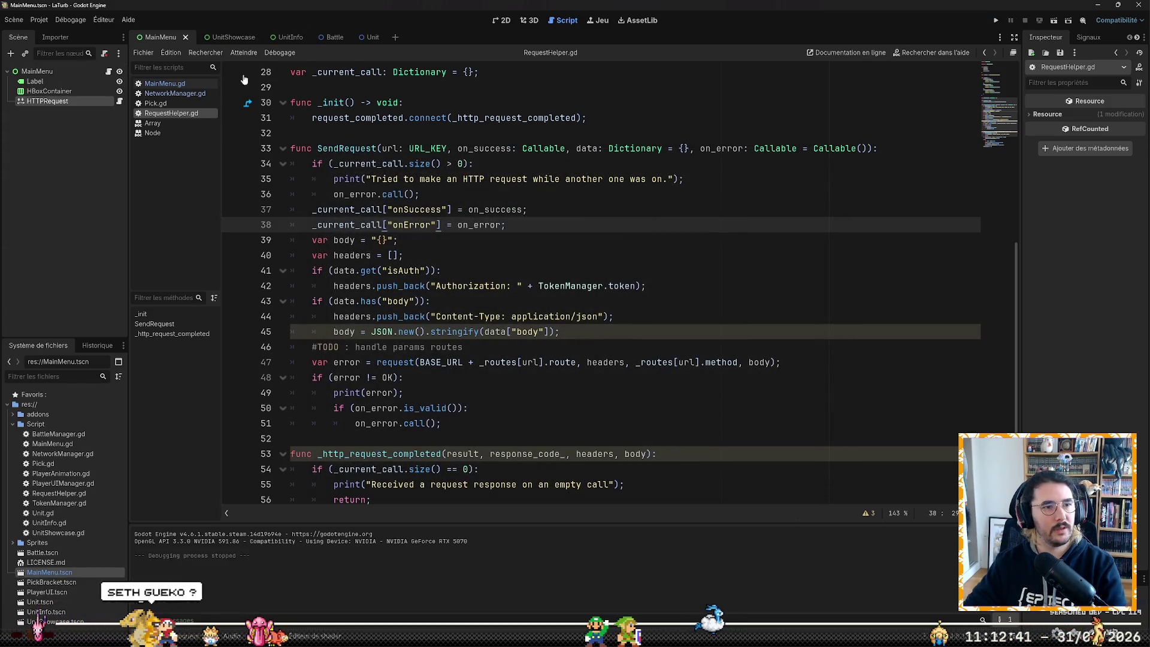
{"action": "scroll", "coordinate": [462, 337], "scroll_direction": "down", "scroll_amount": 1}
{"action": "scroll", "coordinate": [463, 337], "scroll_direction": "down", "scroll_amount": 3}
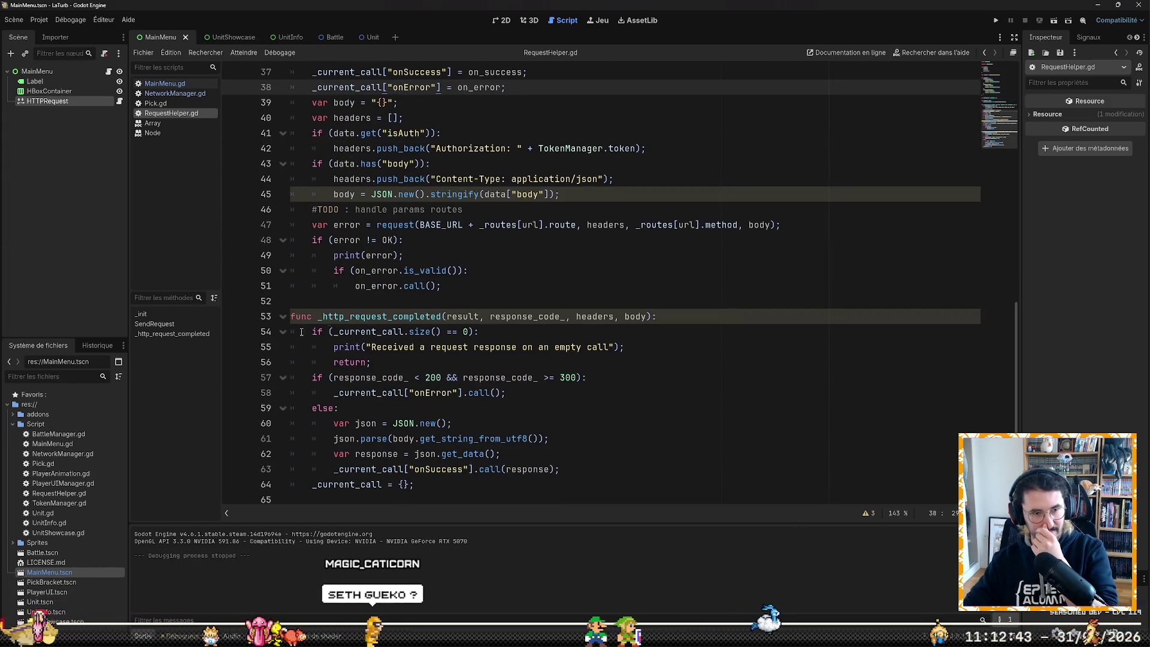
{"action": "left_click", "coordinate": [231, 332]}
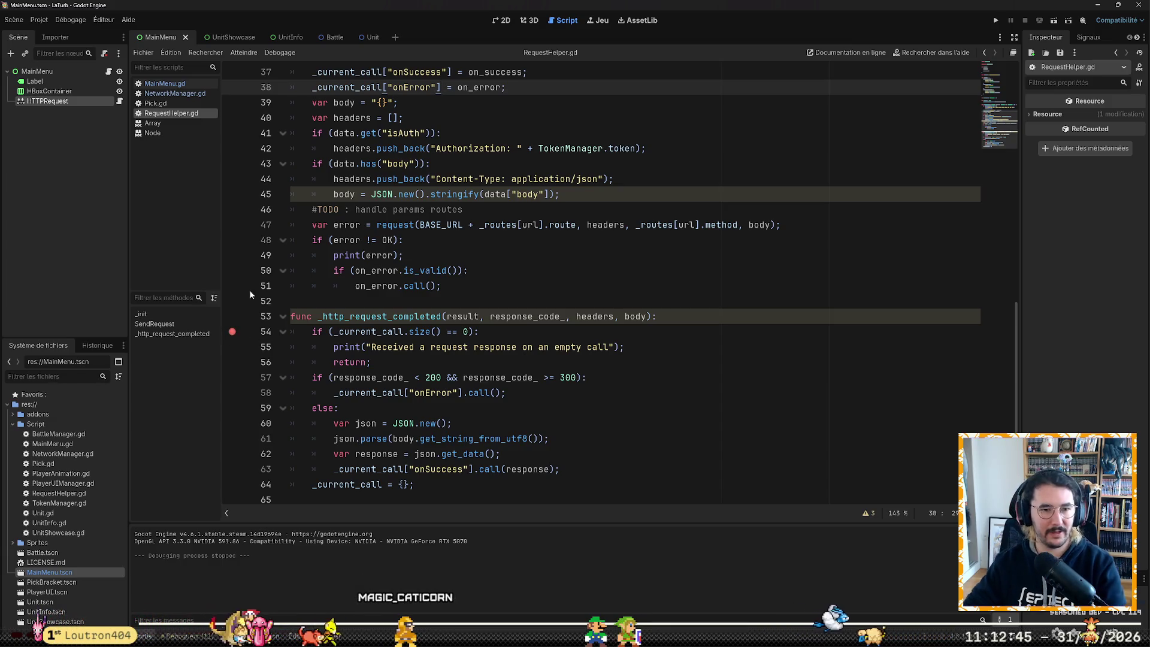
{"action": "left_click", "coordinate": [186, 79]}
{"action": "left_click", "coordinate": [550, 335]}
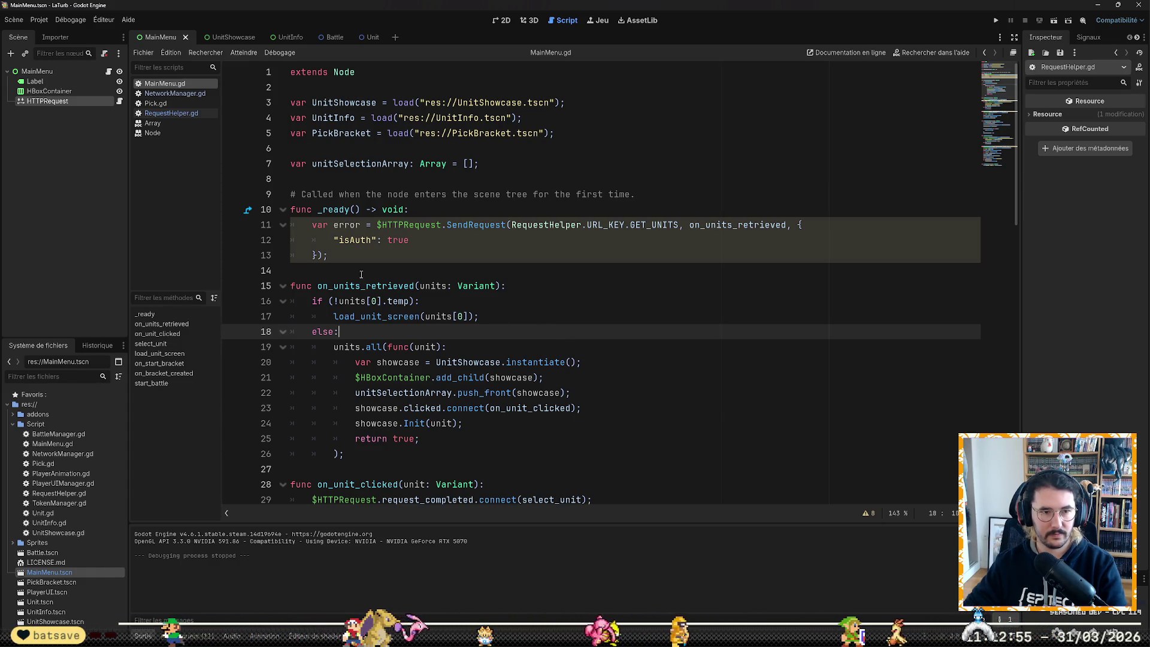
Step: Breakpoint MainMenu.gd line 16, run the game, move its window aside, then close it
{"action": "left_click", "coordinate": [232, 307]}
{"action": "left_click", "coordinate": [993, 24]}
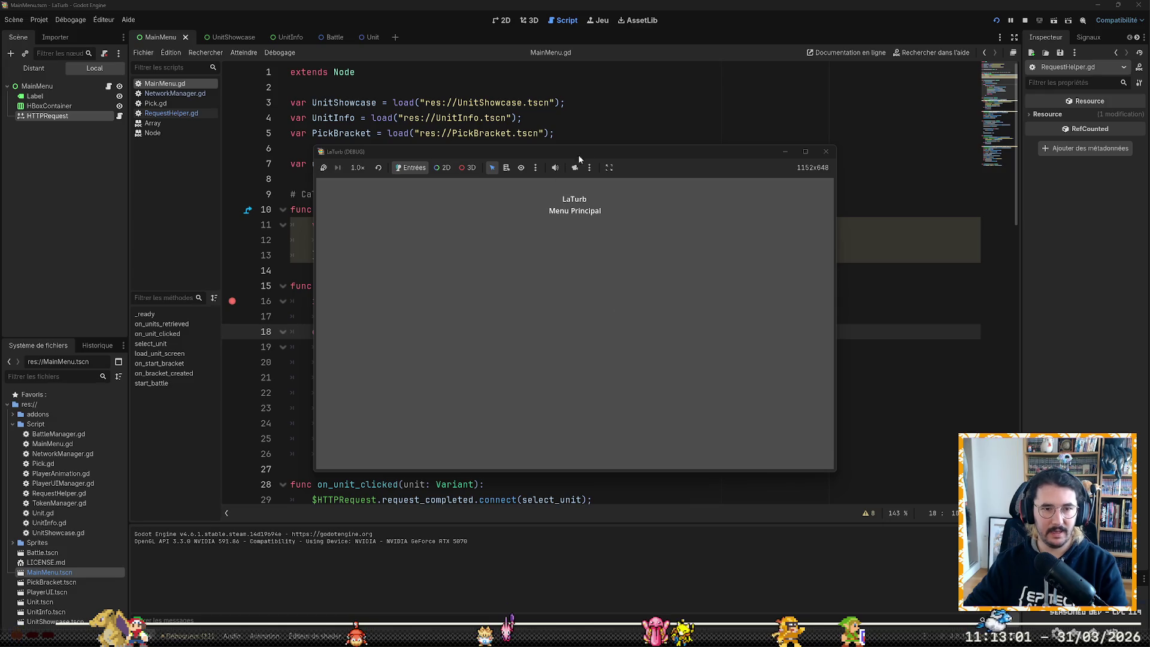
{"action": "left_click_drag", "start_coordinate": [581, 149], "coordinate": [657, 138]}
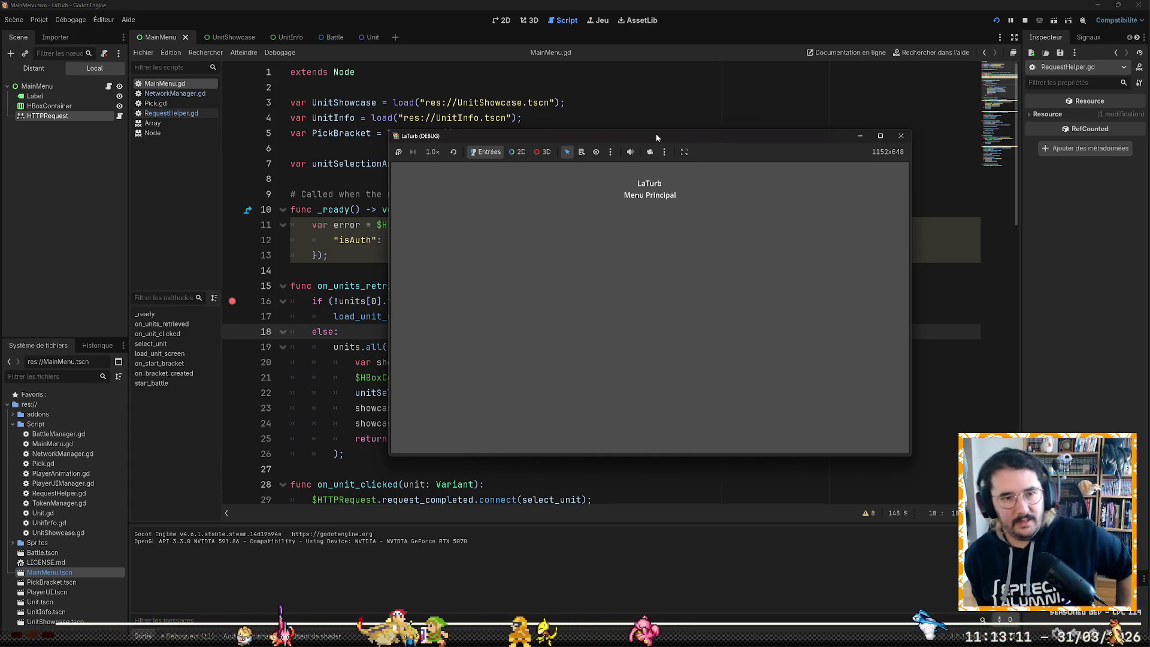
{"action": "left_click", "coordinate": [903, 135]}
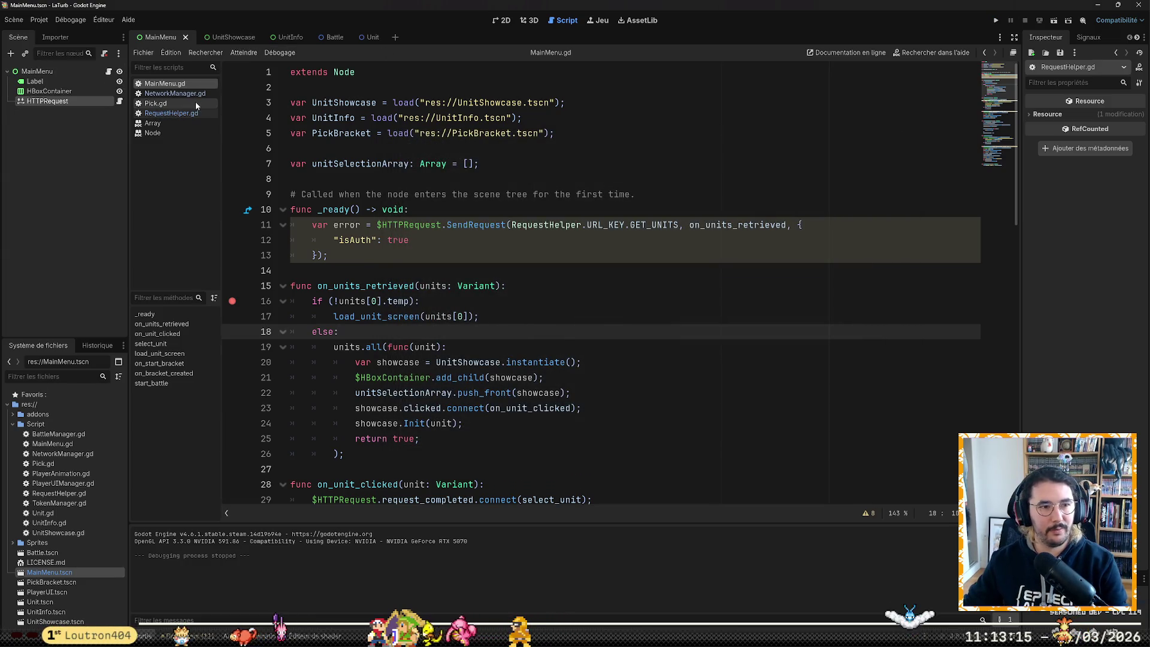
Step: Open RequestHelper.gd and scroll up to _init, putting the caret at the end of line 30
{"action": "left_click", "coordinate": [180, 114]}
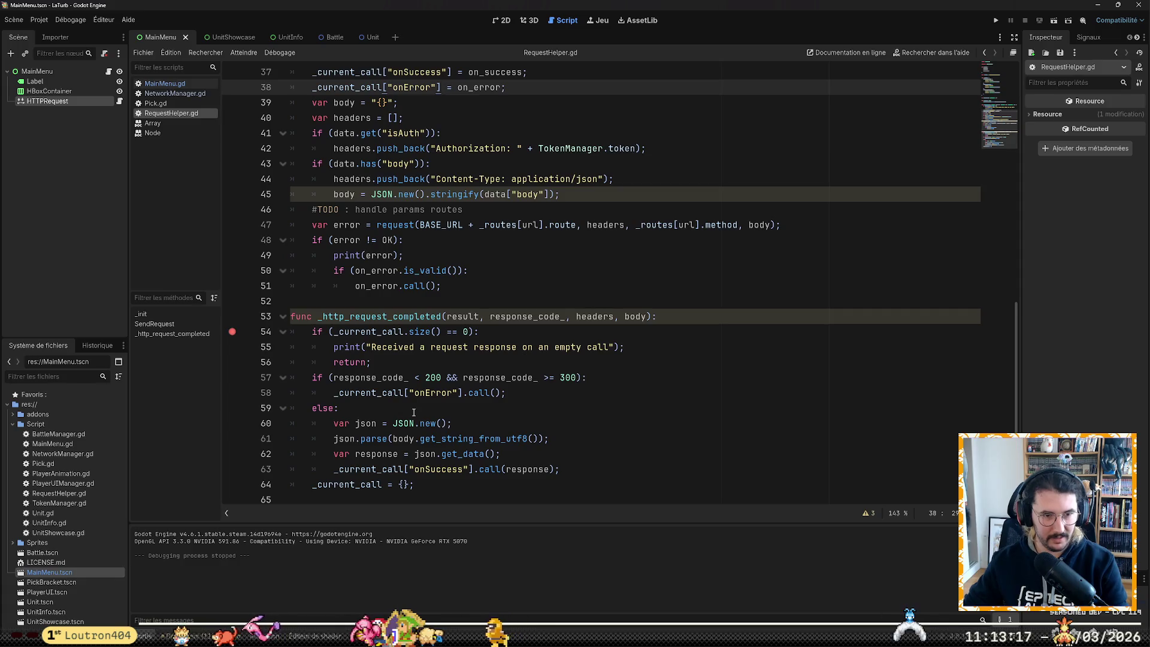
{"action": "scroll", "coordinate": [536, 408], "scroll_direction": "up", "scroll_amount": 1}
{"action": "scroll", "coordinate": [536, 407], "scroll_direction": "up", "scroll_amount": 1}
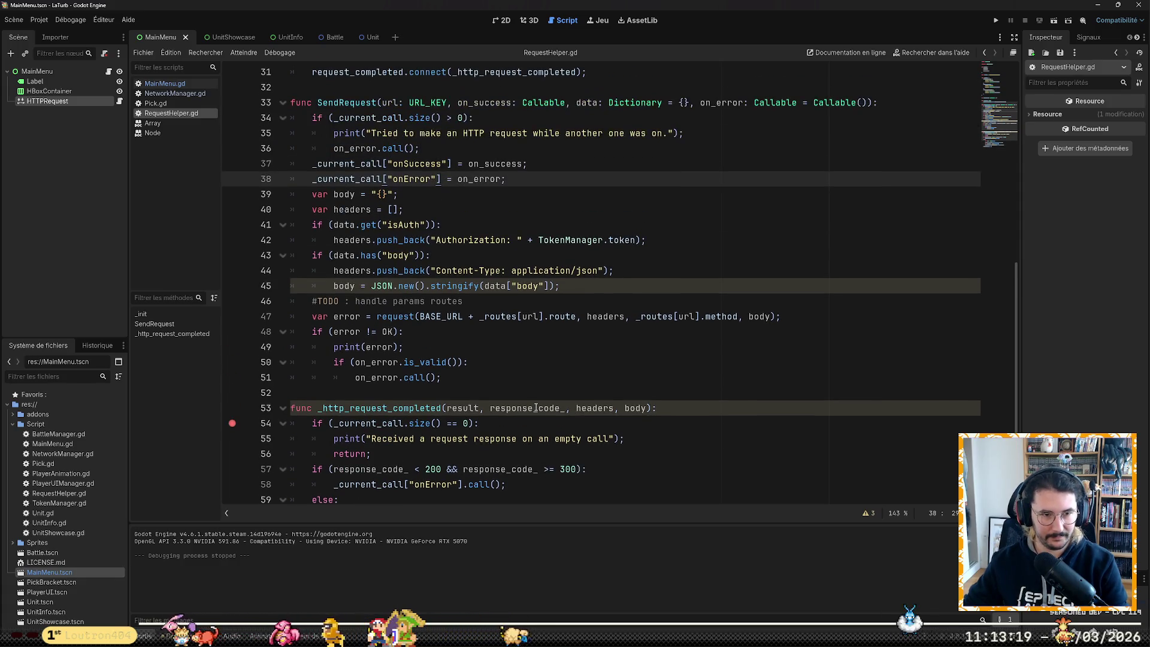
{"action": "scroll", "coordinate": [536, 408], "scroll_direction": "up", "scroll_amount": 4}
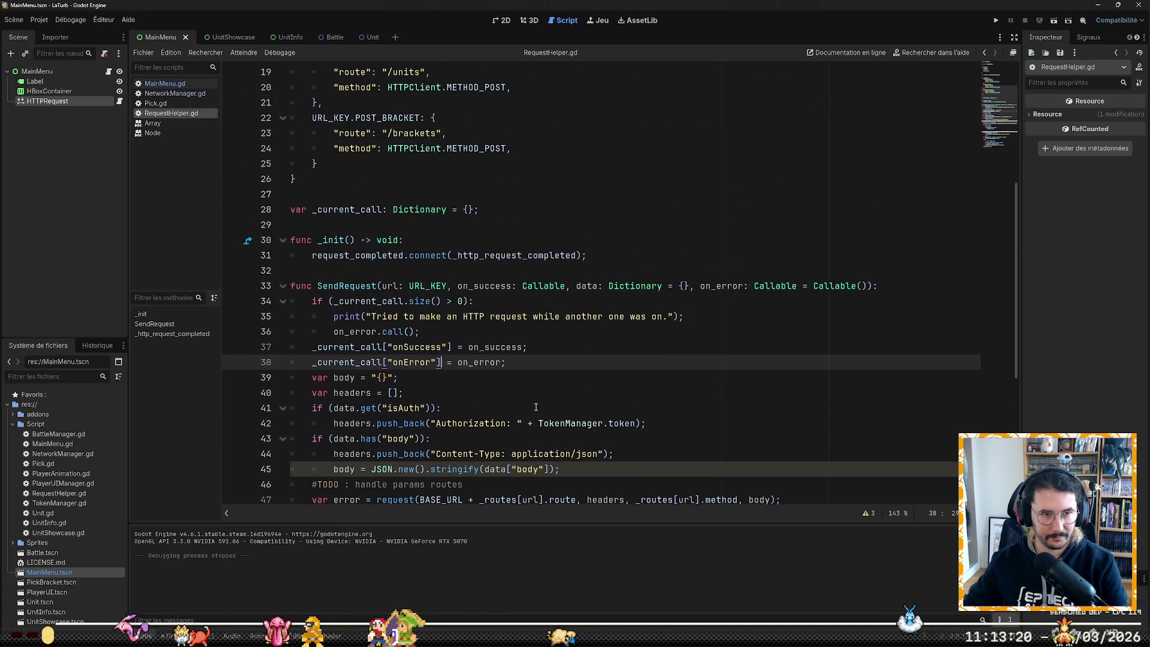
{"action": "double_click", "coordinate": [518, 260]}
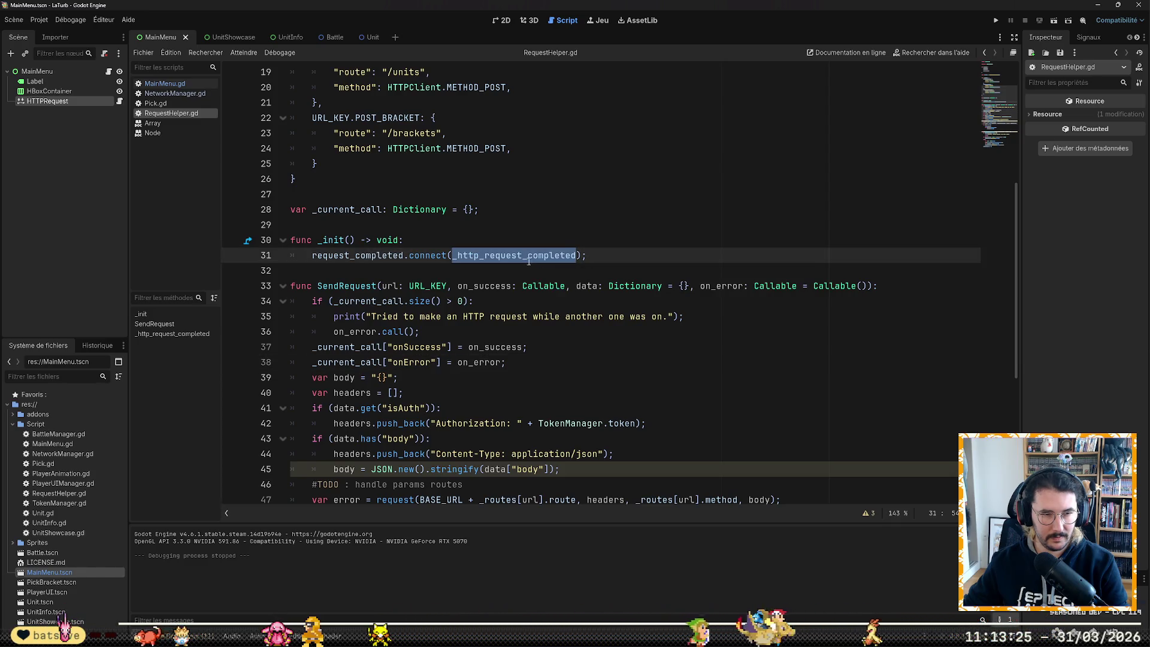
{"action": "left_click", "coordinate": [534, 237]}
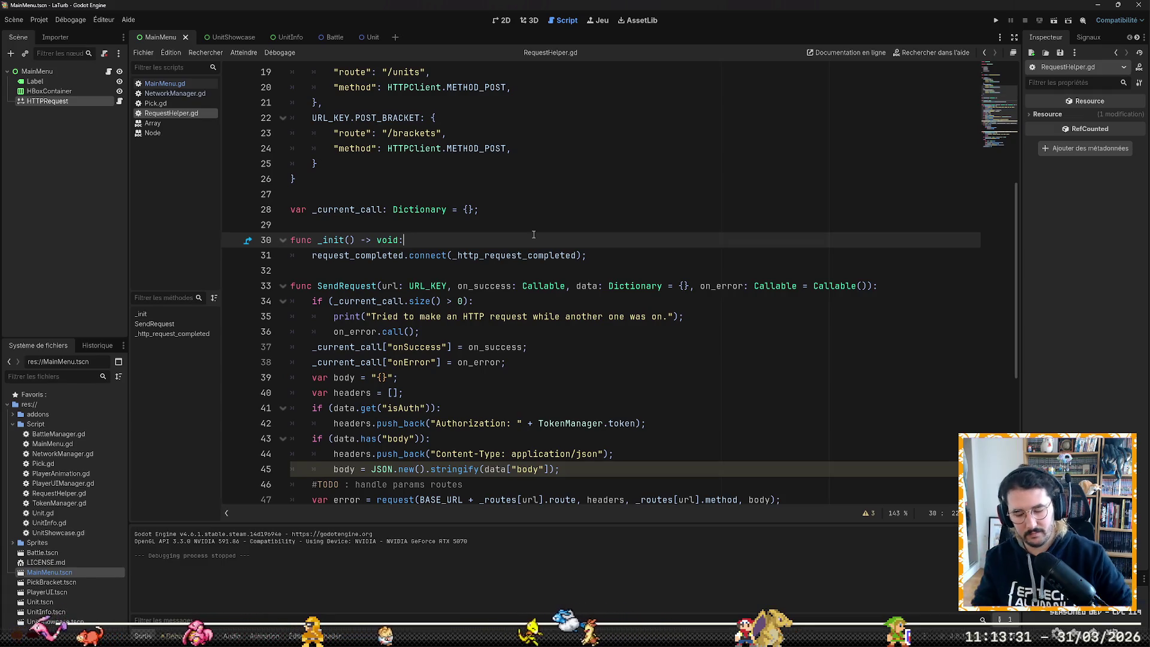
Step: Add print("init"); inside _init, save, and run the game to check the output
{"action": "key", "text": "Return"}
{"action": "type", "text": "print("}
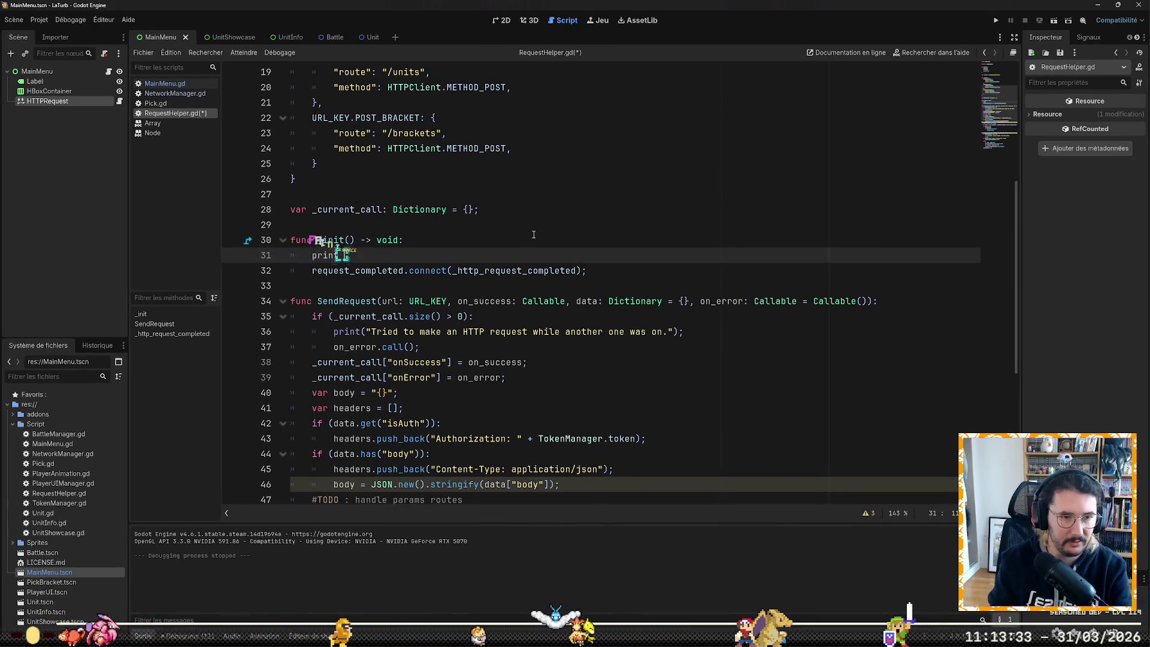
{"action": "type", "text": "\"init"}
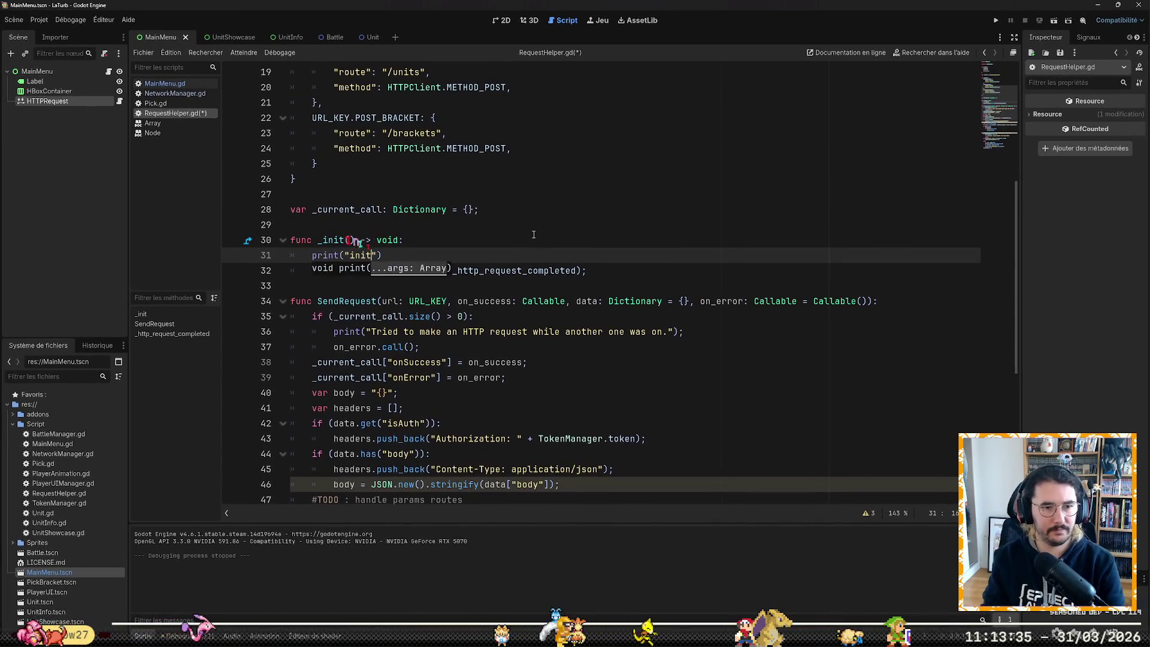
{"action": "type", "text": "\");"}
{"action": "key", "text": "ctrl+s"}
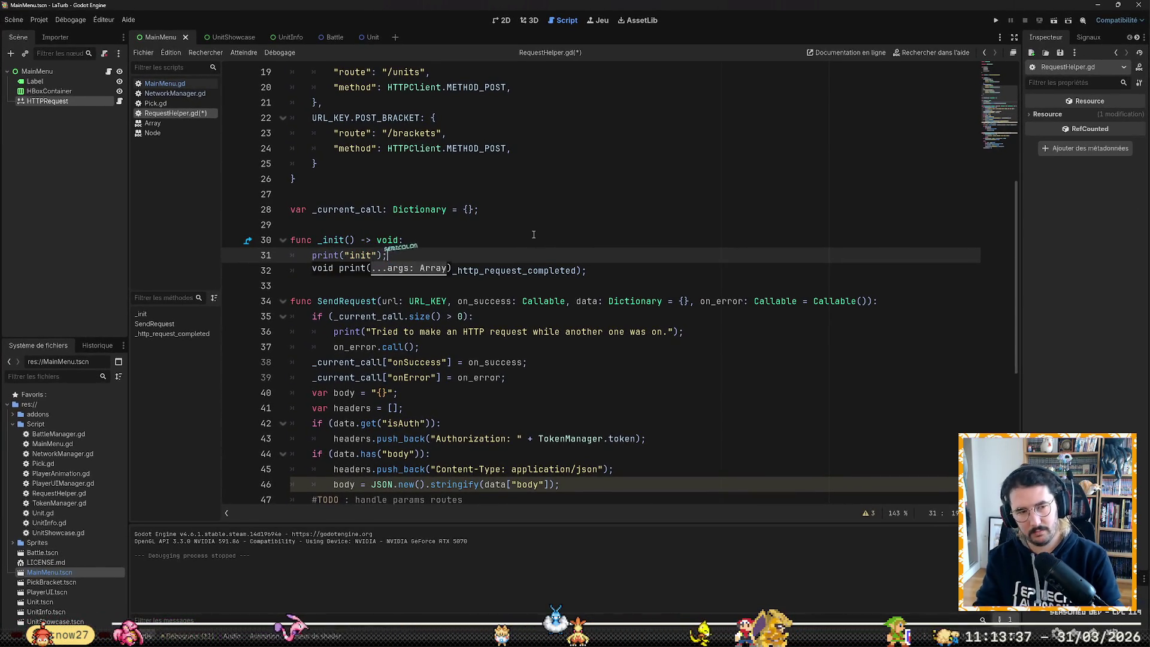
{"action": "left_click", "coordinate": [995, 21]}
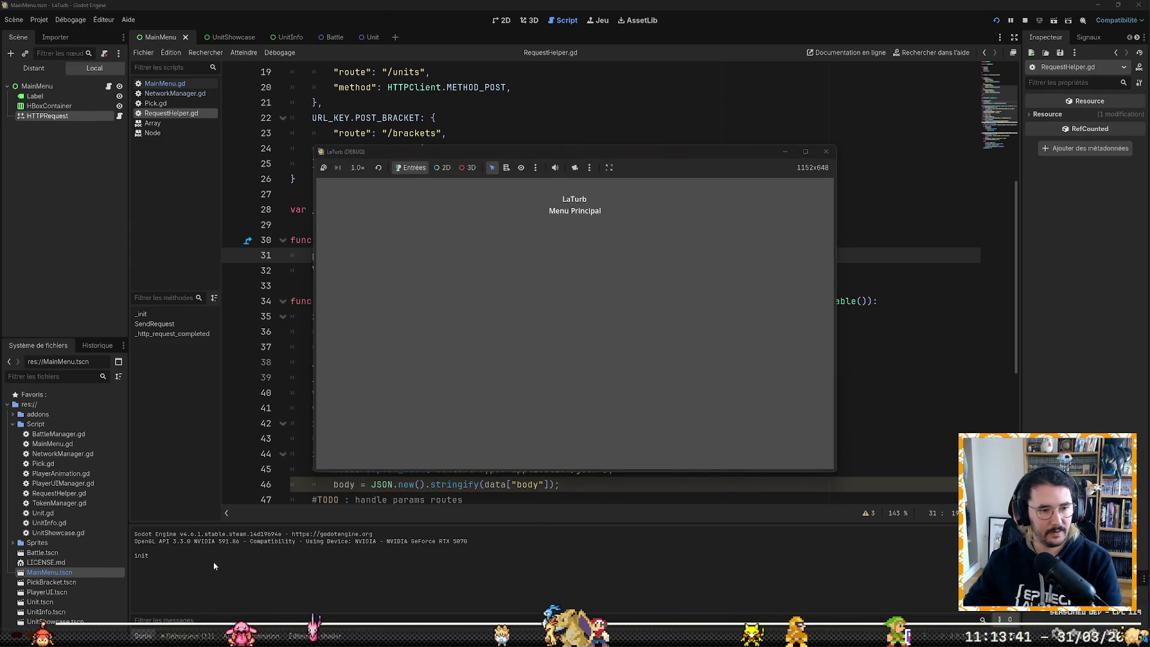
{"action": "left_click", "coordinate": [825, 152]}
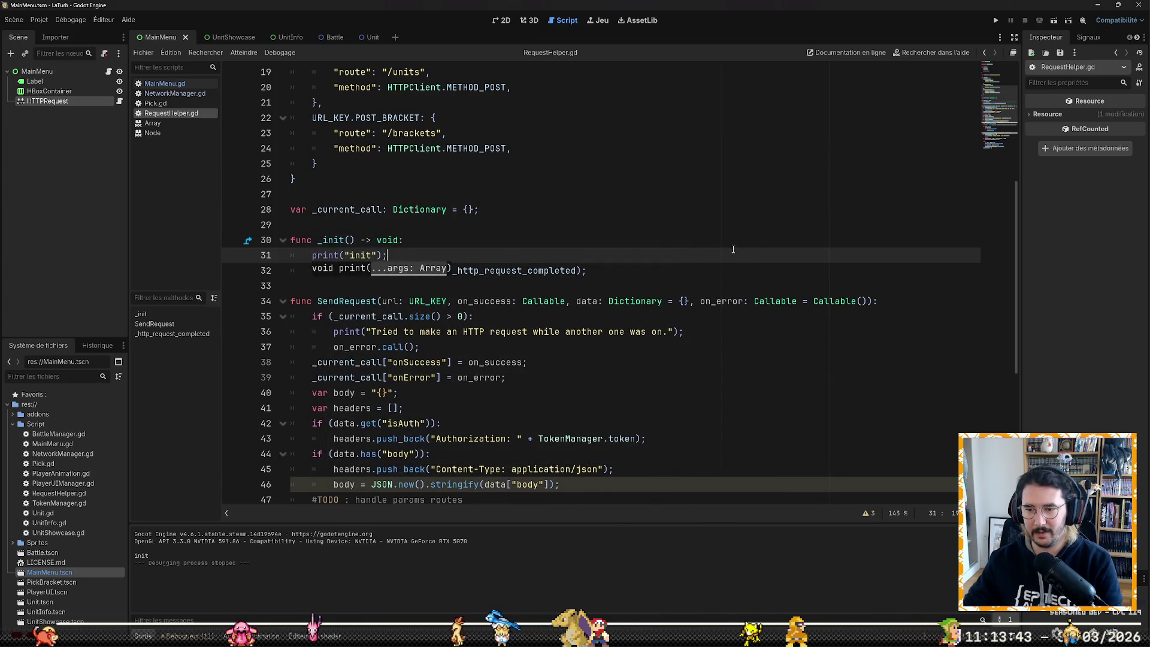
Step: Delete the temporary print("init") line from _init
{"action": "left_click", "coordinate": [559, 196]}
{"action": "key", "text": "Down"}
{"action": "key", "text": "Down"}
{"action": "key", "text": "Down"}
{"action": "key", "text": "shift+Down"}
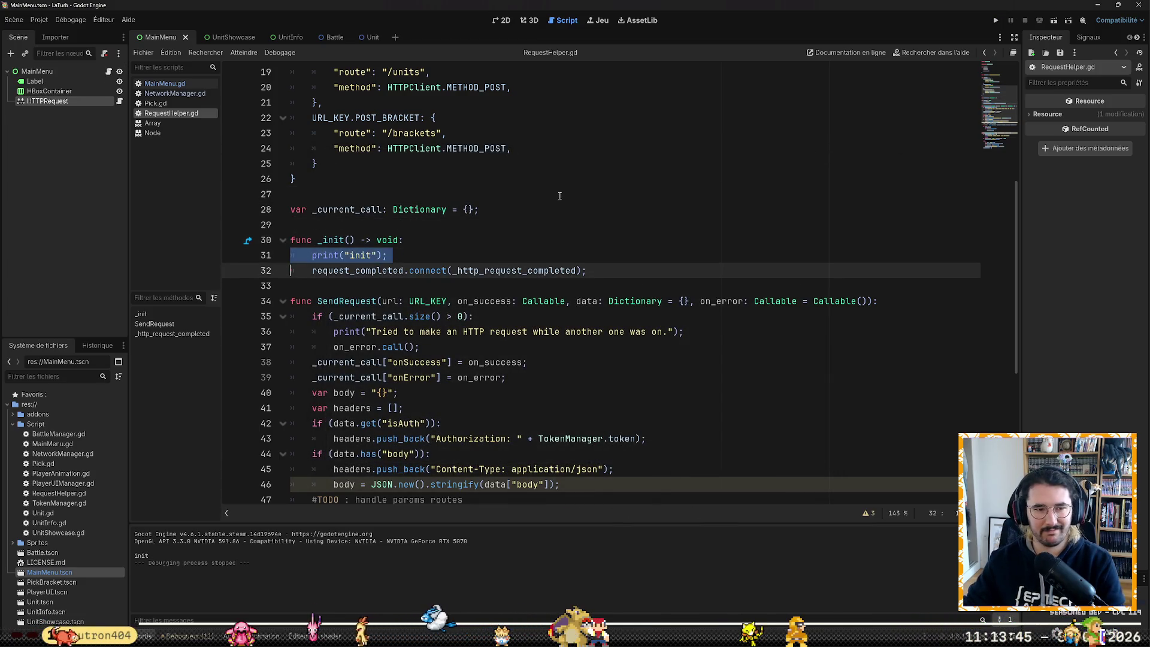
{"action": "key", "text": "Delete"}
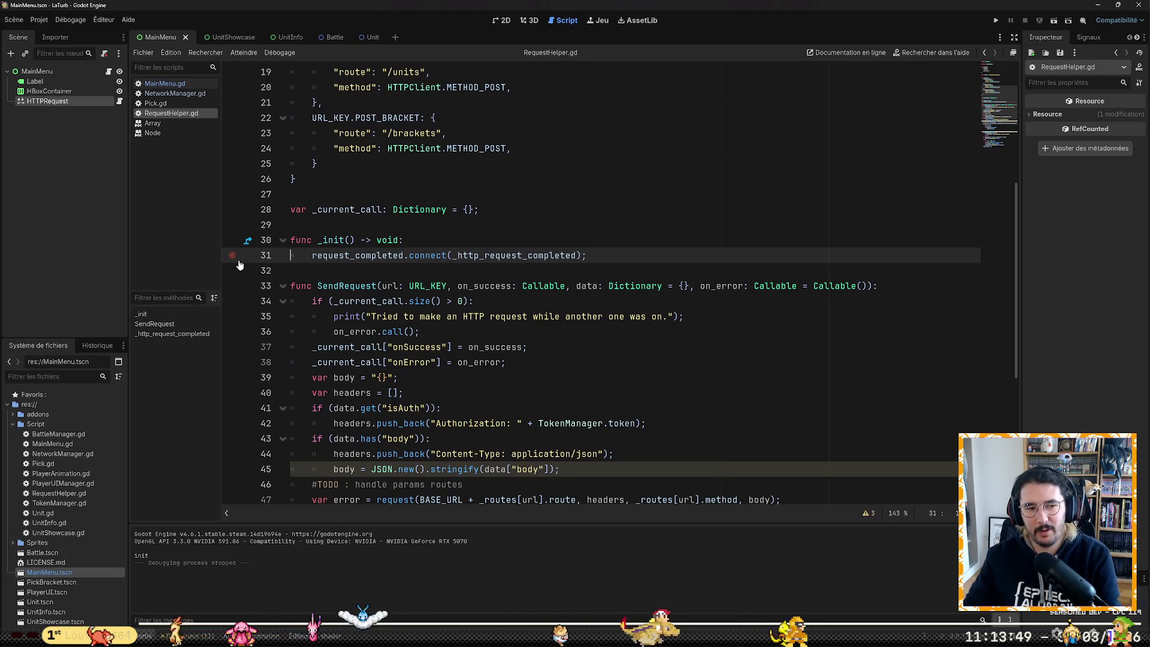
{"action": "scroll", "coordinate": [258, 260], "scroll_direction": "down", "scroll_amount": 5}
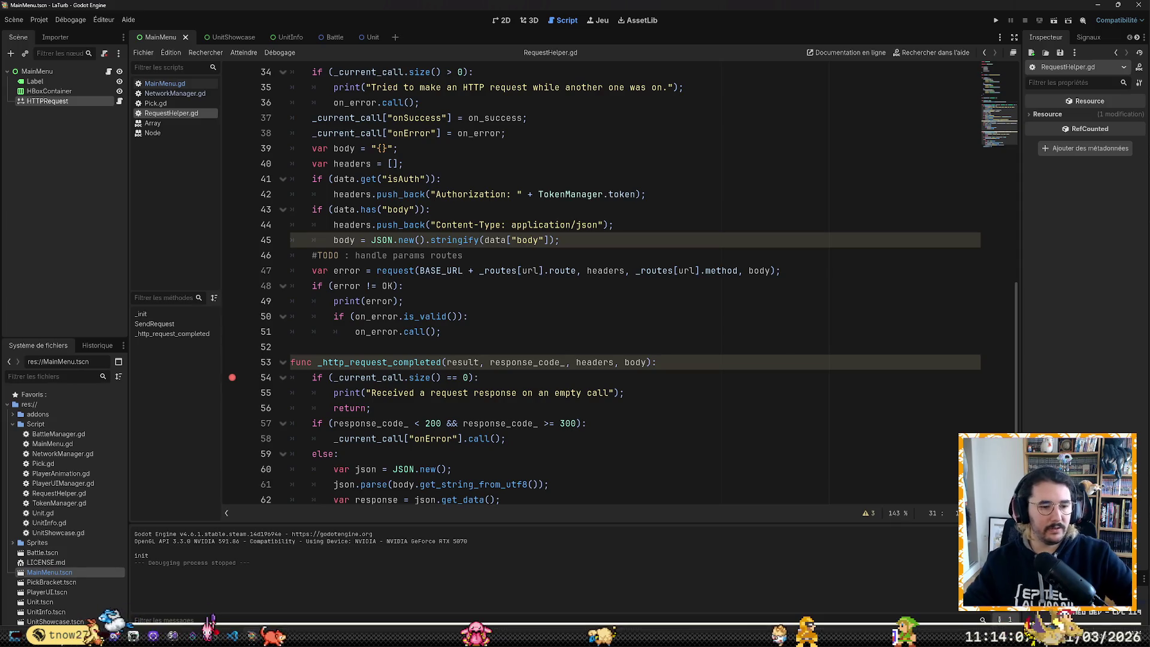
Step: Switch from Godot to the Turboland-back server code in VS Code
{"action": "key", "text": "alt+Tab"}
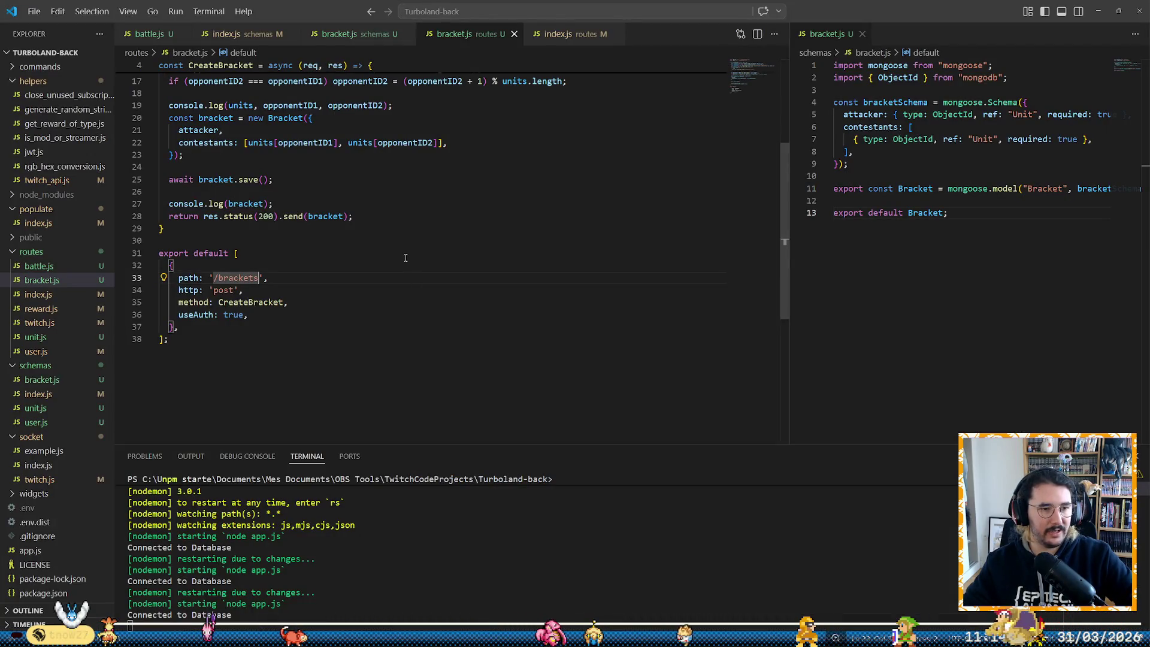
Step: Add console.log("test"); at the top of GetUserUnits in routes/unit.js and save it
{"action": "left_click", "coordinate": [48, 337]}
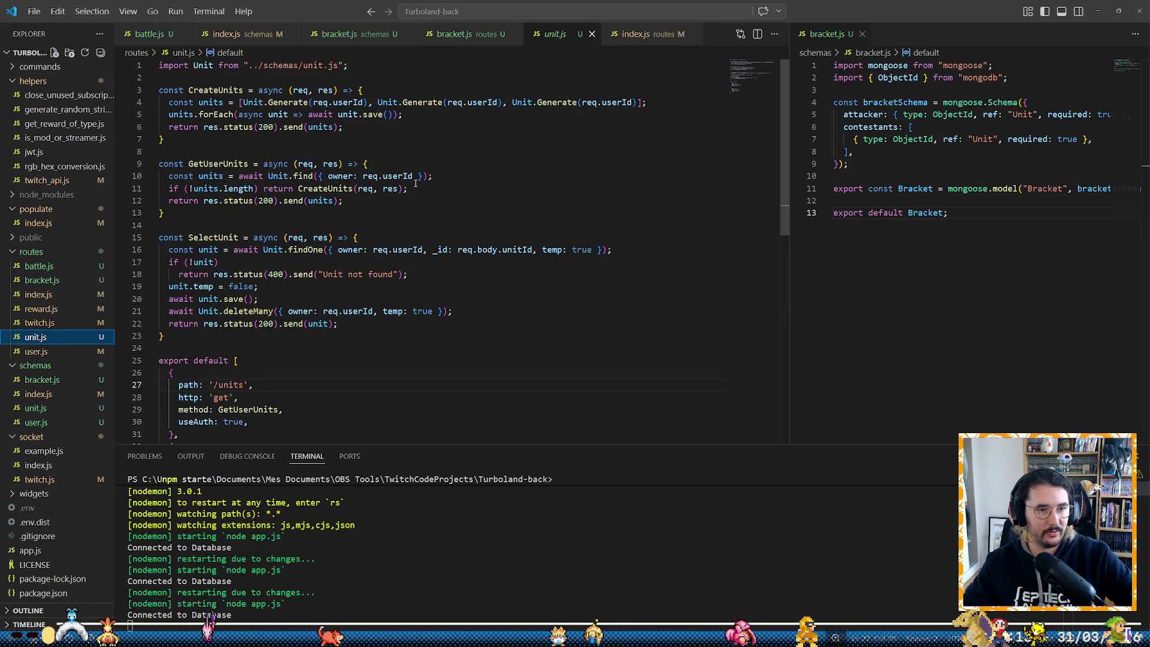
{"action": "key", "text": "Return"}
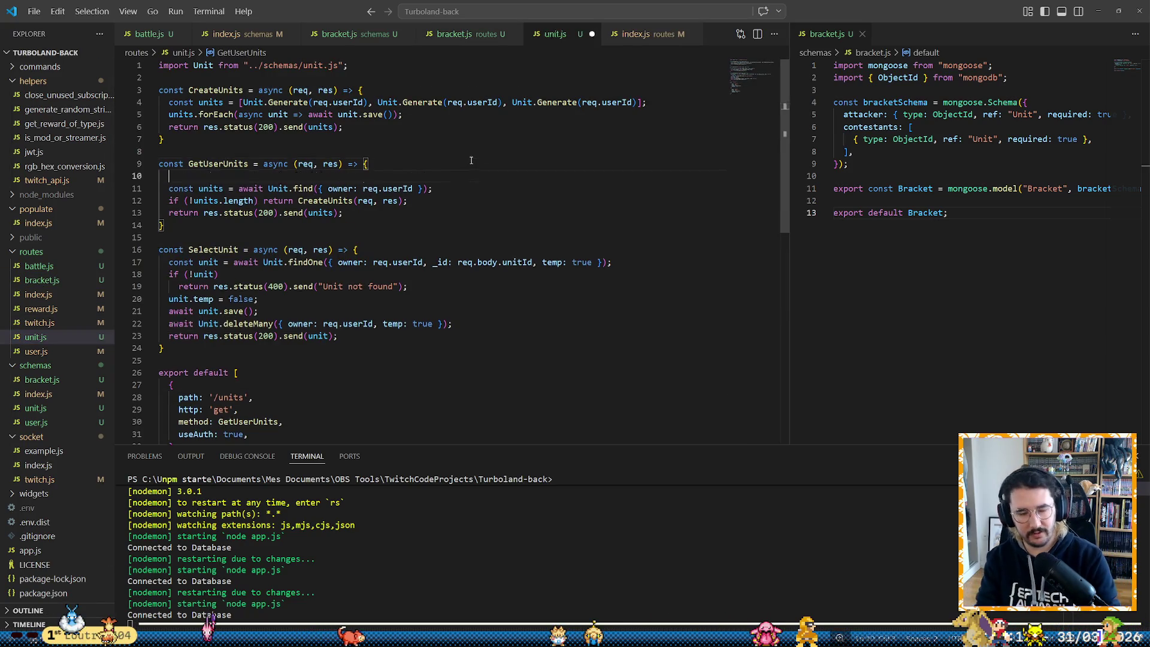
{"action": "type", "text": "console.log(\""}
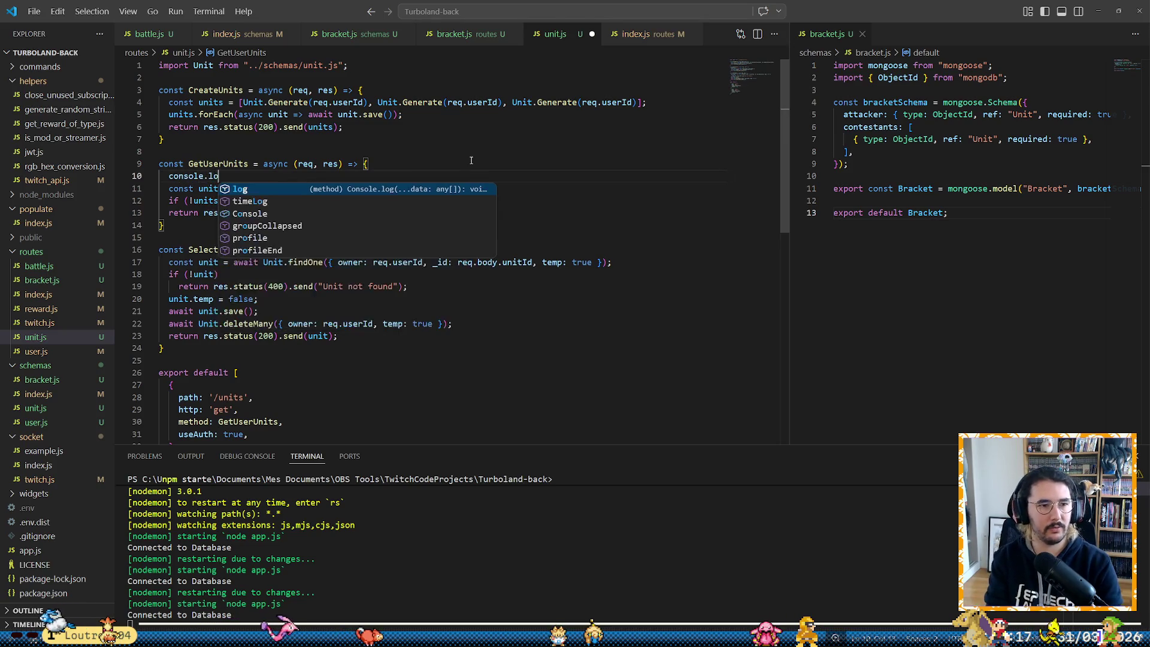
{"action": "type", "text": "test\")!"}
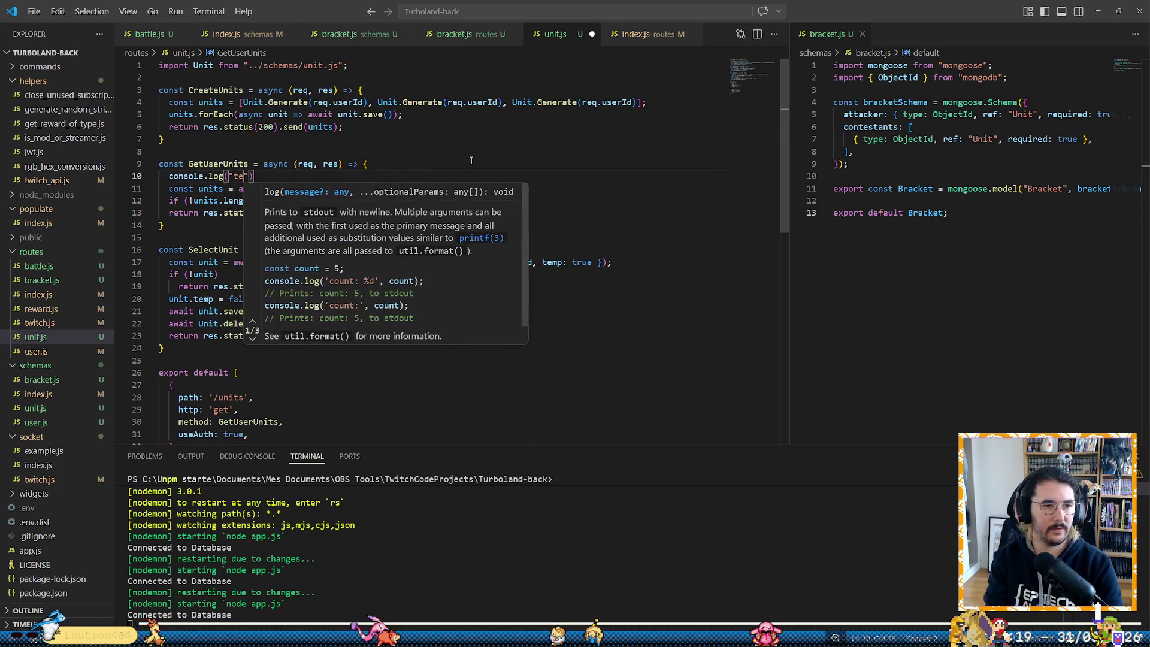
{"action": "key", "text": "BackSpace"}
{"action": "type", "text": ";"}
{"action": "key", "text": "ctrl+s"}
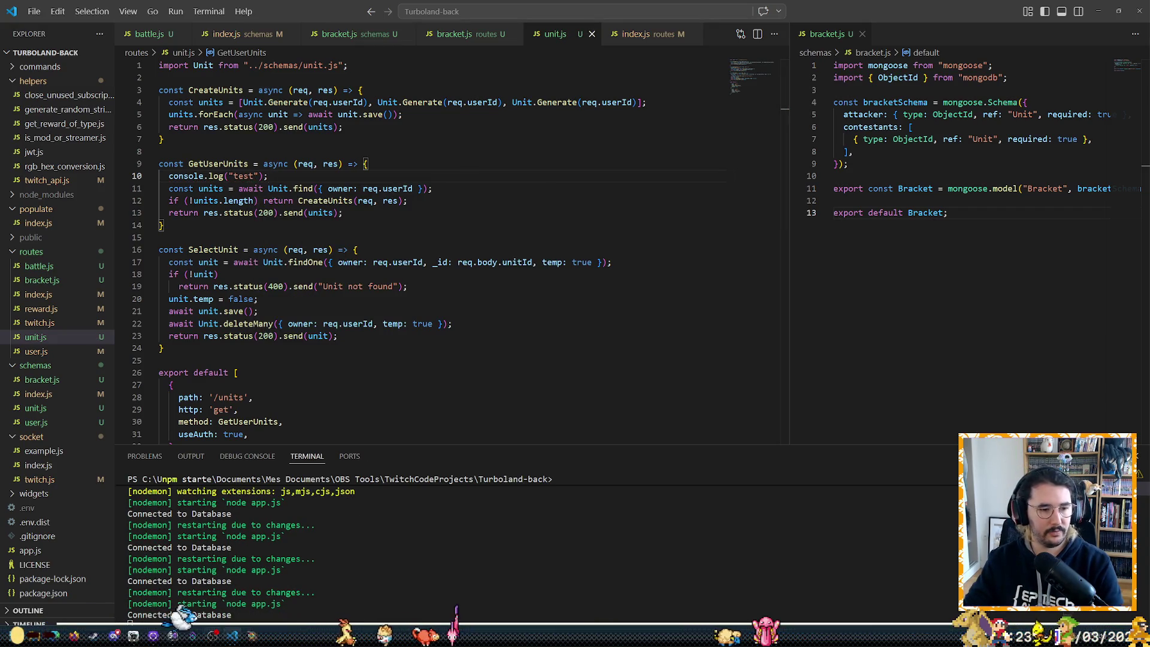
{"action": "key", "text": "alt+Tab"}
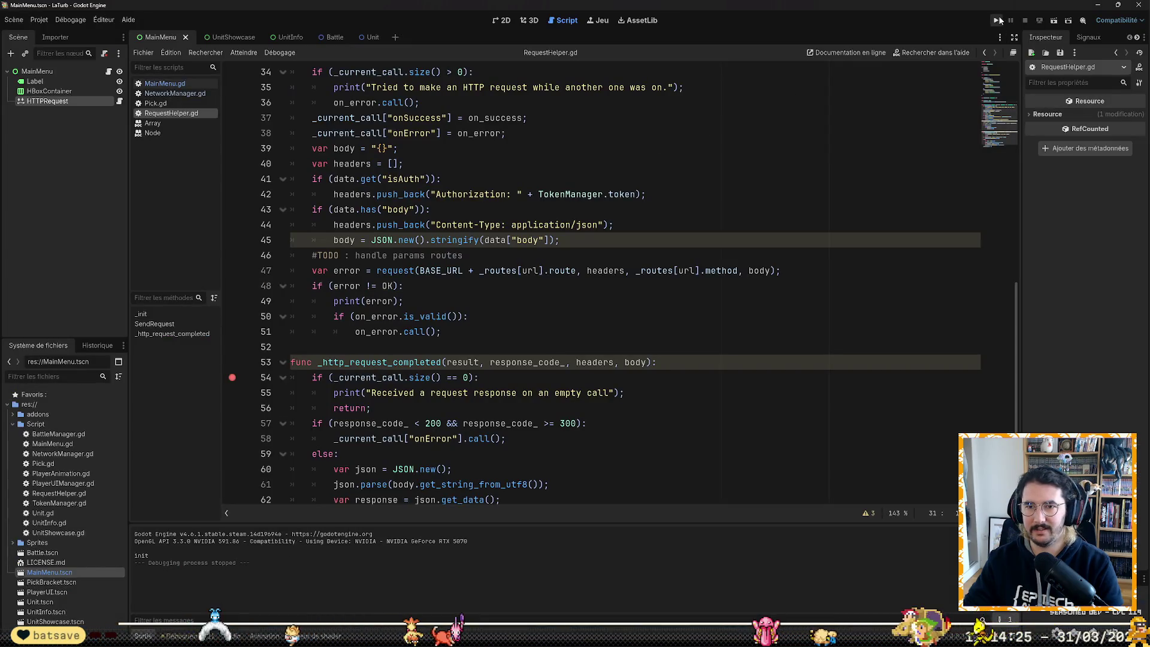
Step: Run the game to its main menu, close the LaTurb (DEBUG) window, and return to the Godot editor
{"action": "key", "text": "F5"}
{"action": "key", "text": "alt+Tab"}
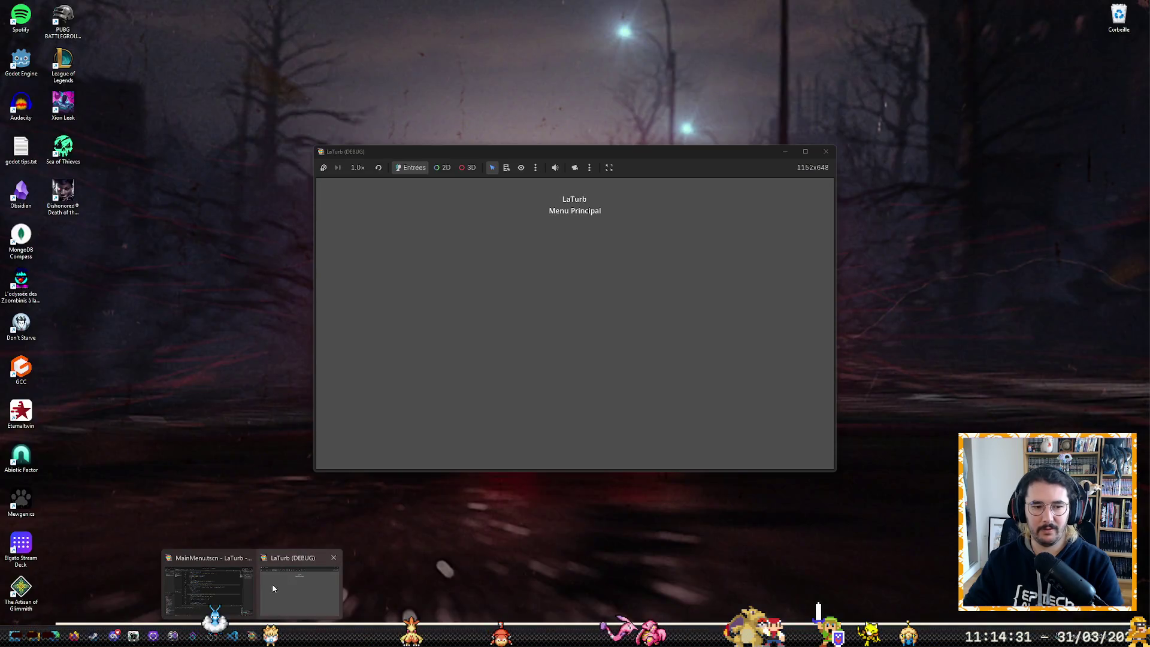
{"action": "left_click", "coordinate": [272, 584]}
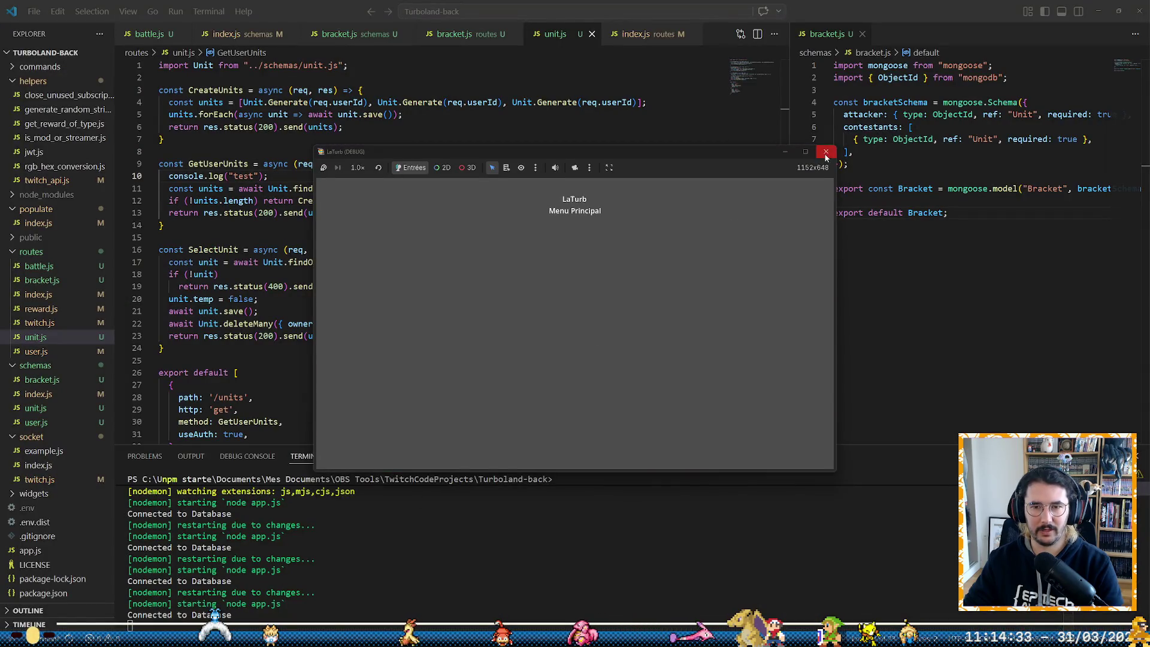
{"action": "mouse_move", "coordinate": [232, 636]}
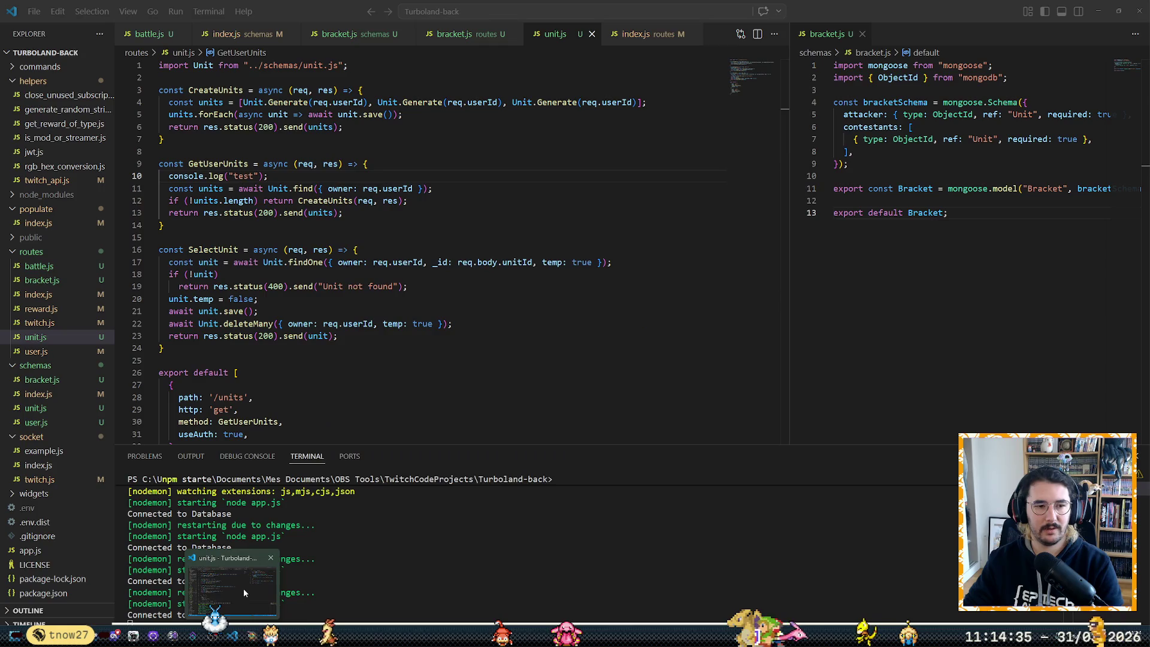
{"action": "left_click", "coordinate": [245, 613]}
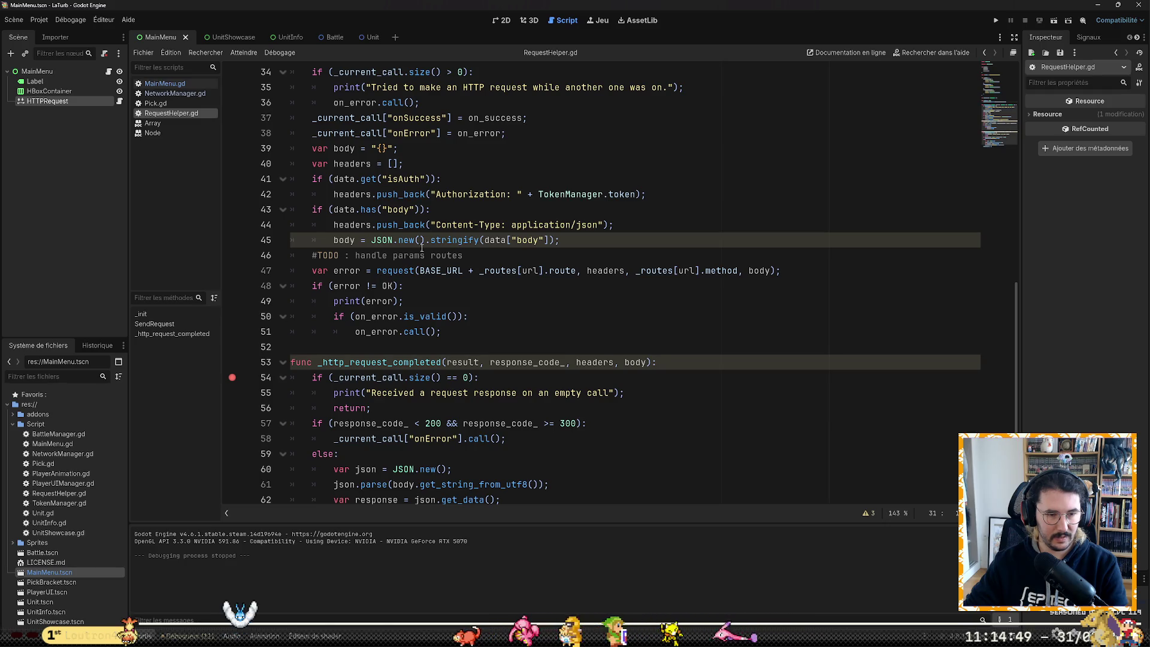
Step: Set a breakpoint on RequestHelper.gd line 47 and relaunch the game to hit it
{"action": "left_click", "coordinate": [468, 295]}
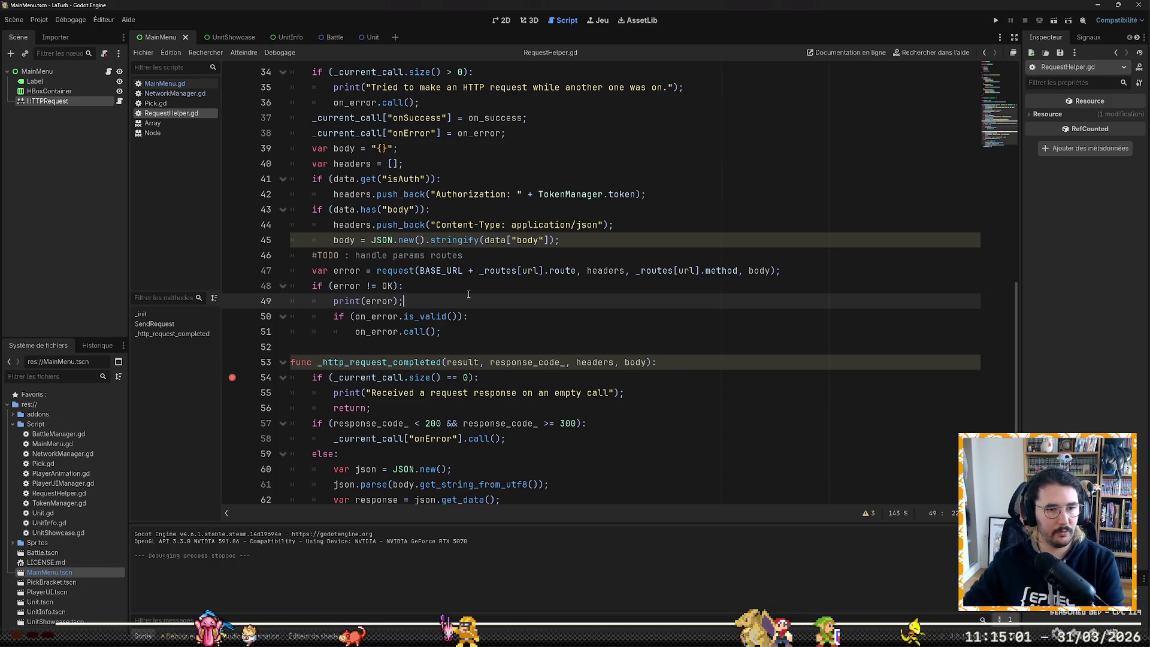
{"action": "left_click", "coordinate": [232, 270]}
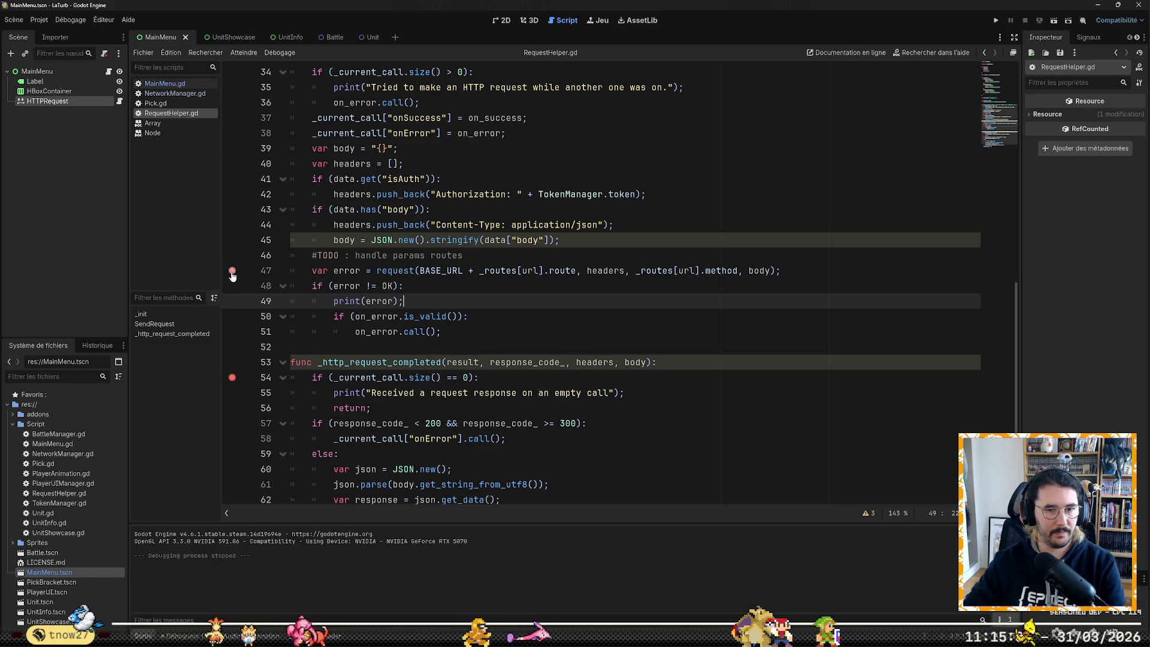
{"action": "left_click", "coordinate": [996, 20]}
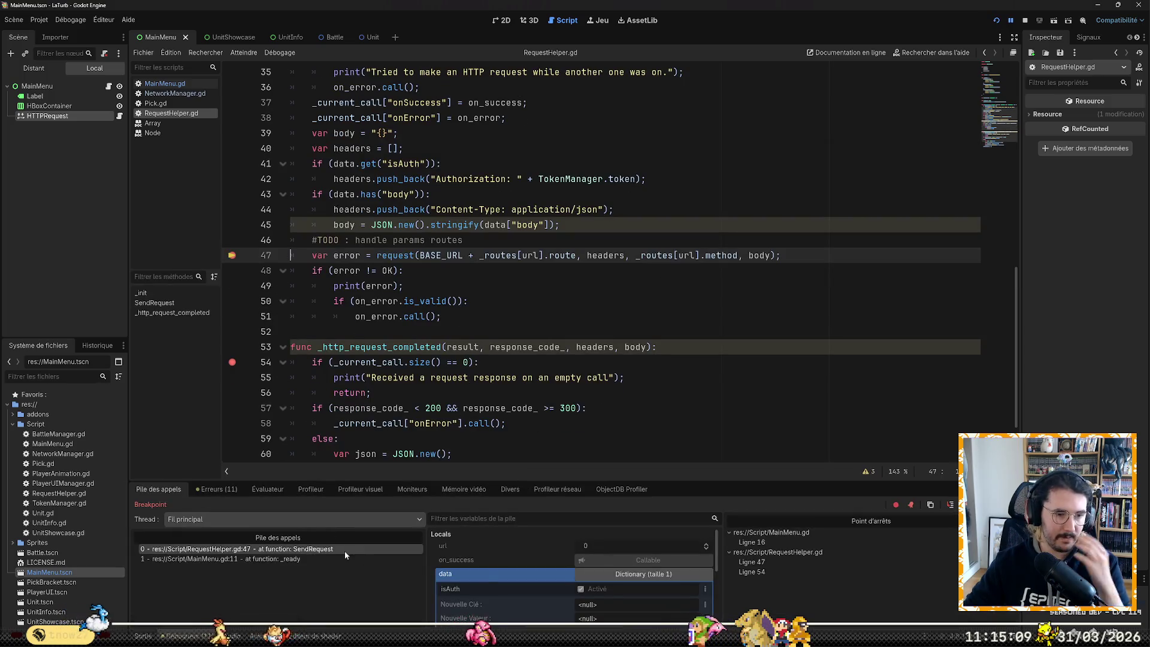
{"action": "scroll", "coordinate": [638, 575], "scroll_direction": "down", "scroll_amount": 1}
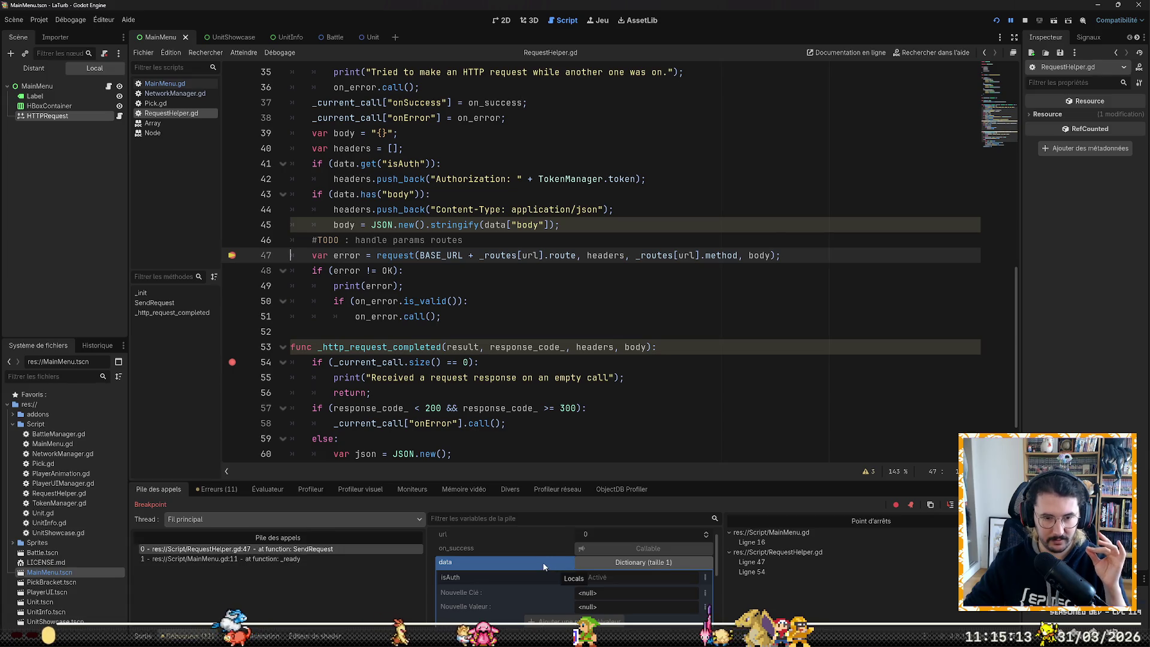
{"action": "scroll", "coordinate": [545, 559], "scroll_direction": "down", "scroll_amount": 2}
{"action": "scroll", "coordinate": [545, 558], "scroll_direction": "down", "scroll_amount": 4}
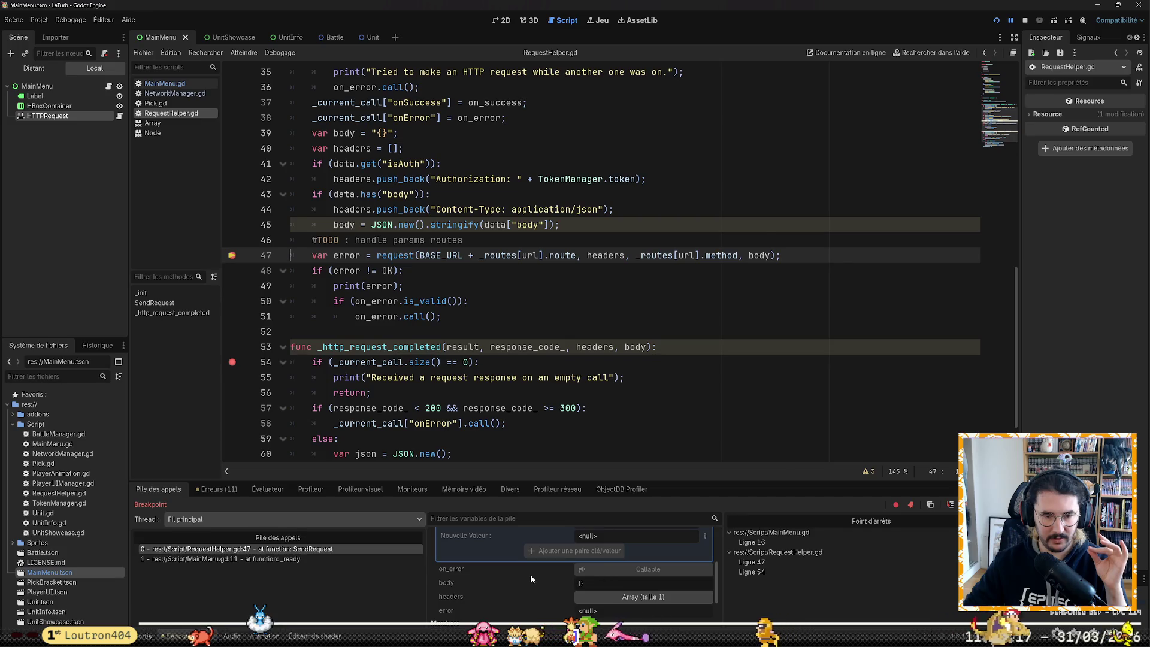
{"action": "left_click", "coordinate": [595, 595]}
{"action": "left_click", "coordinate": [596, 596]}
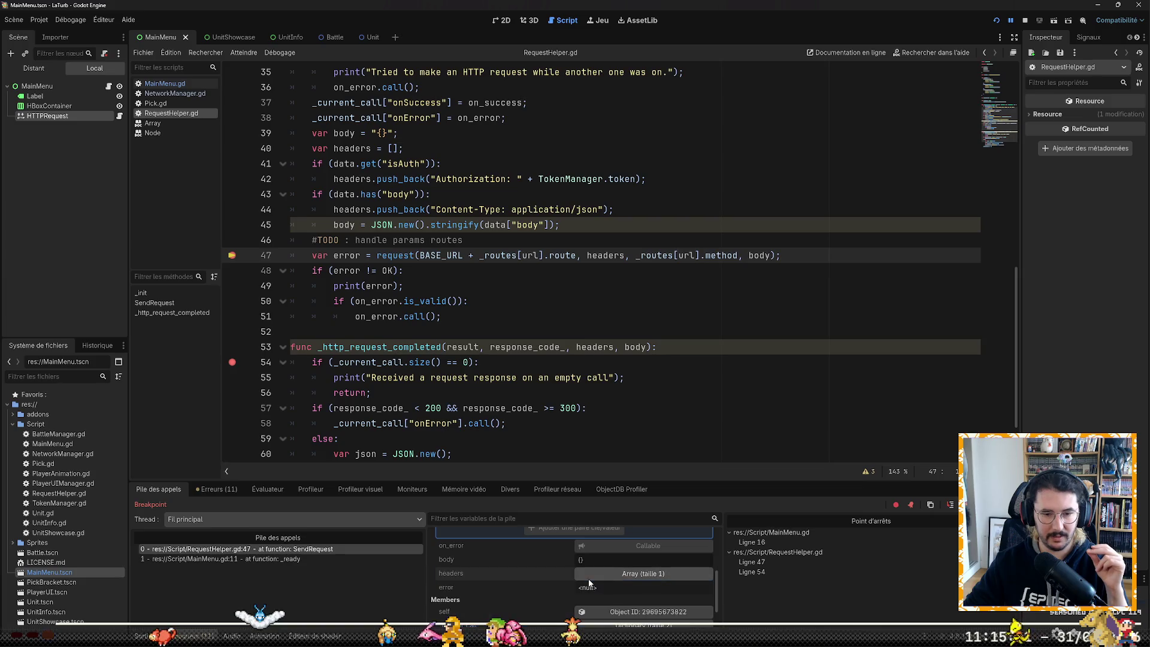
{"action": "scroll", "coordinate": [574, 587], "scroll_direction": "down", "scroll_amount": 1}
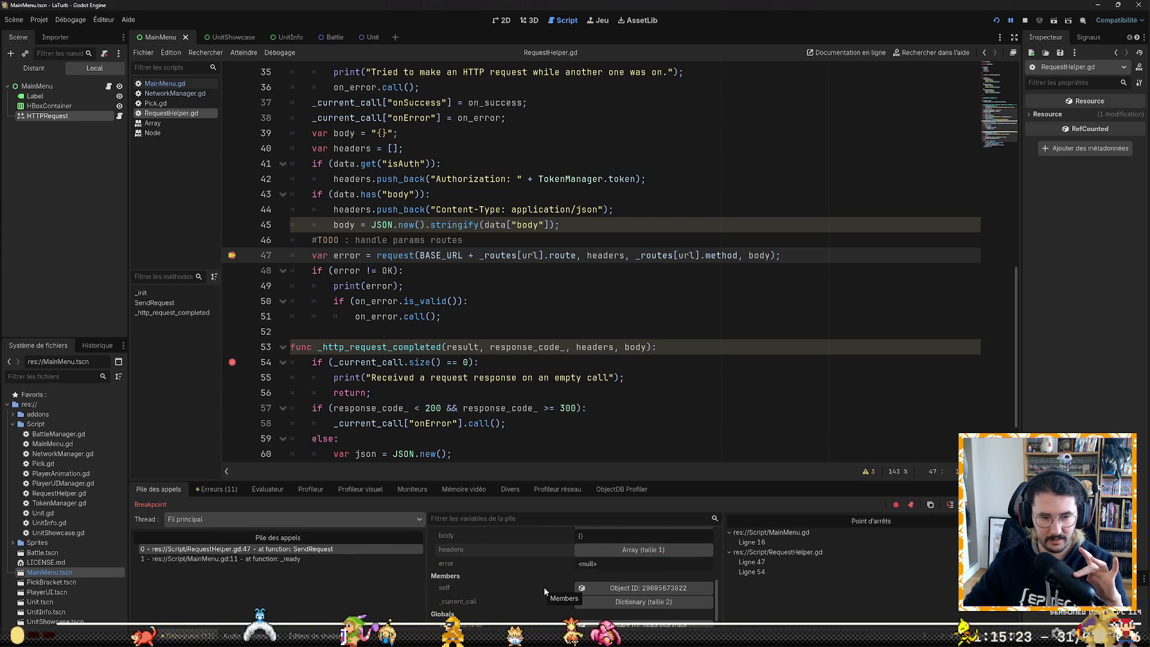
{"action": "left_click", "coordinate": [598, 602]}
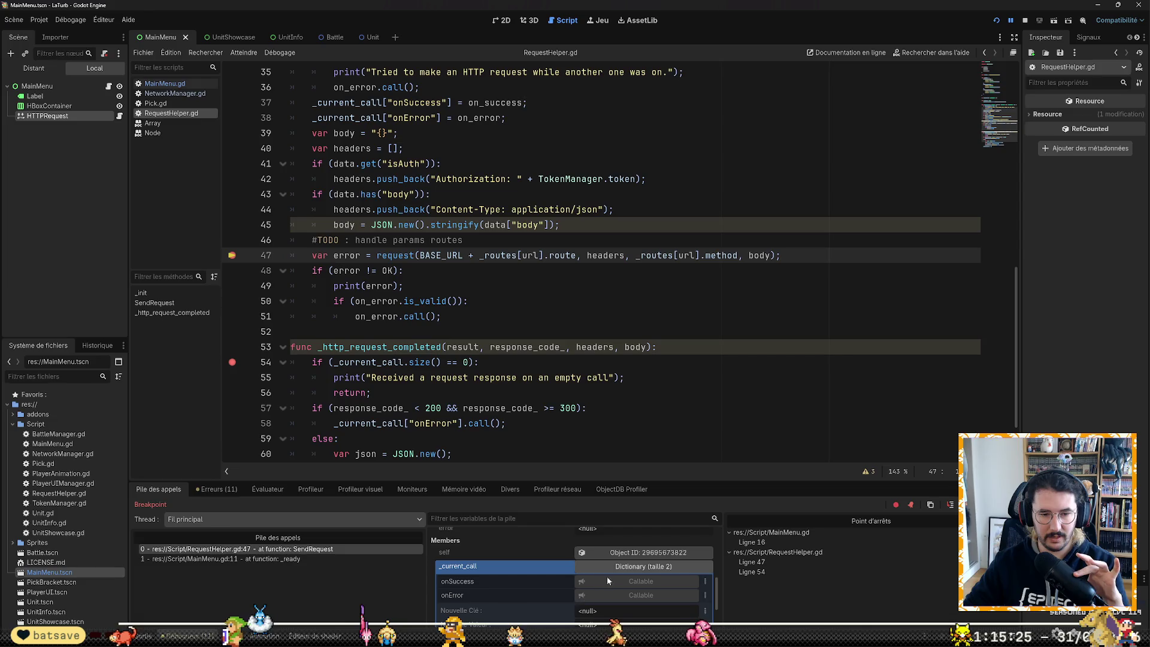
{"action": "left_click", "coordinate": [622, 567]}
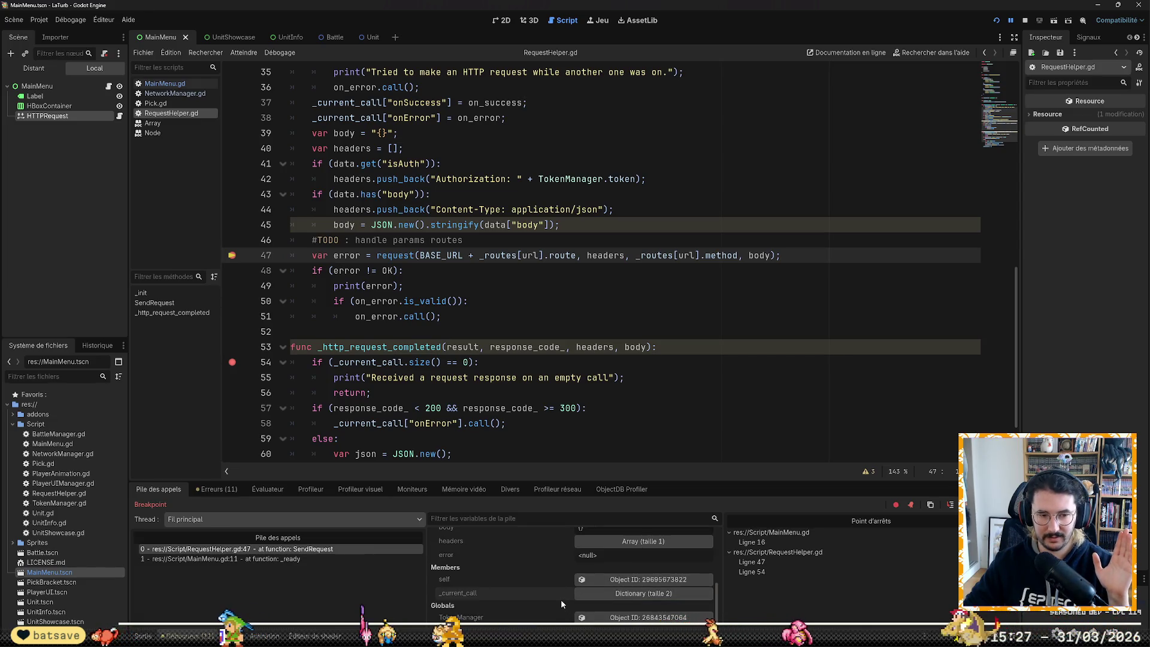
{"action": "scroll", "coordinate": [548, 581], "scroll_direction": "up", "scroll_amount": 3}
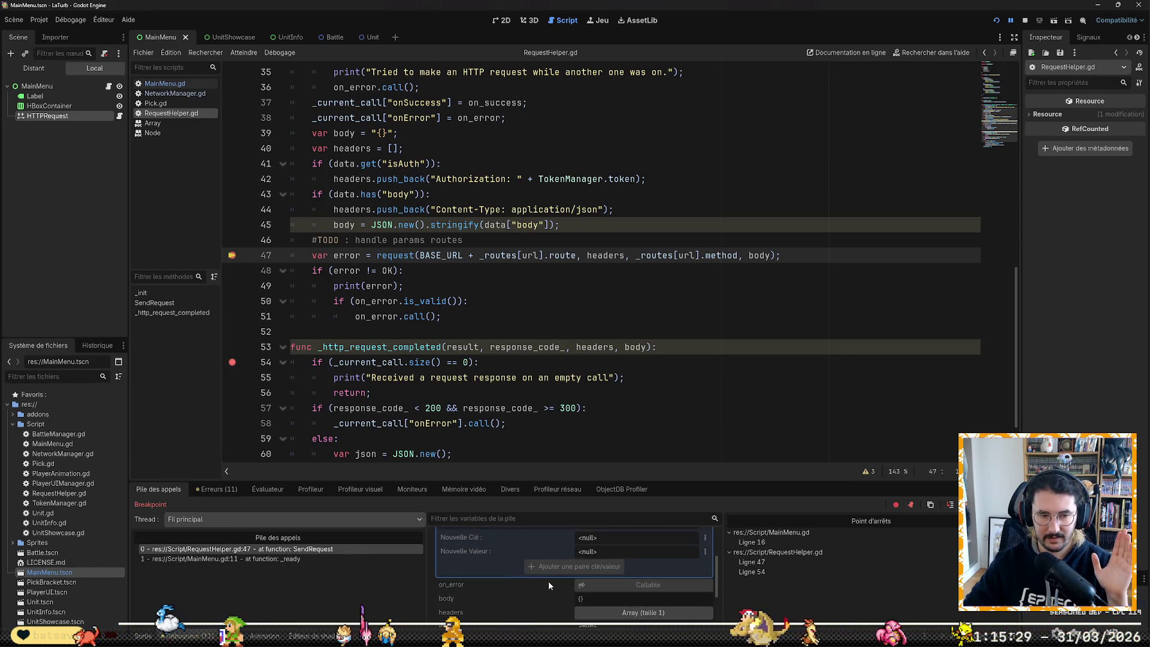
{"action": "left_click", "coordinate": [548, 578]}
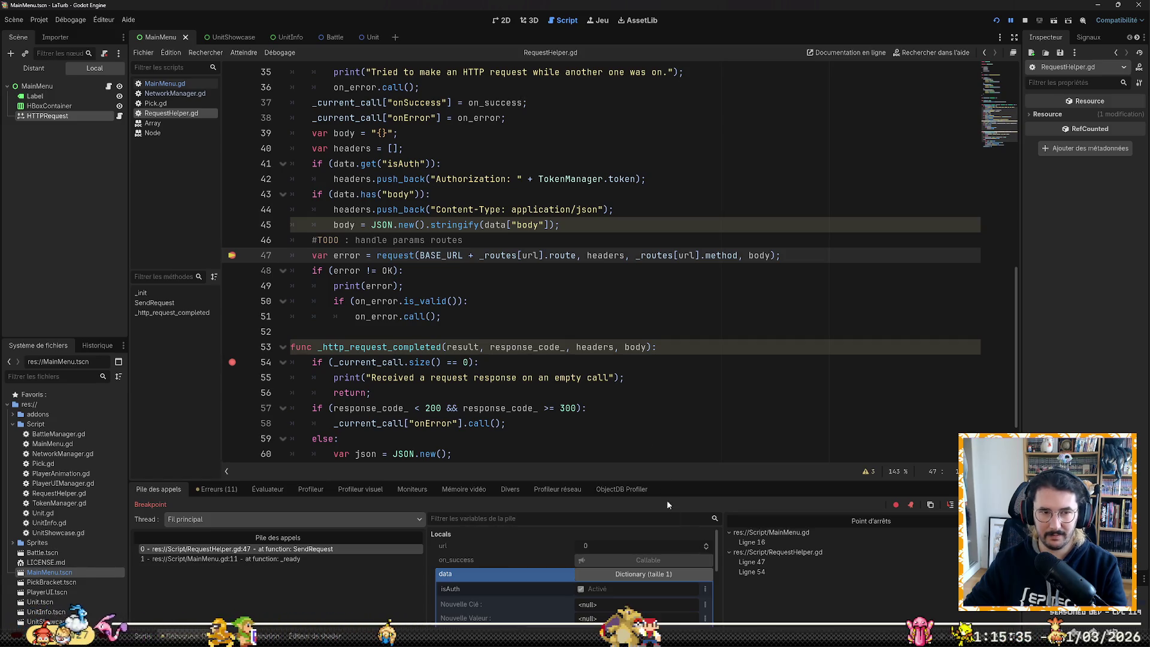
{"action": "scroll", "coordinate": [617, 387], "scroll_direction": "up", "scroll_amount": 10}
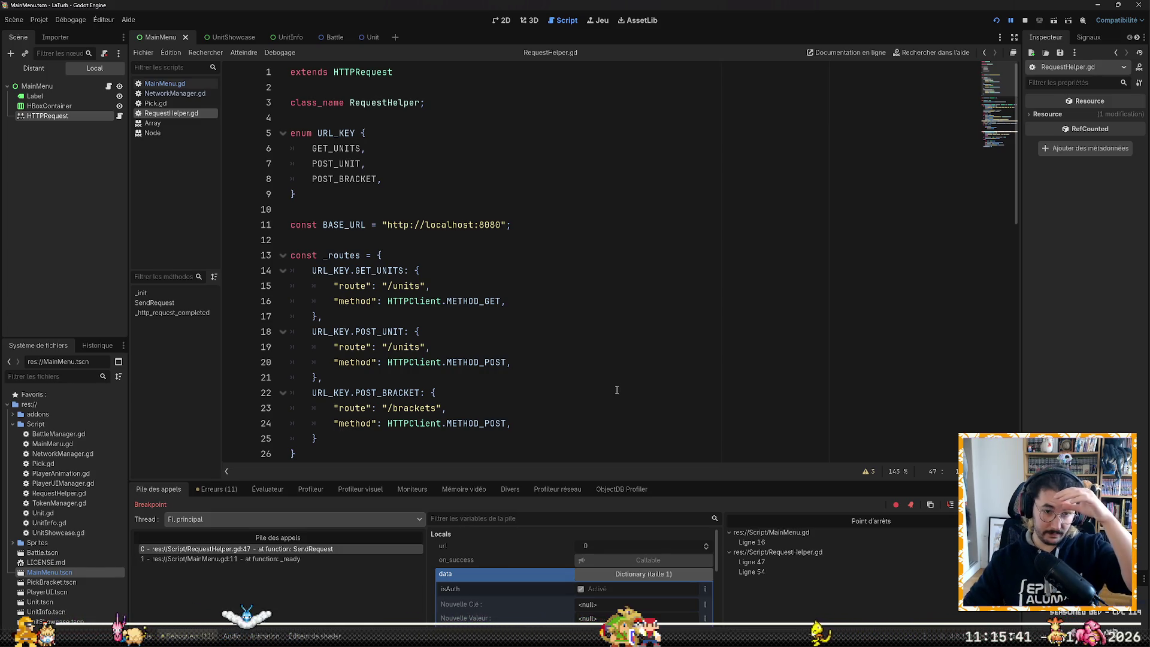
{"action": "scroll", "coordinate": [616, 390], "scroll_direction": "down", "scroll_amount": 8}
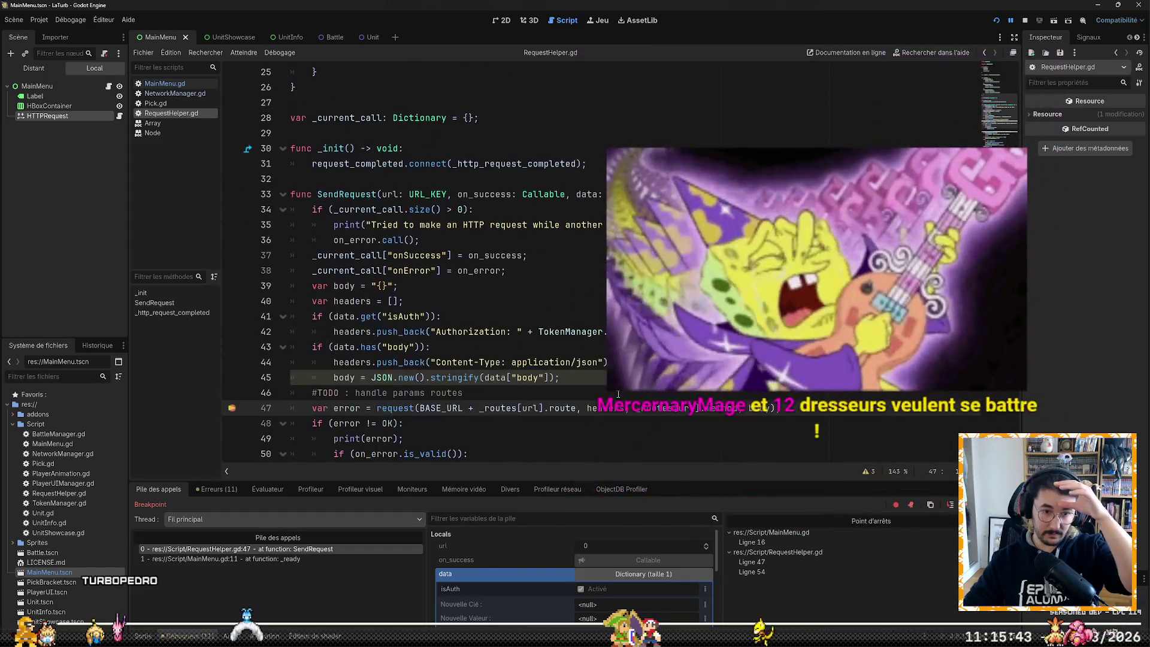
{"action": "scroll", "coordinate": [617, 394], "scroll_direction": "down", "scroll_amount": 2}
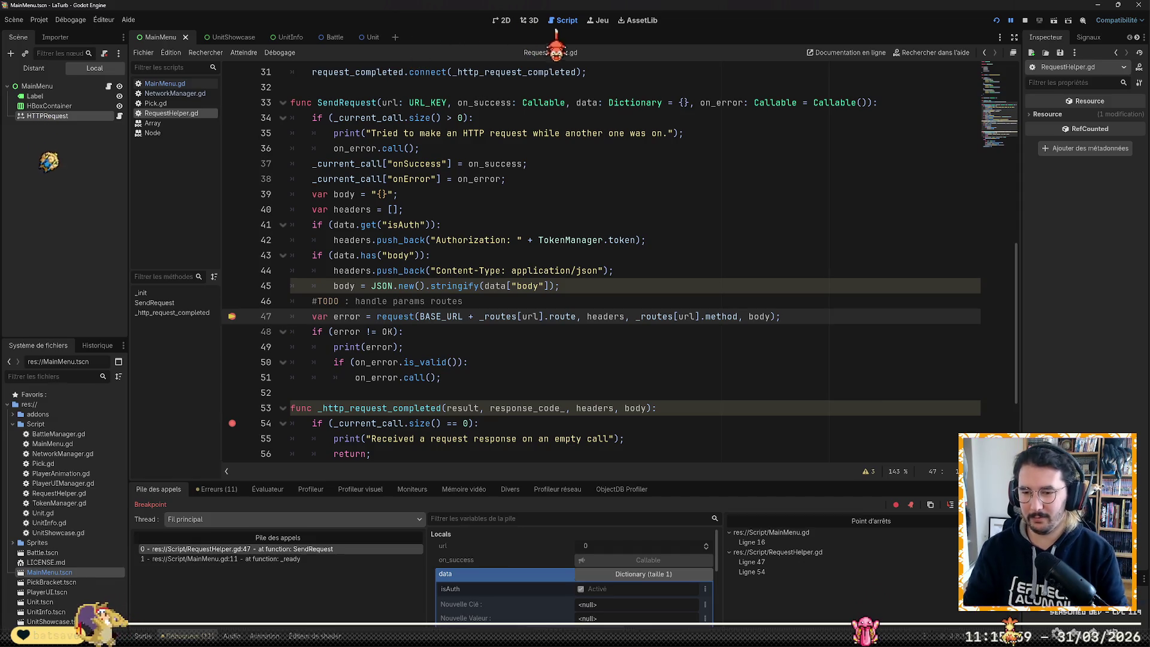
{"action": "left_click", "coordinate": [432, 255]}
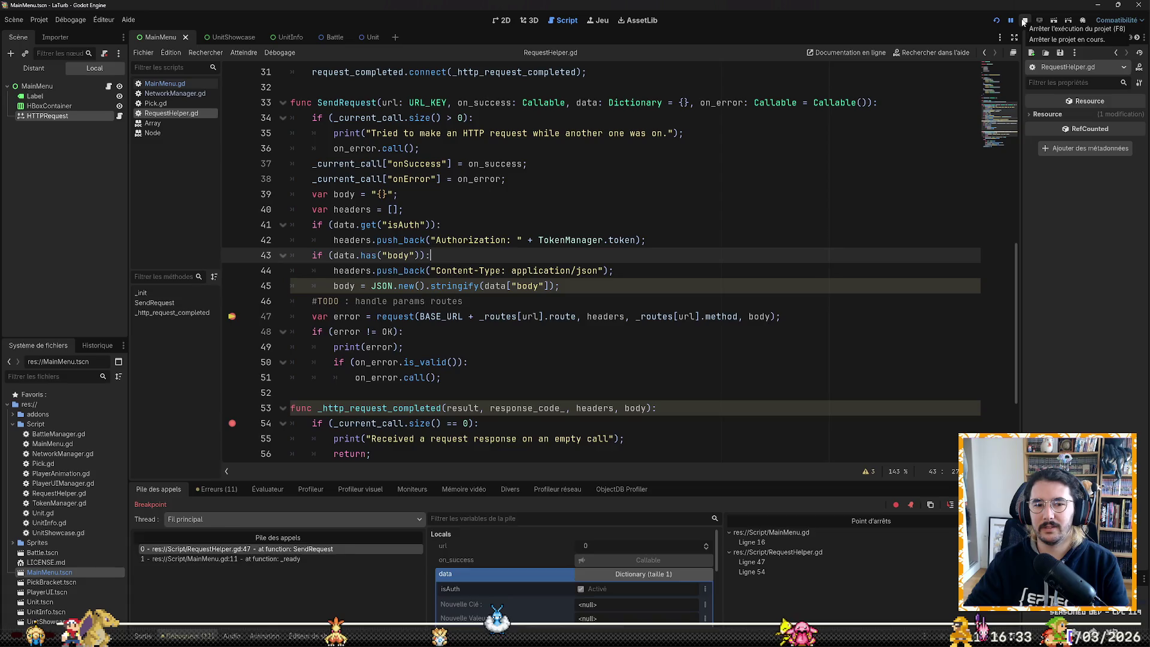
Step: Stop the paused game, add a breakpoint on line 49's print(error), and relaunch with F5
{"action": "left_click", "coordinate": [1024, 21]}
{"action": "left_click", "coordinate": [669, 307]}
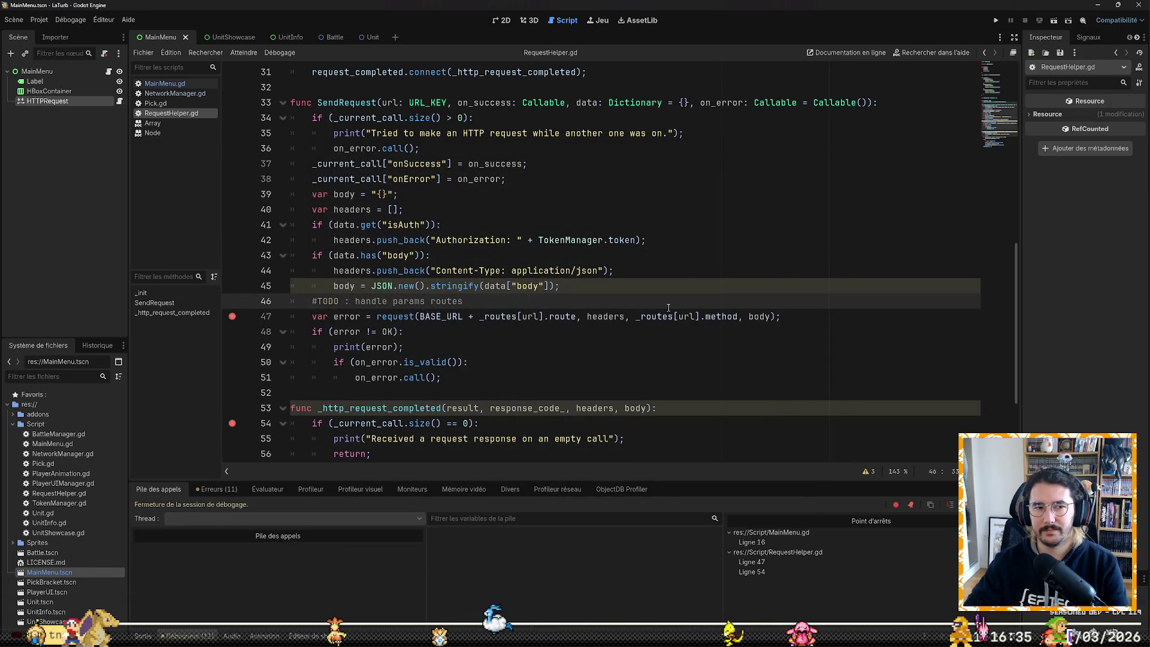
{"action": "scroll", "coordinate": [669, 307], "scroll_direction": "up", "scroll_amount": 2}
{"action": "scroll", "coordinate": [671, 308], "scroll_direction": "down", "scroll_amount": 3}
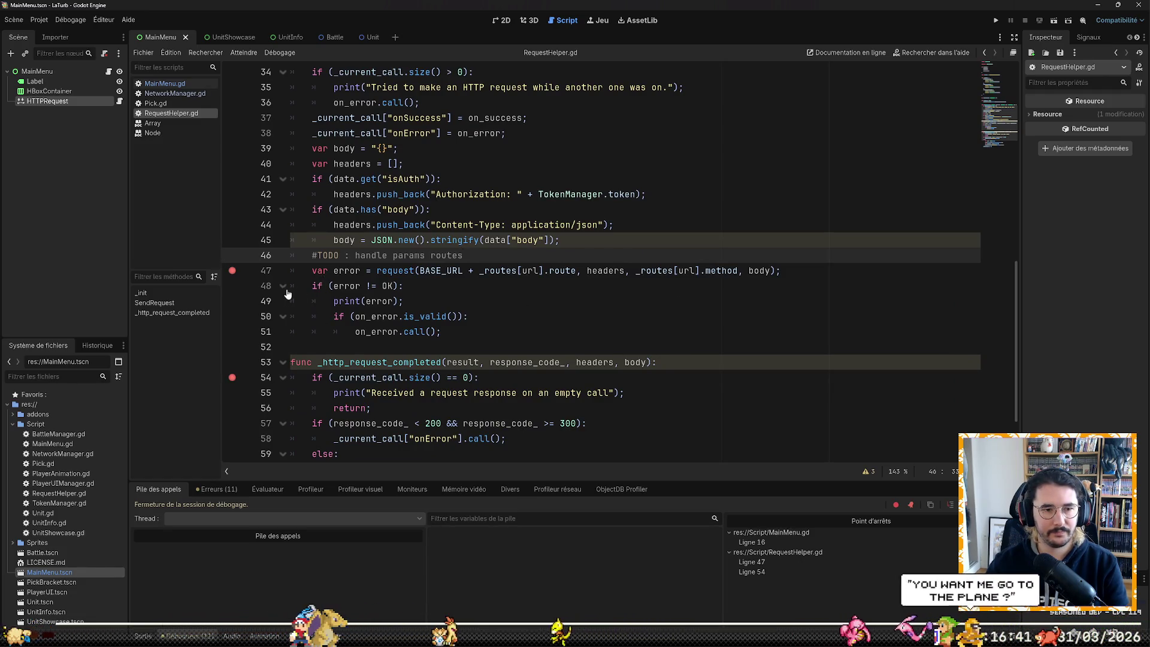
{"action": "left_click", "coordinate": [232, 301]}
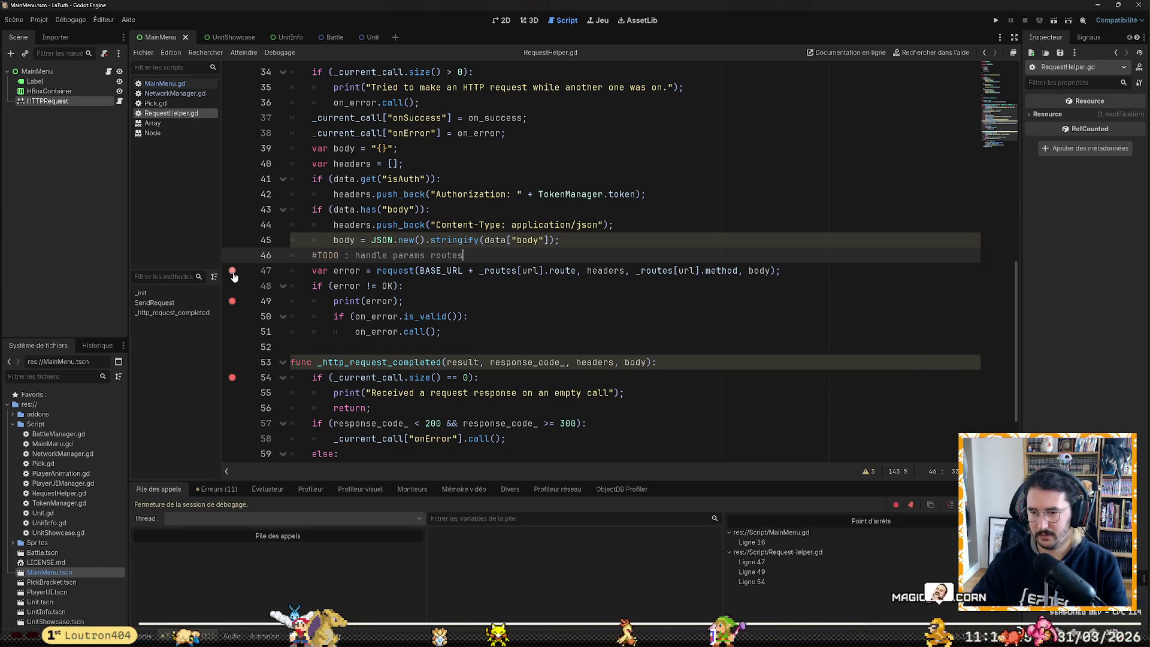
{"action": "key", "text": "F5"}
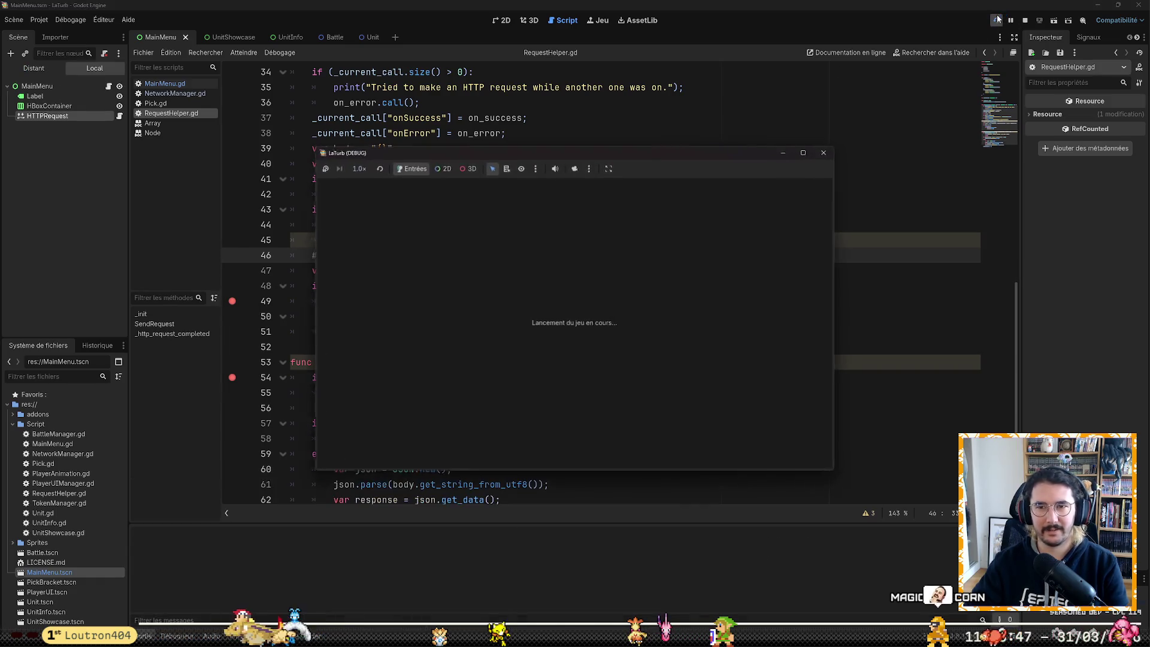
Step: Close the LaTurb (DEBUG) game window to end the debug session
{"action": "left_click", "coordinate": [826, 151]}
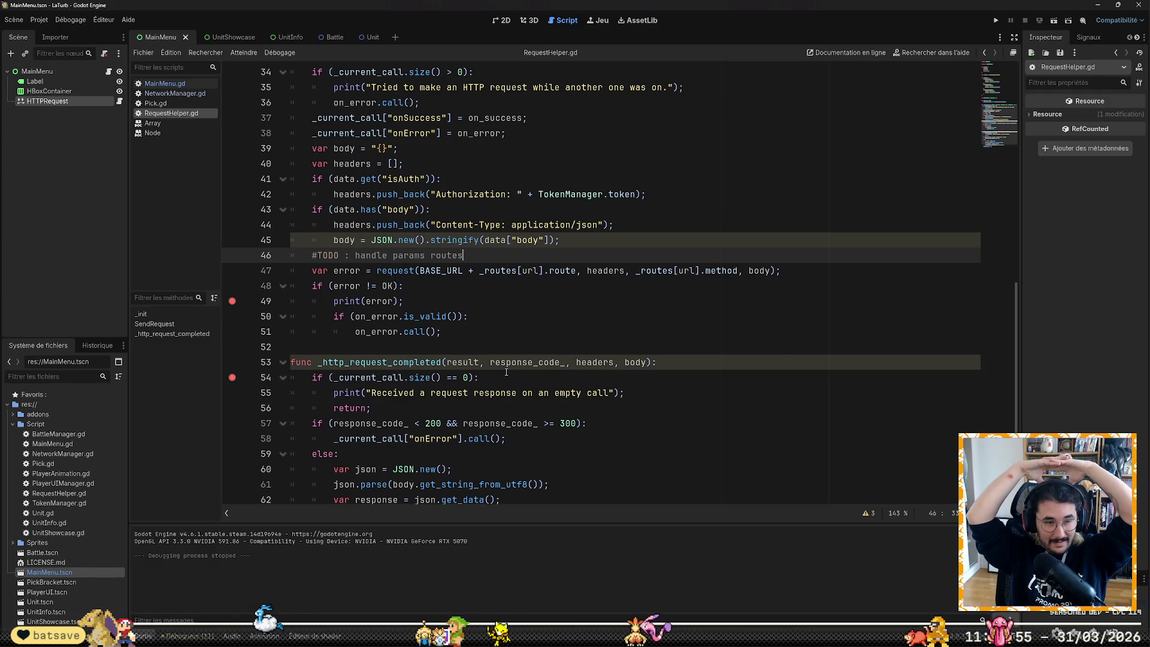
{"action": "scroll", "coordinate": [415, 195], "scroll_direction": "up", "scroll_amount": 5}
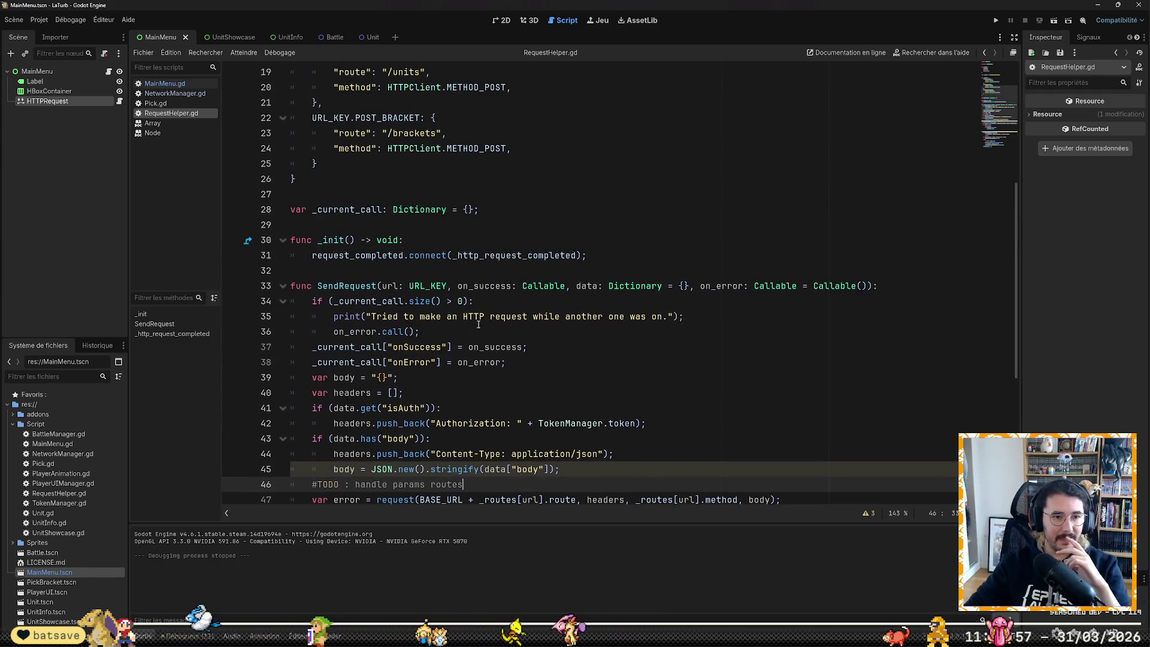
{"action": "scroll", "coordinate": [460, 302], "scroll_direction": "down", "scroll_amount": 5}
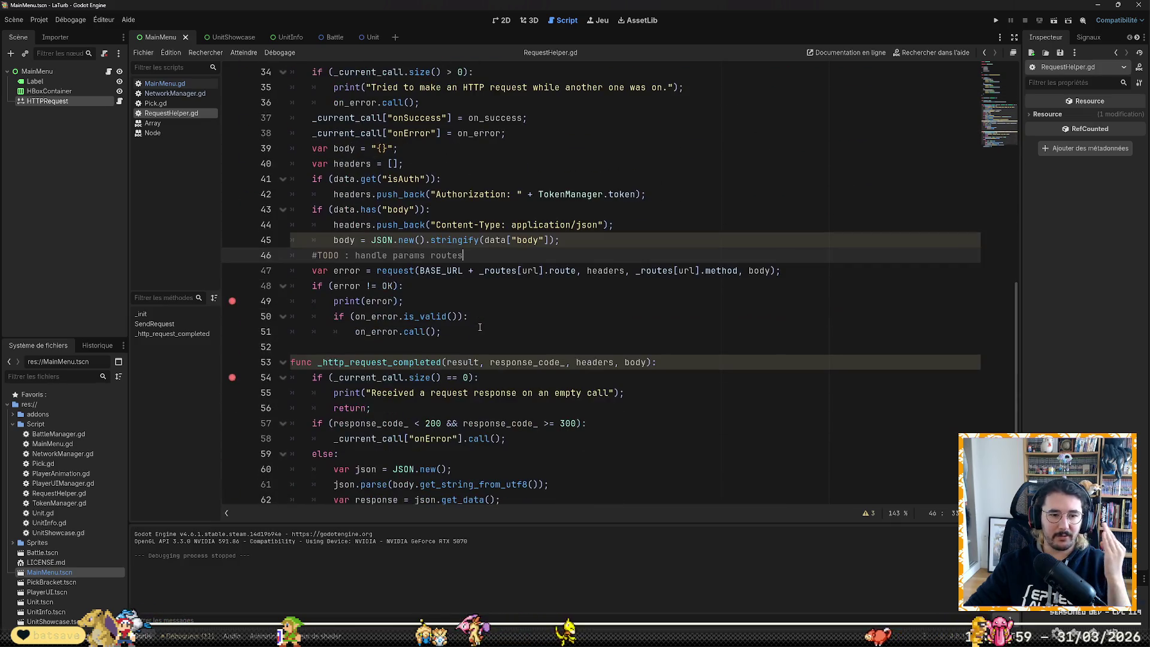
Step: Review the request code in RequestHelper.gd, then switch to the browser's Dictionary docs
{"action": "scroll", "coordinate": [485, 320], "scroll_direction": "up", "scroll_amount": 3}
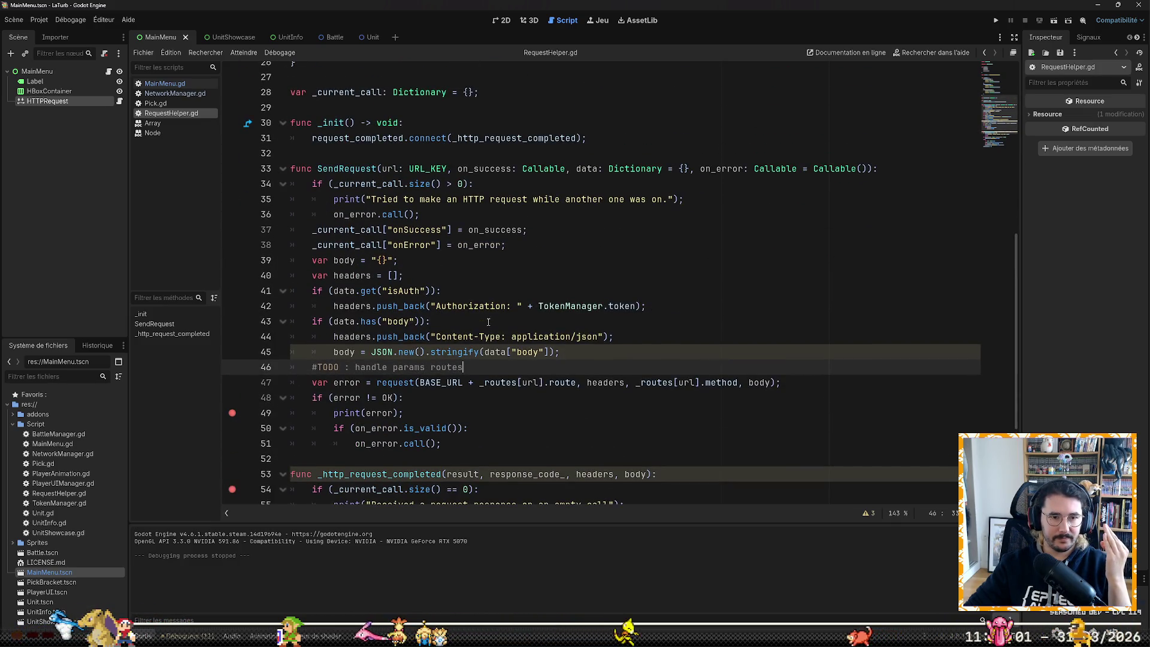
{"action": "scroll", "coordinate": [521, 360], "scroll_direction": "down", "scroll_amount": 3}
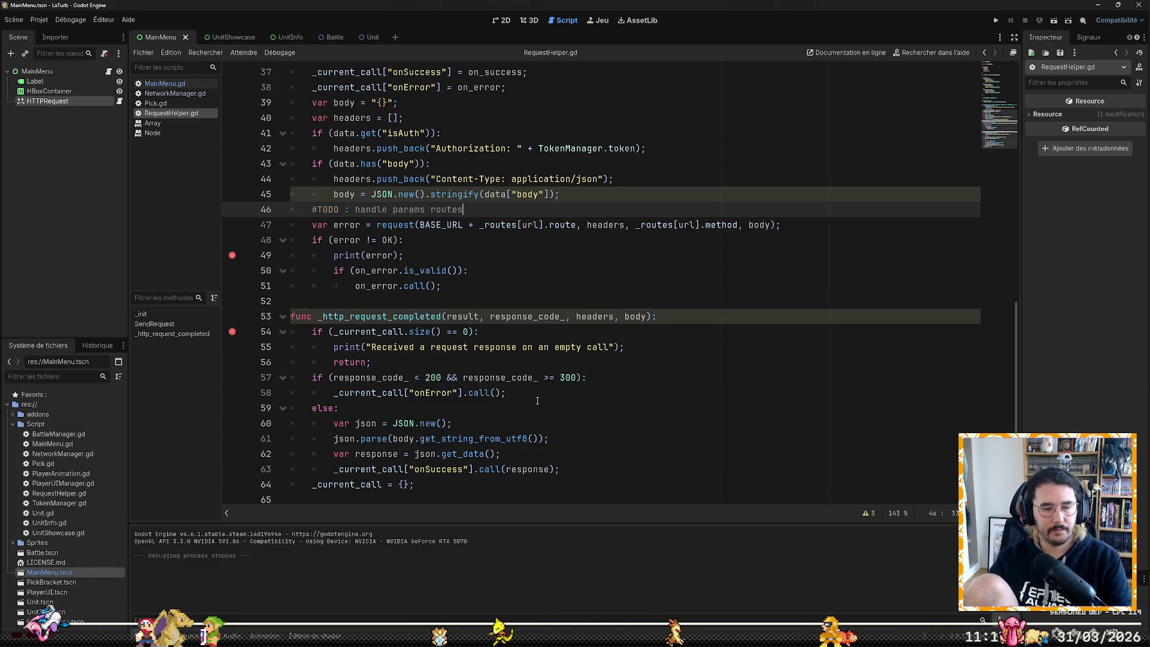
{"action": "key", "text": "alt+Tab"}
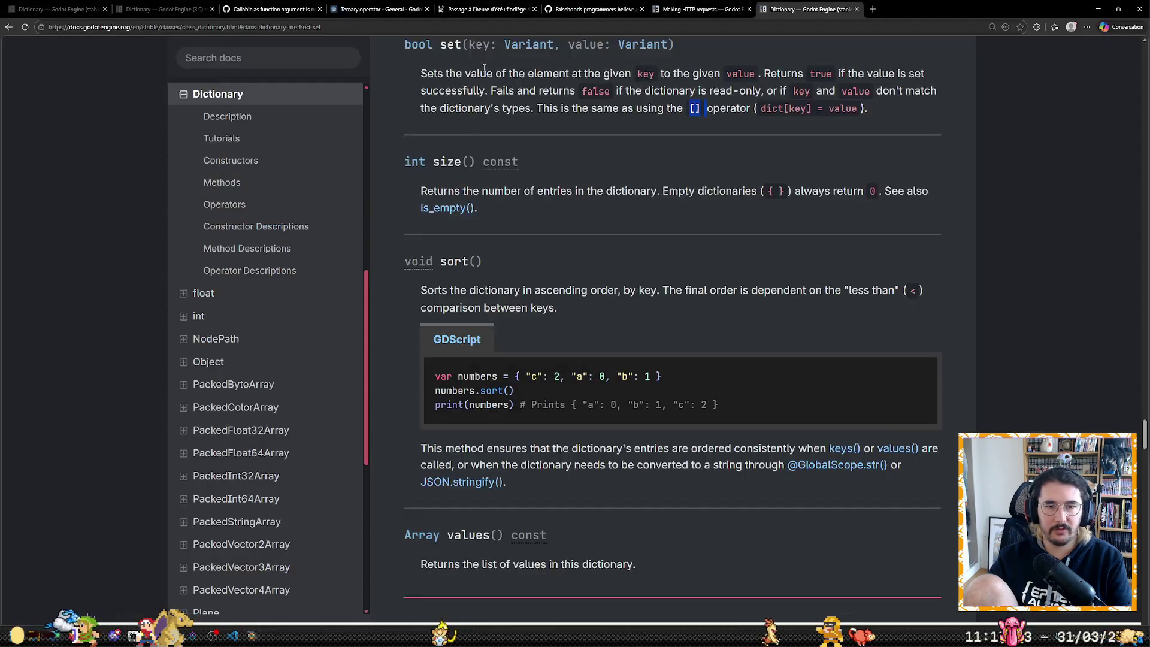
Step: Go from the Making HTTP requests docs to the HTTPRequest class's request_completed signal, then return to Godot
{"action": "left_click", "coordinate": [676, 5]}
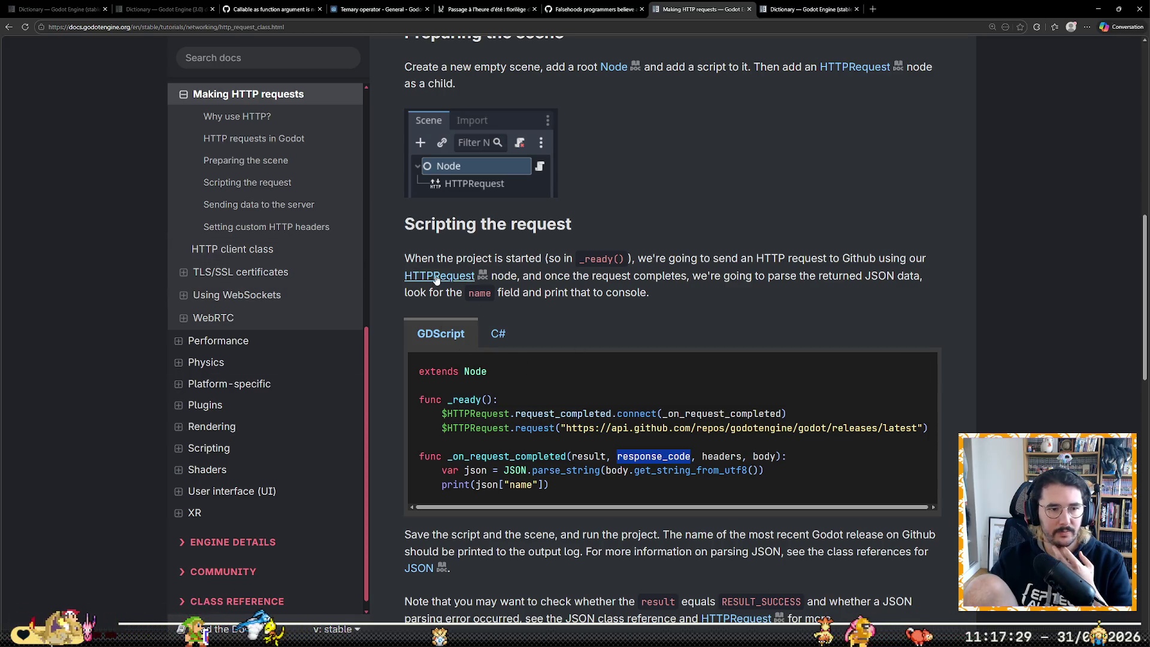
{"action": "left_click", "coordinate": [267, 249]}
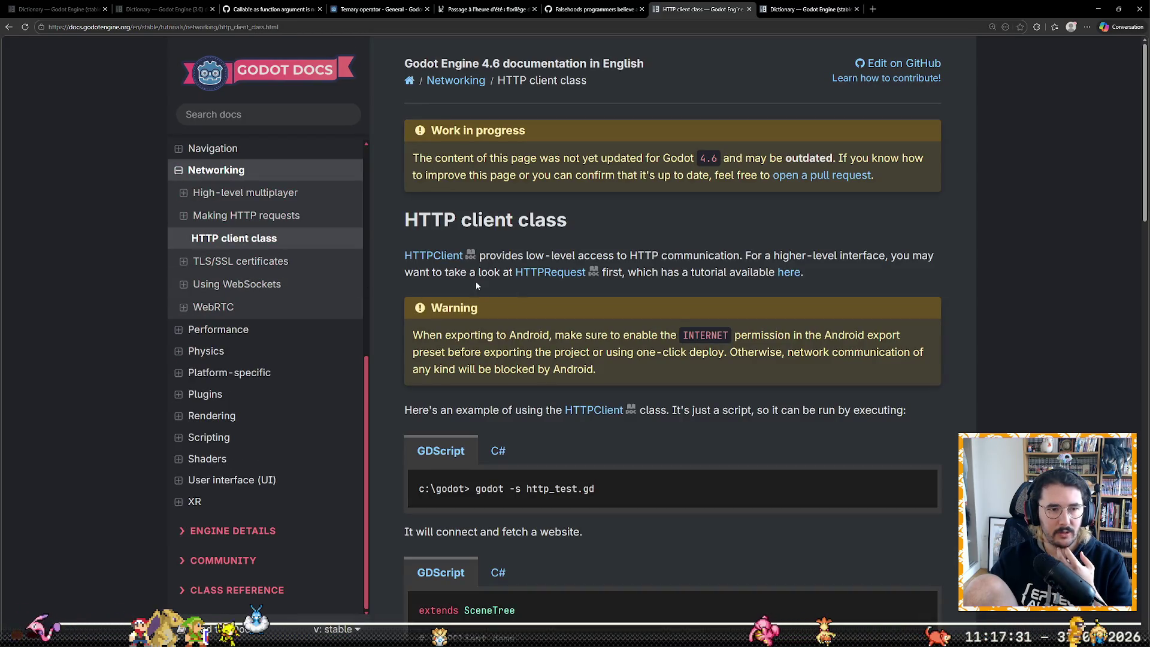
{"action": "left_click", "coordinate": [184, 217]}
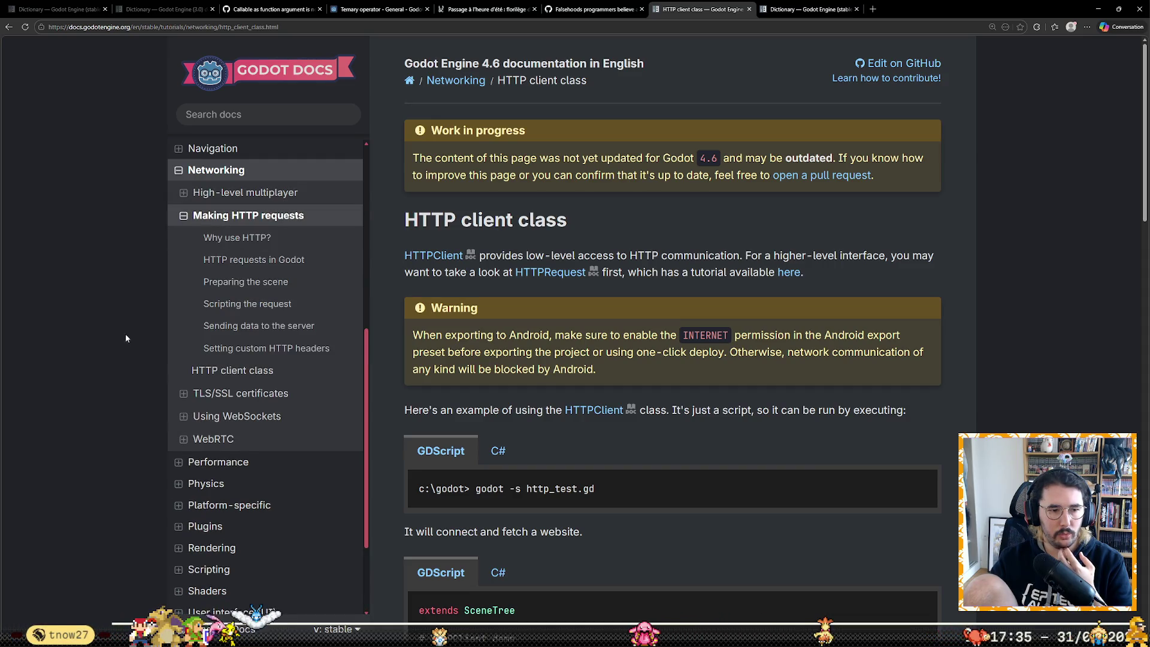
{"action": "left_click", "coordinate": [234, 259]}
{"action": "left_click", "coordinate": [485, 84]}
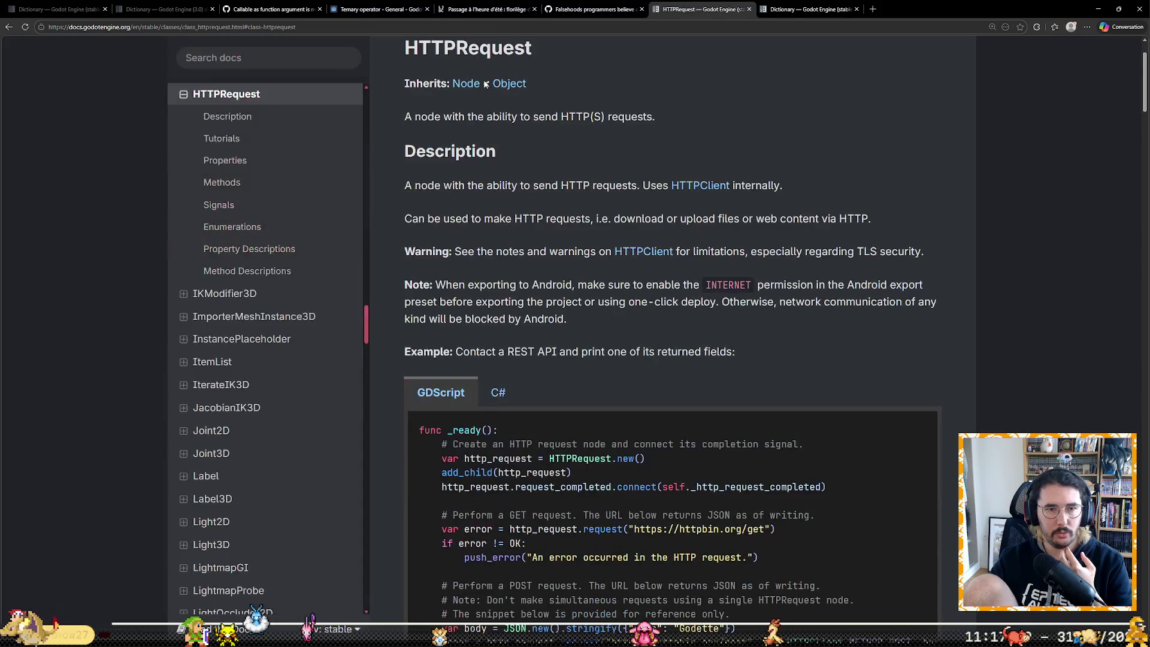
{"action": "scroll", "coordinate": [869, 357], "scroll_direction": "down", "scroll_amount": 5}
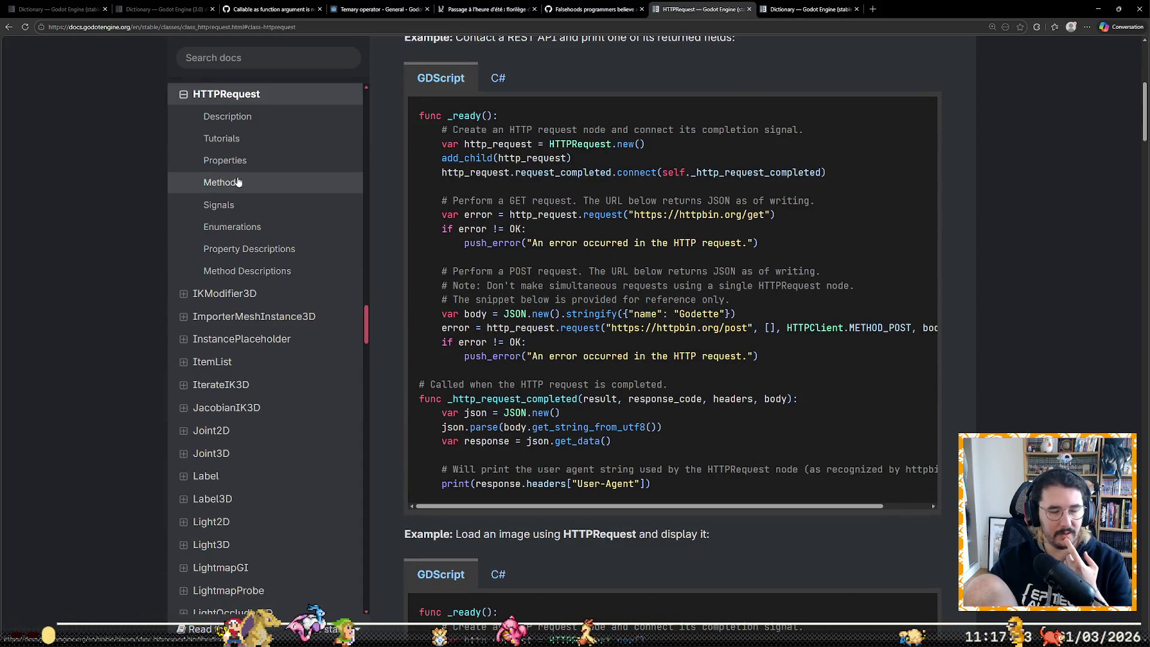
{"action": "left_click", "coordinate": [233, 203]}
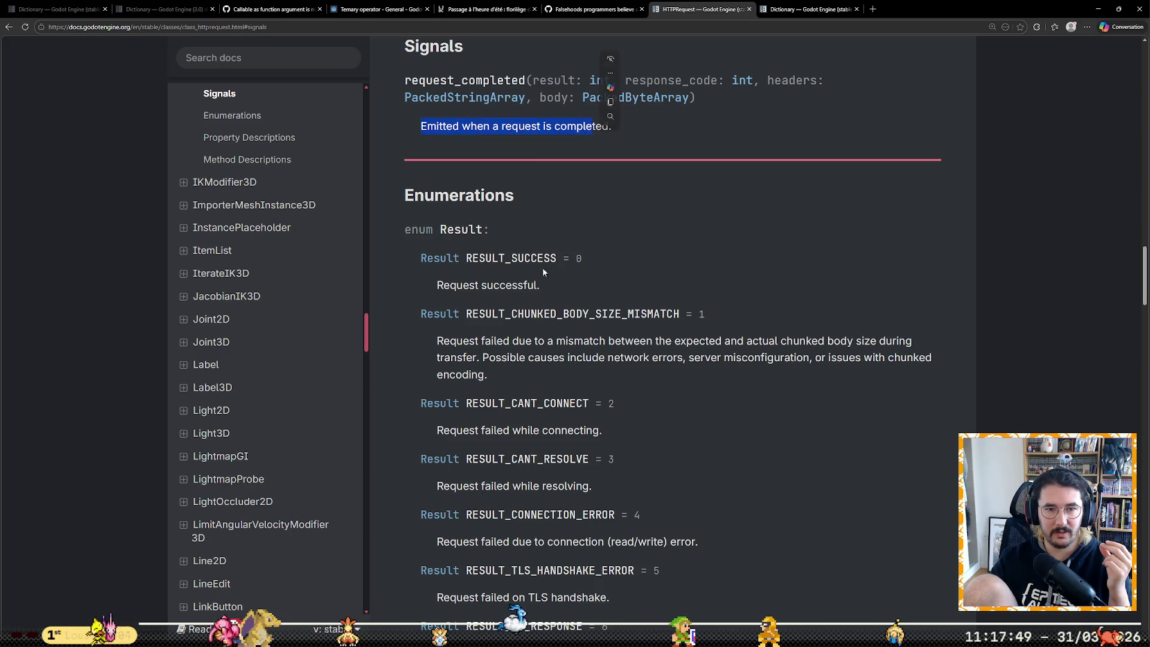
{"action": "key", "text": "alt+Tab"}
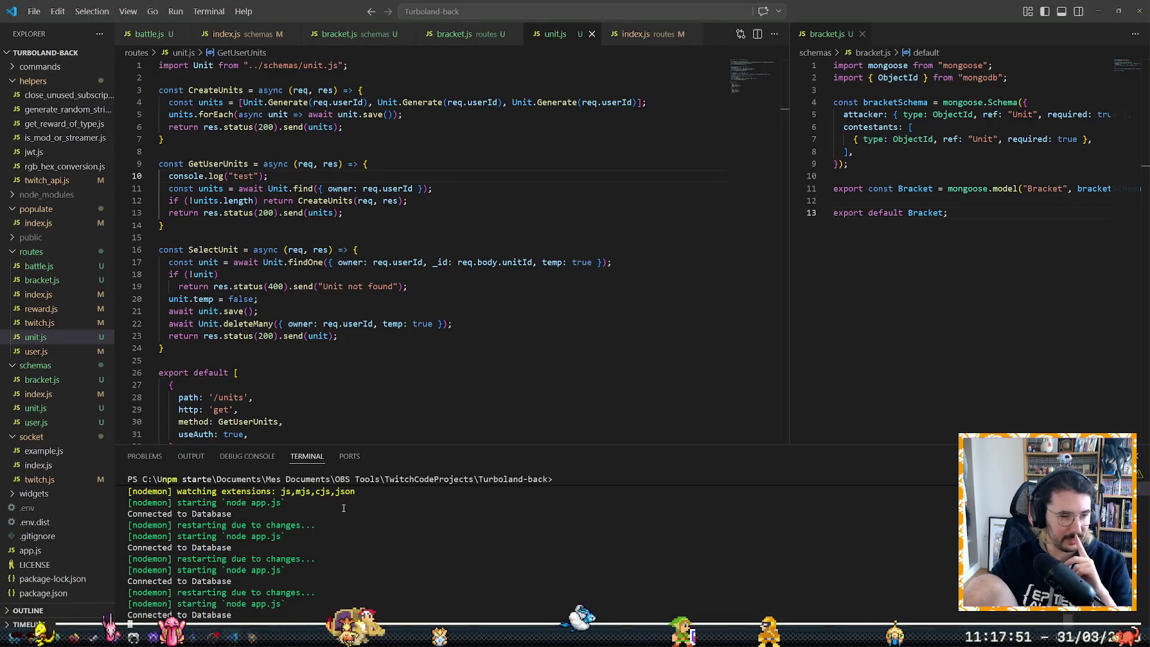
{"action": "key", "text": "alt+Tab"}
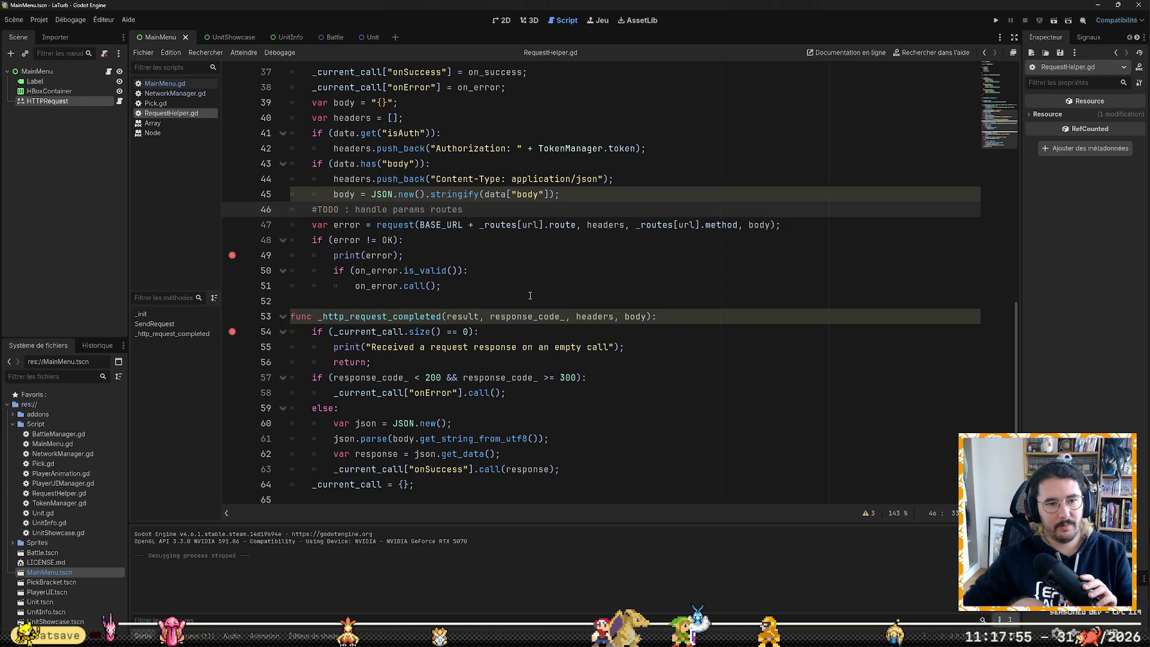
Step: Add the line 'const route = BASE_URL + _routes[url].route;' below the TODO comment and save
{"action": "key", "text": "Return"}
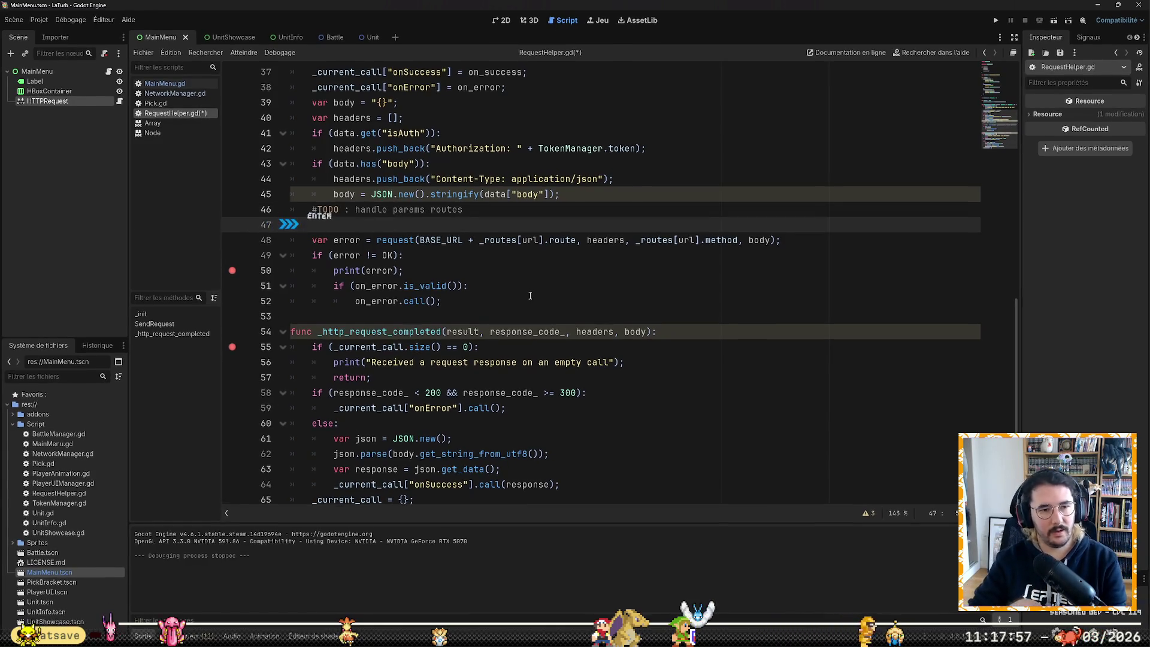
{"action": "type", "text": "print"}
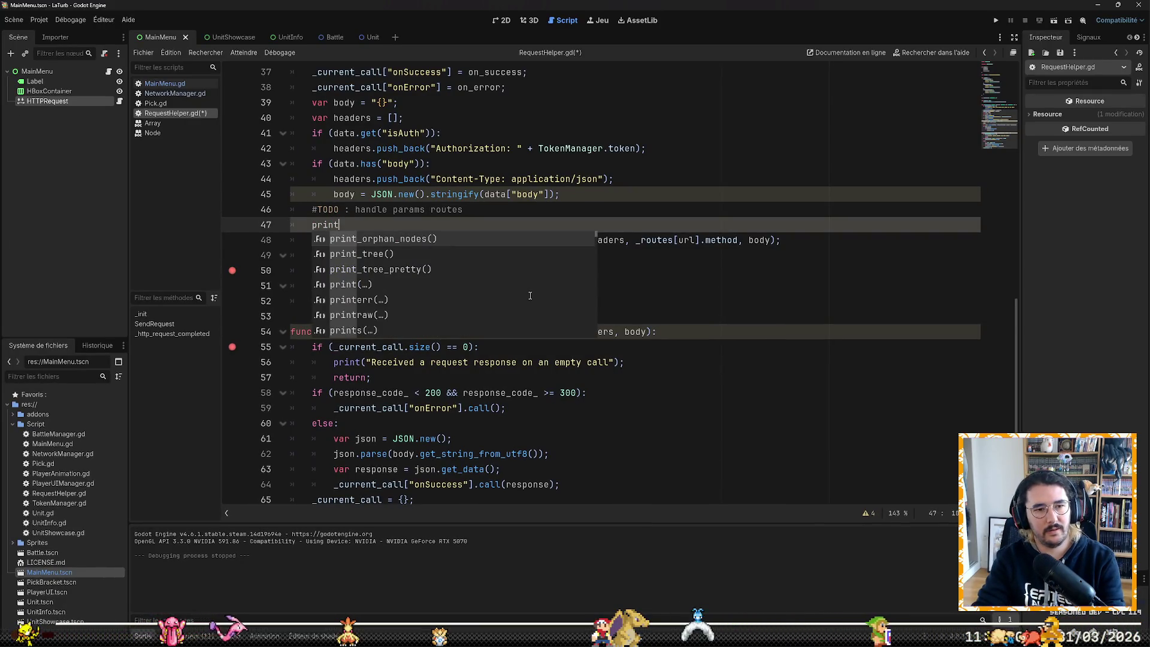
{"action": "key", "text": "BackSpace"}
{"action": "key", "text": "BackSpace"}
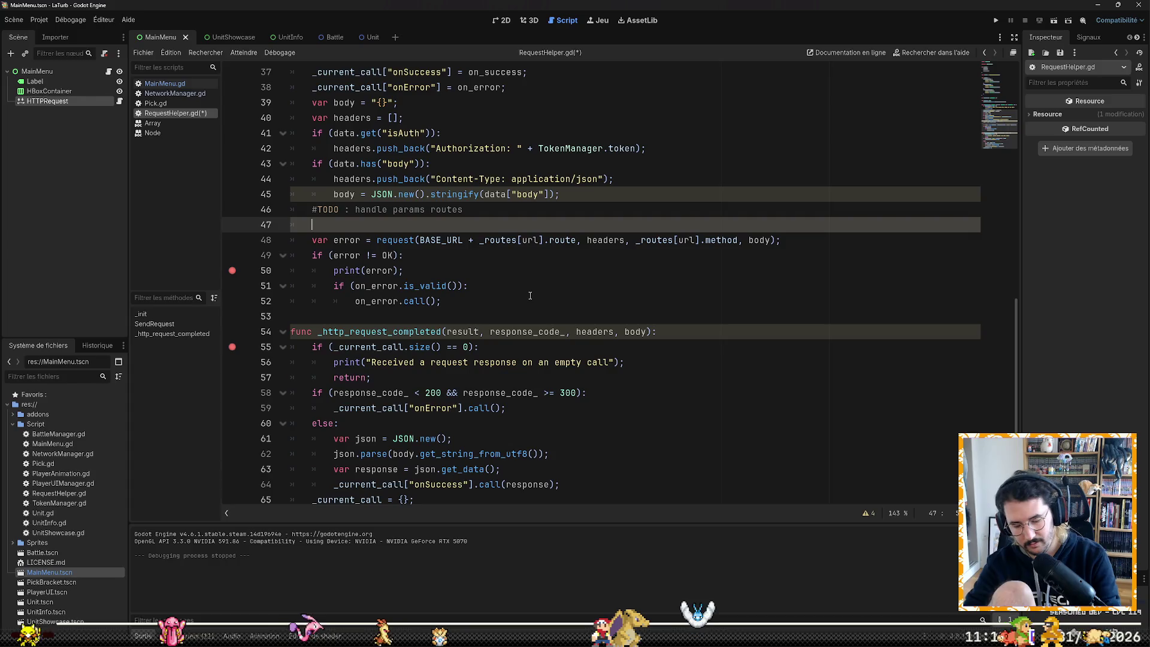
{"action": "type", "text": "const route = BAS"}
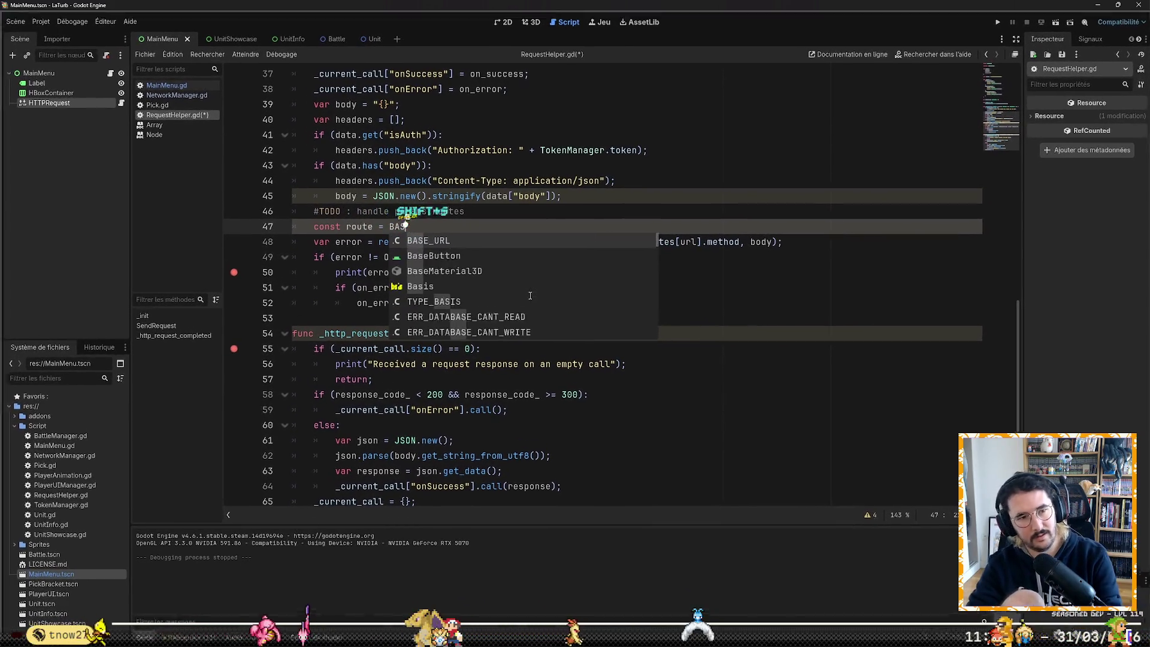
{"action": "key", "text": "Tab"}
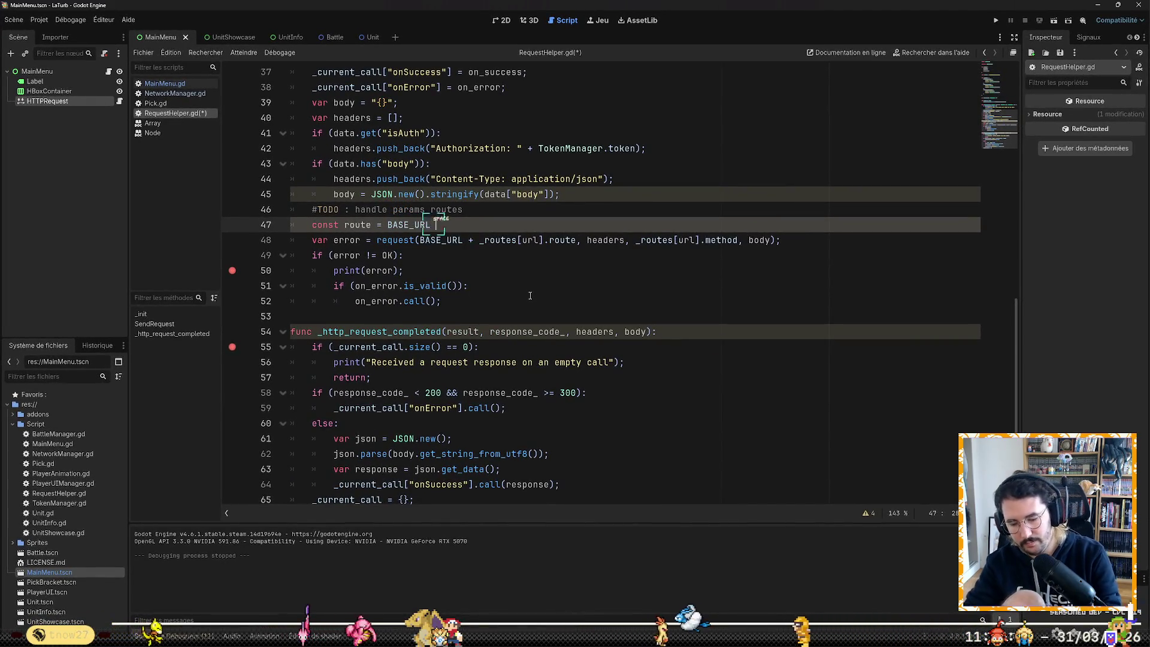
{"action": "type", "text": "+ _routes"}
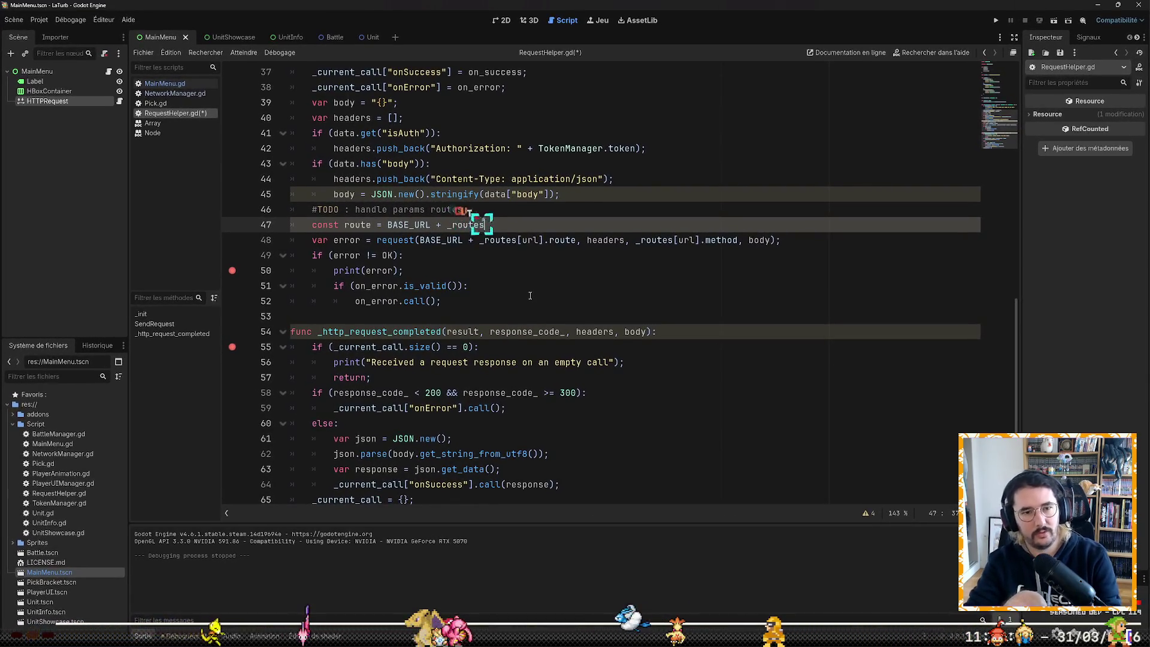
{"action": "type", "text": "[url]"}
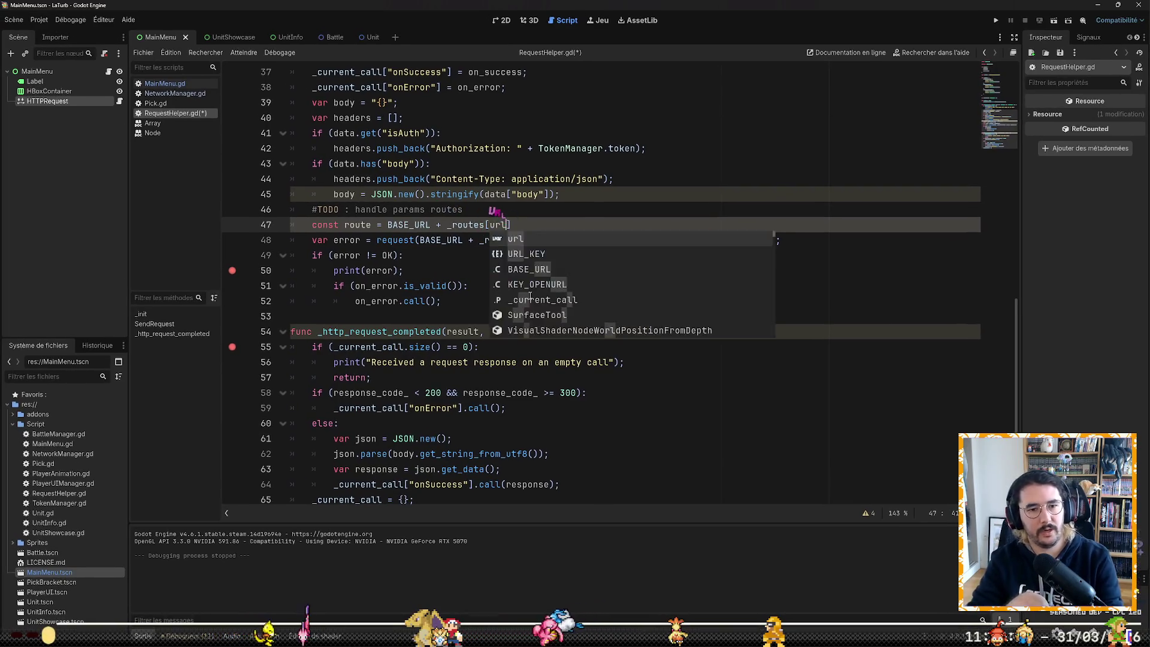
{"action": "type", "text": ".route"}
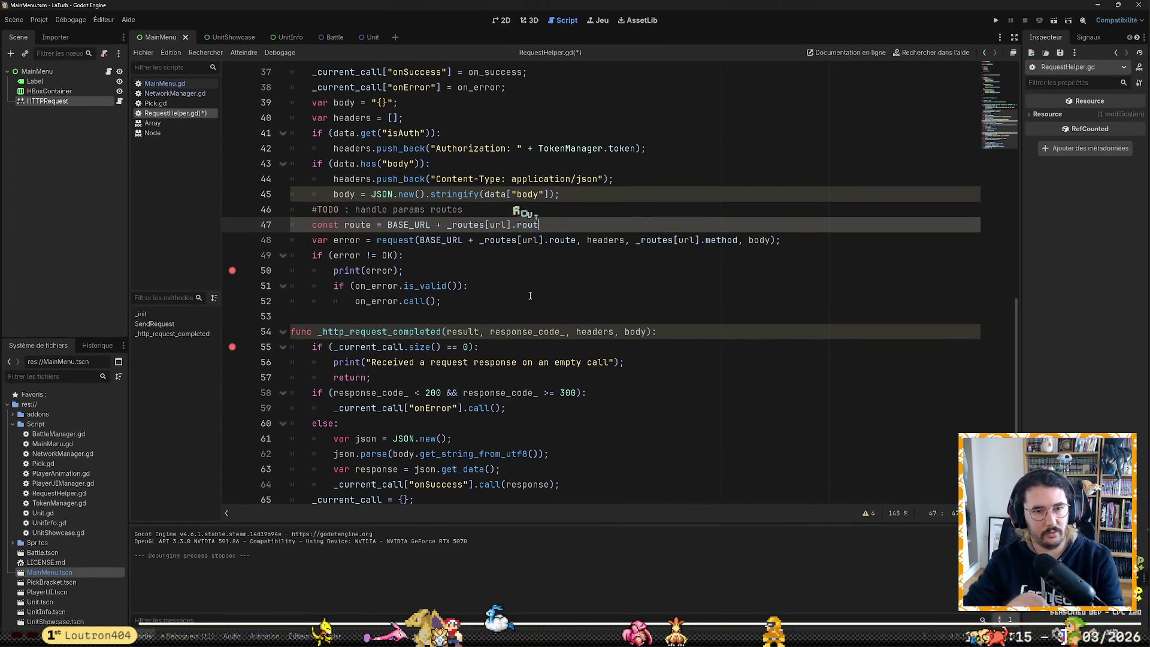
{"action": "type", "text": ";"}
{"action": "key", "text": "ctrl+s"}
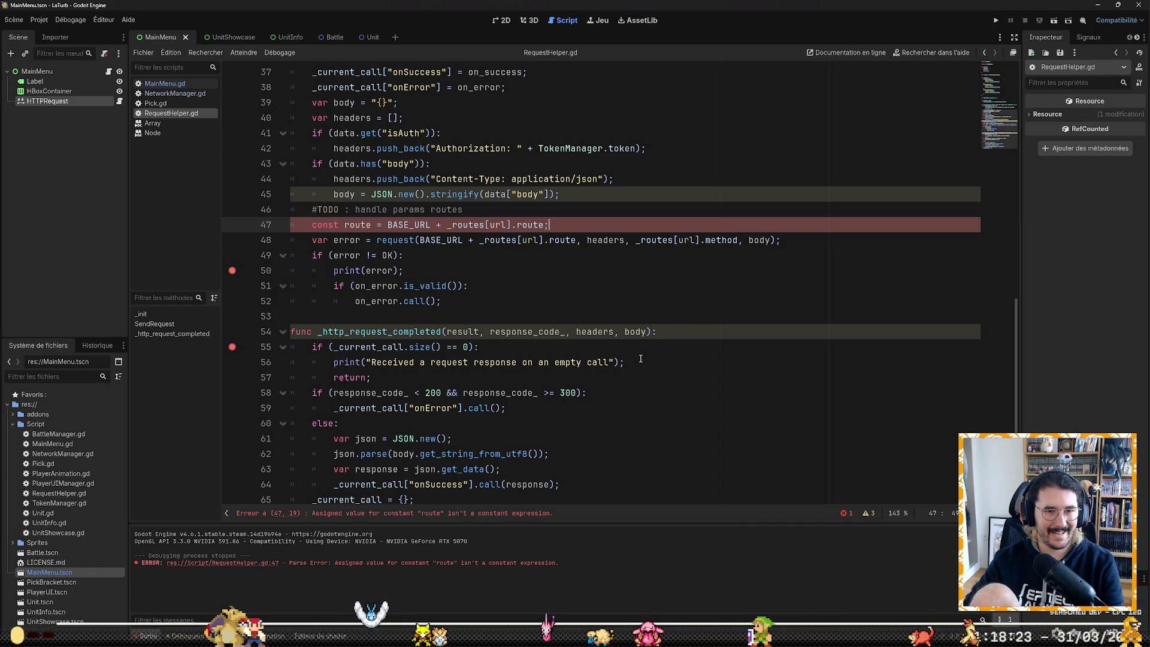
Step: Change const to var on line 47 to clear the parse error, save, and run the game
{"action": "left_click", "coordinate": [343, 225]}
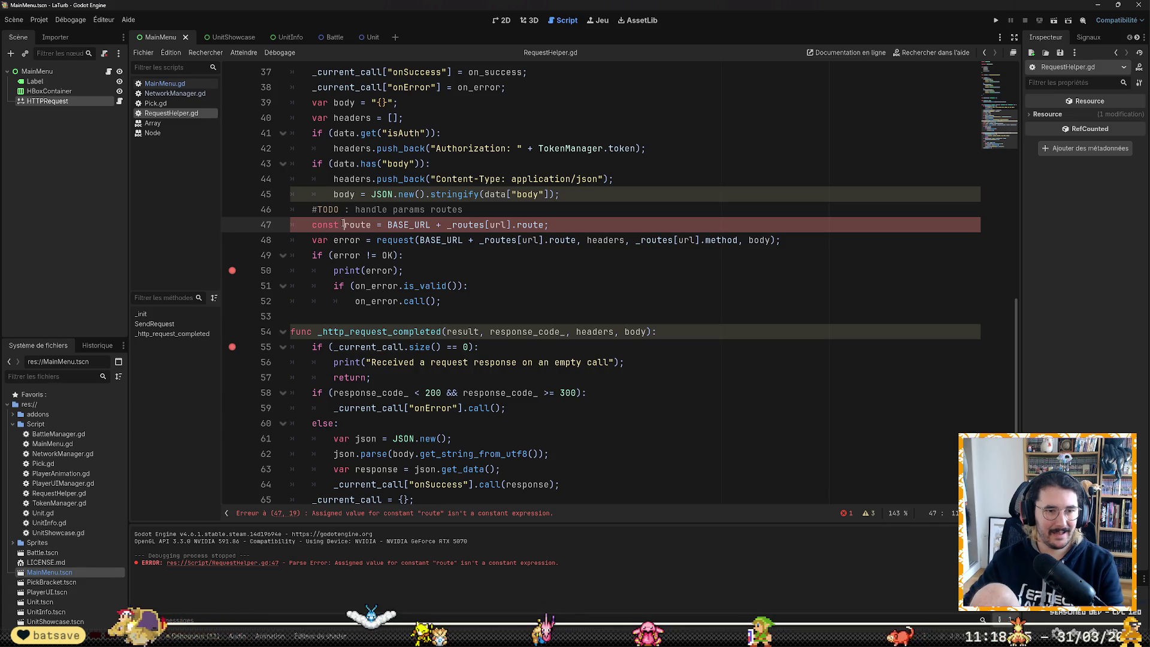
{"action": "key", "text": "ctrl+BackSpace"}
{"action": "type", "text": "var"}
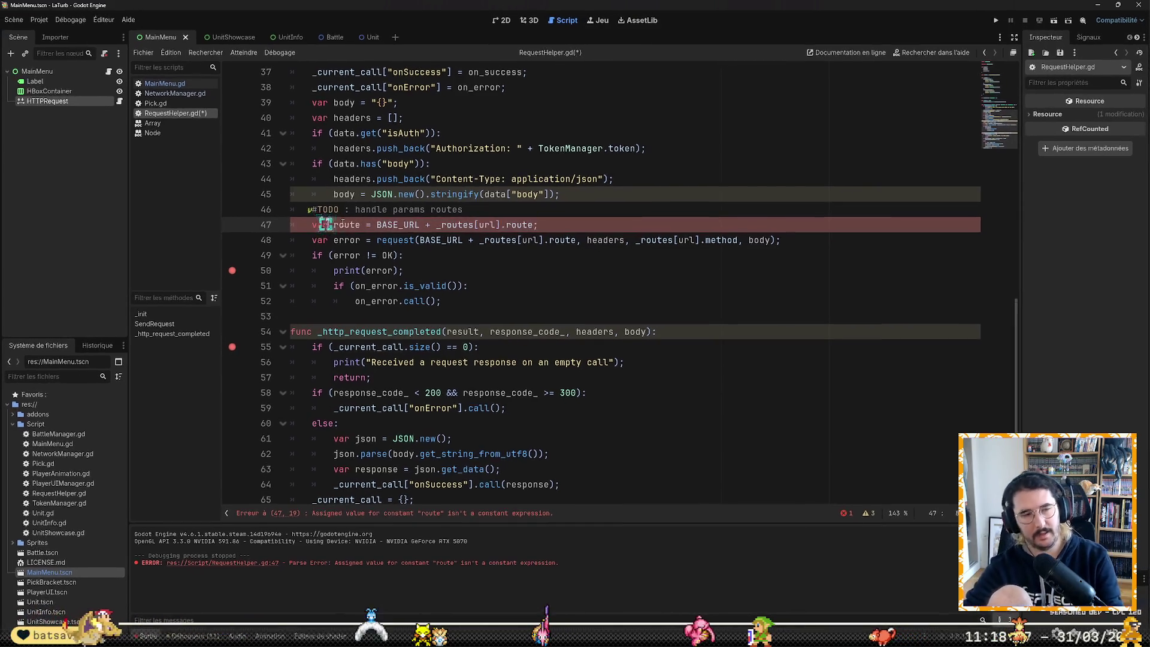
{"action": "key", "text": "ctrl+s"}
{"action": "left_click", "coordinate": [990, 18]}
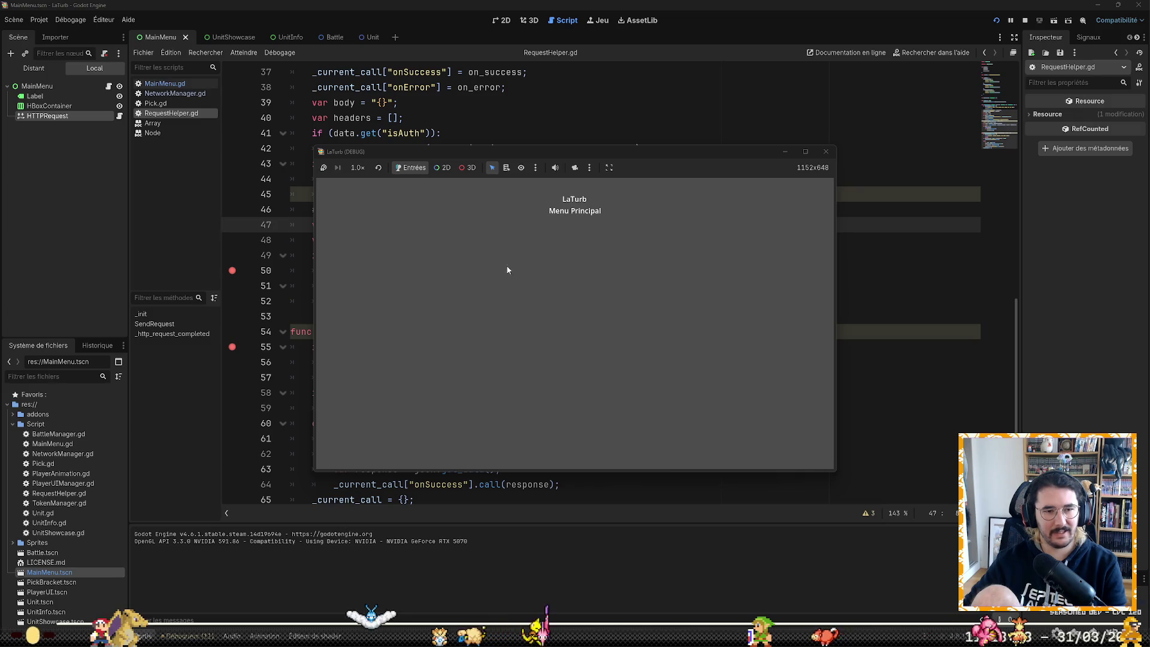
Step: Close the game, move the breakpoint from line 50 to line 48, and relaunch in debug mode
{"action": "left_click", "coordinate": [826, 151]}
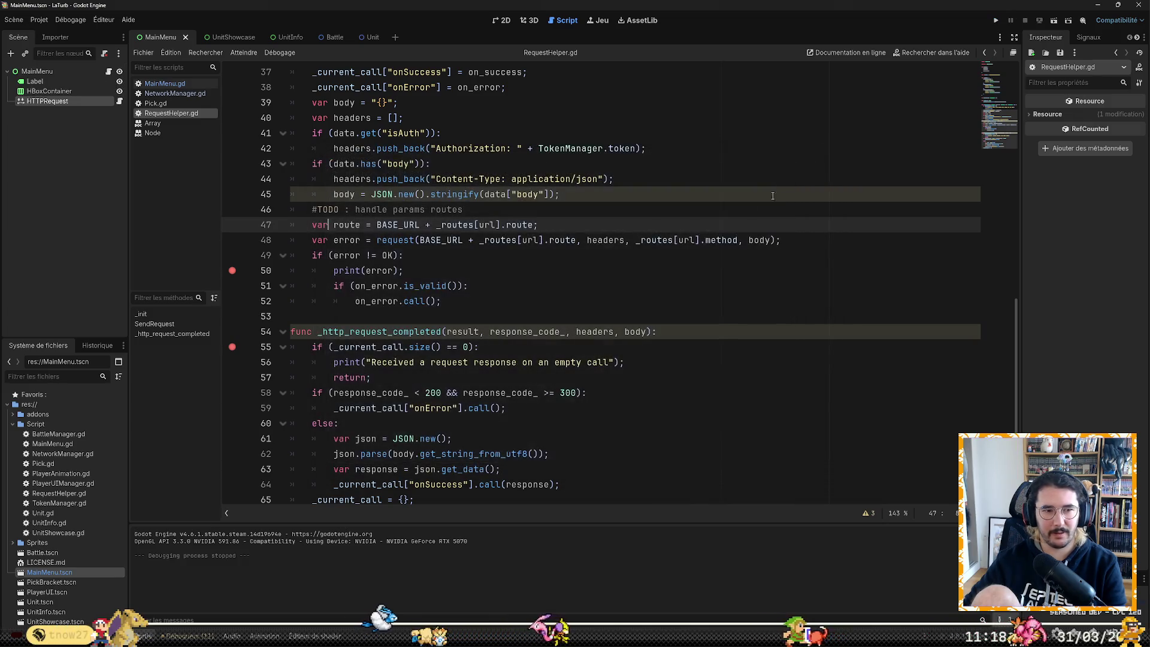
{"action": "left_click", "coordinate": [233, 239]}
{"action": "left_click", "coordinate": [232, 270]}
{"action": "left_click", "coordinate": [995, 19]}
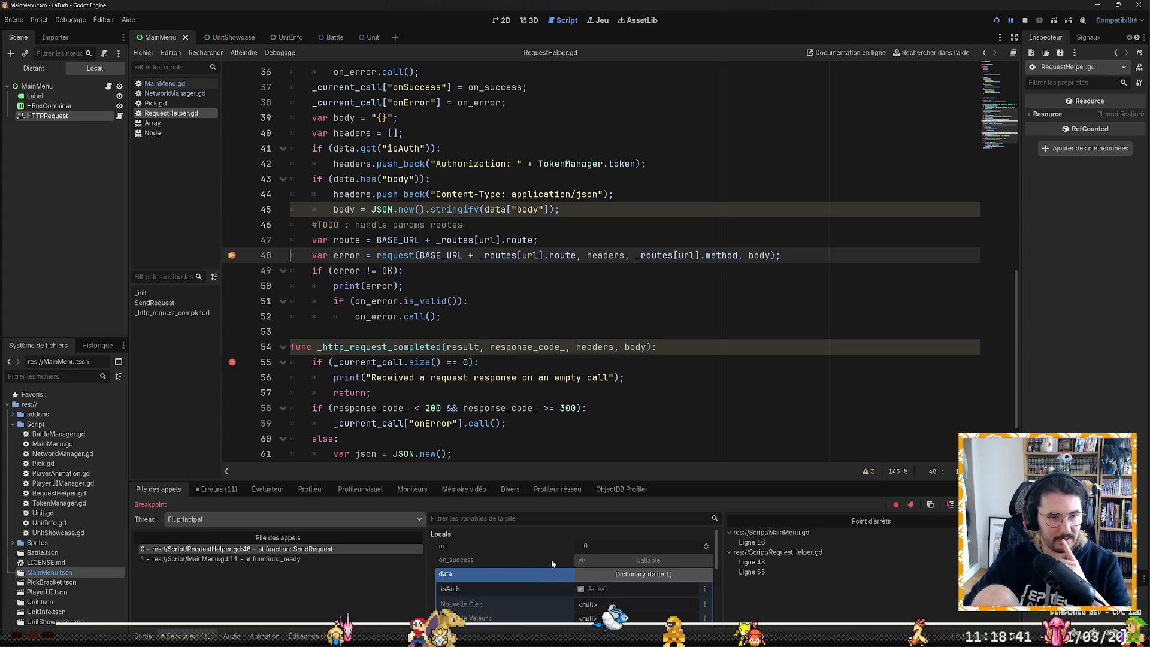
Step: Inspect MainMenu.gd and the BASE_URL value on line 11 of RequestHelper.gd
{"action": "scroll", "coordinate": [558, 557], "scroll_direction": "down", "scroll_amount": 2}
{"action": "scroll", "coordinate": [564, 557], "scroll_direction": "down", "scroll_amount": 3}
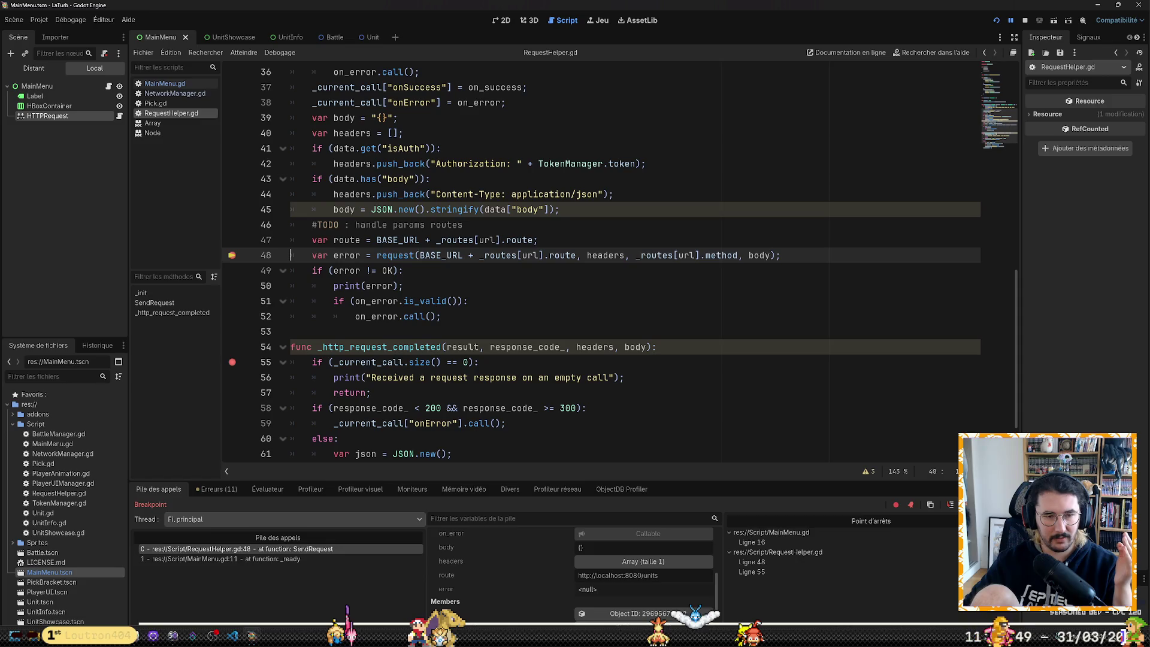
{"action": "left_click", "coordinate": [165, 83]}
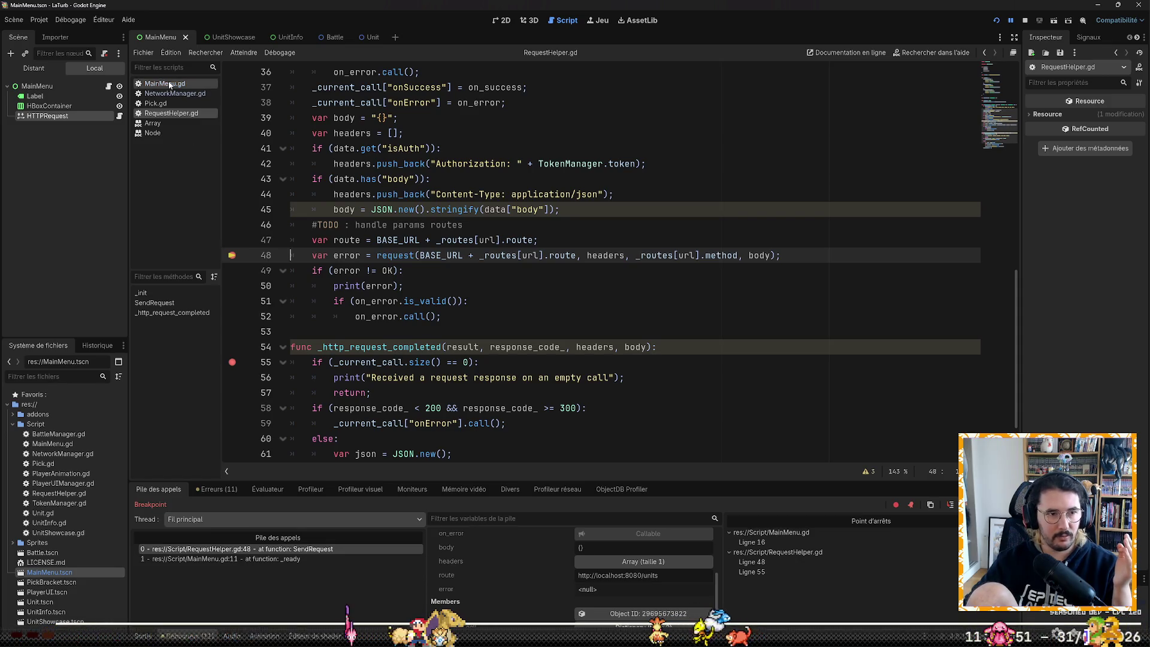
{"action": "scroll", "coordinate": [421, 274], "scroll_direction": "down", "scroll_amount": 8}
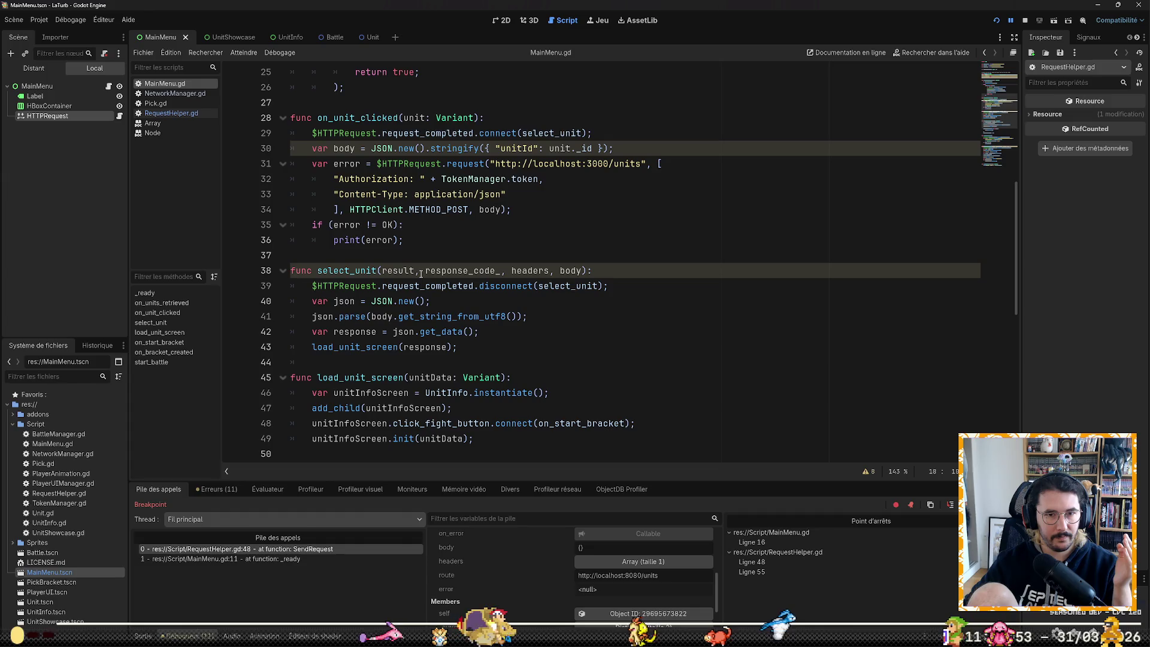
{"action": "left_click", "coordinate": [170, 113]}
{"action": "scroll", "coordinate": [468, 242], "scroll_direction": "up", "scroll_amount": 10}
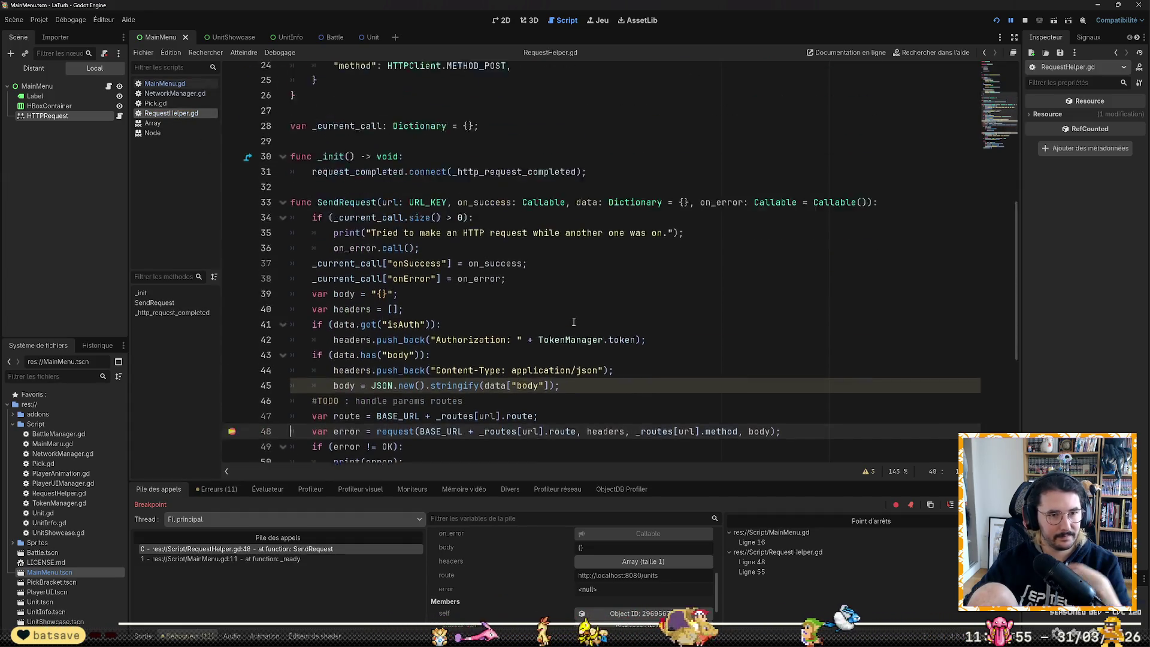
{"action": "left_click", "coordinate": [483, 223]}
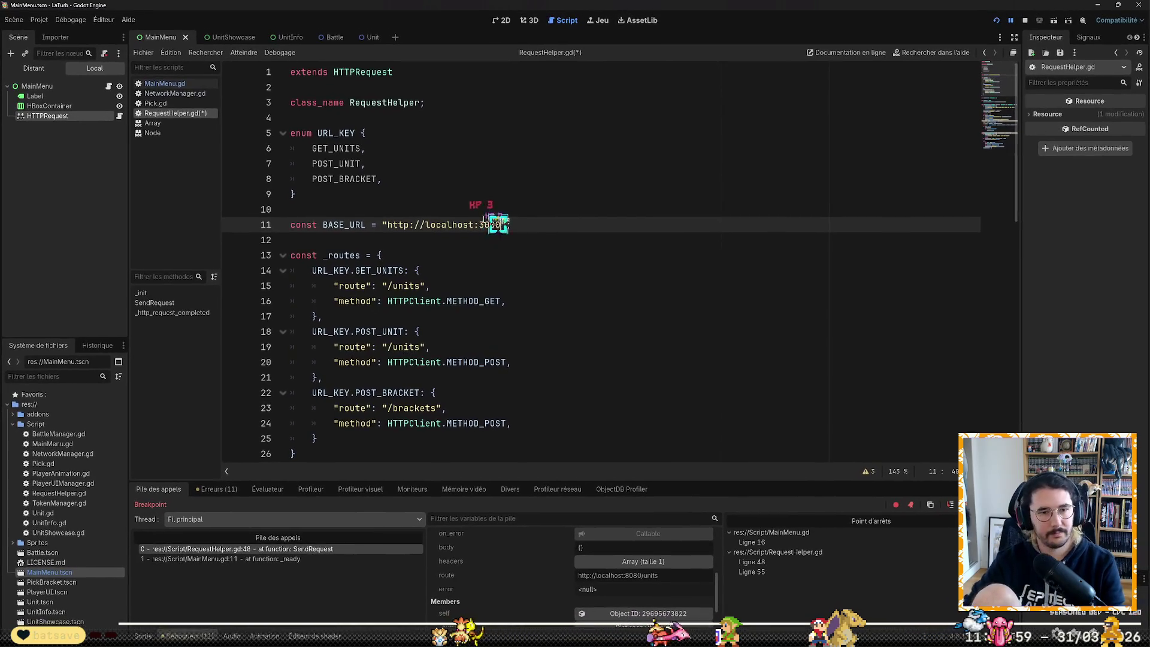
{"action": "scroll", "coordinate": [500, 209], "scroll_direction": "down", "scroll_amount": 7}
{"action": "scroll", "coordinate": [499, 209], "scroll_direction": "down", "scroll_amount": 3}
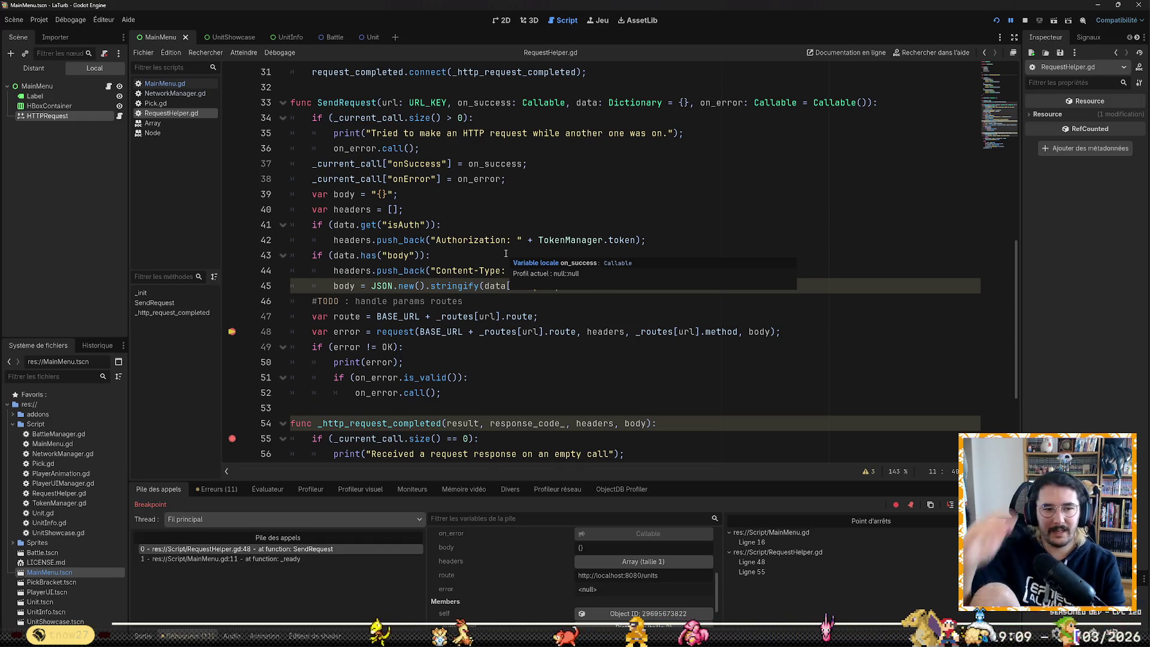
{"action": "scroll", "coordinate": [506, 253], "scroll_direction": "up", "scroll_amount": 6}
{"action": "scroll", "coordinate": [587, 294], "scroll_direction": "down", "scroll_amount": 9}
{"action": "scroll", "coordinate": [526, 276], "scroll_direction": "up", "scroll_amount": 1}
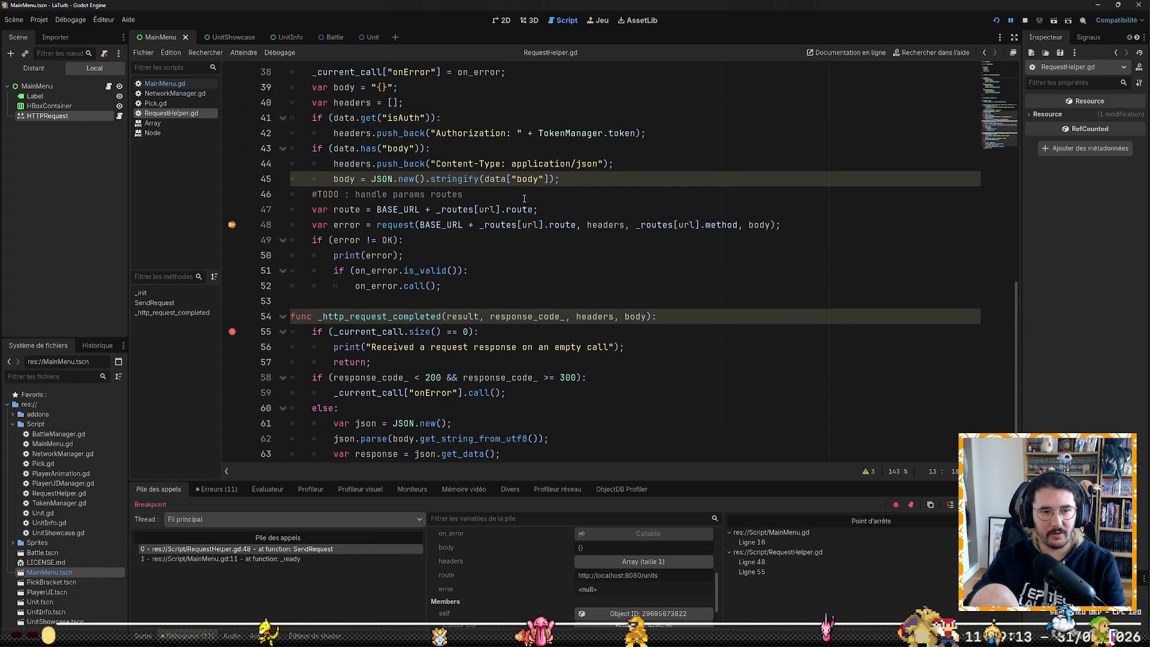
Step: Delete the temporary route line 47 and stop the debugging session
{"action": "left_click", "coordinate": [524, 204]}
{"action": "key", "text": "shift+Down"}
{"action": "key", "text": "BackSpace"}
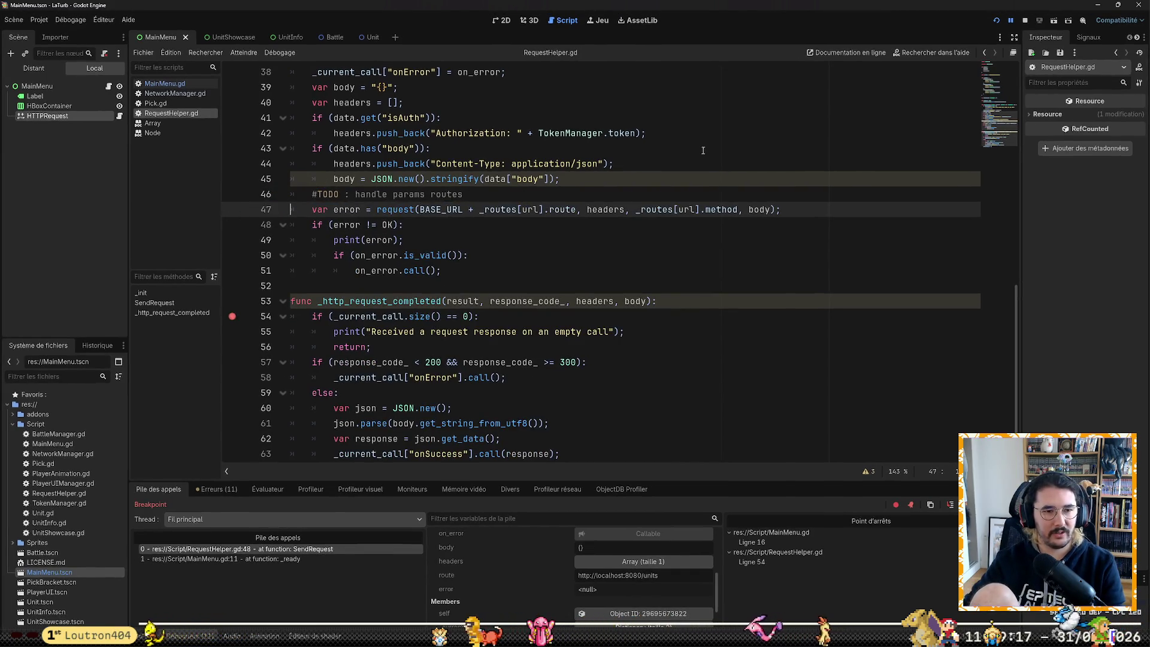
{"action": "left_click", "coordinate": [1026, 22]}
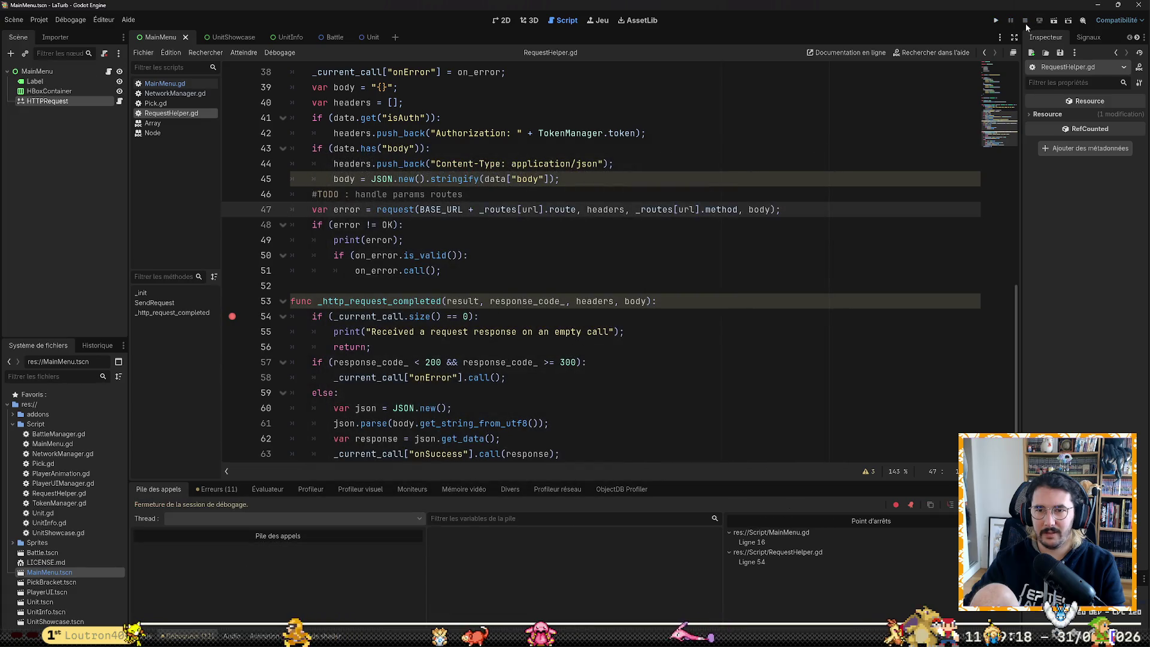
Step: Run the game in debug mode, continue past both breakpoints until the FISH unit screen loads, and close the window
{"action": "left_click", "coordinate": [992, 20]}
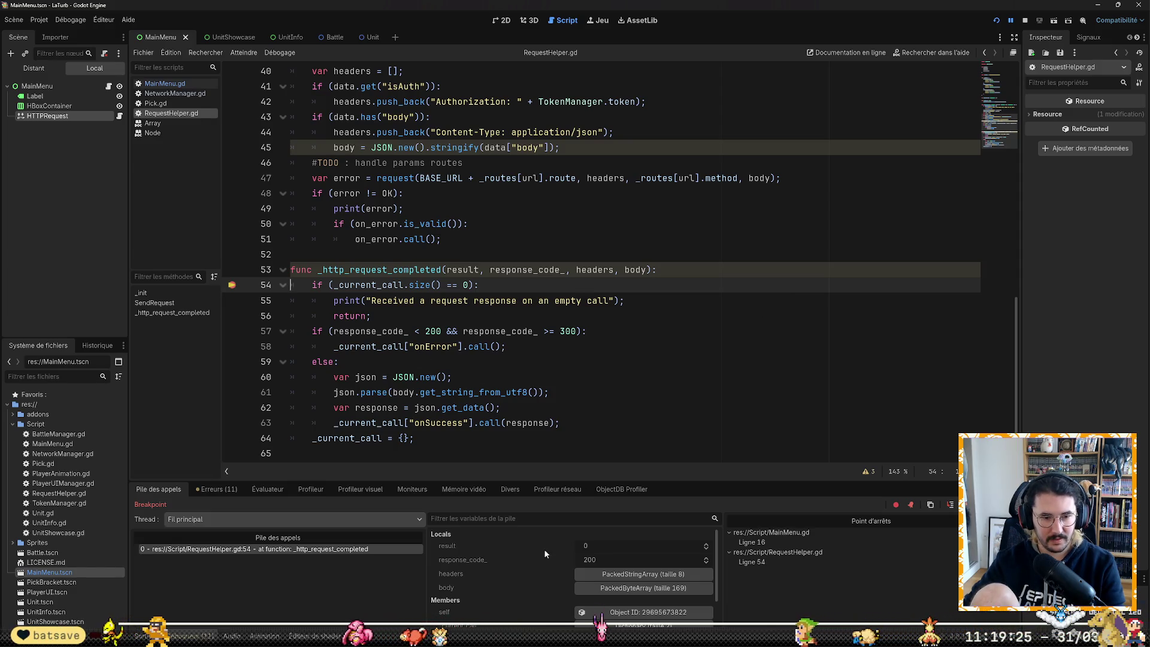
{"action": "scroll", "coordinate": [531, 554], "scroll_direction": "down", "scroll_amount": 1}
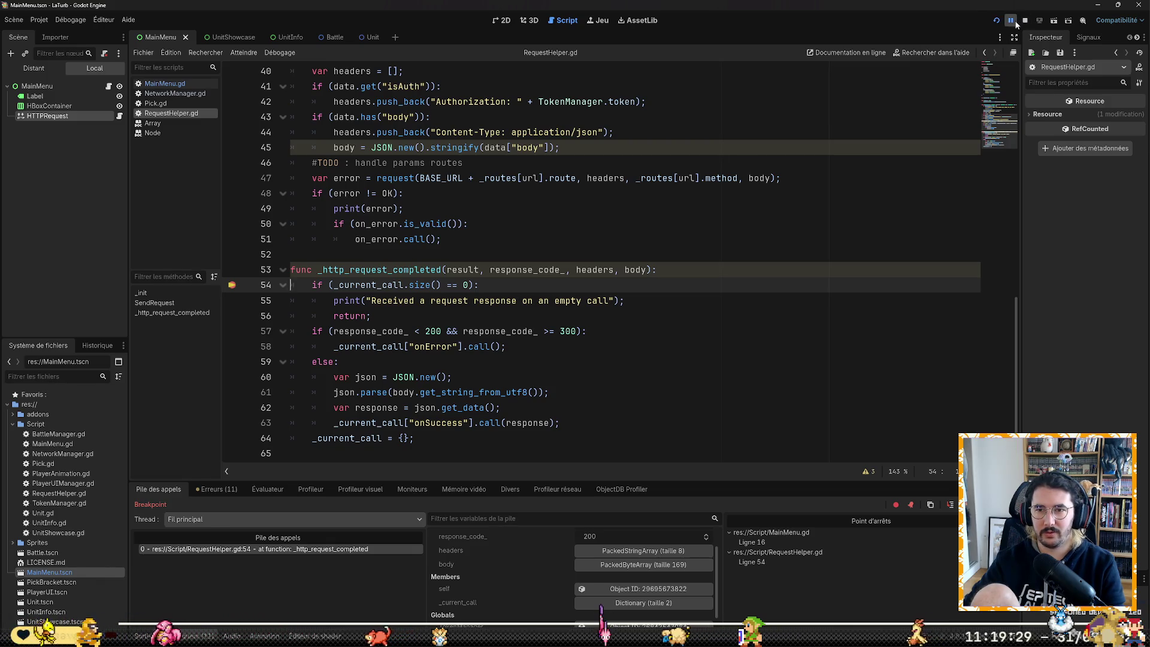
{"action": "left_click", "coordinate": [1013, 21]}
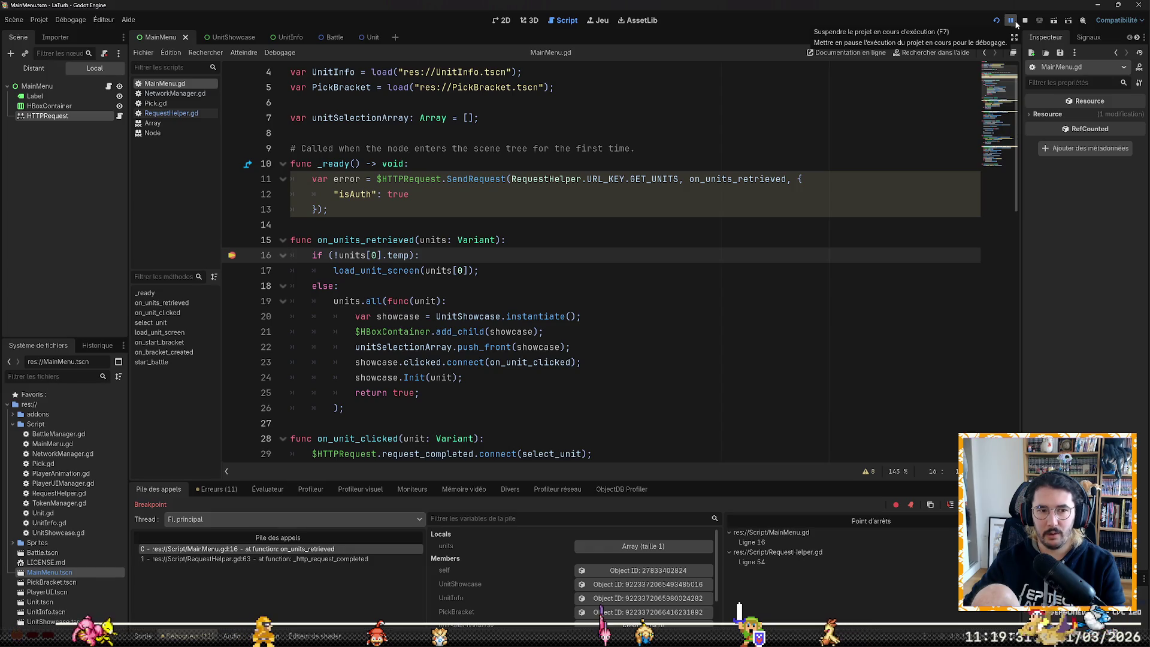
{"action": "left_click", "coordinate": [1013, 21]}
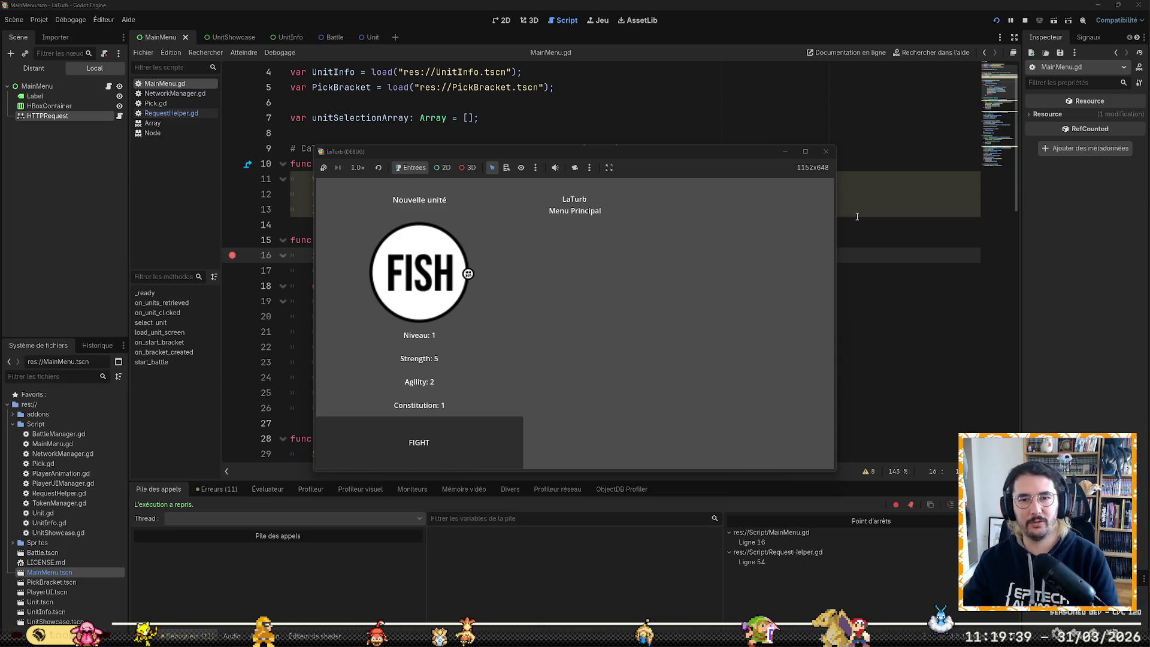
{"action": "left_click", "coordinate": [824, 154]}
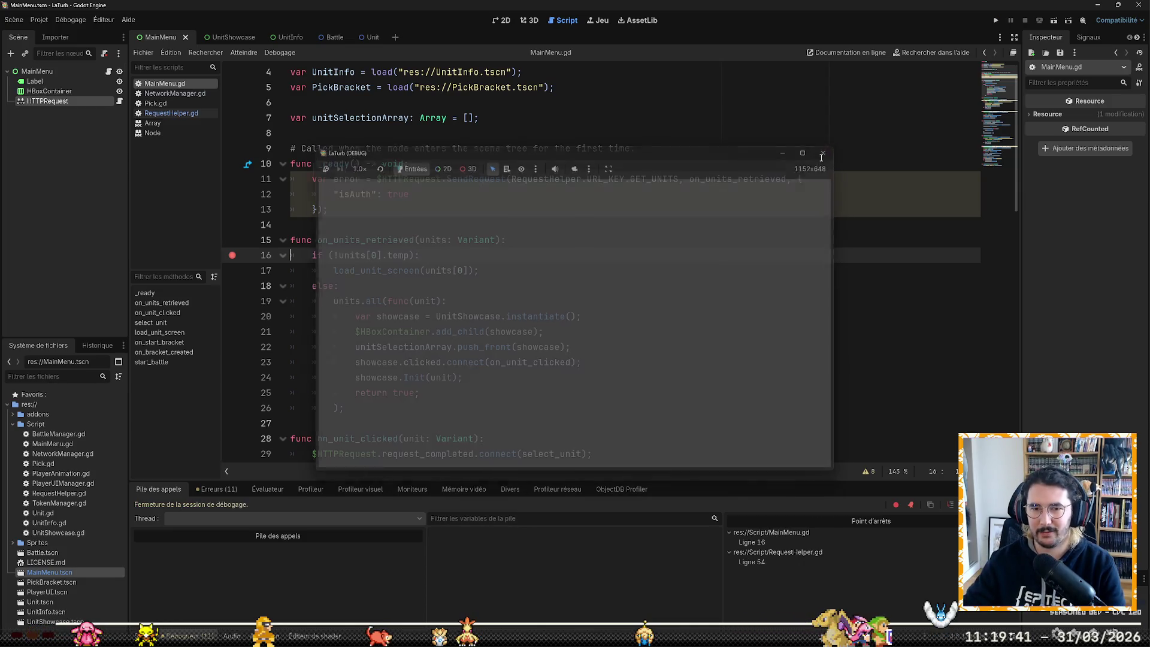
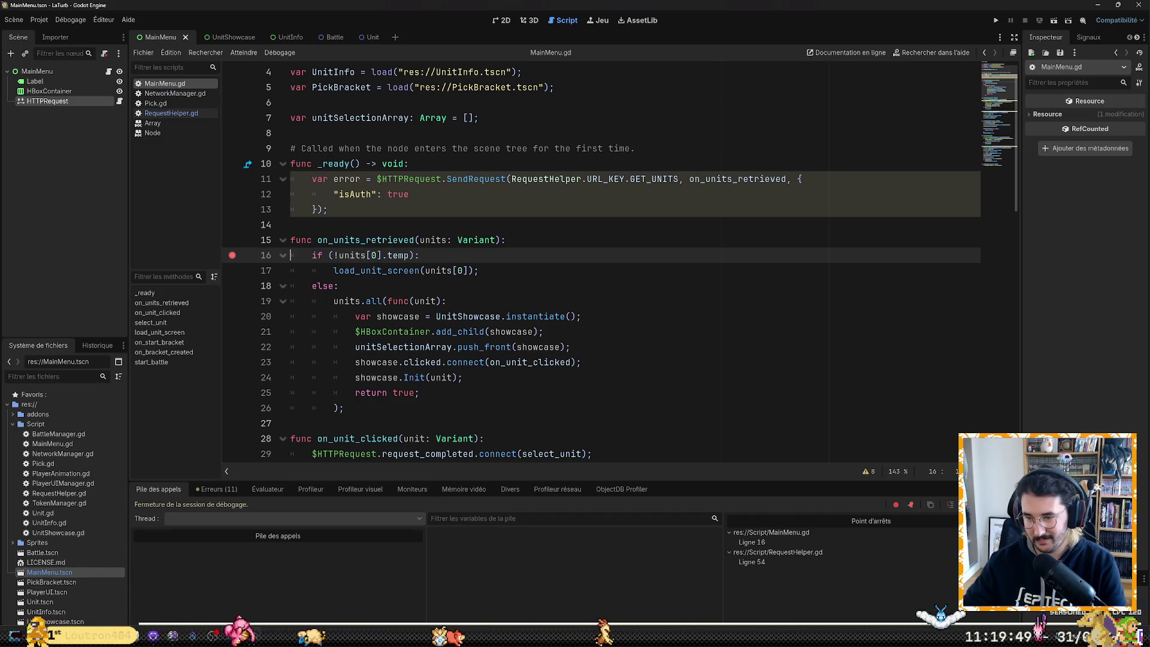
Step: Change select_unit's parameters to a single unit: Variant argument
{"action": "left_click", "coordinate": [410, 215]}
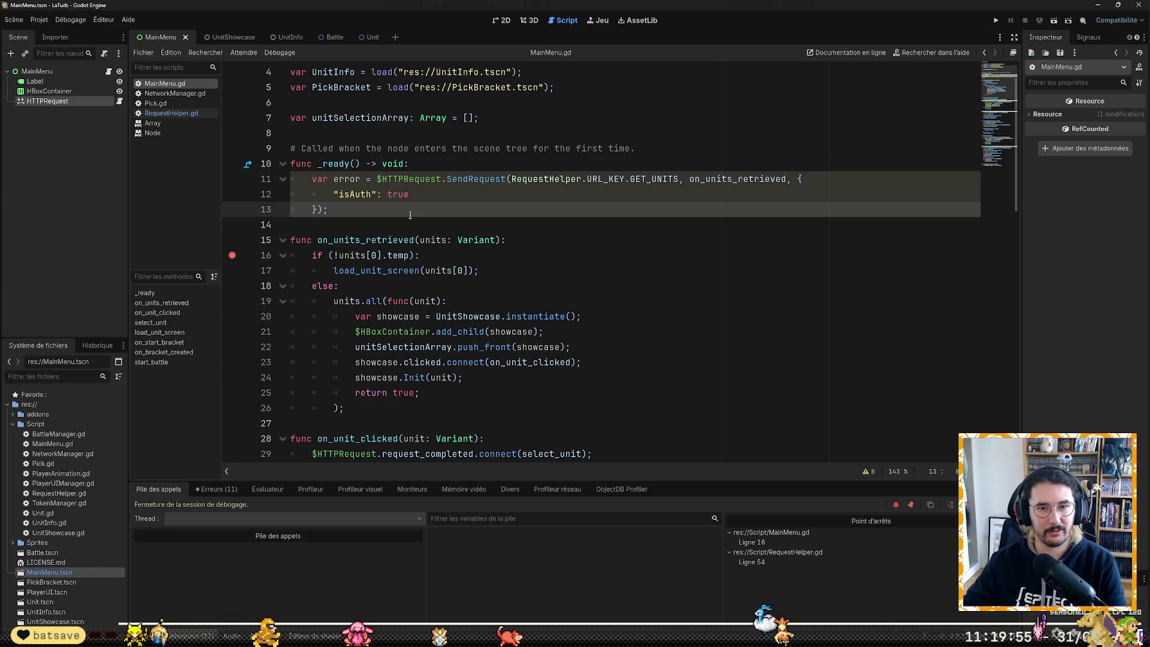
{"action": "scroll", "coordinate": [411, 215], "scroll_direction": "down", "scroll_amount": 4}
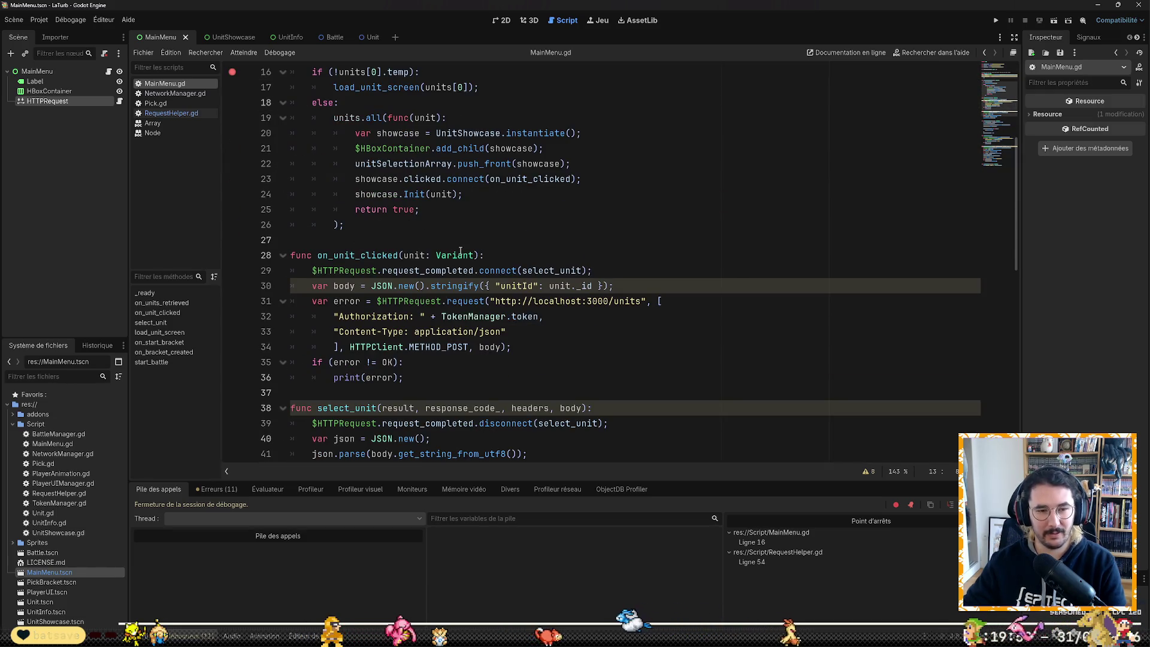
{"action": "left_click", "coordinate": [643, 269]}
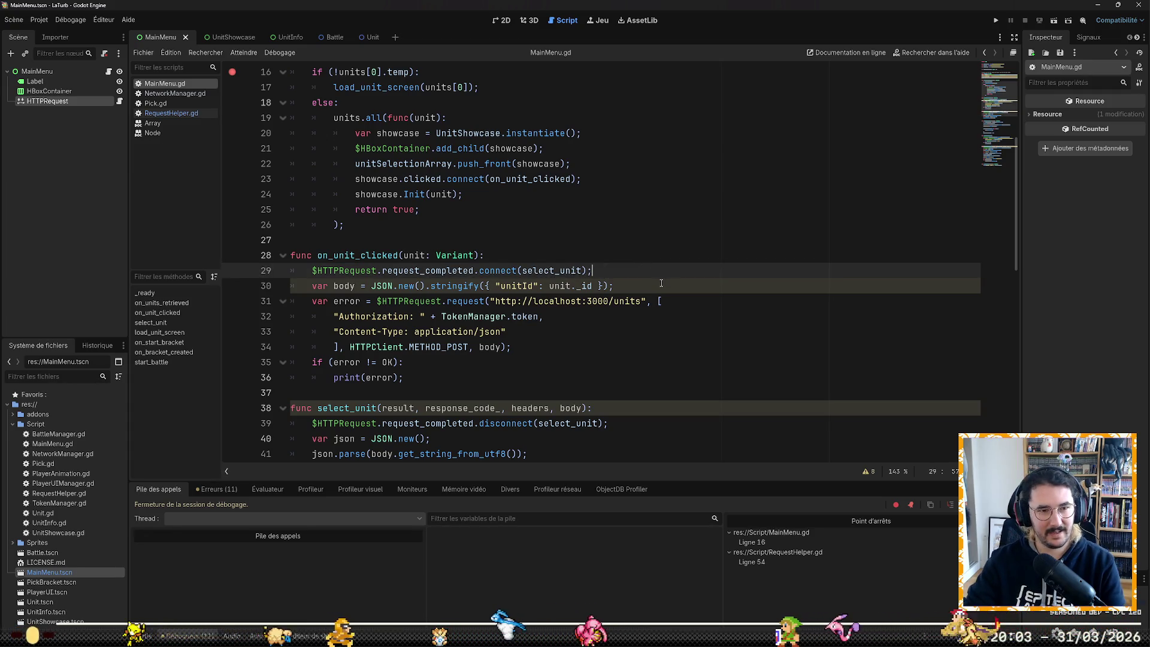
{"action": "key", "text": "Home"}
{"action": "key", "text": "Home"}
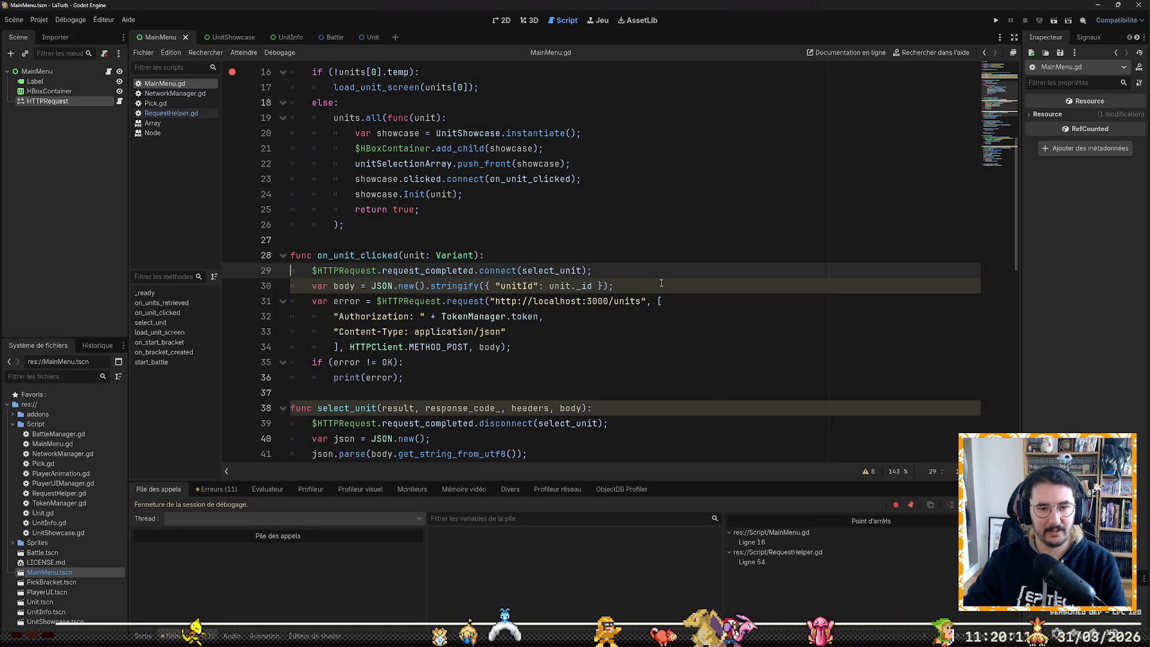
{"action": "scroll", "coordinate": [660, 283], "scroll_direction": "down", "scroll_amount": 2}
{"action": "key", "text": "Down"}
{"action": "key", "text": "Down"}
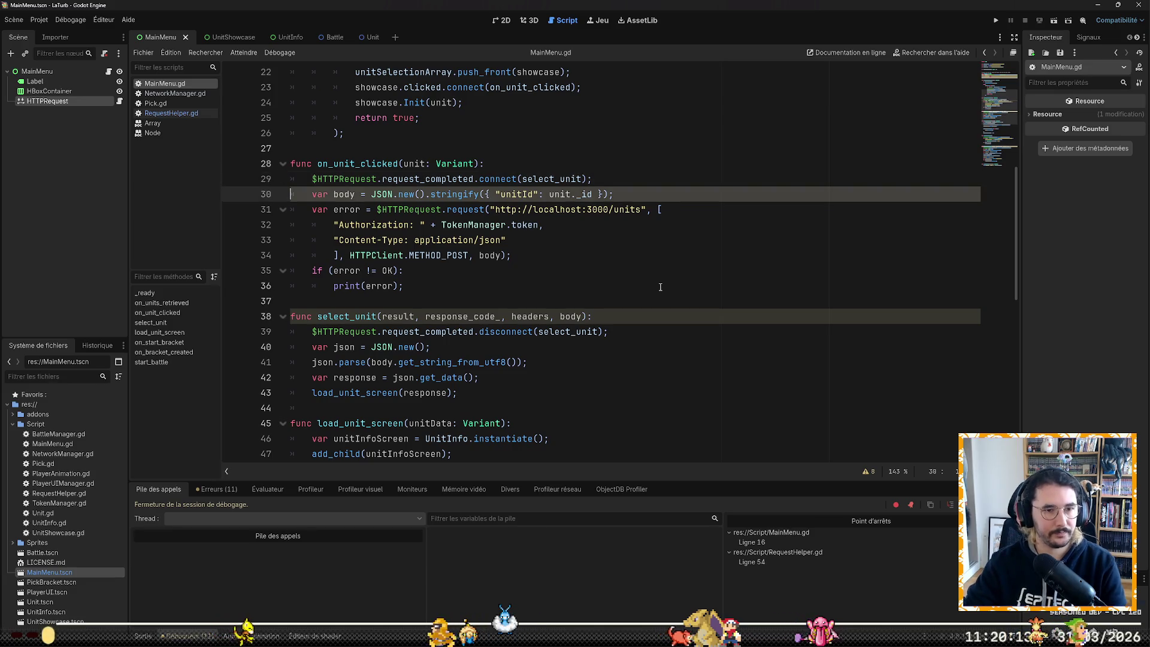
{"action": "key", "text": "Down"}
{"action": "key", "text": "Down"}
{"action": "key", "text": "Down"}
{"action": "key", "text": "End"}
{"action": "key", "text": "Left"}
{"action": "key", "text": "Left"}
{"action": "key", "text": "ctrl+shift+Left"}
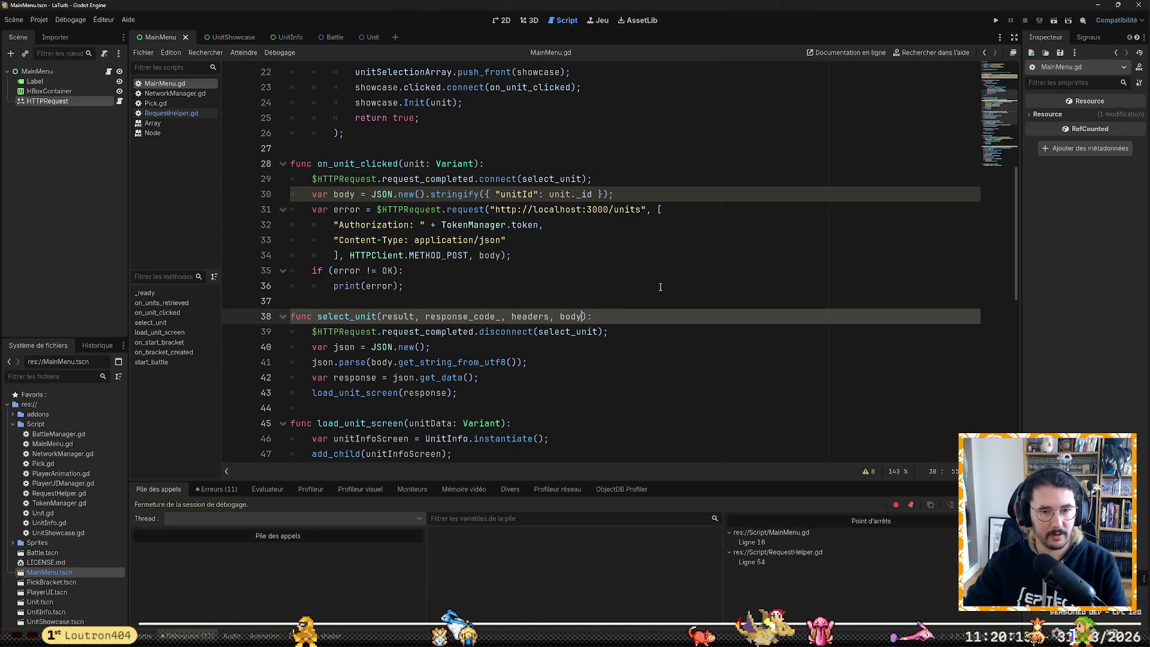
{"action": "key", "text": "ctrl+shift+Left"}
{"action": "key", "text": "ctrl+shift+Left"}
{"action": "key", "text": "ctrl+shift+Left"}
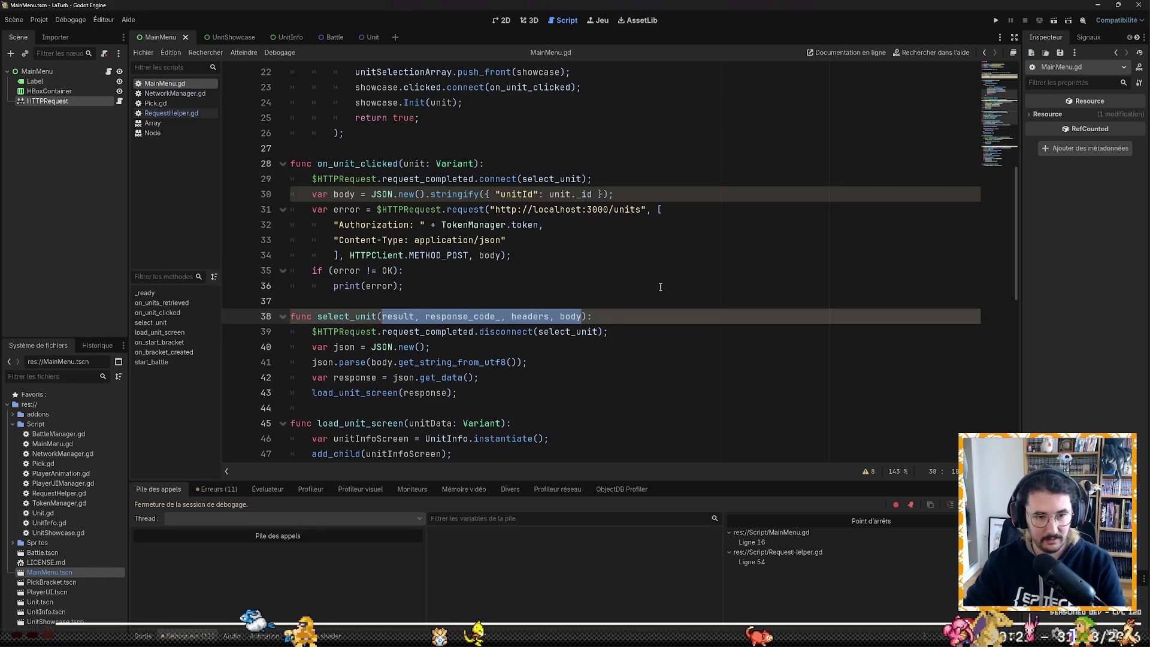
{"action": "type", "text": "unit: Va"}
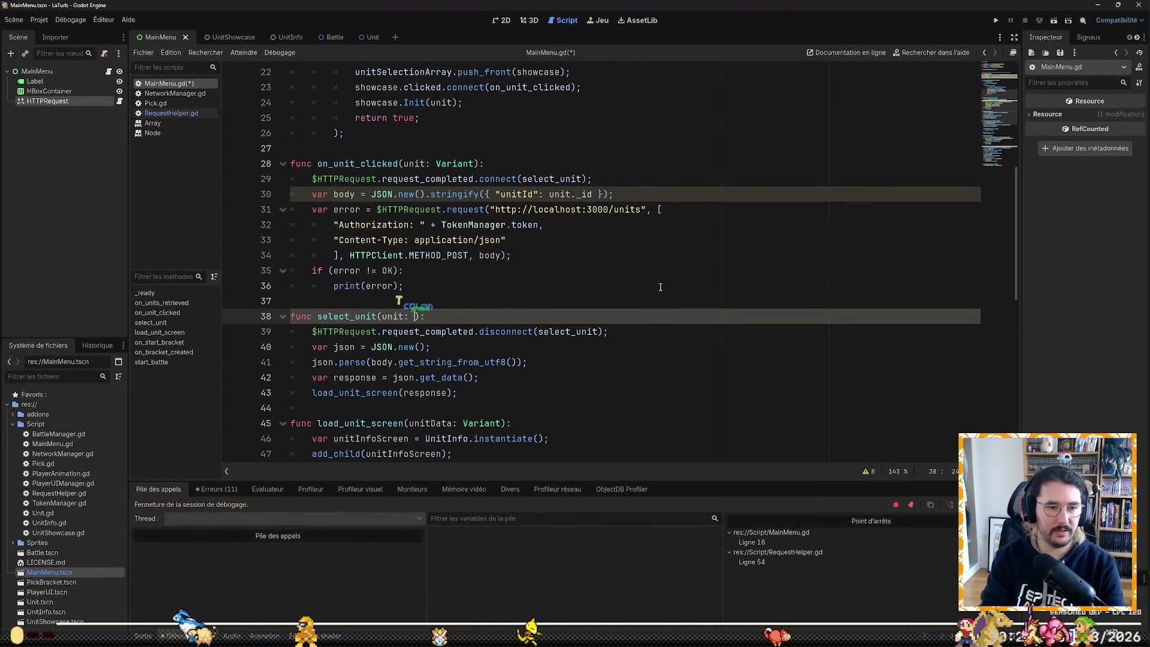
{"action": "type", "text": "r"}
{"action": "key", "text": "Return"}
Step: Delete select_unit's JSON parsing lines, pass unit to load_unit_screen, and save MainMenu.gd
{"action": "key", "text": "Down"}
{"action": "key", "text": "shift+Down"}
{"action": "key", "text": "shift+Down"}
{"action": "key", "text": "shift+Down"}
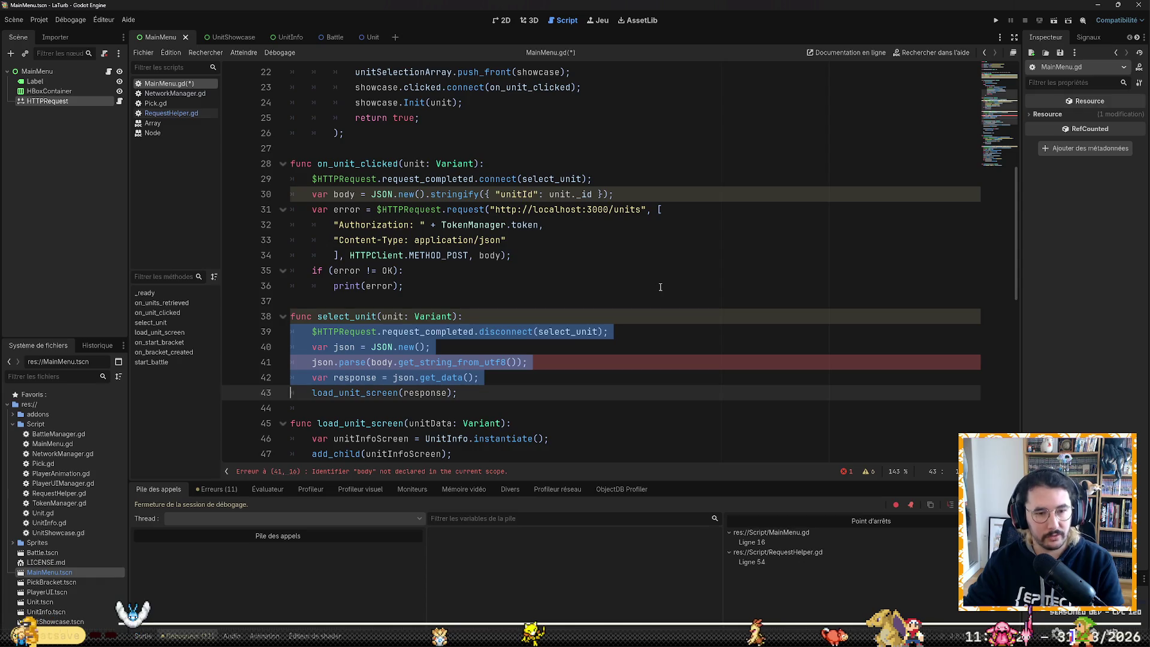
{"action": "key", "text": "BackSpace"}
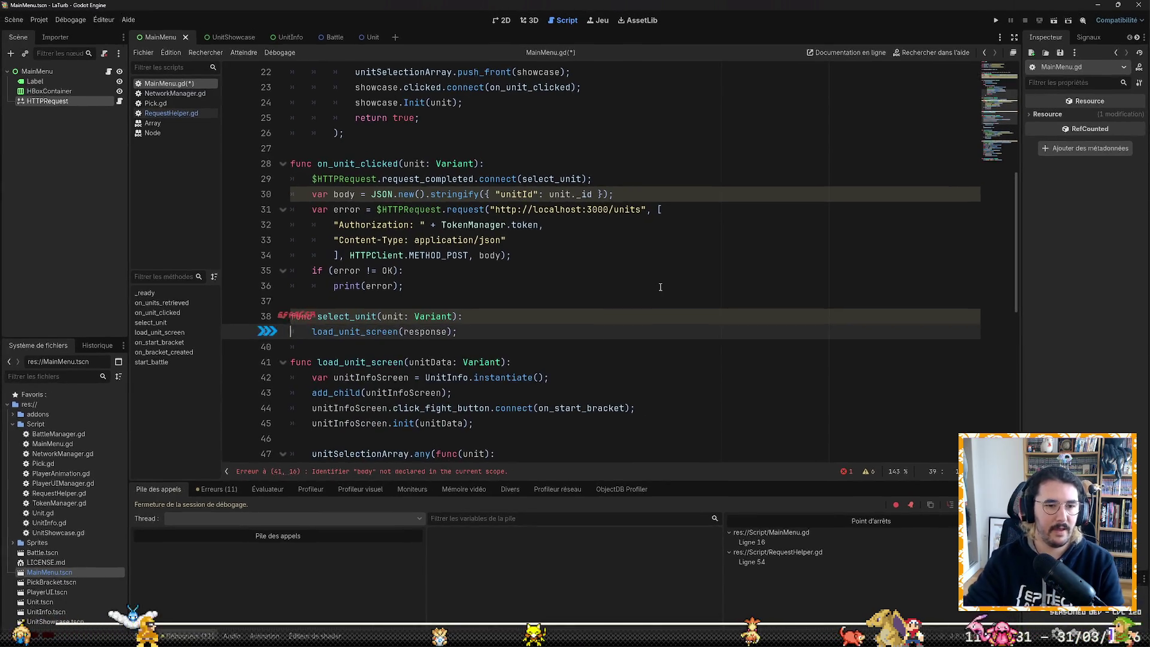
{"action": "key", "text": "End"}
{"action": "key", "text": "Left"}
{"action": "key", "text": "Left"}
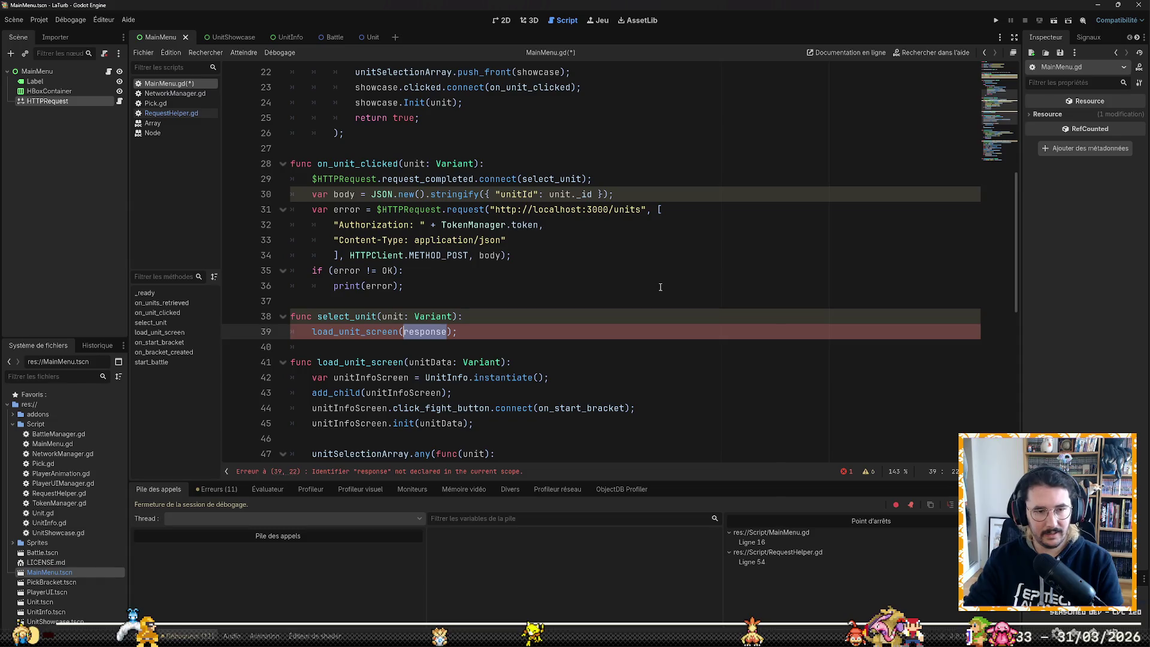
{"action": "type", "text": "unit"}
{"action": "key", "text": "End"}
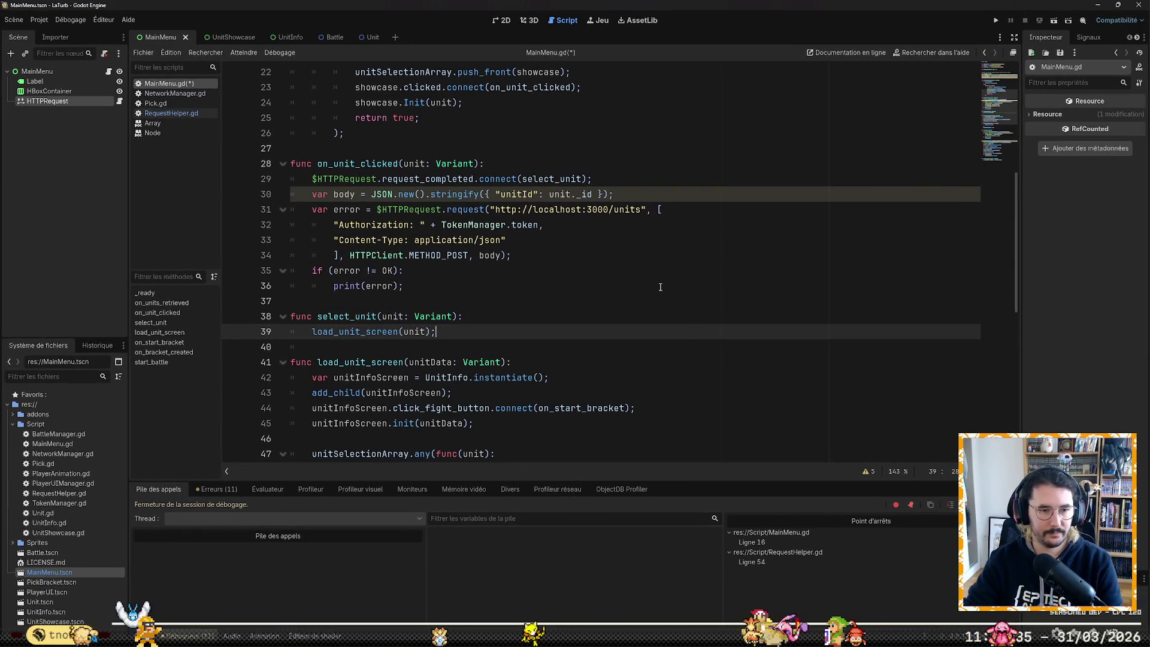
{"action": "key", "text": "ctrl+s"}
{"action": "key", "text": "Down"}
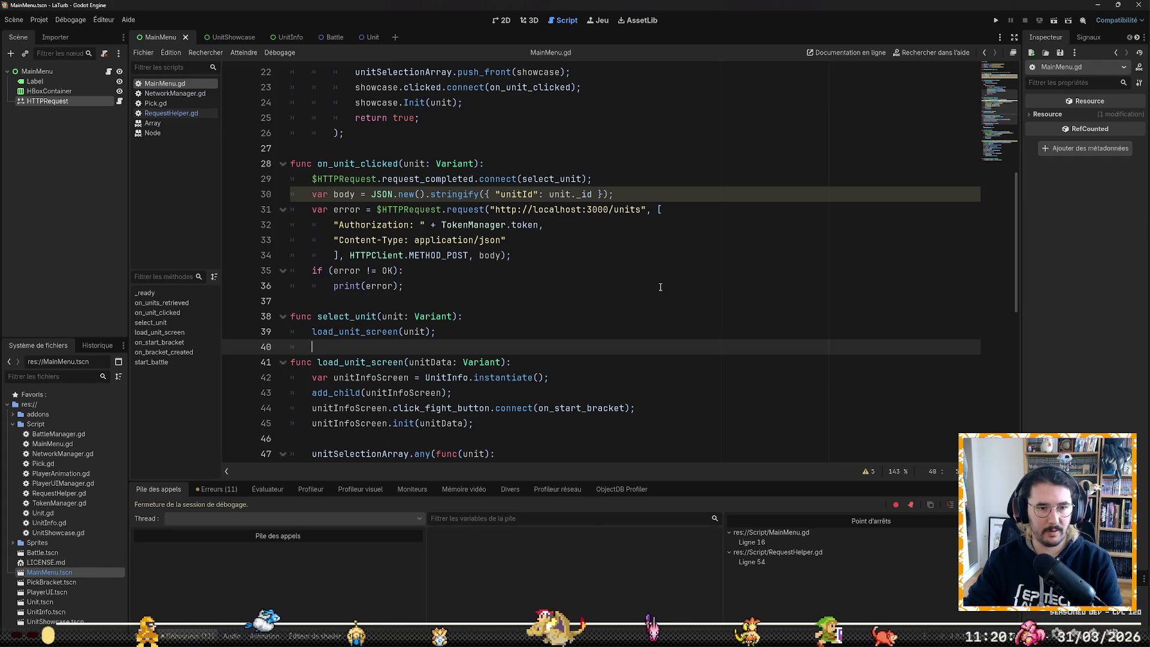
Step: Select and delete the entire select_unit function
{"action": "key", "text": "Up"}
{"action": "key", "text": "Up"}
{"action": "key", "text": "Up"}
{"action": "key", "text": "Down"}
{"action": "key", "text": "shift+Down"}
{"action": "key", "text": "shift+Down"}
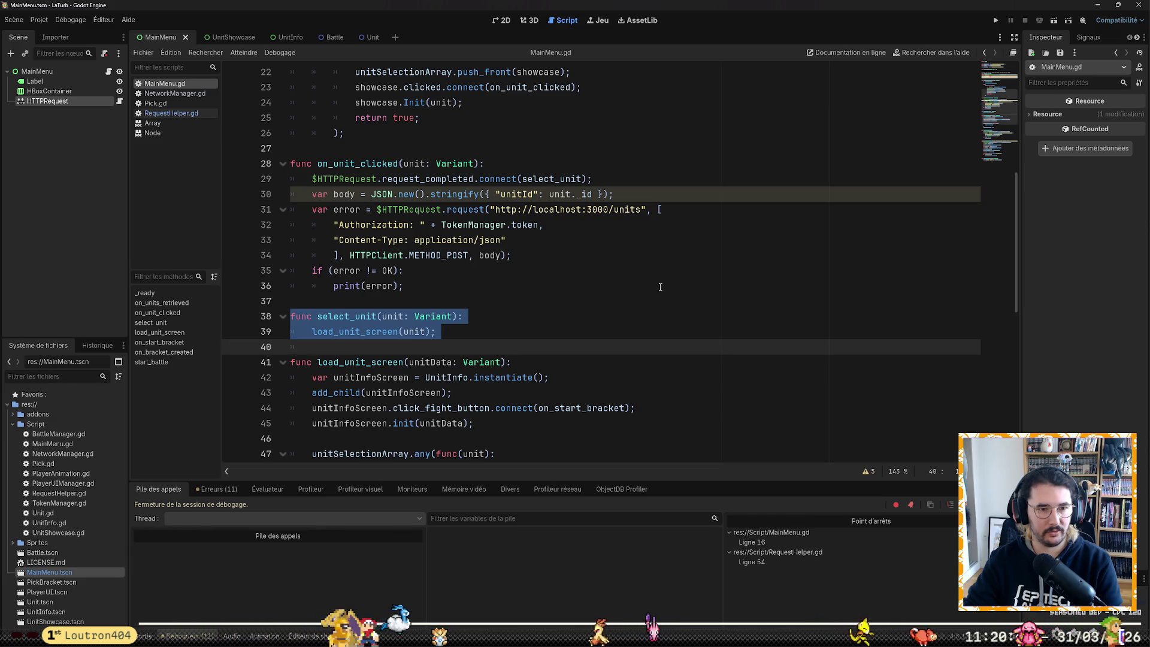
{"action": "key", "text": "shift+Down"}
{"action": "key", "text": "BackSpace"}
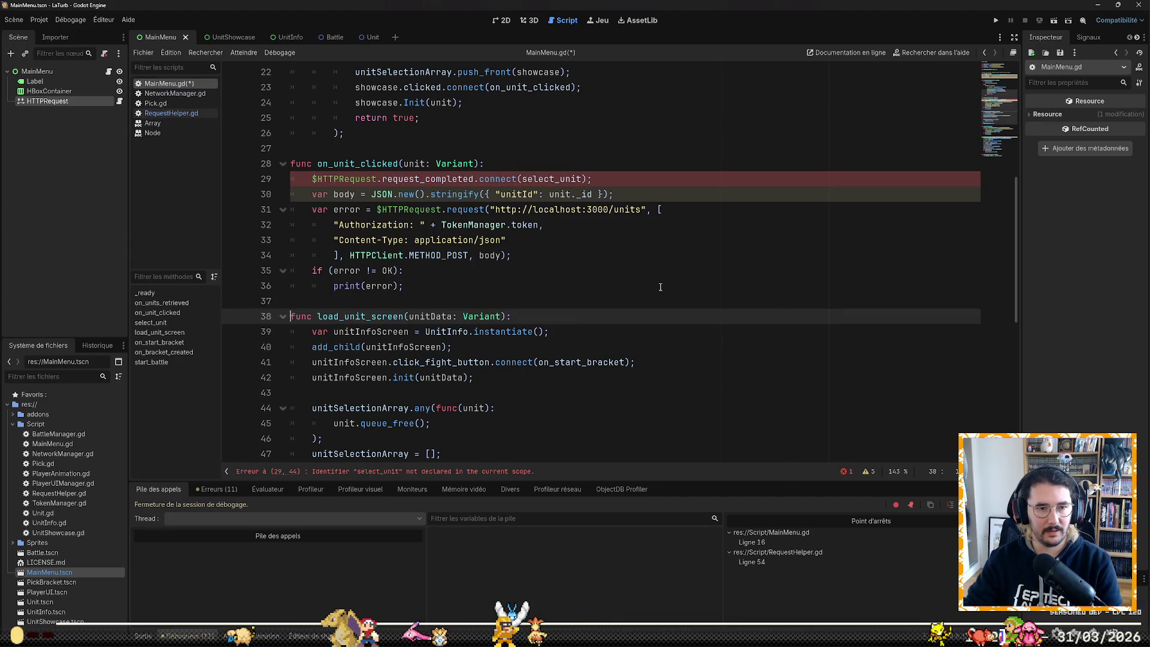
Step: Delete the request_completed connection line in on_unit_clicked
{"action": "key", "text": "Up"}
{"action": "key", "text": "Up"}
{"action": "key", "text": "Up"}
{"action": "key", "text": "shift+Up"}
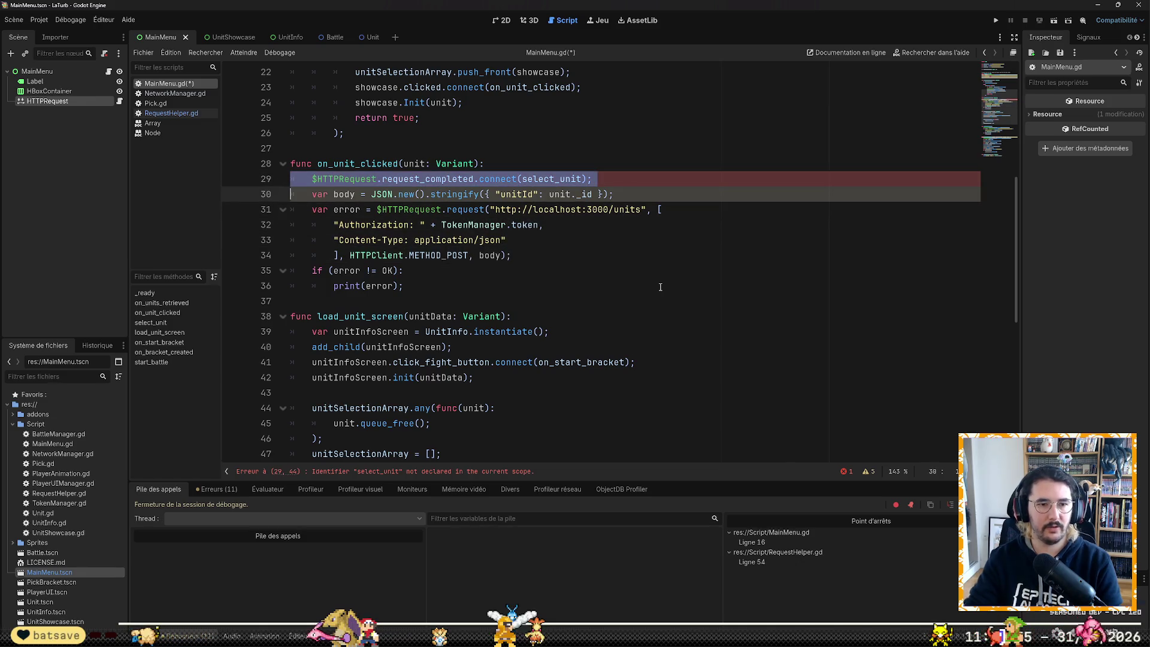
{"action": "key", "text": "BackSpace"}
Step: Add a $HTTPRequest.SendRequest() call after the old request, checking its signature in RequestHelper.gd
{"action": "key", "text": "Down"}
{"action": "key", "text": "Down"}
{"action": "key", "text": "Down"}
{"action": "key", "text": "End"}
{"action": "key", "text": "Return"}
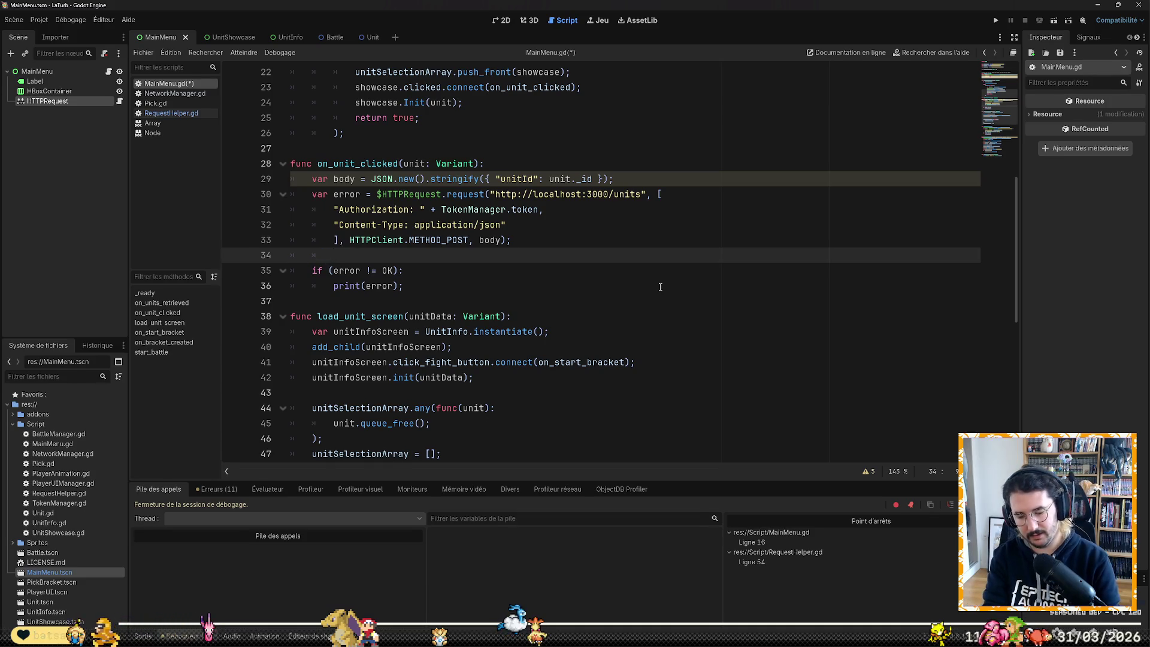
{"action": "type", "text": "HTT"}
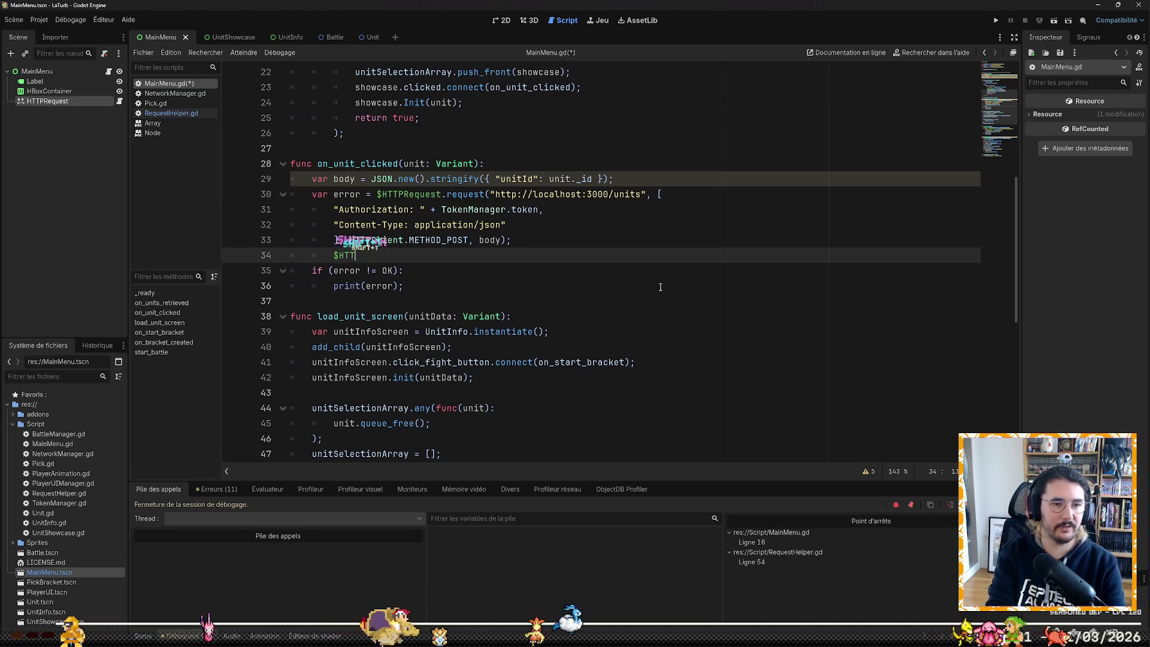
{"action": "type", "text": "PRequest"}
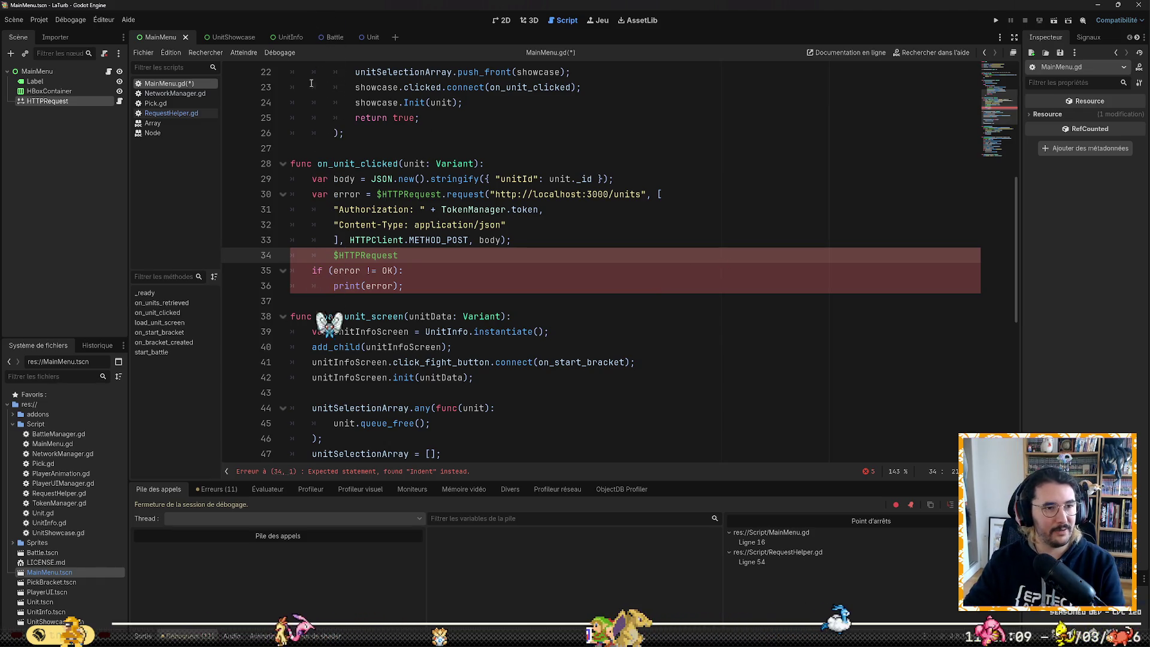
{"action": "left_click", "coordinate": [171, 113]}
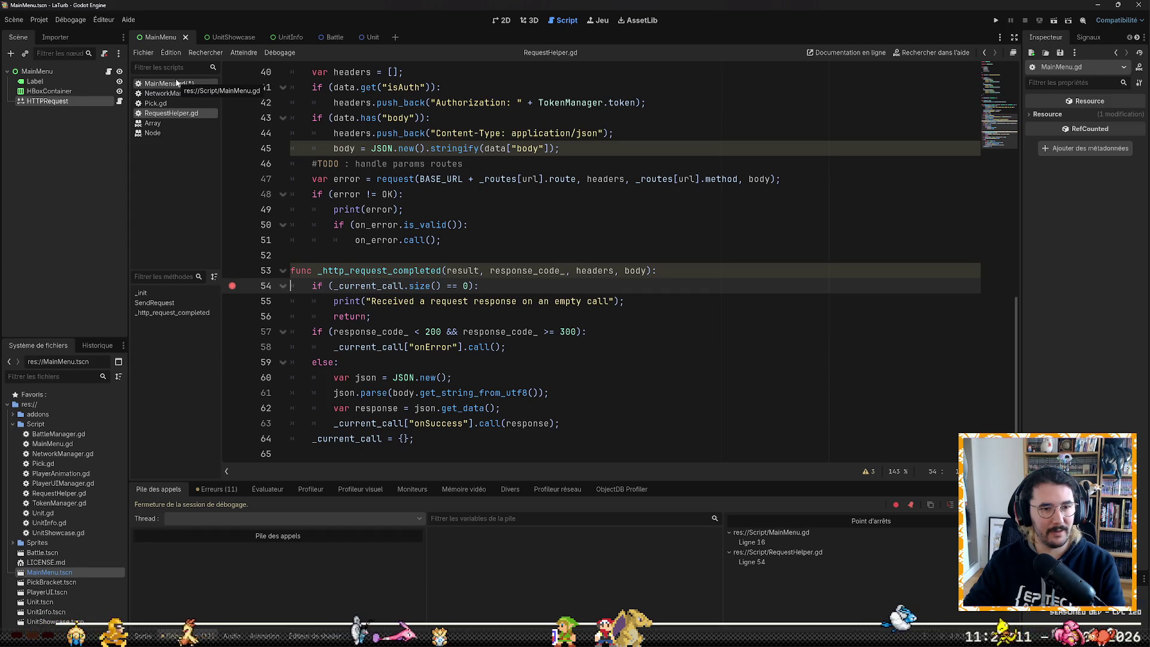
{"action": "scroll", "coordinate": [251, 120], "scroll_direction": "up", "scroll_amount": 7}
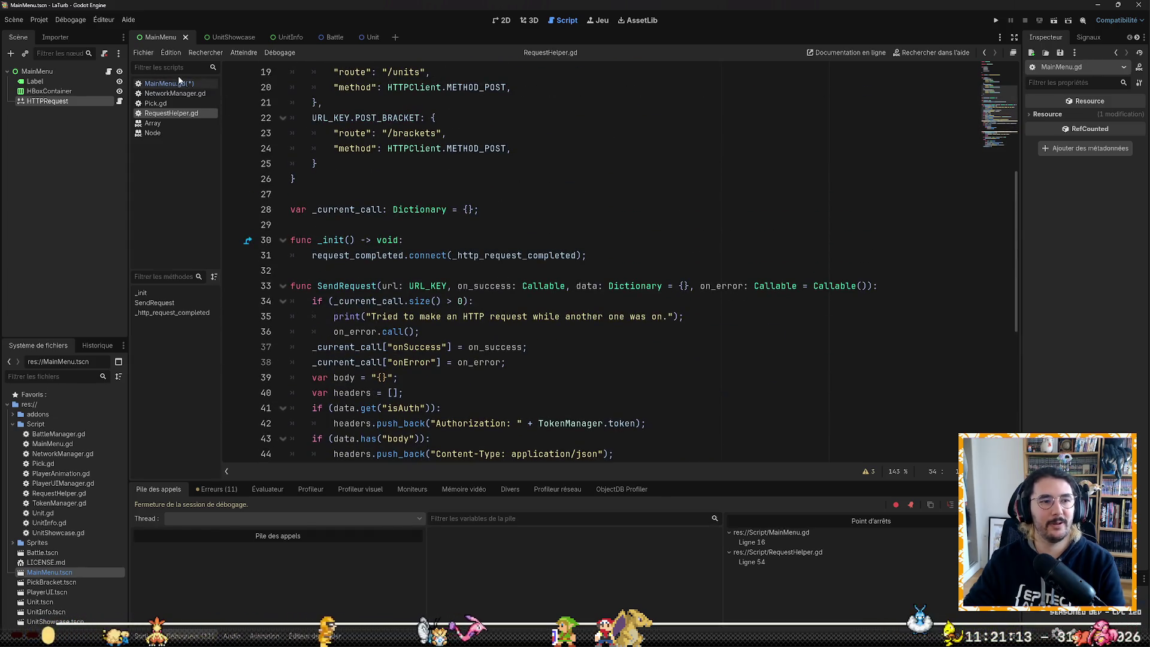
{"action": "left_click", "coordinate": [182, 84]}
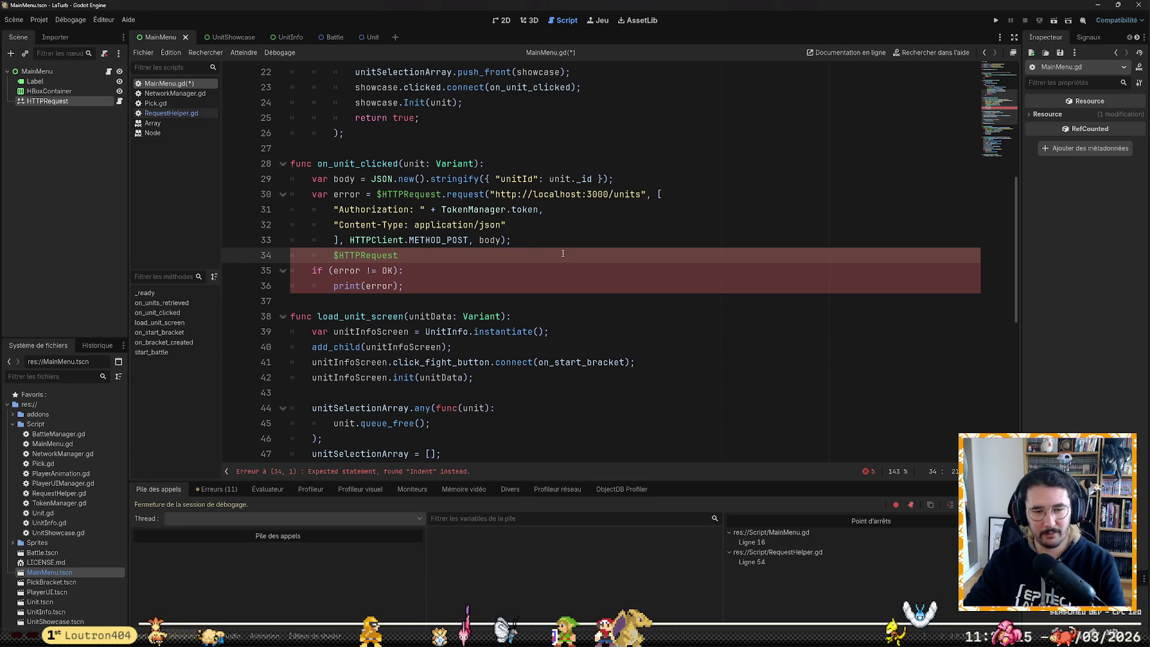
{"action": "type", "text": ".SendRe"}
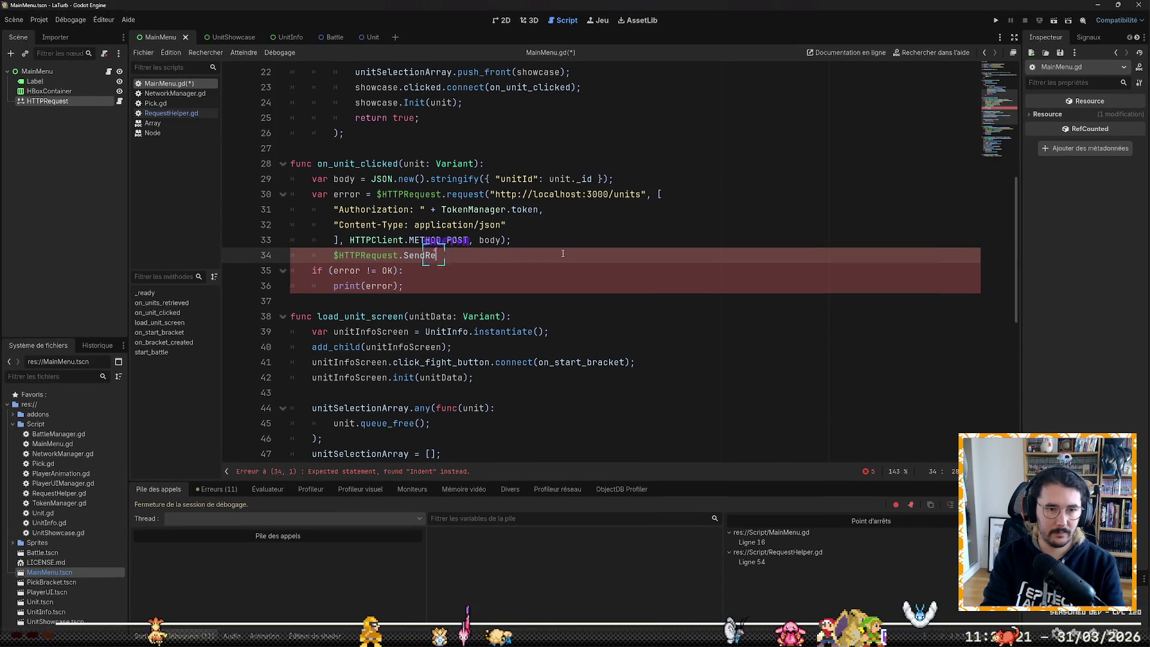
{"action": "type", "text": "quest()"}
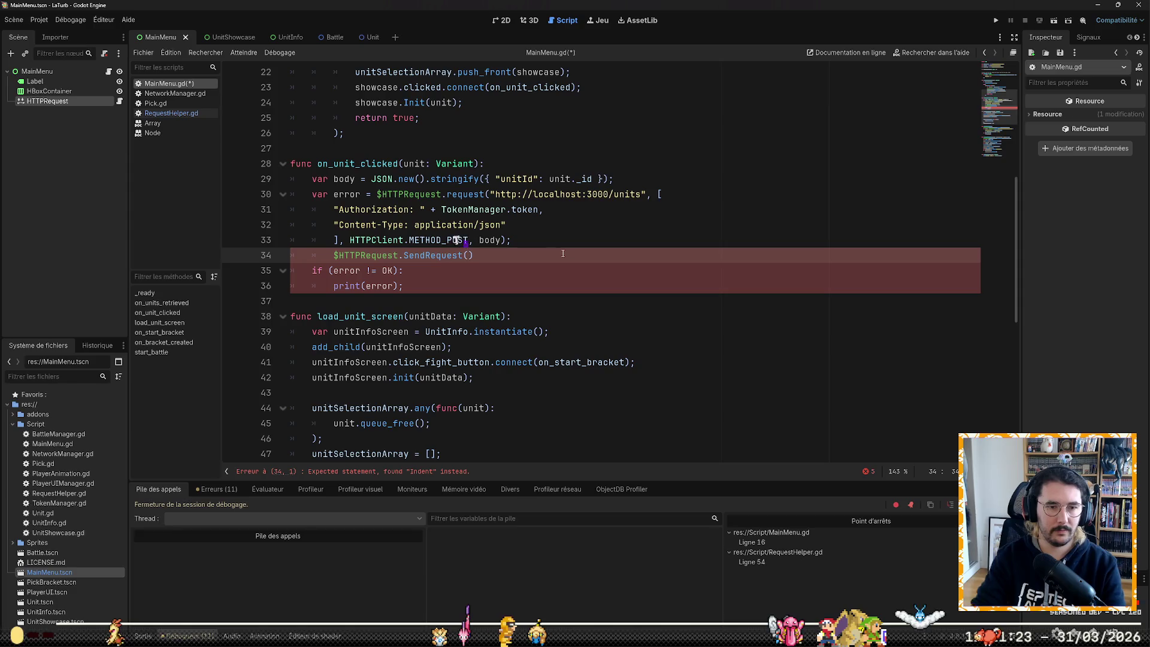
Step: Delete the old request call on lines 30–33
{"action": "key", "text": "Up"}
{"action": "key", "text": "Up"}
{"action": "key", "text": "Up"}
{"action": "key", "text": "Home"}
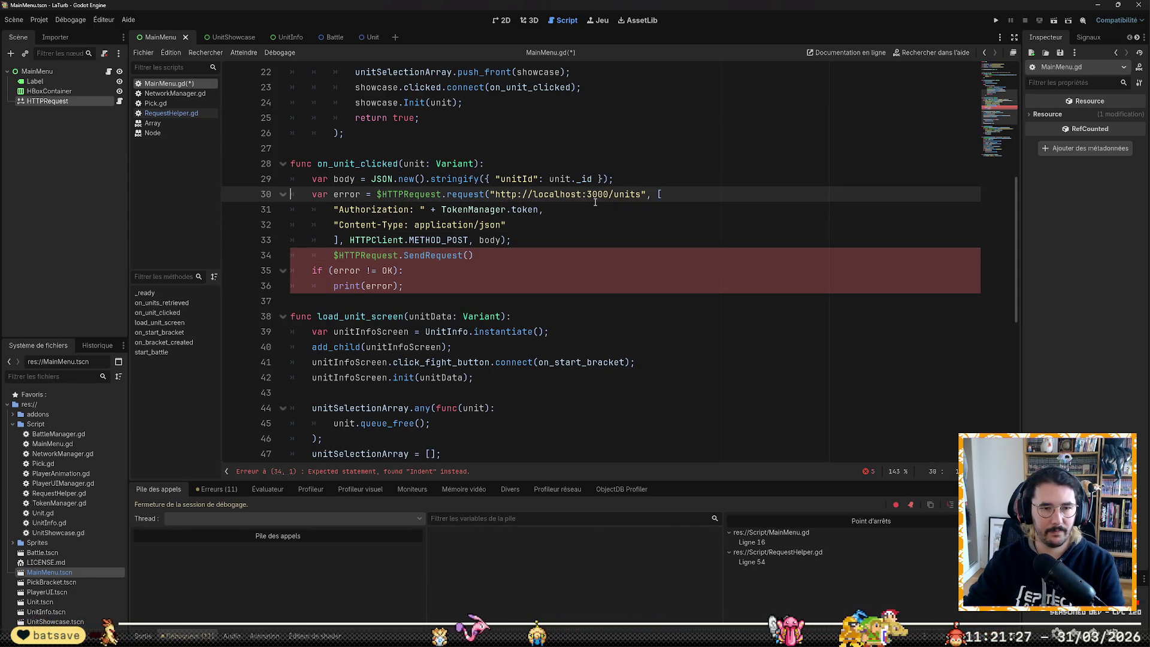
{"action": "key", "text": "shift+Down"}
{"action": "key", "text": "shift+Down"}
{"action": "key", "text": "shift+Down"}
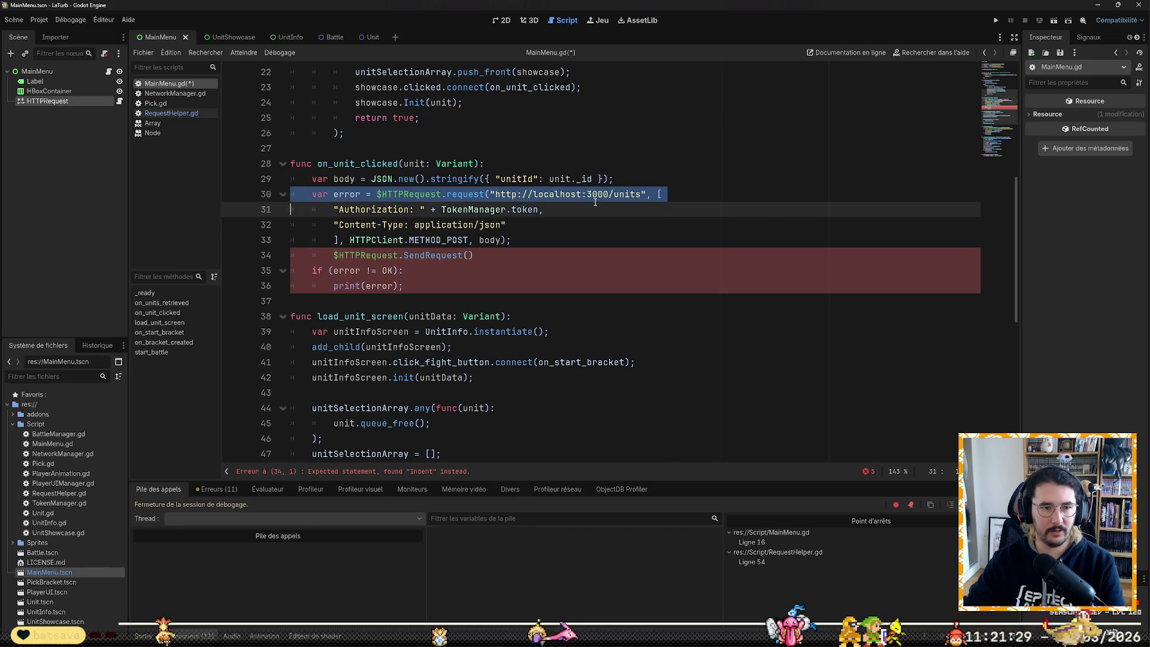
{"action": "key", "text": "Delete"}
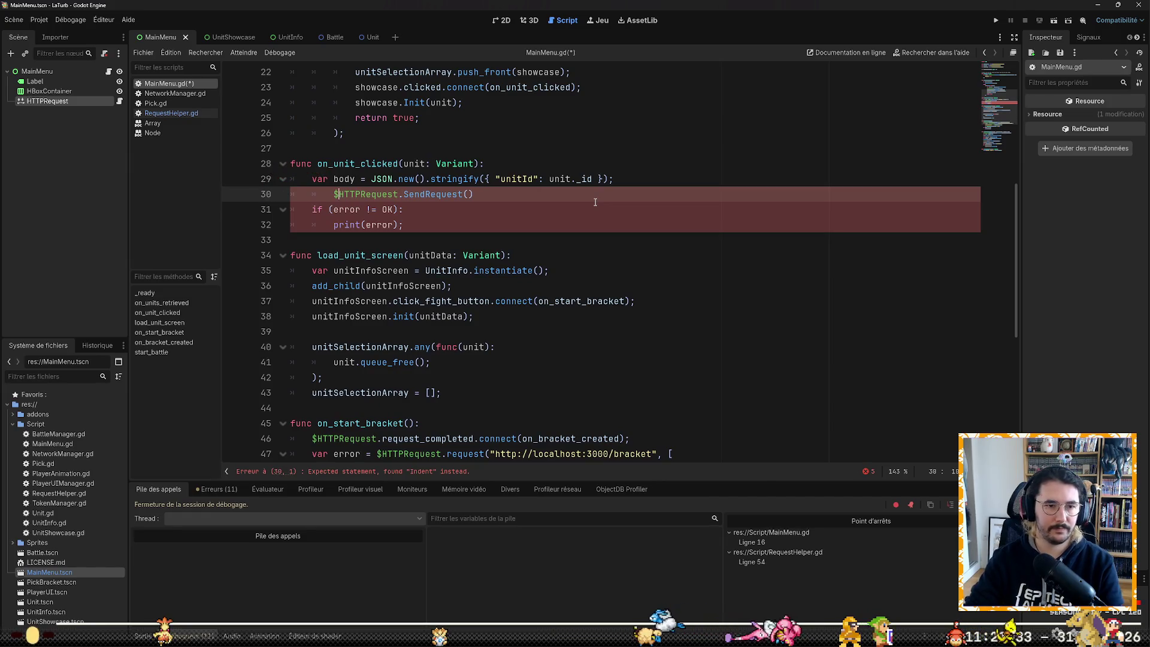
Step: Dedent the SendRequest line and autocomplete RequestHelper.URL_KEY.POST_UNIT as its first argument
{"action": "key", "text": "BackSpace"}
{"action": "key", "text": "Left"}
{"action": "key", "text": "Left"}
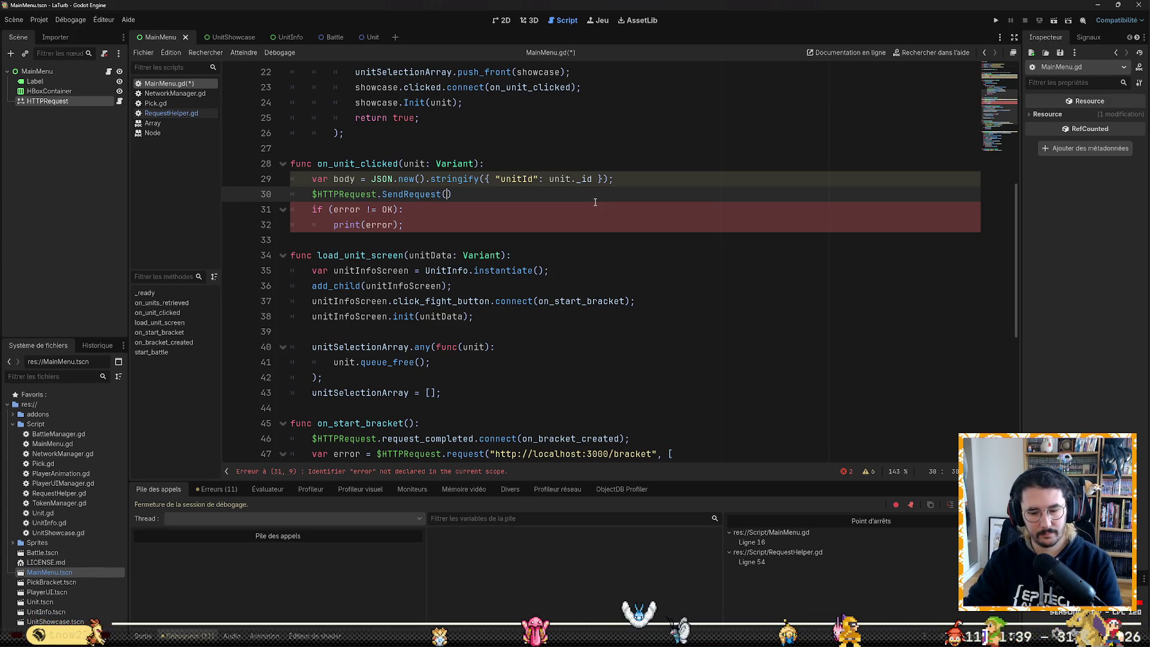
{"action": "type", "text": "RequestHelper"}
{"action": "key", "text": "Return"}
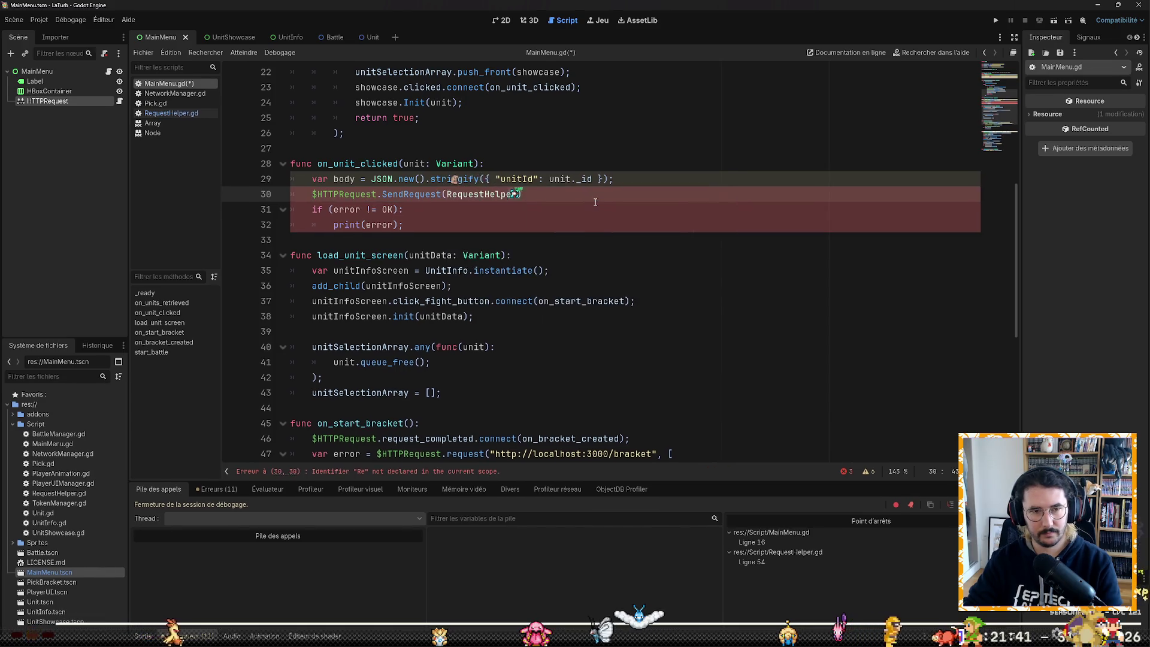
{"action": "type", "text": "."}
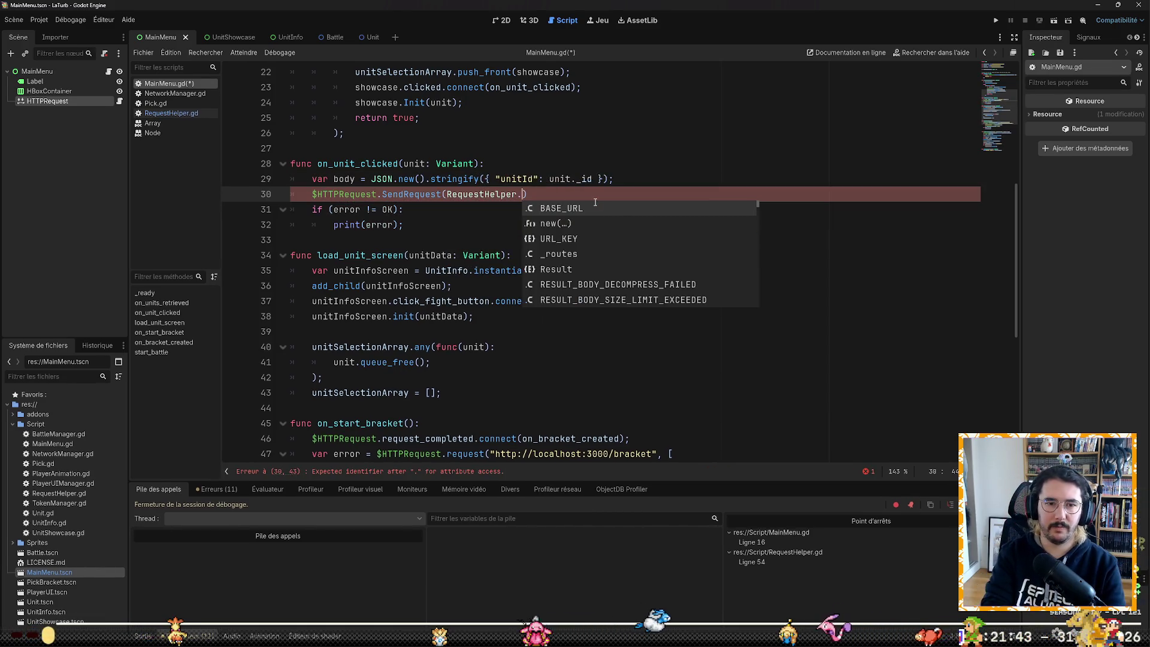
{"action": "key", "text": "Down"}
{"action": "key", "text": "Down"}
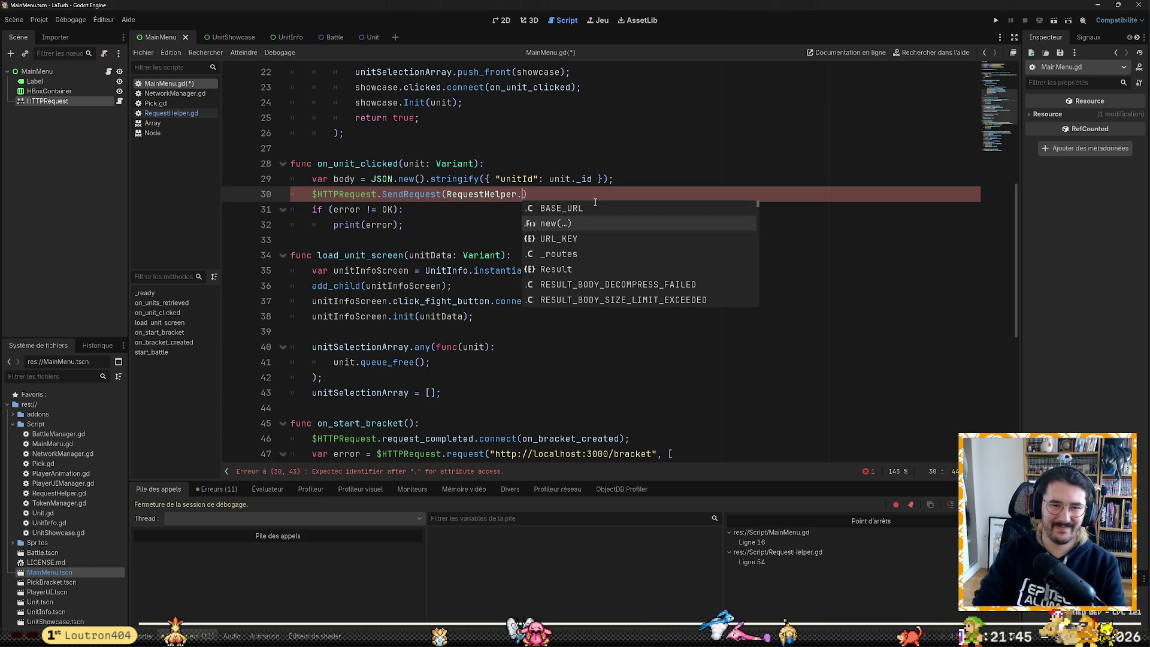
{"action": "key", "text": "Return"}
{"action": "type", "text": "."}
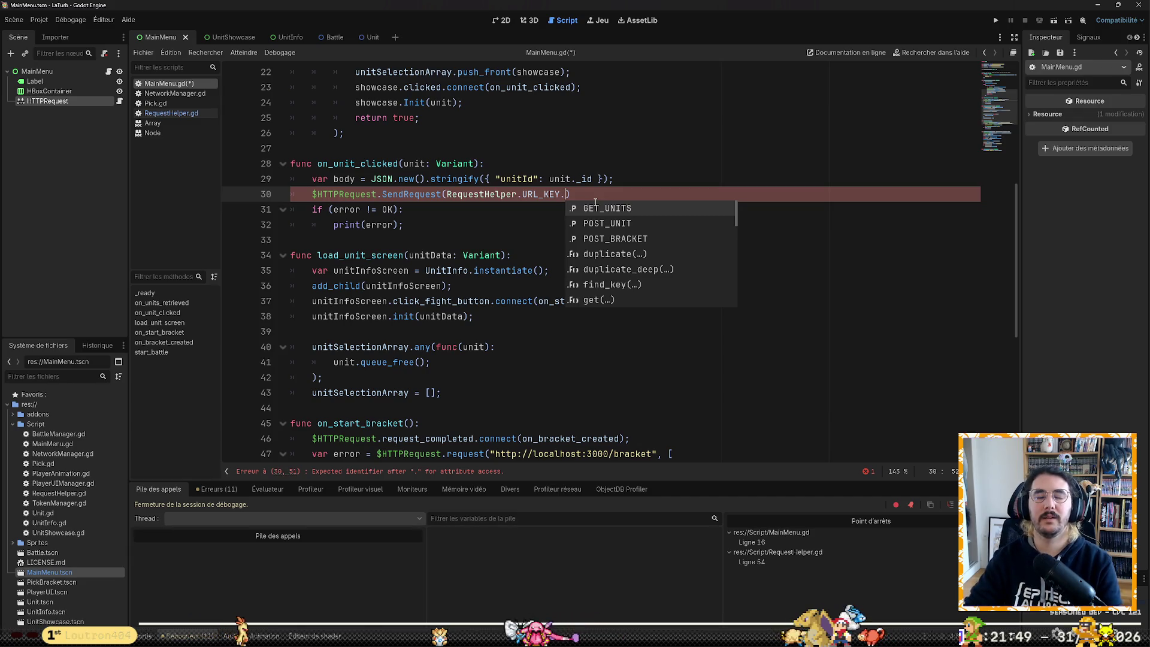
{"action": "key", "text": "Down"}
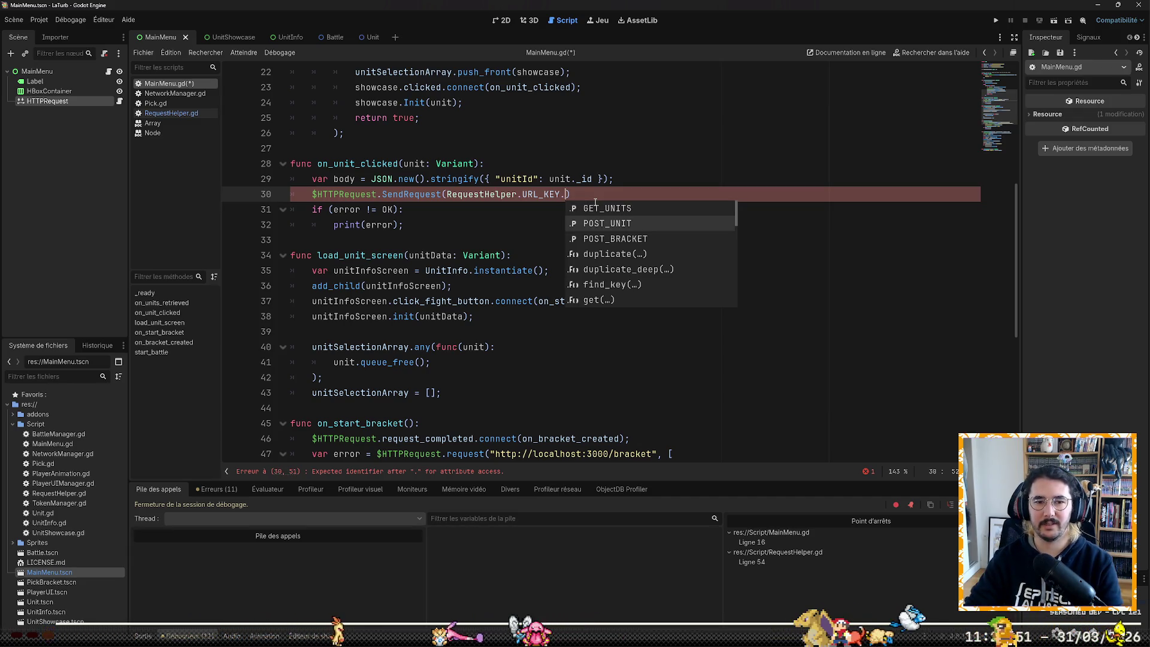
{"action": "key", "text": "Return"}
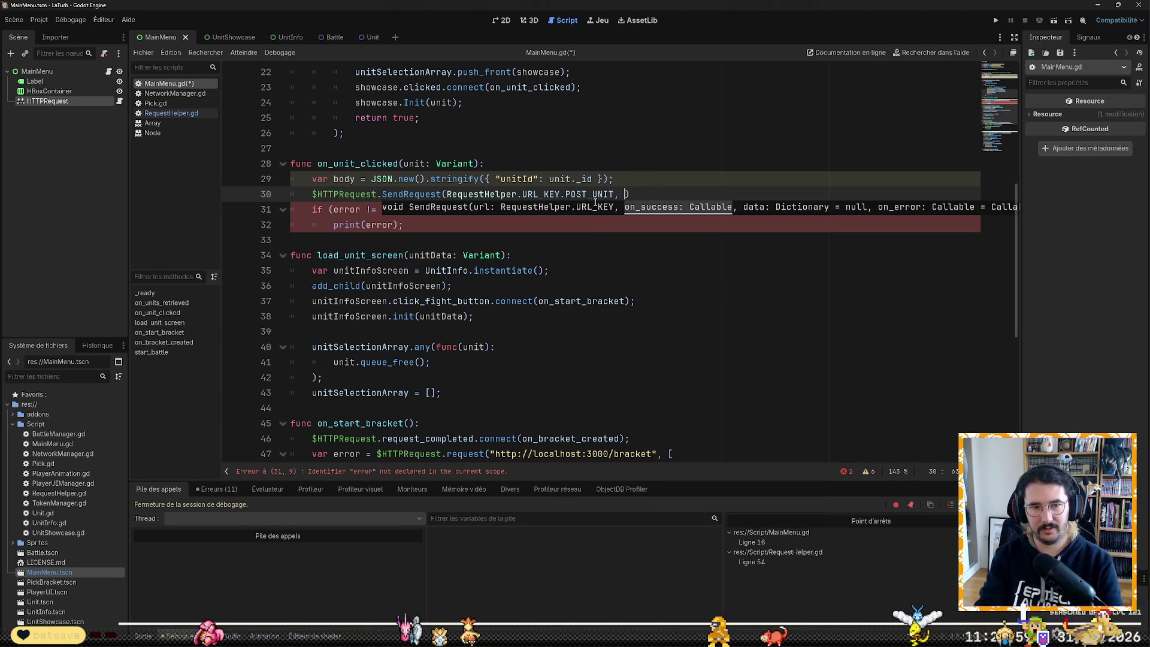
Step: Pass load_unit_screen and {"isAuth": true, "body": {"unitId": unit._id}} to SendRequest
{"action": "type", "text": "load"}
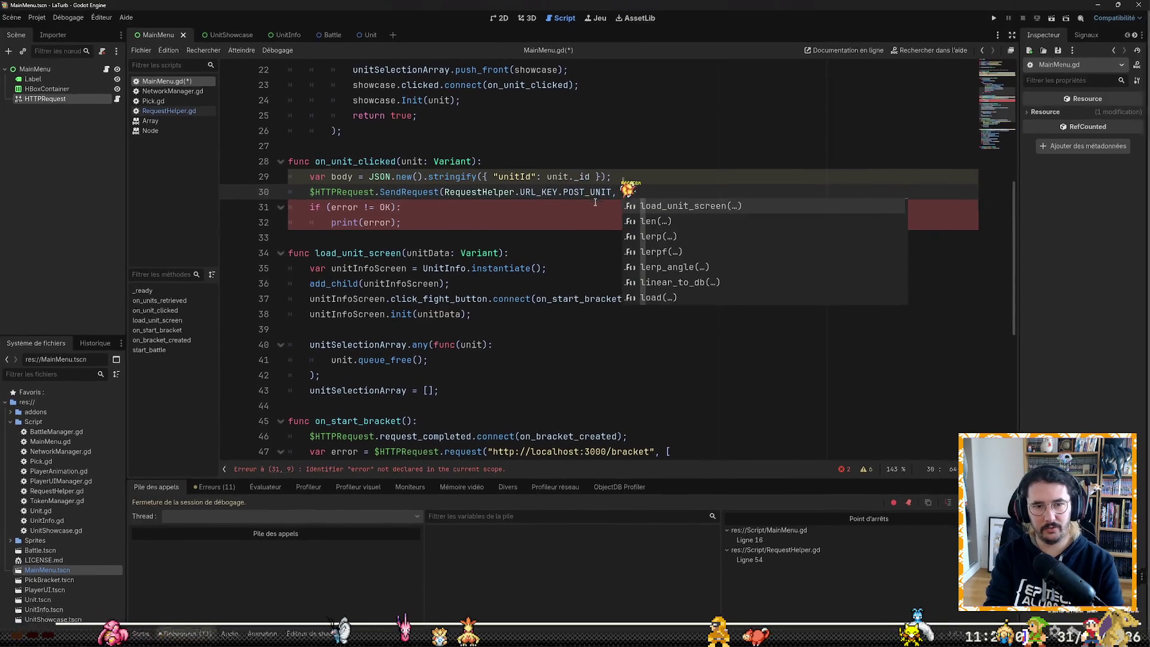
{"action": "key", "text": "Tab"}
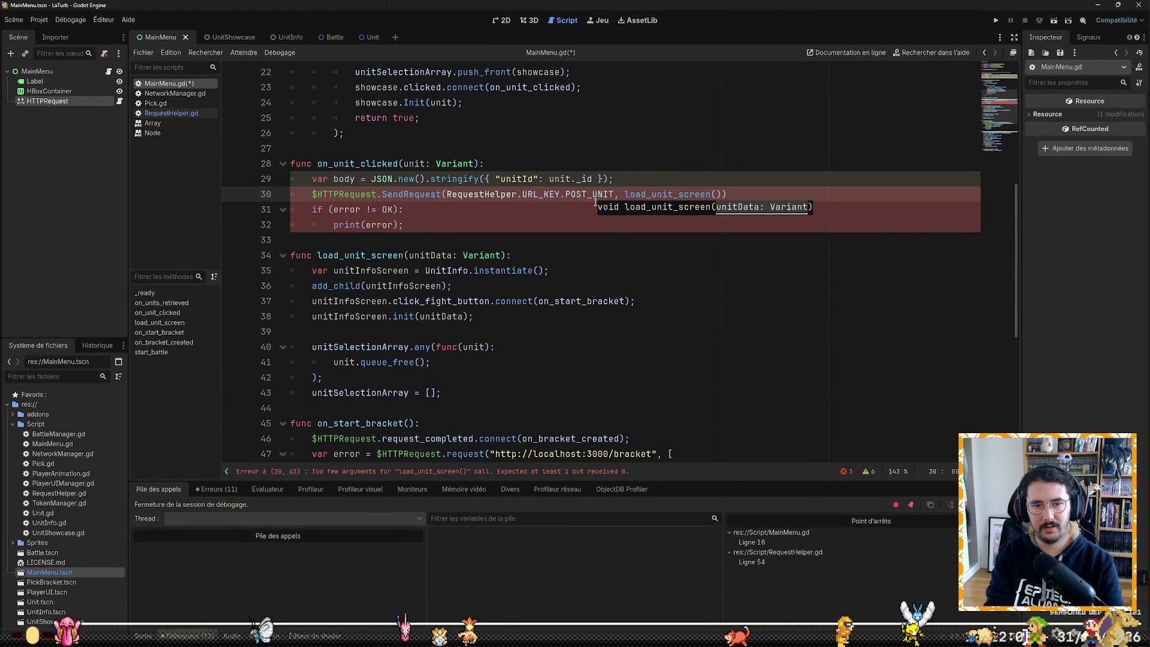
{"action": "key", "text": "BackSpace"}
{"action": "type", "text": ", {"}
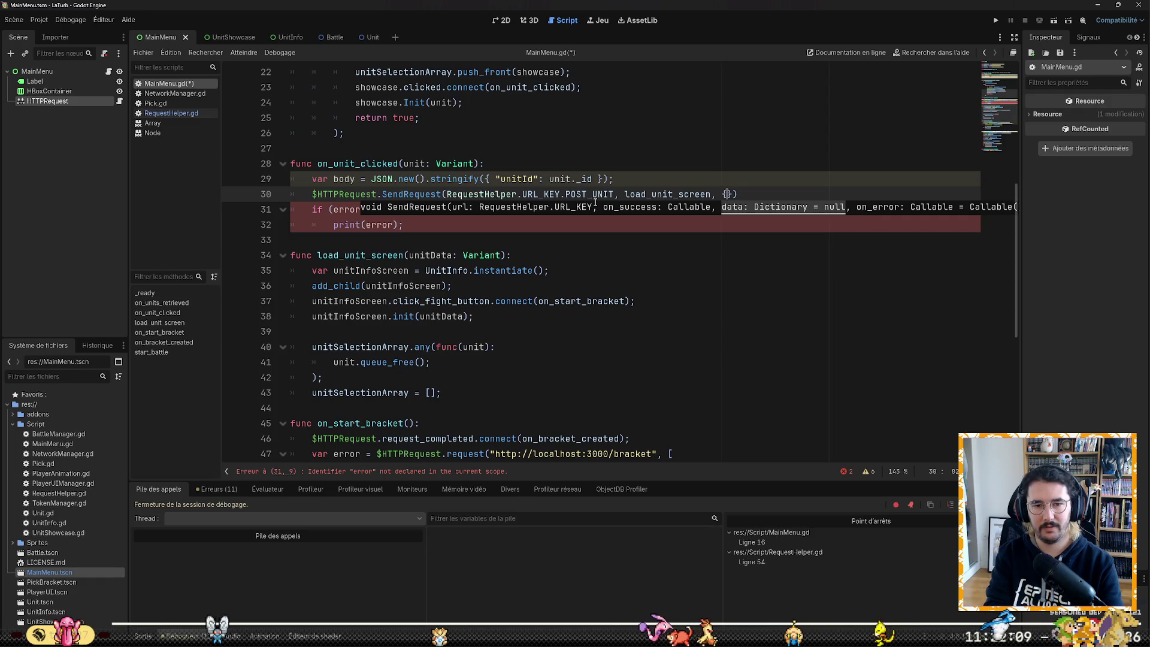
{"action": "key", "text": "Return"}
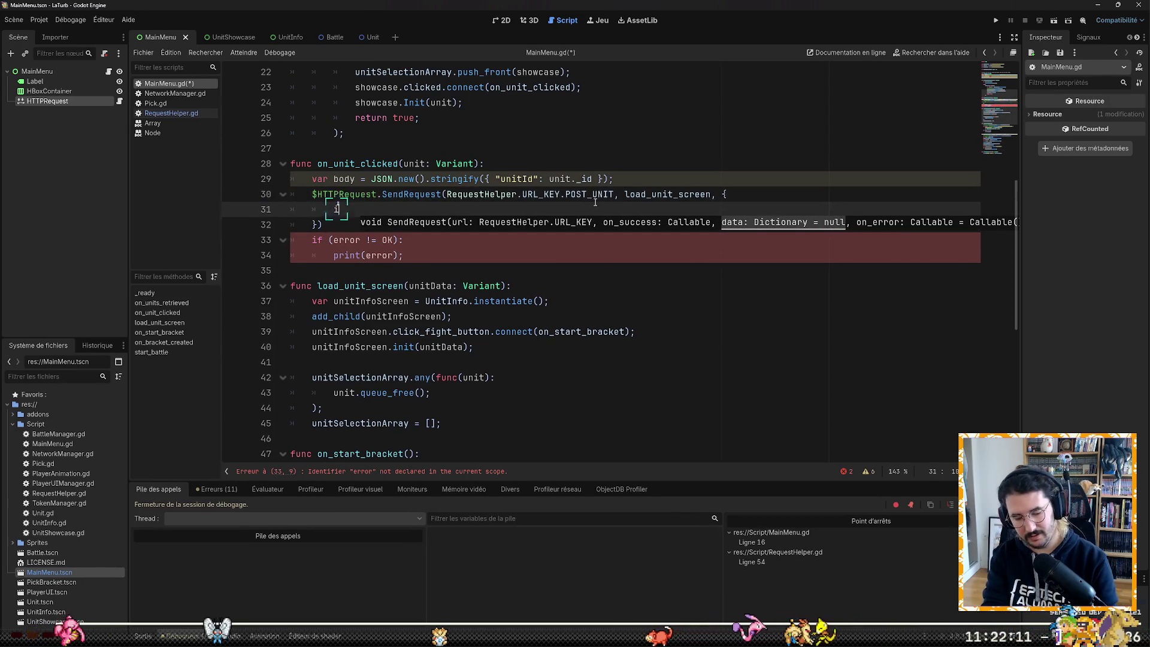
{"action": "type", "text": "\"isAuth\""}
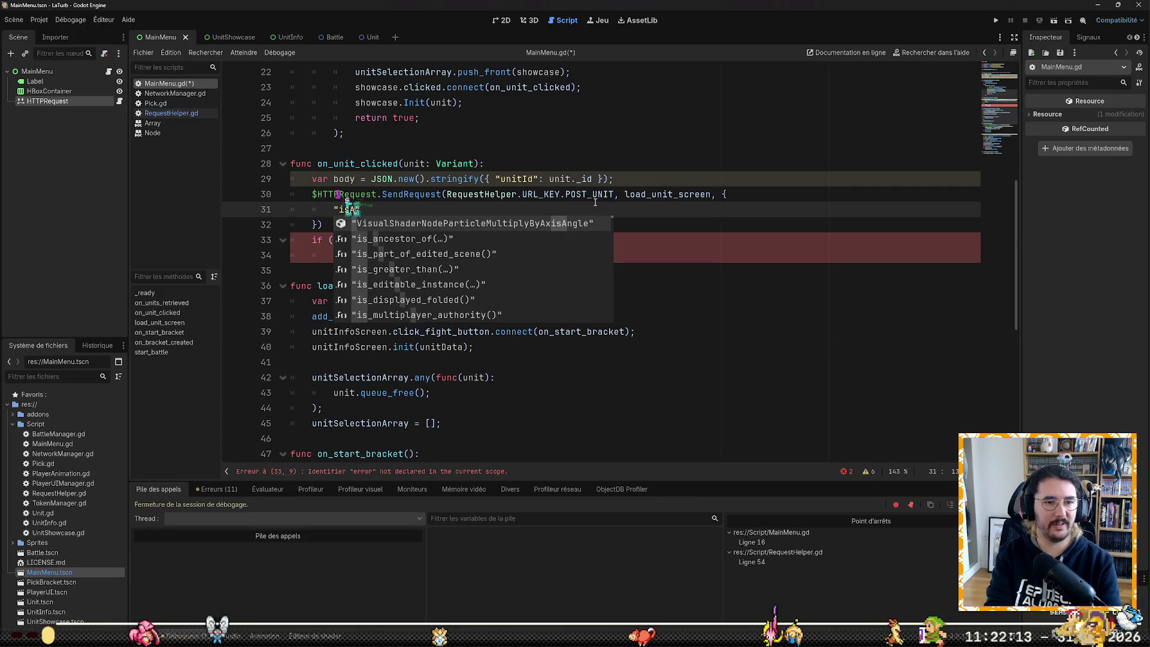
{"action": "type", "text": ": true,"}
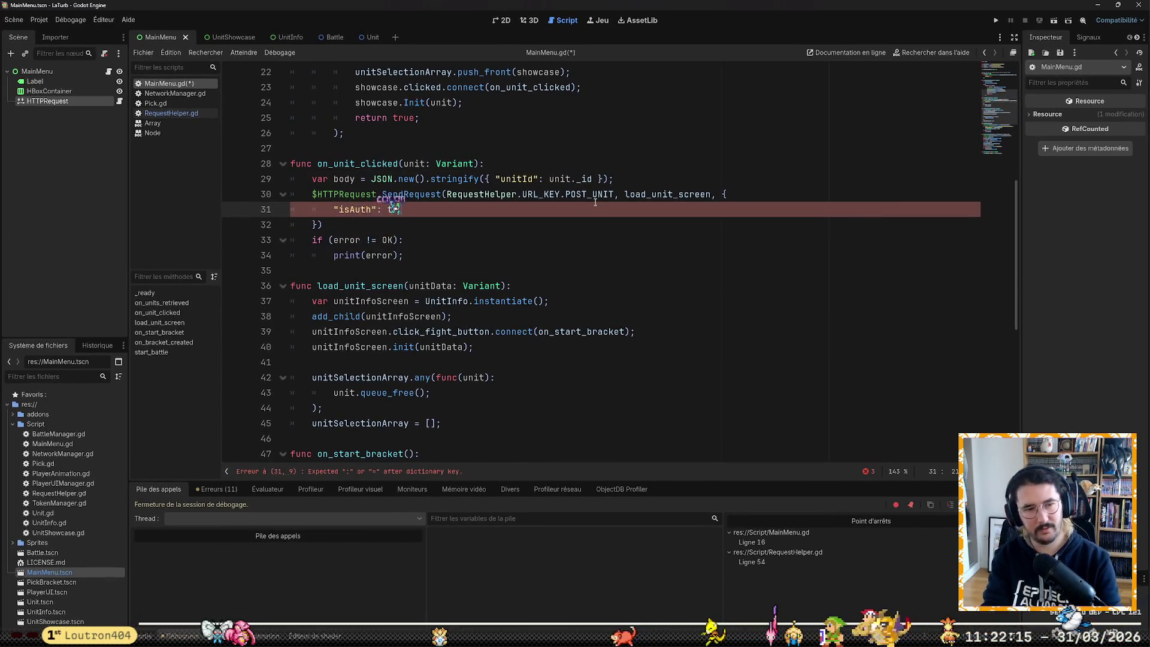
{"action": "key", "text": "Return"}
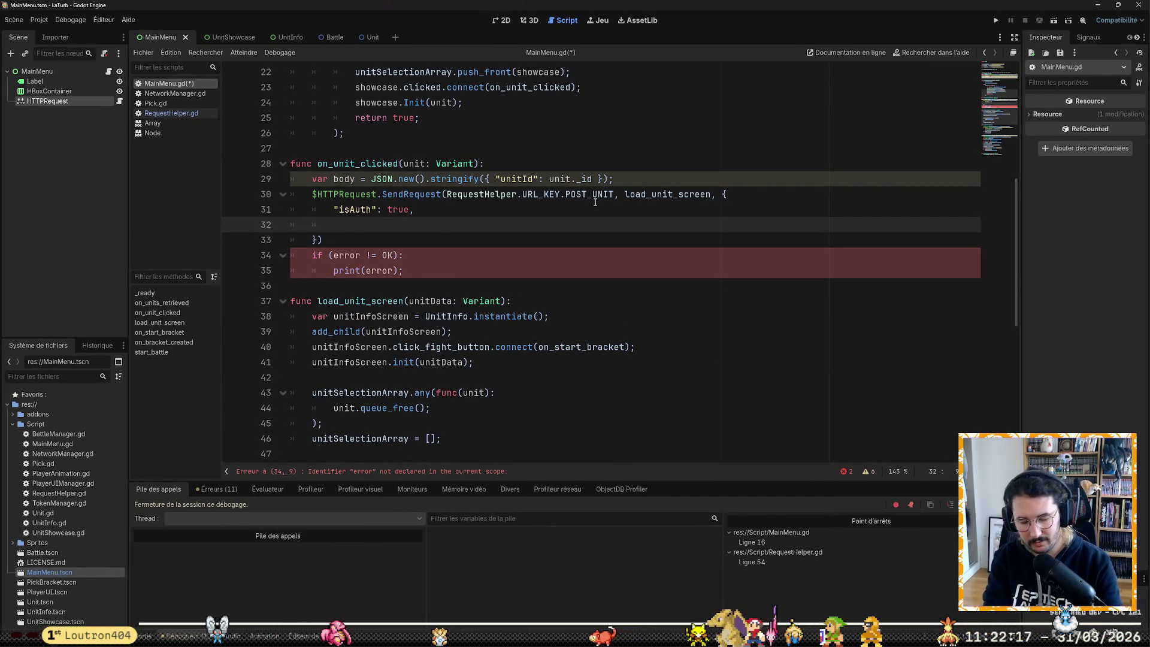
{"action": "type", "text": "\"body\":"}
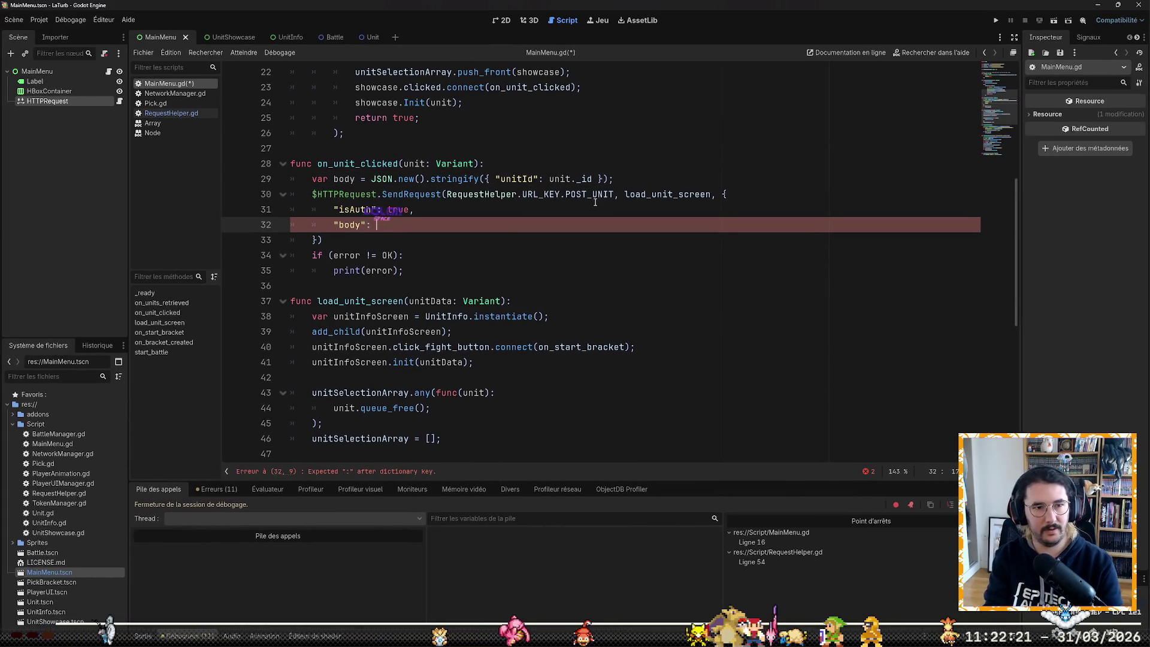
{"action": "type", "text": " } \"unitId\""}
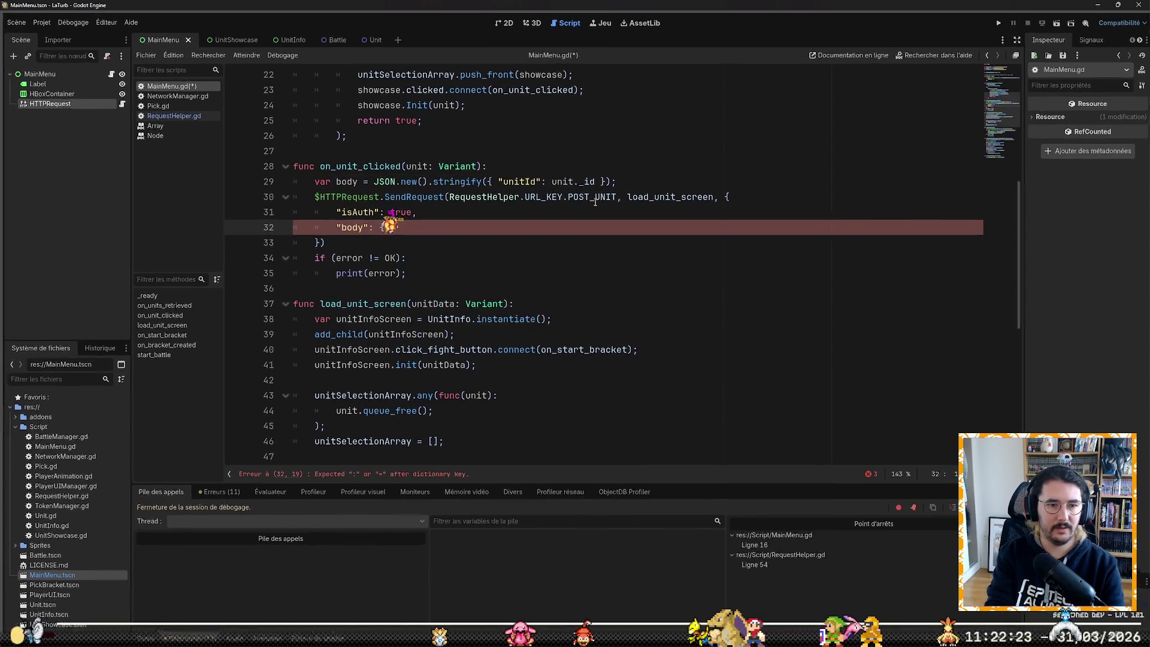
{"action": "type", "text": " :"}
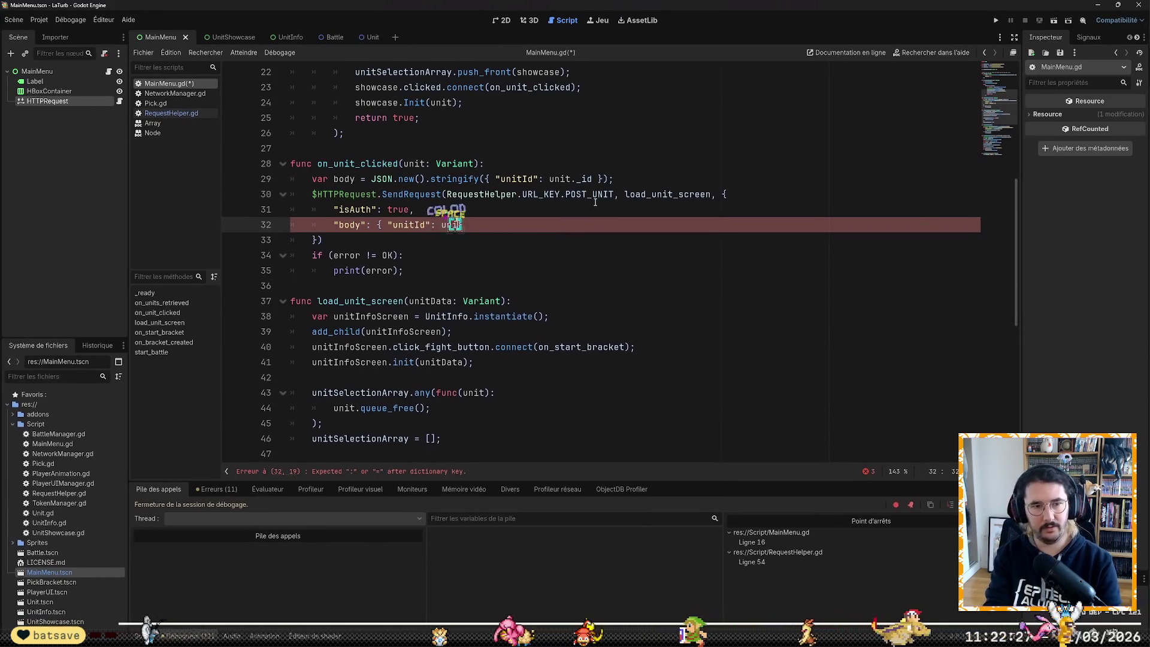
{"action": "type", "text": "unit._id"}
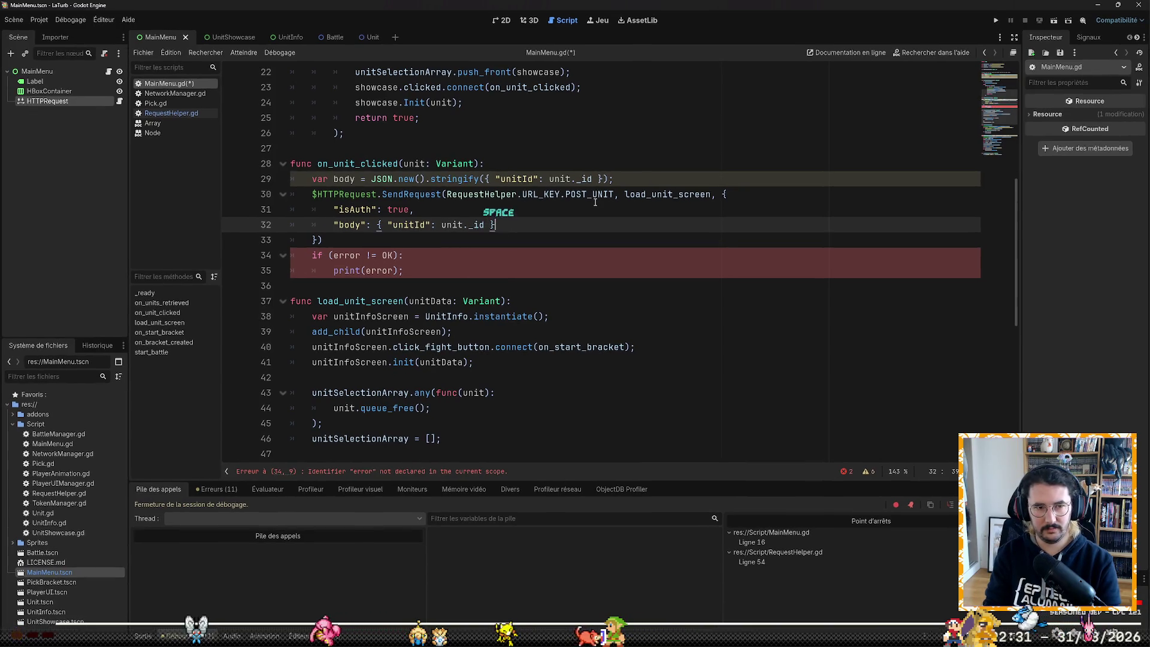
{"action": "key", "text": "Down"}
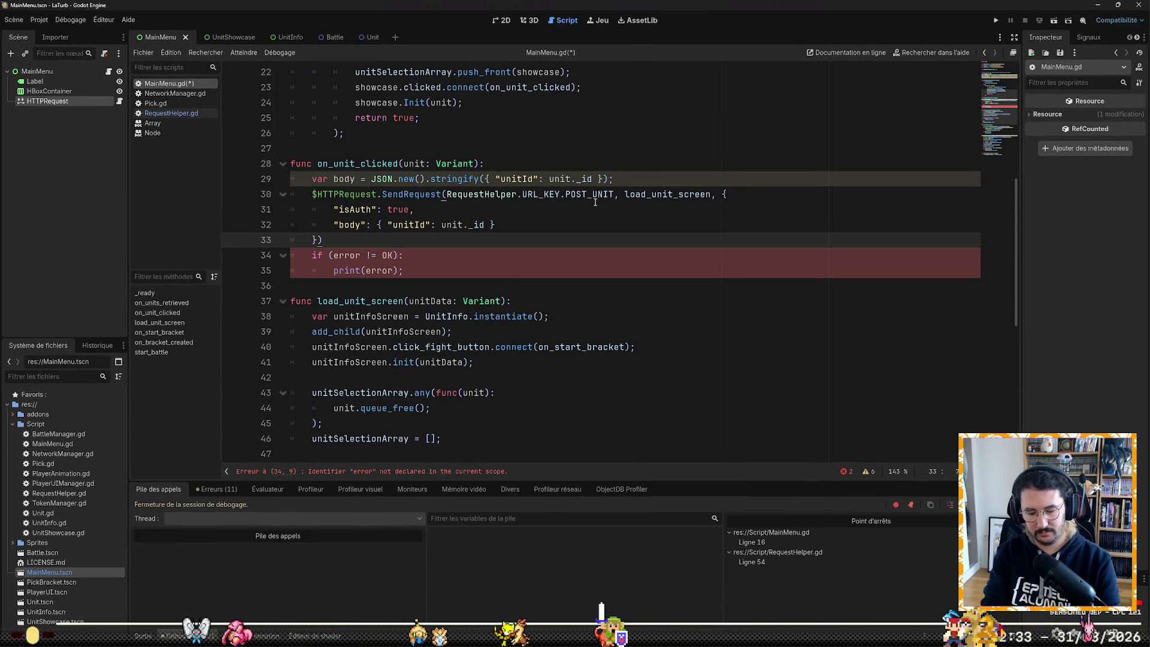
{"action": "type", "text": ";"}
Step: Delete the obsolete var body line and the old if error check
{"action": "key", "text": "Up"}
{"action": "key", "text": "Up"}
{"action": "key", "text": "Up"}
{"action": "key", "text": "shift+Down"}
{"action": "key", "text": "Delete"}
{"action": "key", "text": "Down"}
{"action": "key", "text": "Down"}
{"action": "key", "text": "Down"}
{"action": "key", "text": "End"}
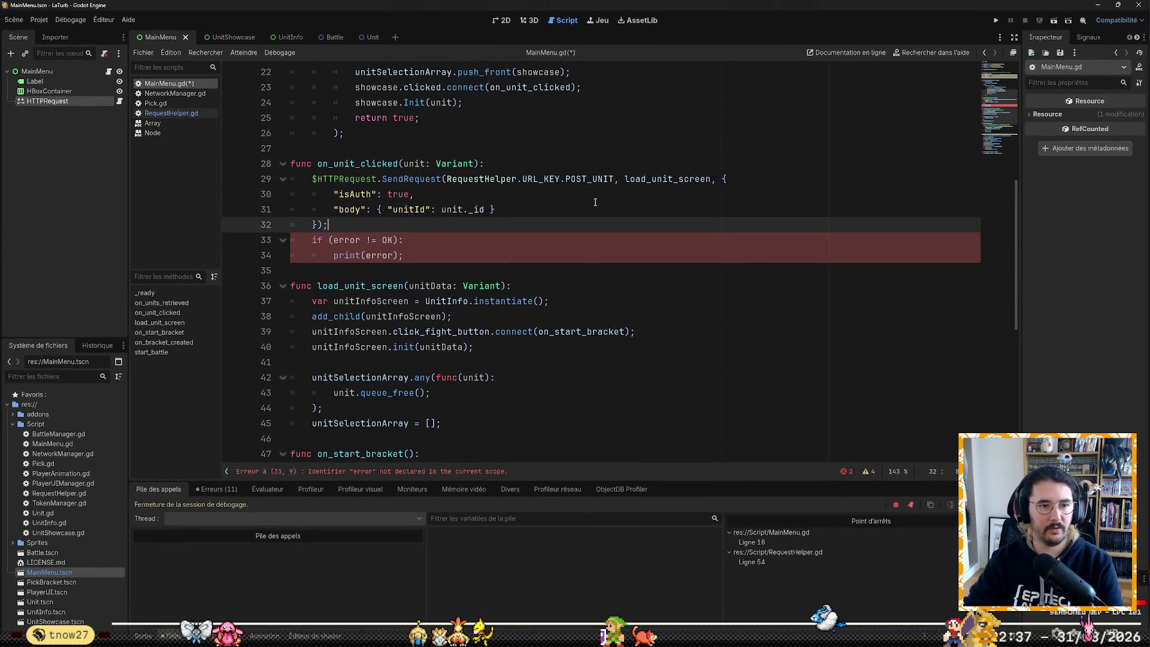
{"action": "key", "text": "shift+Down"}
{"action": "key", "text": "shift+Down"}
{"action": "key", "text": "BackSpace"}
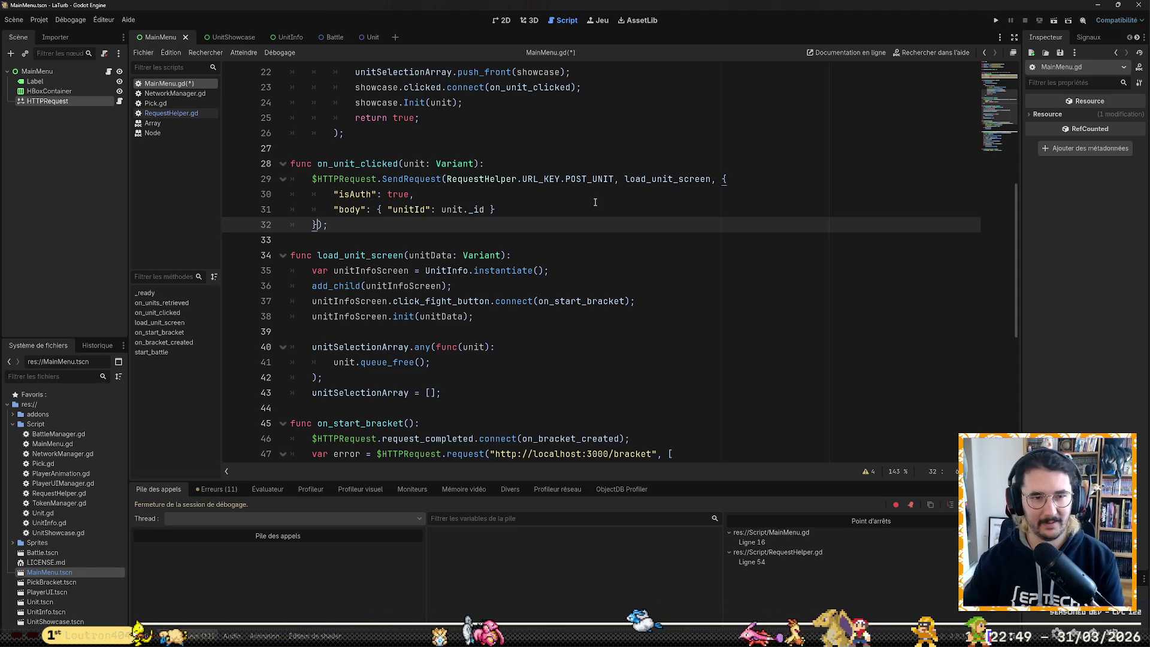
Step: Look through load_unit_screen below the call, then start a system app search
{"action": "mouse_move", "coordinate": [395, 179]}
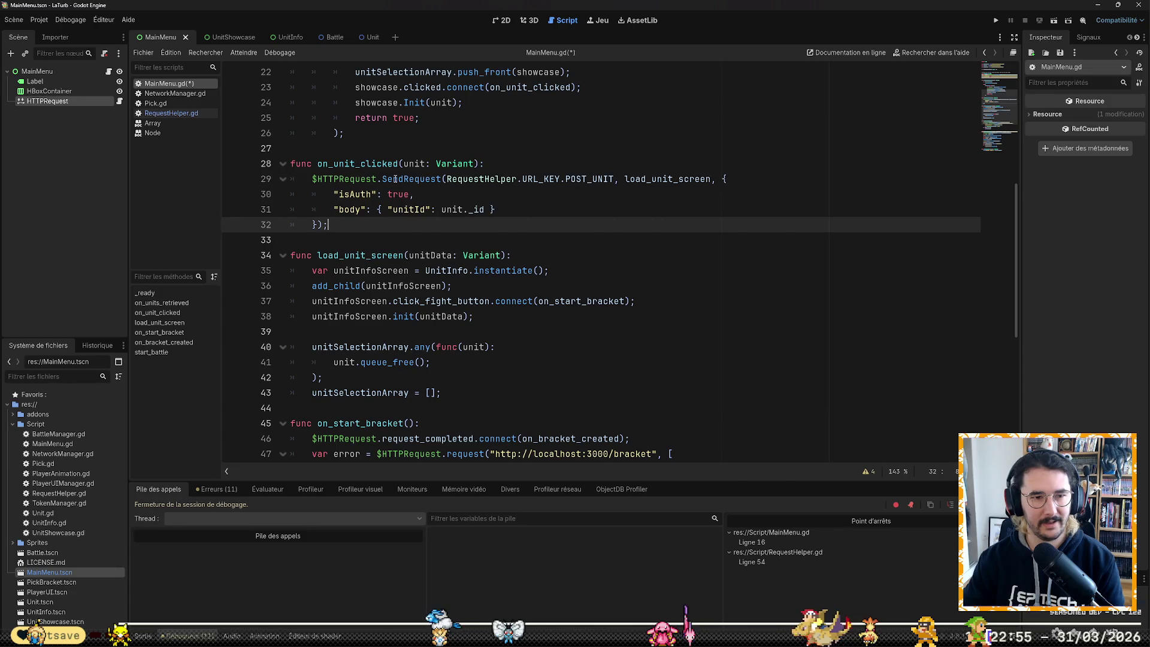
{"action": "key", "text": "Down"}
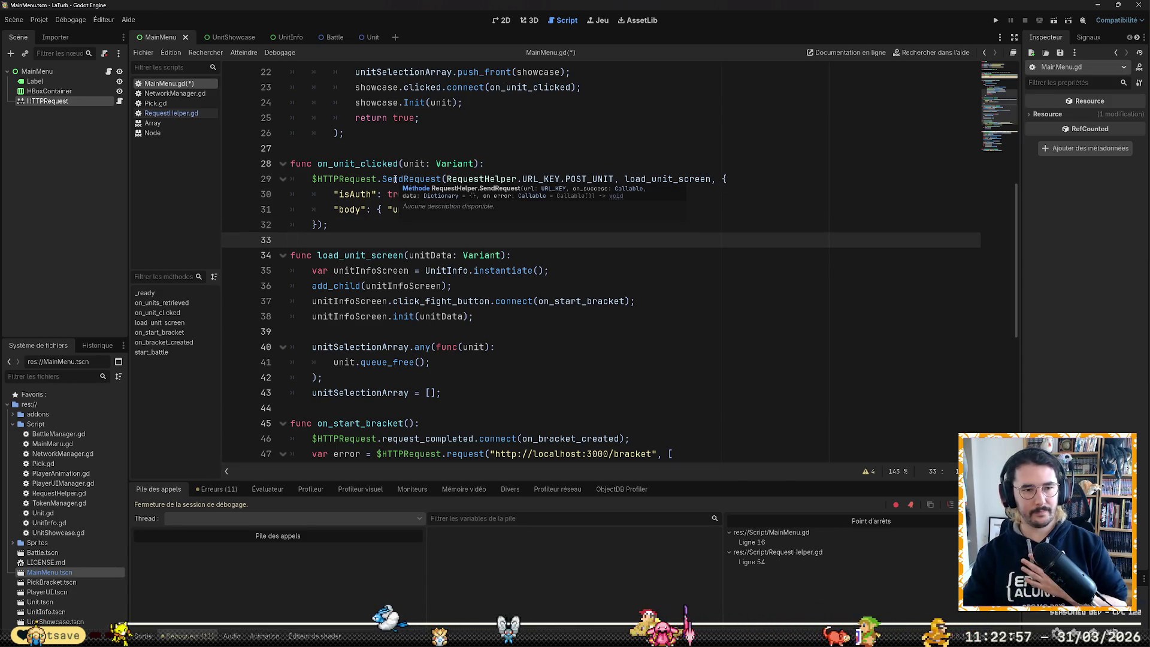
{"action": "key", "text": "Down"}
{"action": "key", "text": "Down"}
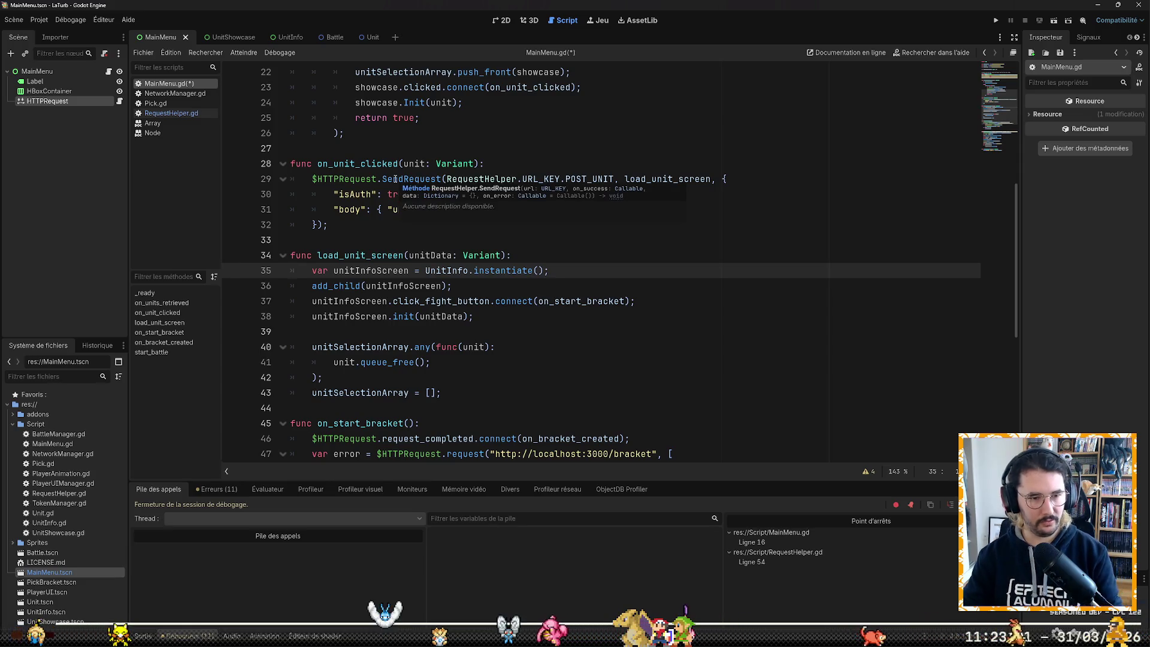
{"action": "key", "text": "Down"}
{"action": "key", "text": "Down"}
{"action": "key", "text": "Down"}
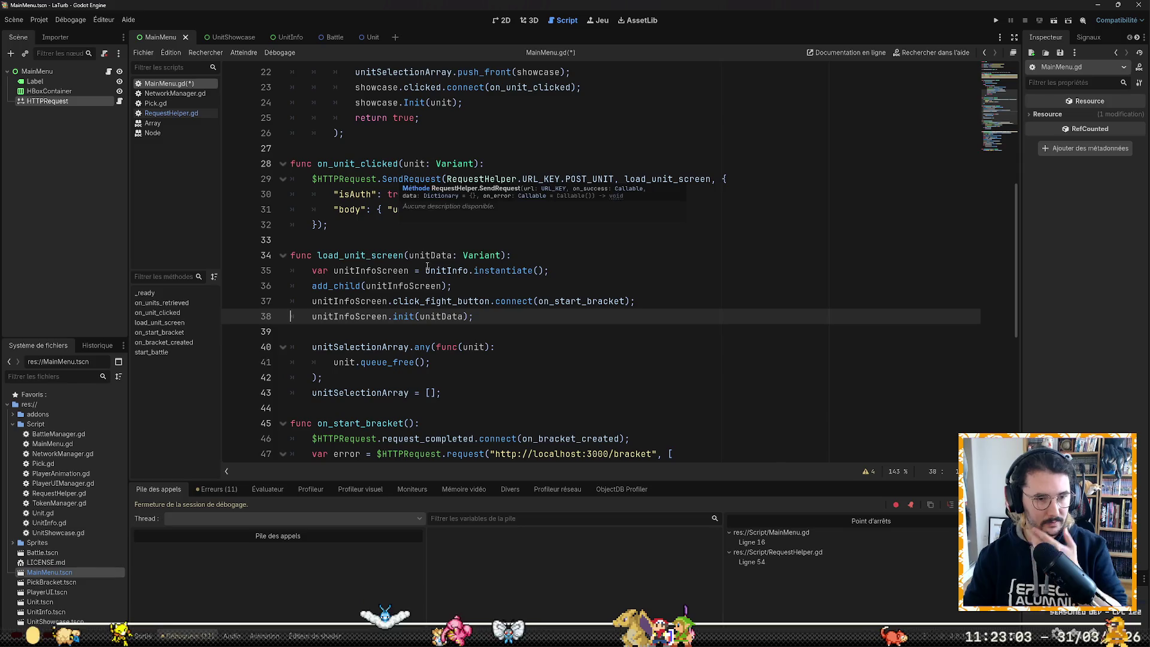
{"action": "scroll", "coordinate": [453, 287], "scroll_direction": "down", "scroll_amount": 5}
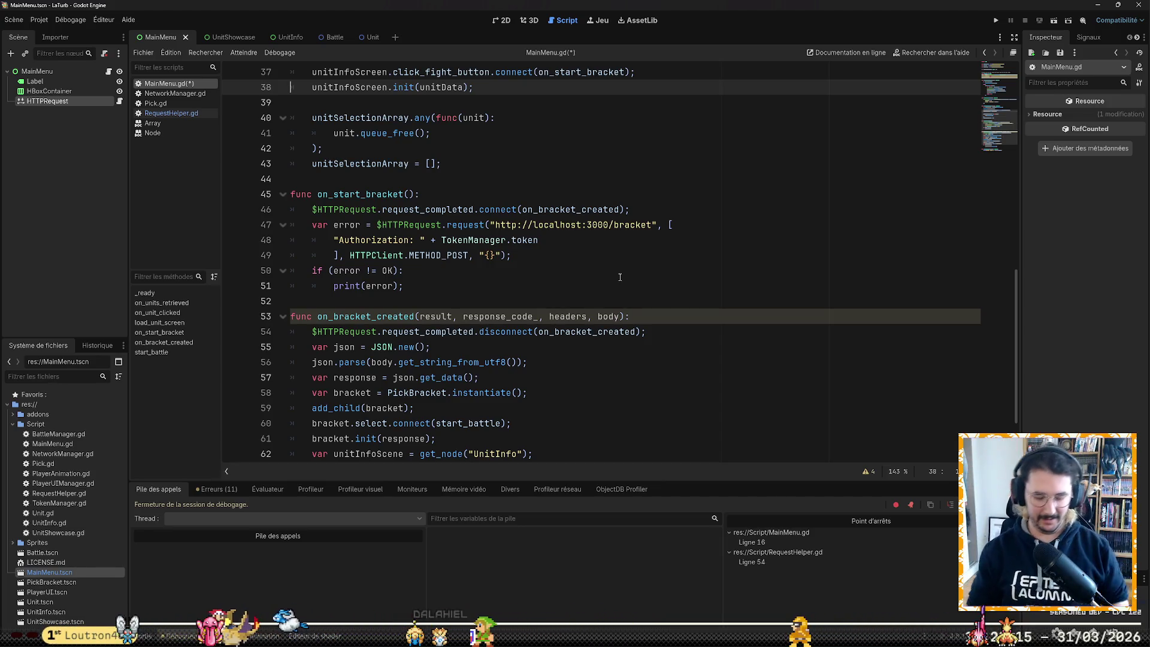
{"action": "key", "text": "super"}
Step: Launch Obsidian and open the ToDos LaTurb canvas
{"action": "type", "text": "obsidian"}
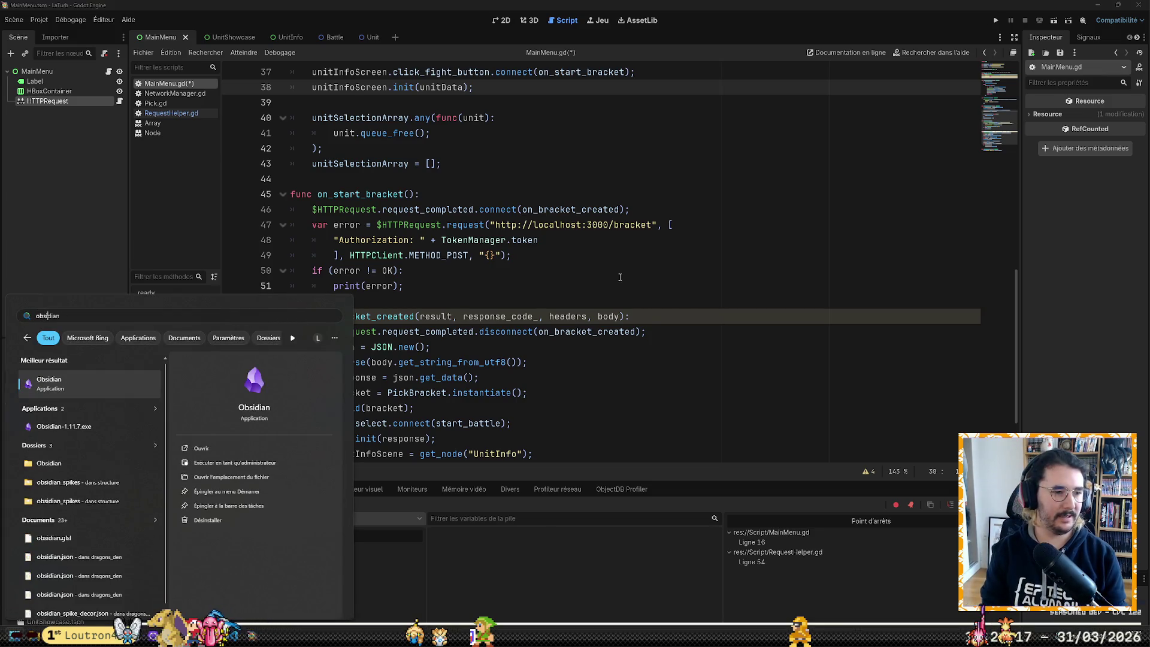
{"action": "key", "text": "Return"}
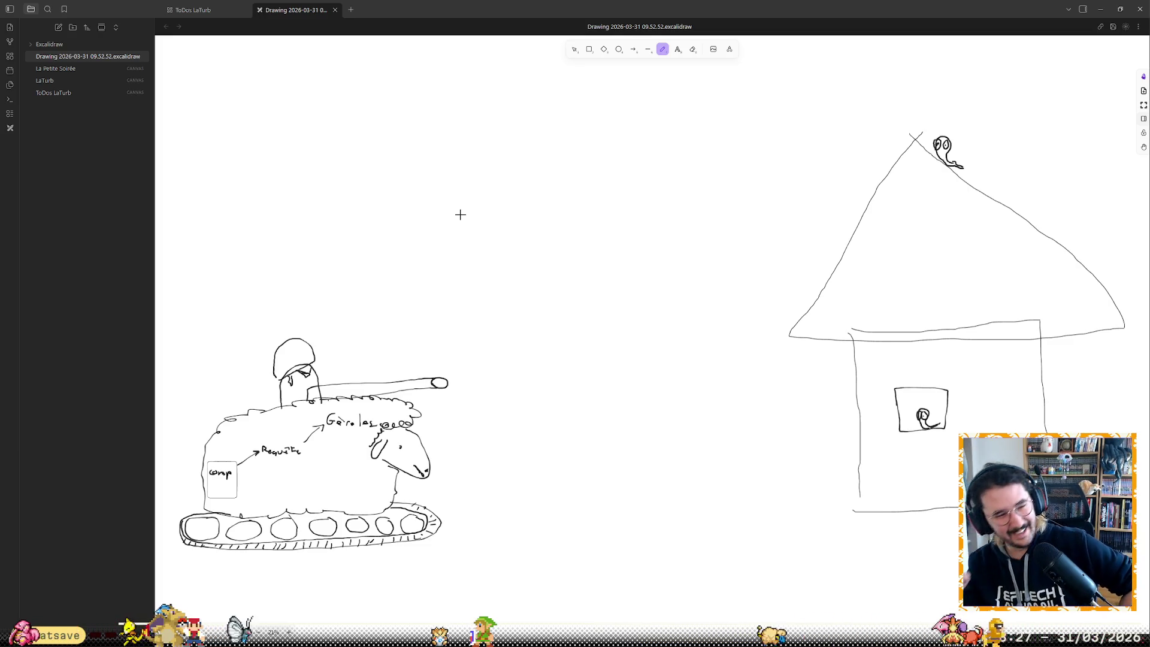
{"action": "left_click", "coordinate": [67, 92]}
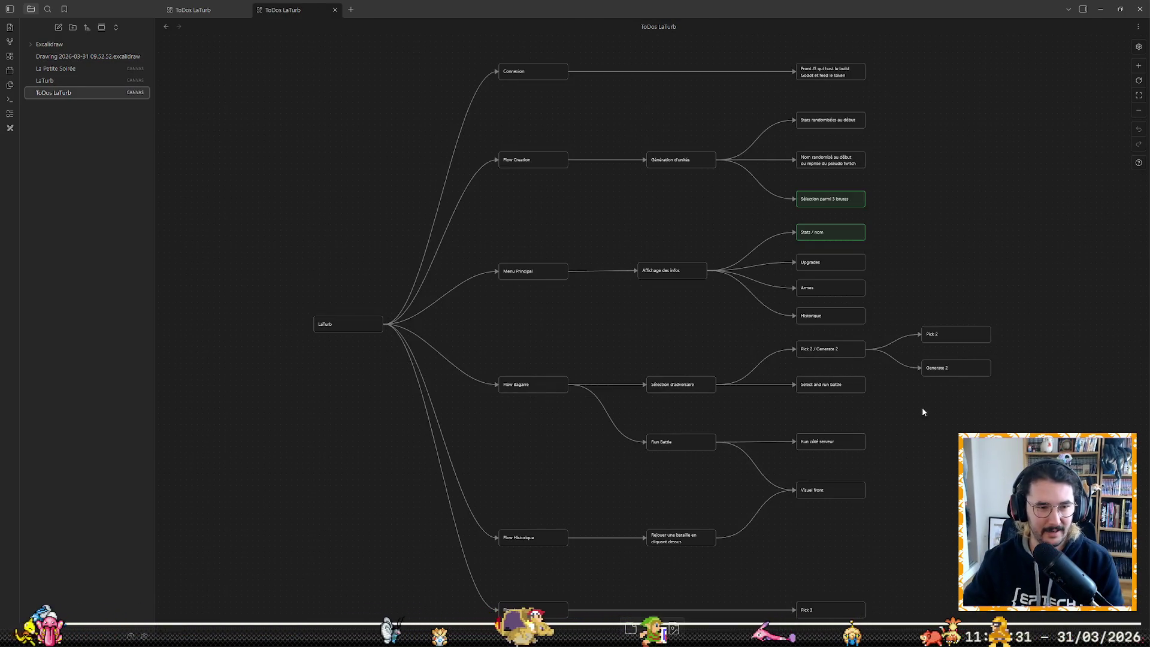
{"action": "mouse_move", "coordinate": [970, 234]}
{"action": "left_mouse_down"}
{"action": "mouse_move", "coordinate": [929, 259]}
{"action": "mouse_move", "coordinate": [873, 146]}
{"action": "mouse_move", "coordinate": [889, 77]}
{"action": "left_mouse_up"}
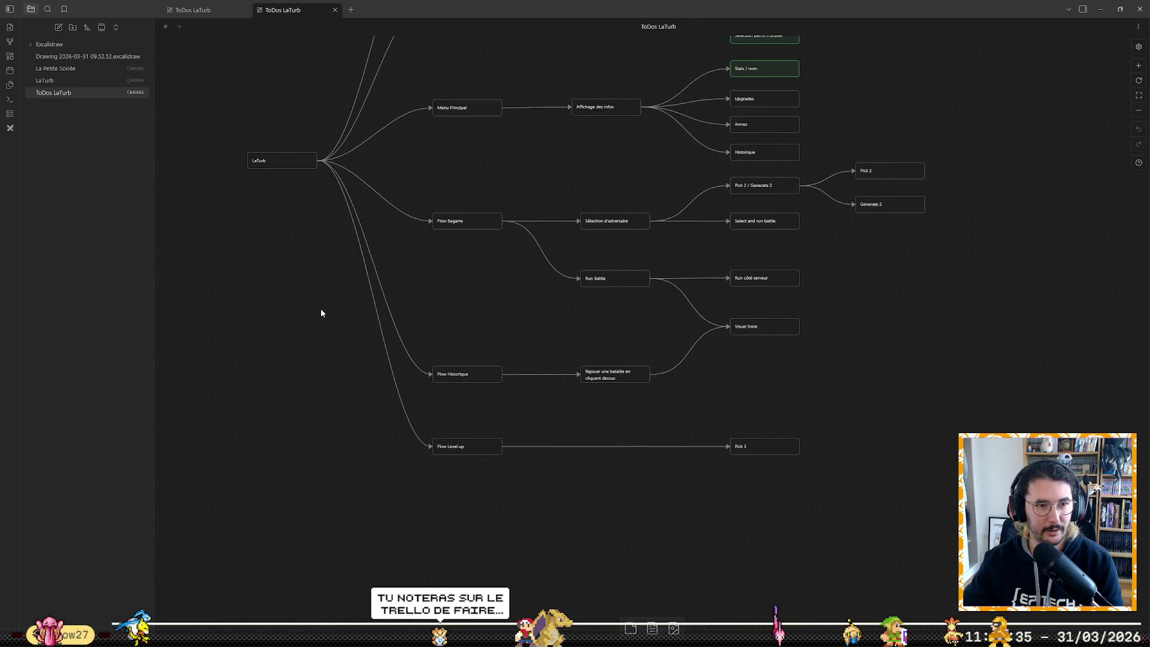
{"action": "scroll", "coordinate": [326, 310], "scroll_direction": "down", "scroll_amount": 3}
Step: Add a TD card branching from the LaTurb root
{"action": "mouse_move", "coordinate": [417, 228]}
{"action": "left_mouse_down"}
{"action": "mouse_move", "coordinate": [382, 227]}
{"action": "mouse_move", "coordinate": [475, 462]}
{"action": "mouse_move", "coordinate": [511, 453]}
{"action": "left_mouse_up"}
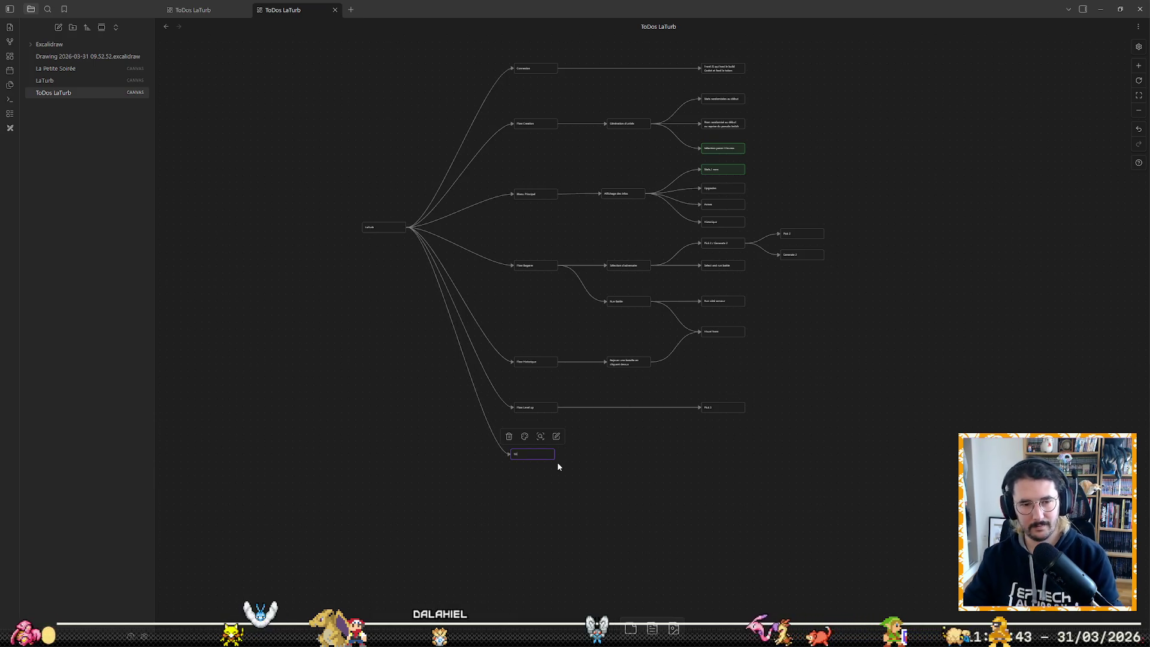
{"action": "type", "text": "TO"}
{"action": "scroll", "coordinate": [659, 475], "scroll_direction": "up", "scroll_amount": 3}
{"action": "scroll", "coordinate": [691, 478], "scroll_direction": "up", "scroll_amount": 1}
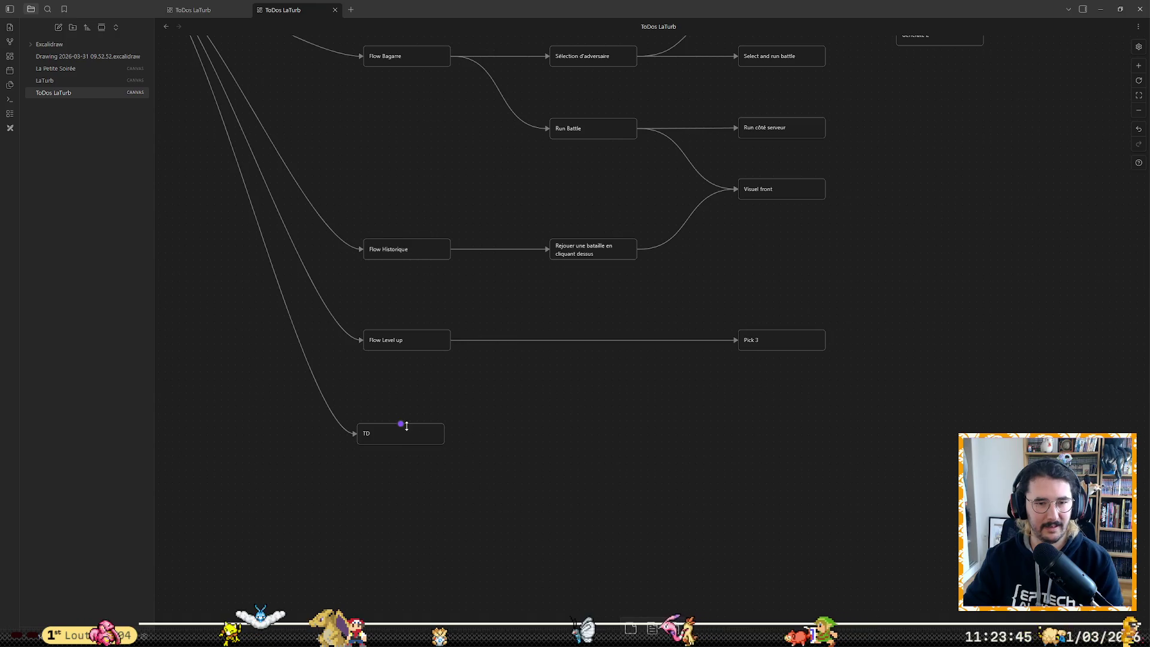
{"action": "left_click", "coordinate": [399, 456]}
Step: Link a new 'Gestion d'erreurs' card from TD, aligned with Pick 3
{"action": "mouse_move", "coordinate": [447, 454]}
{"action": "left_mouse_down"}
{"action": "mouse_move", "coordinate": [724, 414]}
{"action": "mouse_move", "coordinate": [732, 429]}
{"action": "left_mouse_up"}
{"action": "left_click_drag", "start_coordinate": [445, 459], "coordinate": [727, 400]}
{"action": "left_click", "coordinate": [747, 407]}
{"action": "type", "text": "Gest"}
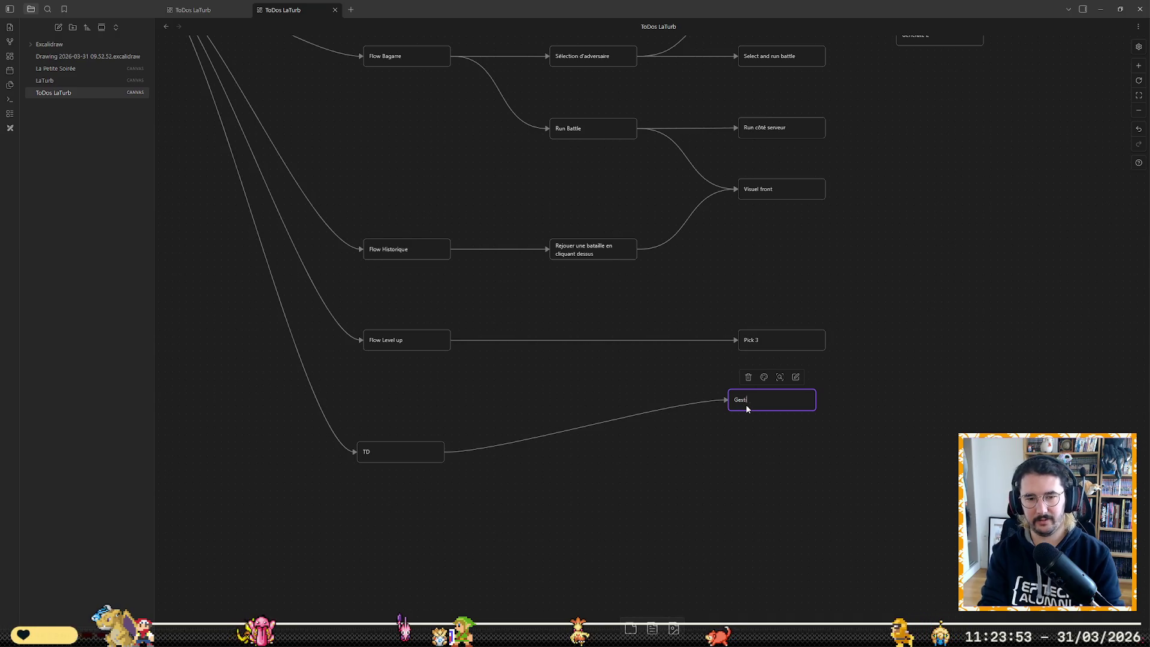
{"action": "type", "text": "on d'erru"}
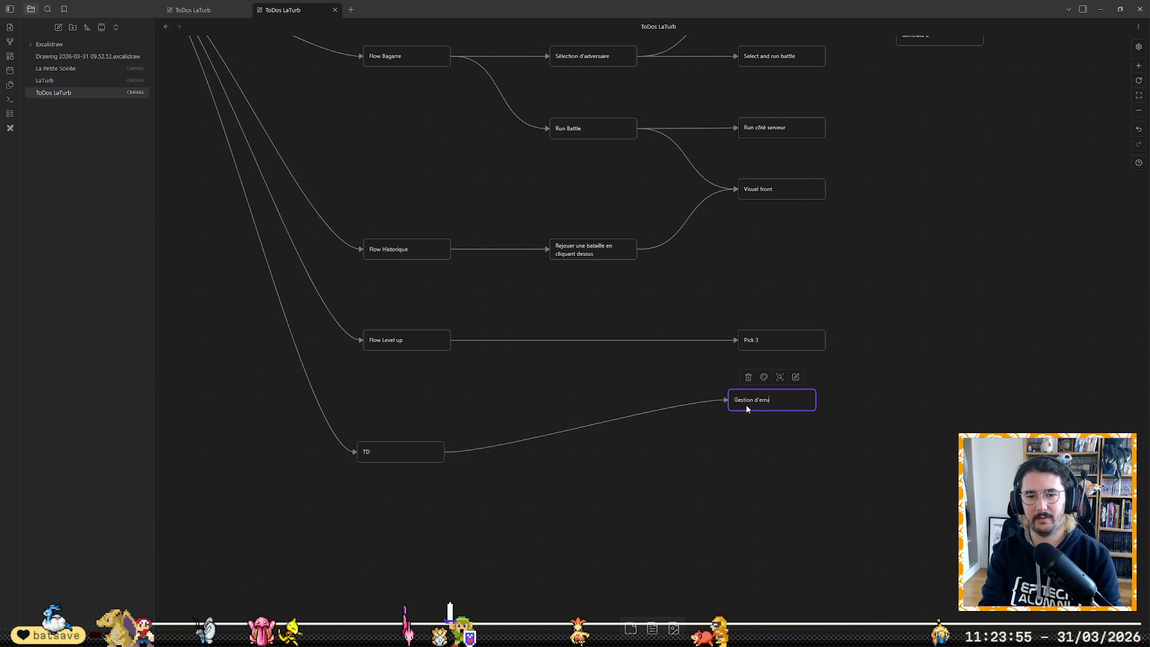
{"action": "key", "text": "BackSpace"}
{"action": "type", "text": "eurs"}
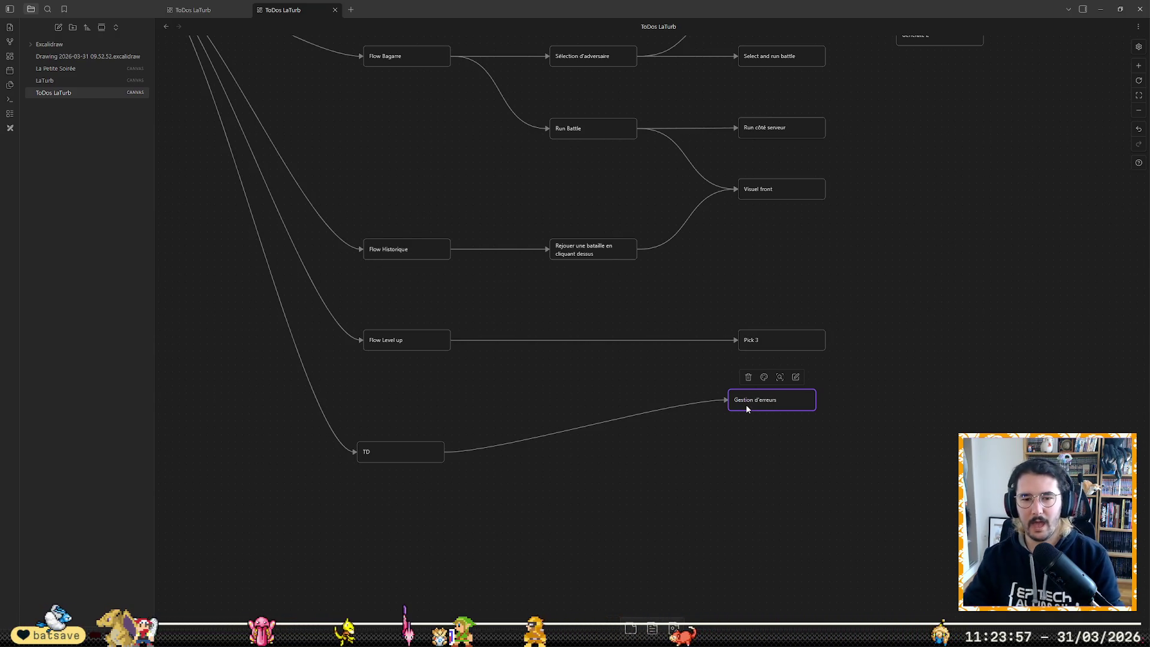
{"action": "left_click_drag", "start_coordinate": [778, 404], "coordinate": [788, 401]}
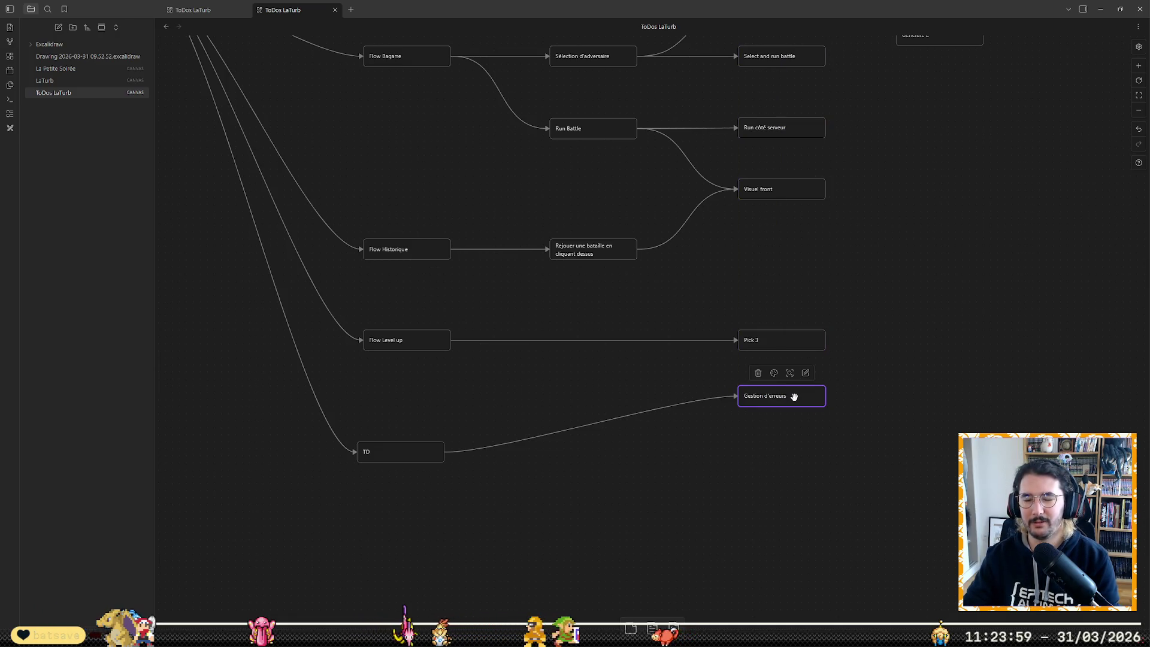
{"action": "left_click", "coordinate": [796, 447]}
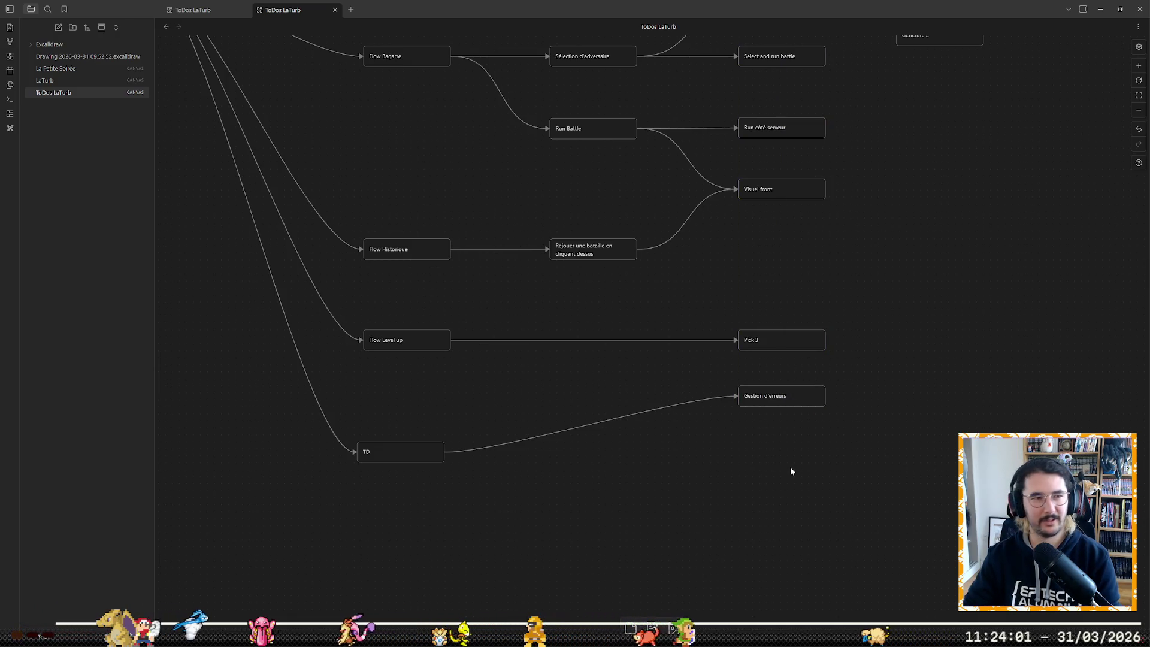
Step: Move the TD card up under Flow Level up, then return to MainMenu.gd in Godot
{"action": "scroll", "coordinate": [606, 509], "scroll_direction": "up", "scroll_amount": 8}
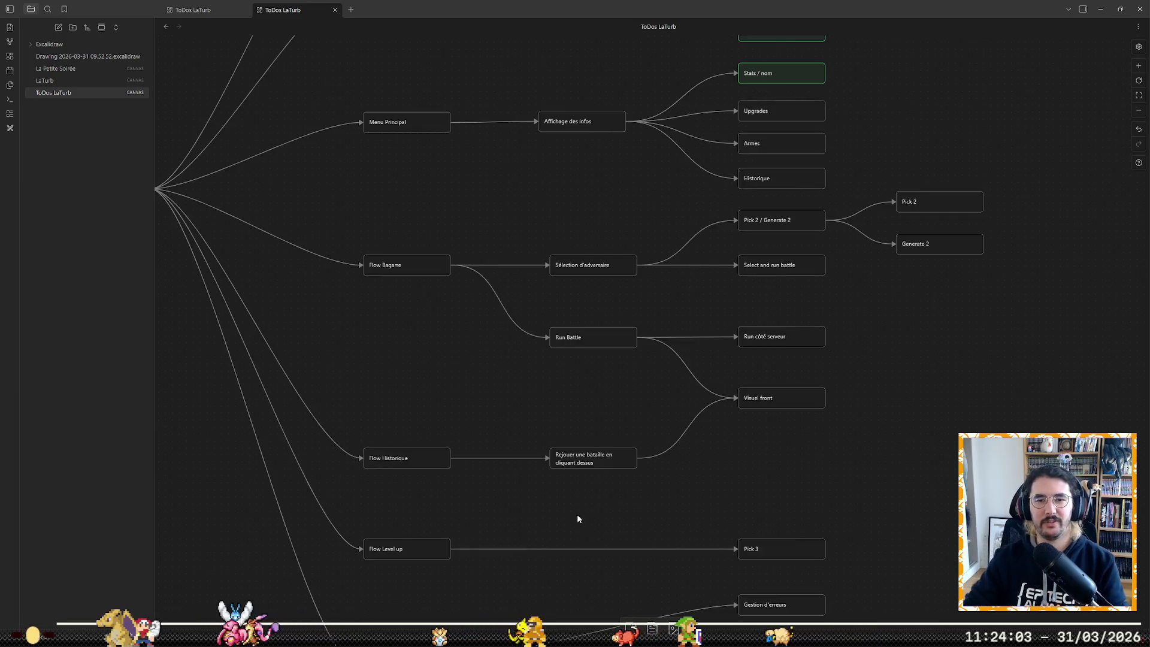
{"action": "scroll", "coordinate": [602, 359], "scroll_direction": "down", "scroll_amount": 5}
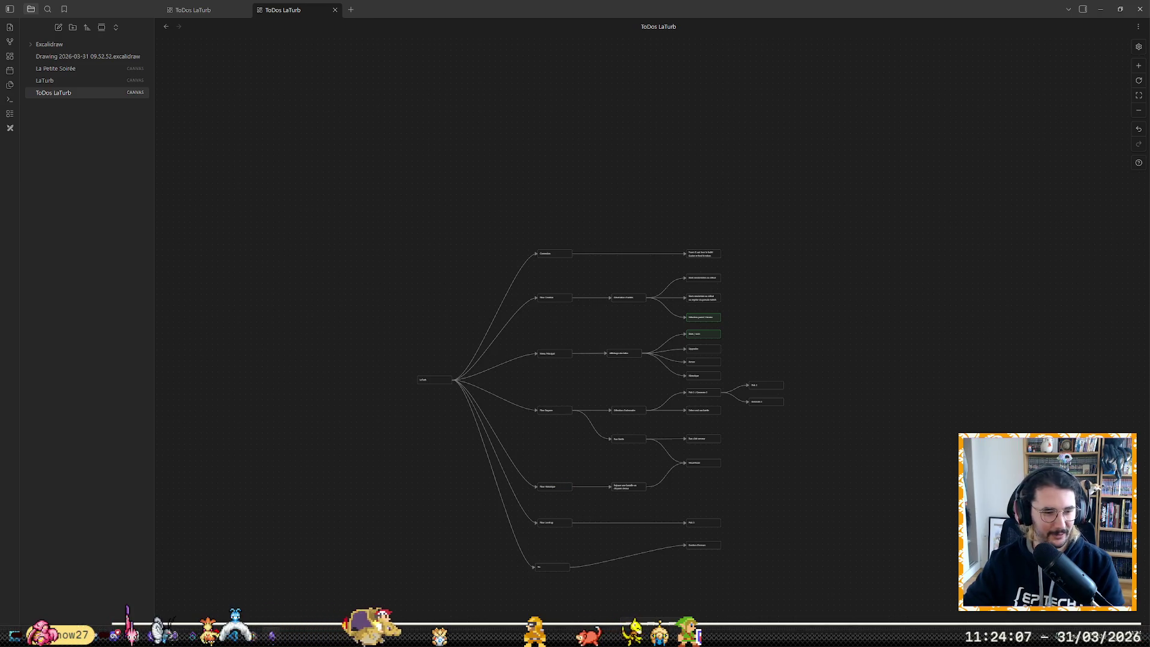
{"action": "scroll", "coordinate": [763, 580], "scroll_direction": "up", "scroll_amount": 5}
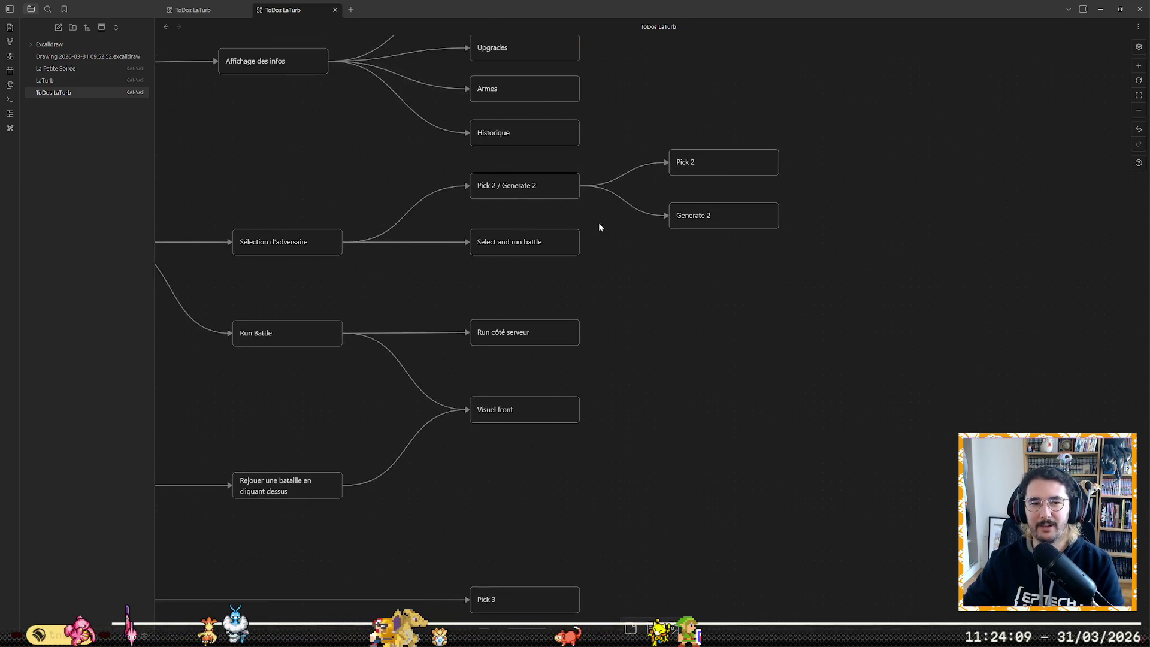
{"action": "scroll", "coordinate": [599, 228], "scroll_direction": "up", "scroll_amount": 3}
{"action": "scroll", "coordinate": [655, 357], "scroll_direction": "down", "scroll_amount": 2}
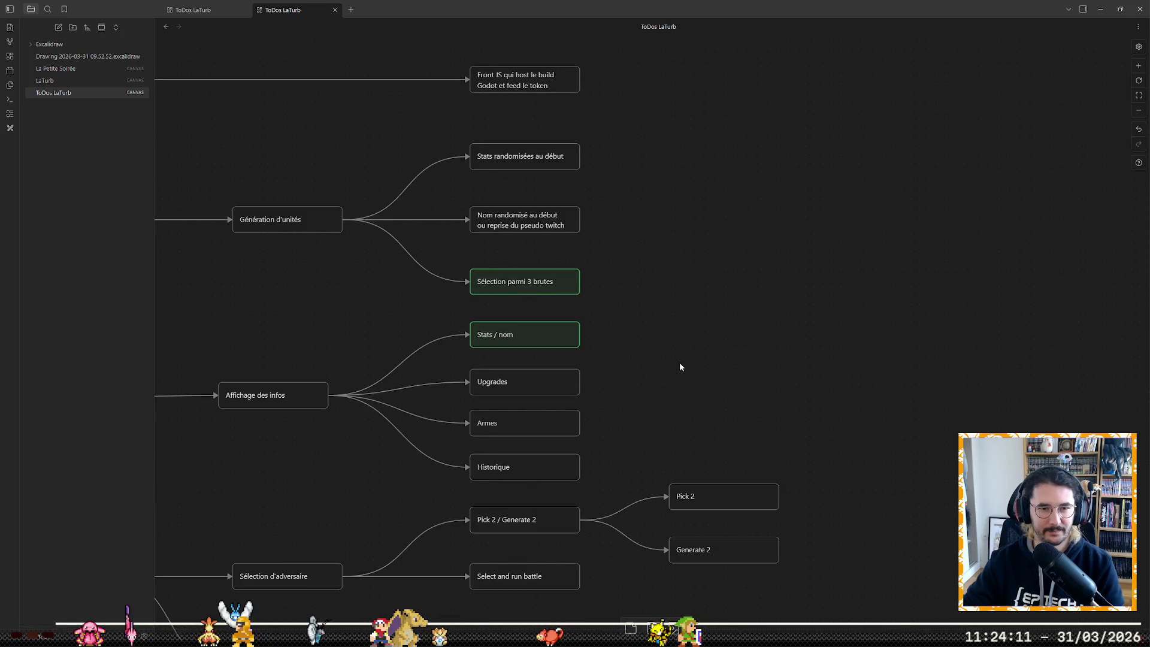
{"action": "scroll", "coordinate": [736, 304], "scroll_direction": "down", "scroll_amount": 3}
{"action": "scroll", "coordinate": [732, 303], "scroll_direction": "down", "scroll_amount": 2}
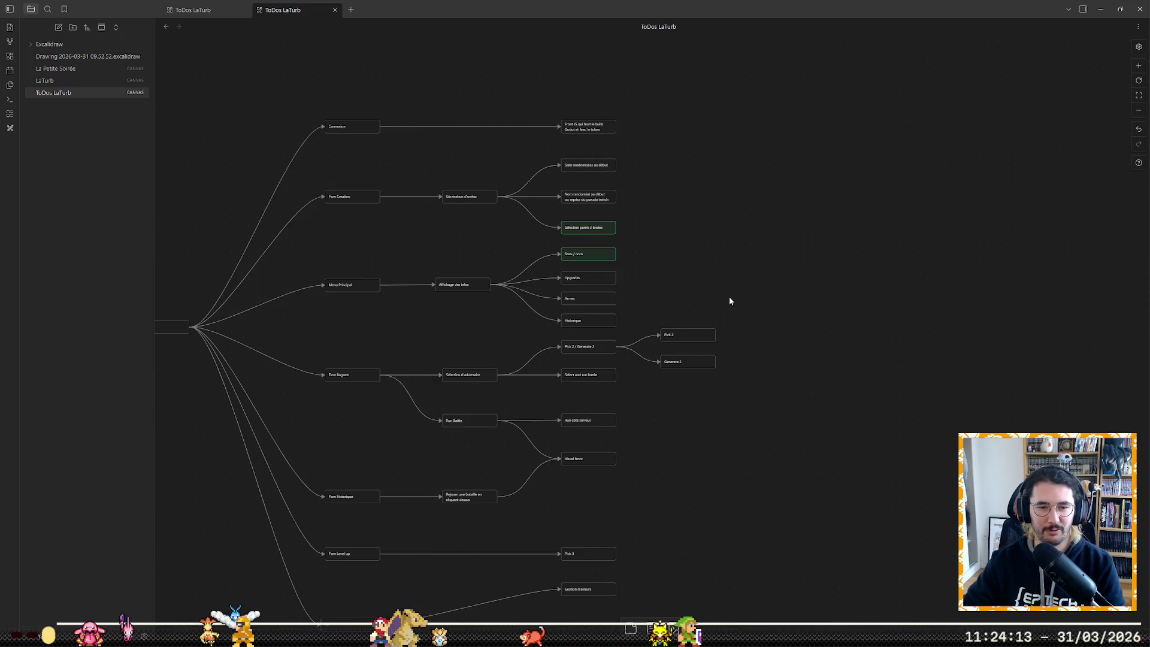
{"action": "left_click_drag", "start_coordinate": [339, 620], "coordinate": [341, 587]}
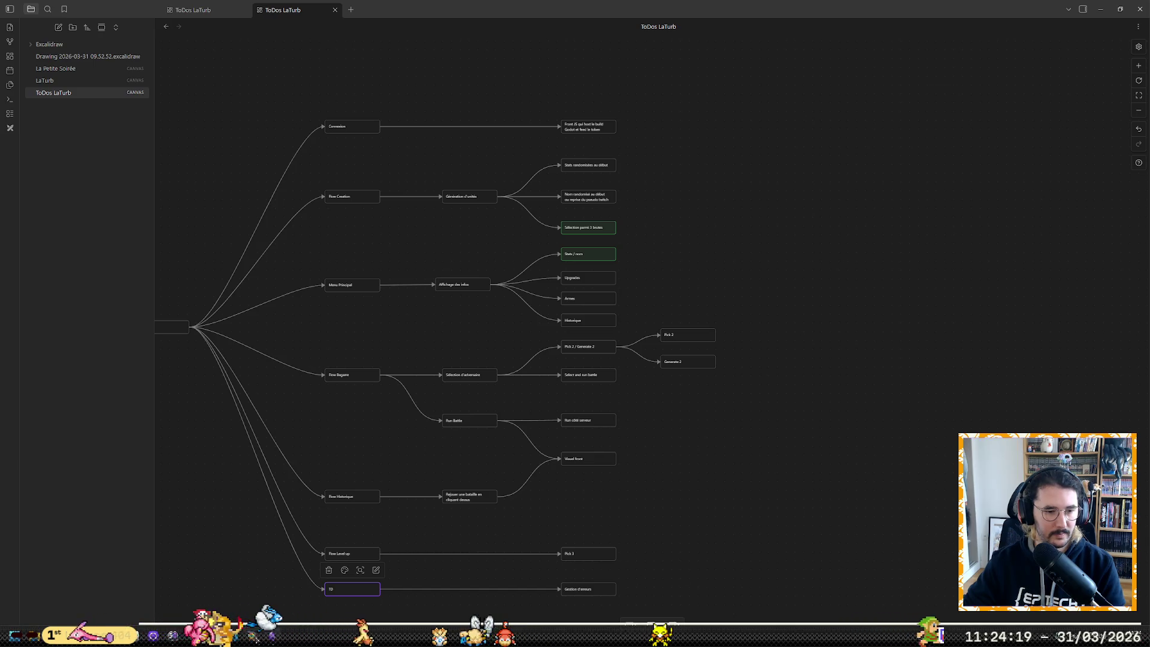
{"action": "key", "text": "alt+Tab"}
{"action": "left_click", "coordinate": [528, 288]}
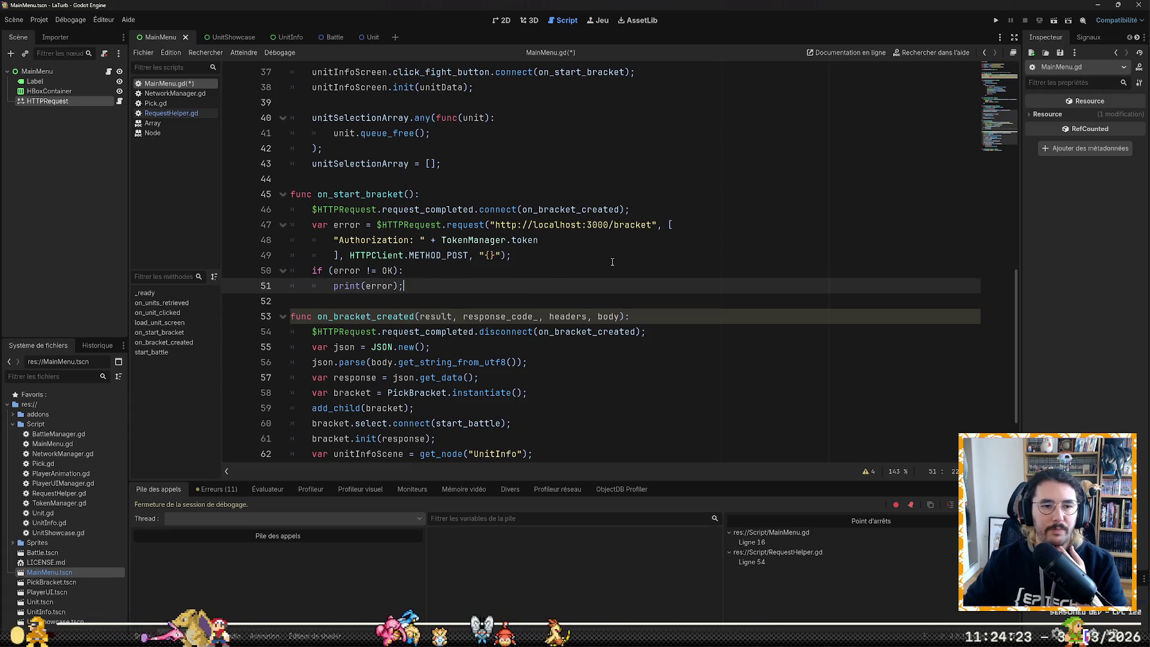
{"action": "scroll", "coordinate": [603, 276], "scroll_direction": "up", "scroll_amount": 6}
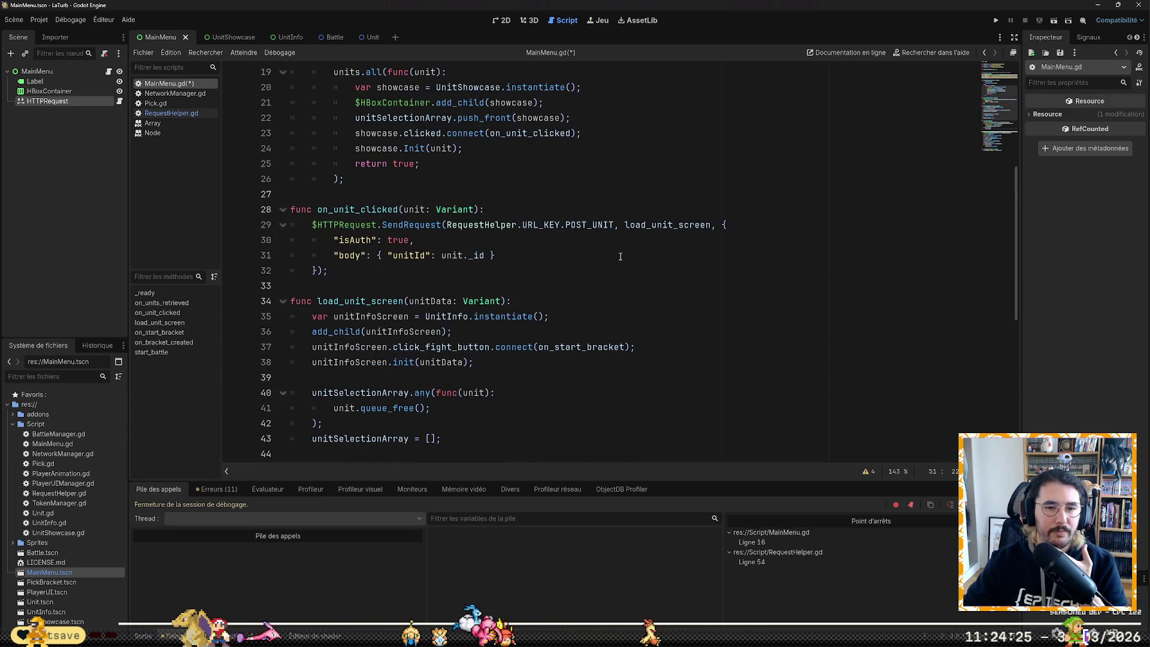
{"action": "scroll", "coordinate": [374, 230], "scroll_direction": "down", "scroll_amount": 1}
{"action": "left_click", "coordinate": [450, 286]}
{"action": "scroll", "coordinate": [455, 300], "scroll_direction": "down", "scroll_amount": 6}
{"action": "scroll", "coordinate": [473, 306], "scroll_direction": "up", "scroll_amount": 6}
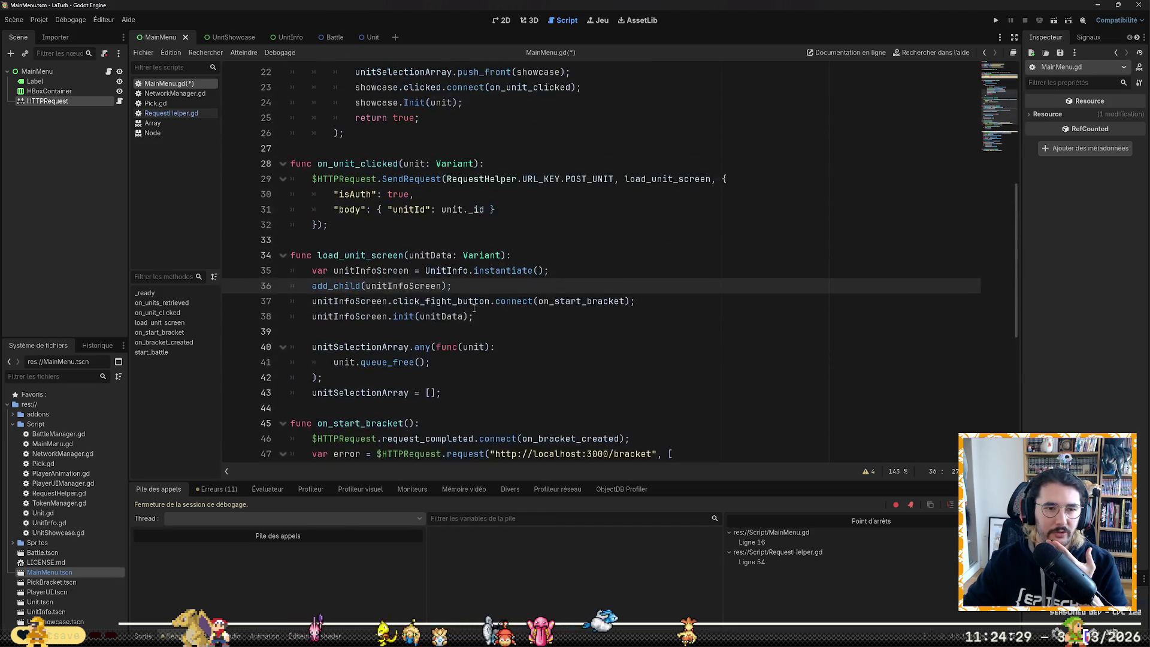
{"action": "scroll", "coordinate": [473, 307], "scroll_direction": "up", "scroll_amount": 7}
{"action": "left_click", "coordinate": [498, 254]}
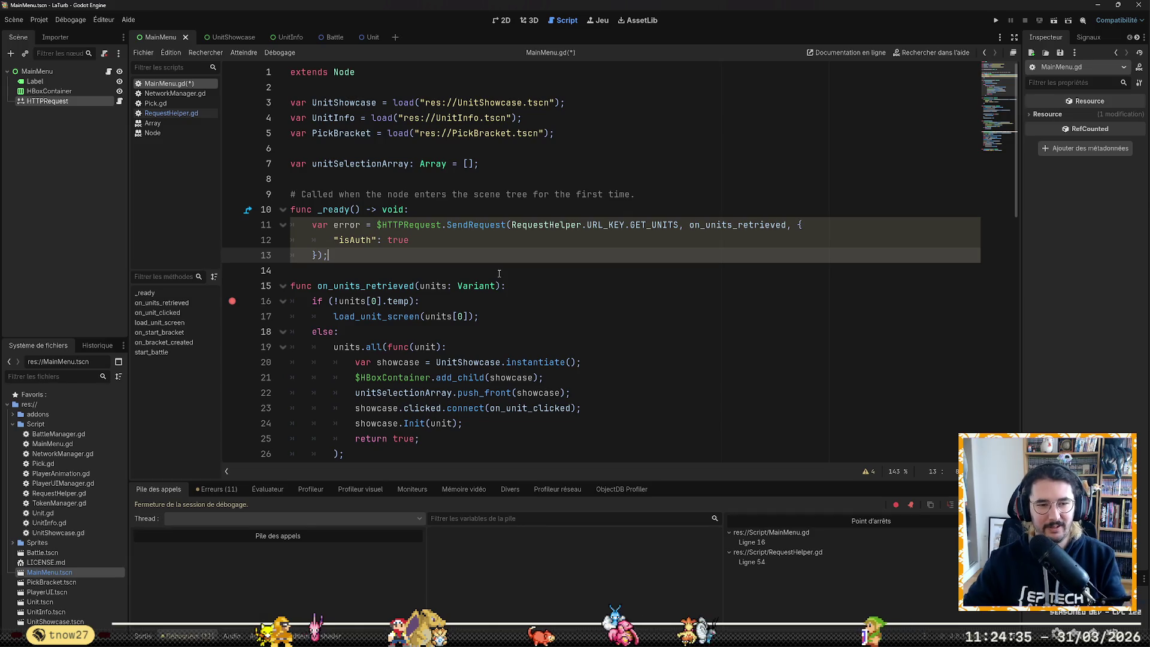
{"action": "left_click", "coordinate": [538, 318]}
{"action": "scroll", "coordinate": [542, 320], "scroll_direction": "down", "scroll_amount": 4}
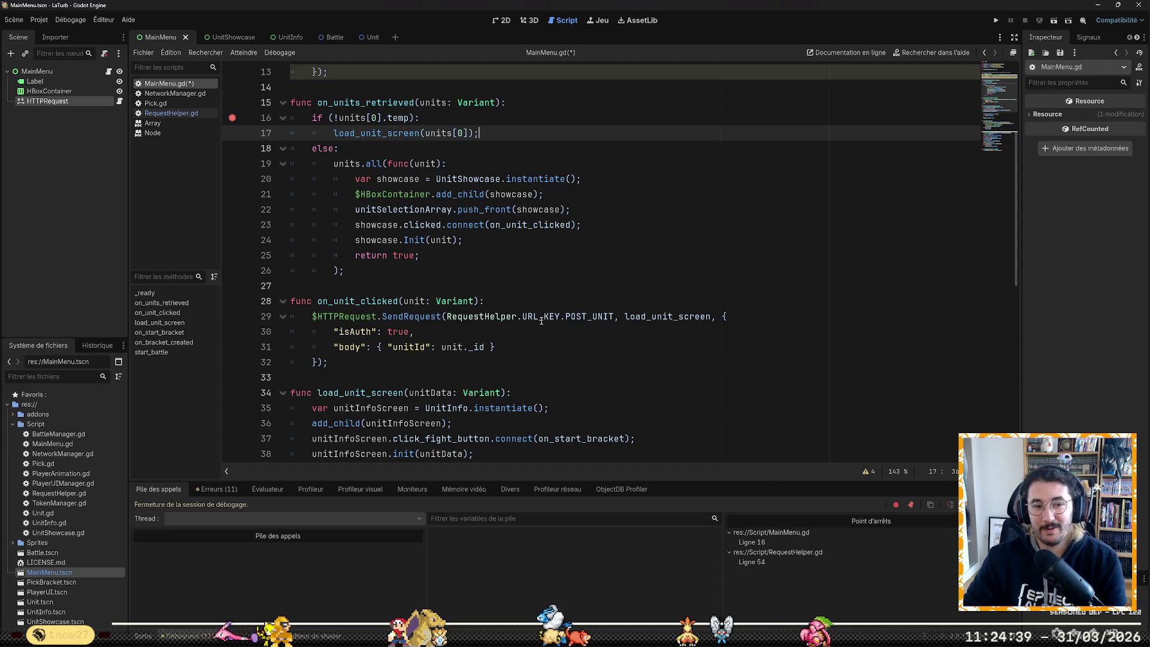
{"action": "left_click", "coordinate": [541, 319]}
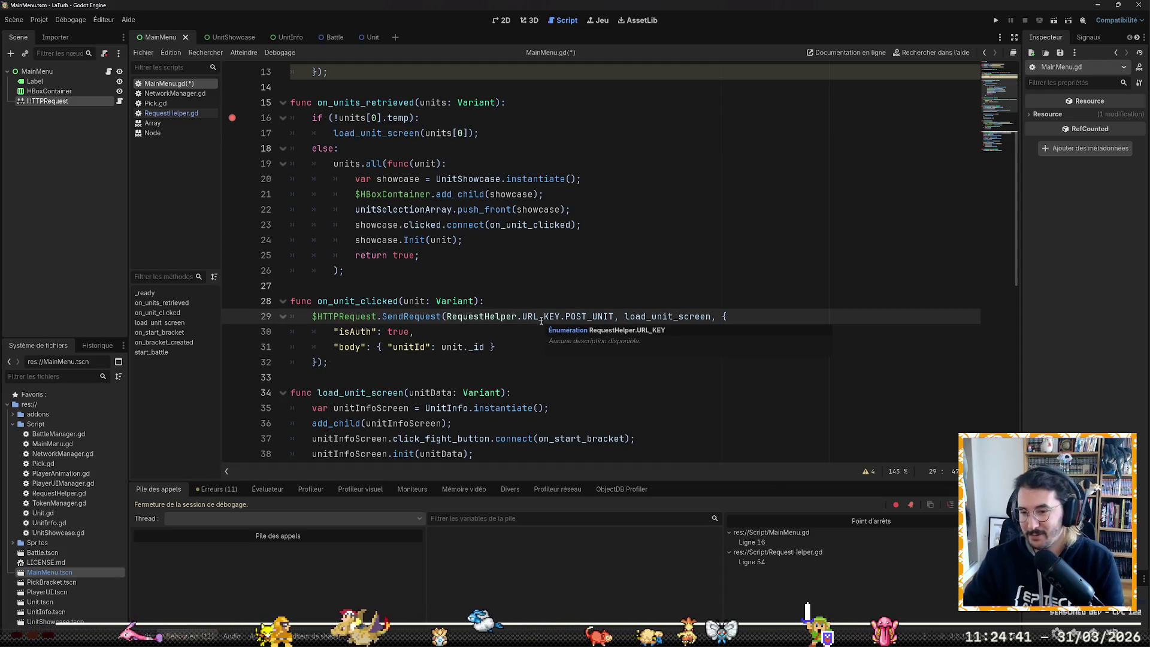
{"action": "left_click", "coordinate": [469, 329]}
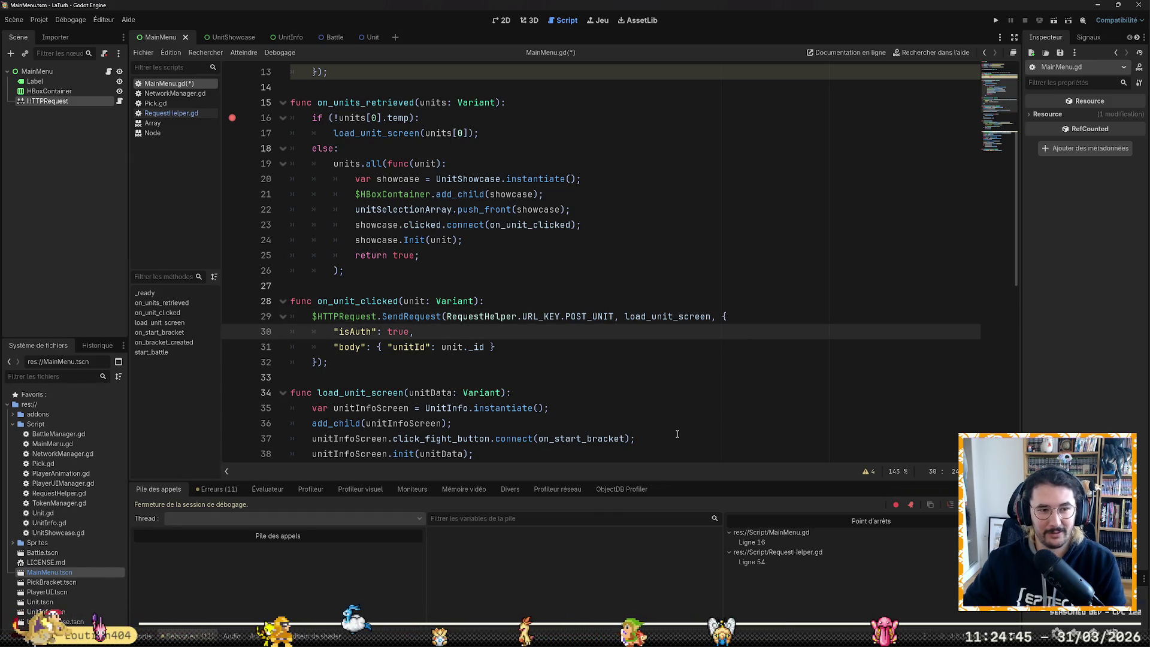
{"action": "scroll", "coordinate": [703, 431], "scroll_direction": "down", "scroll_amount": 5}
{"action": "left_click", "coordinate": [623, 300]}
{"action": "scroll", "coordinate": [624, 301], "scroll_direction": "down", "scroll_amount": 2}
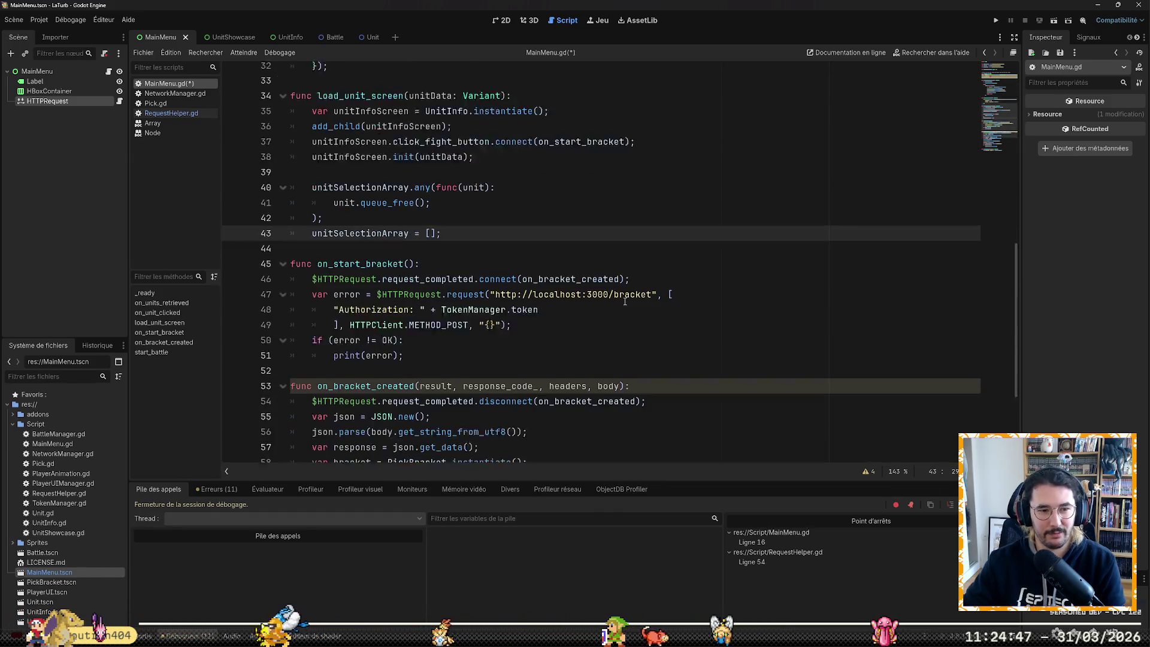
{"action": "key", "text": "Down"}
{"action": "key", "text": "Down"}
{"action": "scroll", "coordinate": [625, 301], "scroll_direction": "down", "scroll_amount": 2}
{"action": "scroll", "coordinate": [623, 299], "scroll_direction": "up", "scroll_amount": 1}
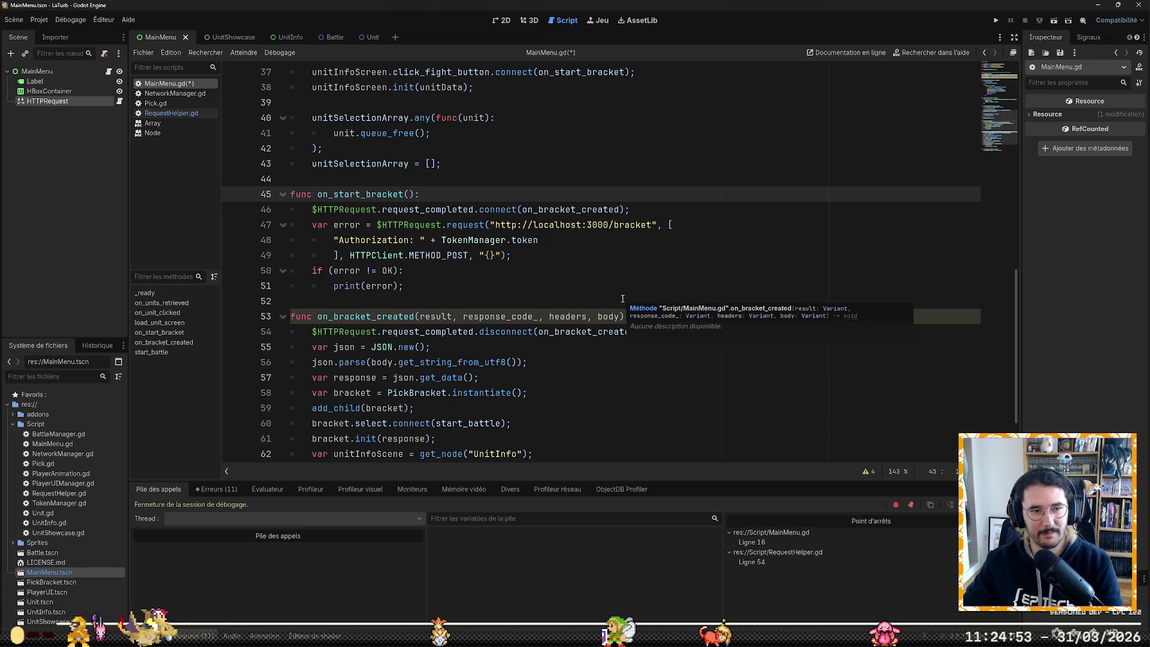
Step: On line 46 write $HTTPRequest.SendRequest(RequestHelper.URL_KEY.POST_BRACKET, on_bracket_created, ...)
{"action": "key", "text": "End"}
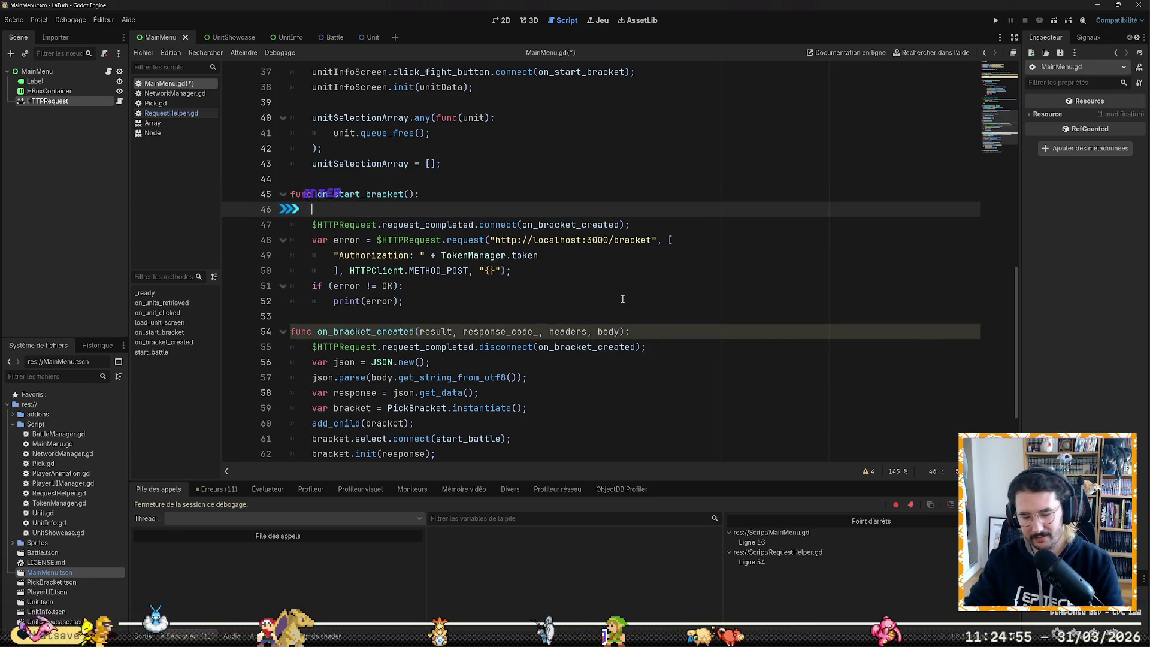
{"action": "type", "text": "$"}
{"action": "key", "text": "Down"}
{"action": "key", "text": "Down"}
{"action": "key", "text": "Down"}
{"action": "key", "text": "Return"}
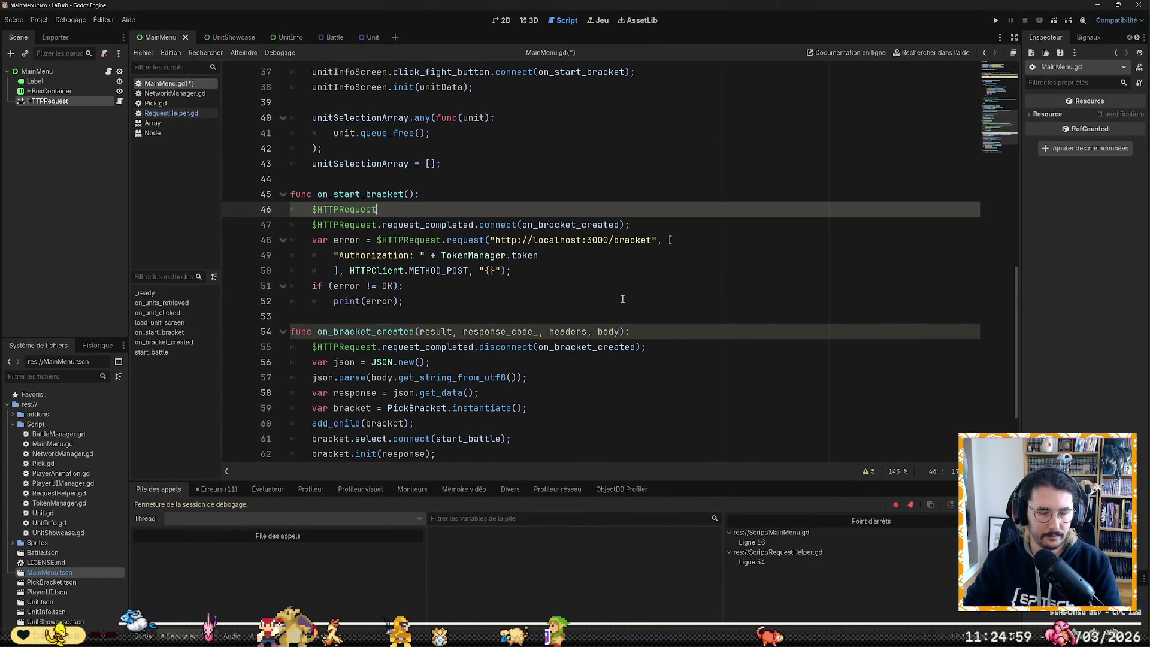
{"action": "type", "text": "."}
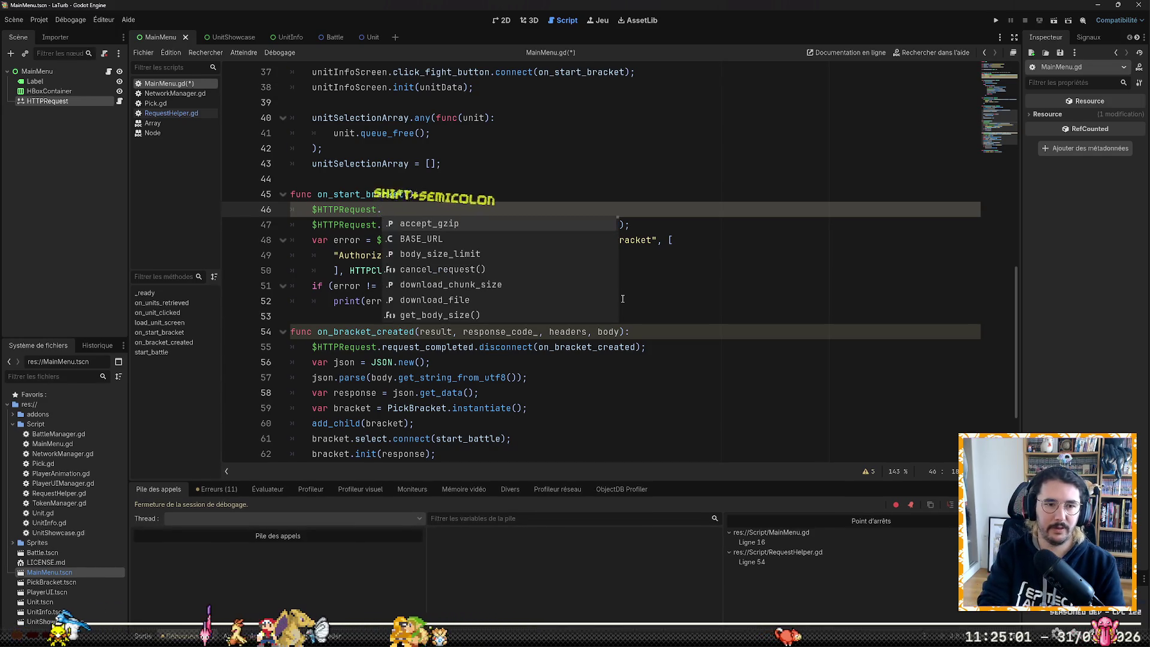
{"action": "type", "text": "Se"}
{"action": "key", "text": "Tab"}
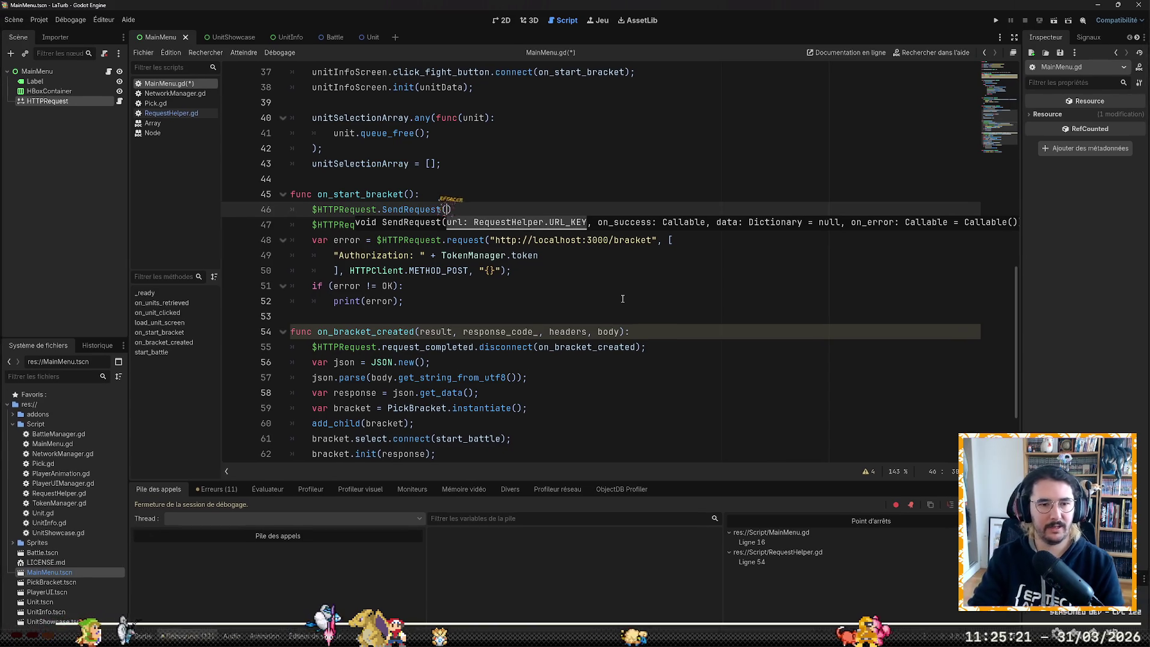
{"action": "type", "text": "Reque"}
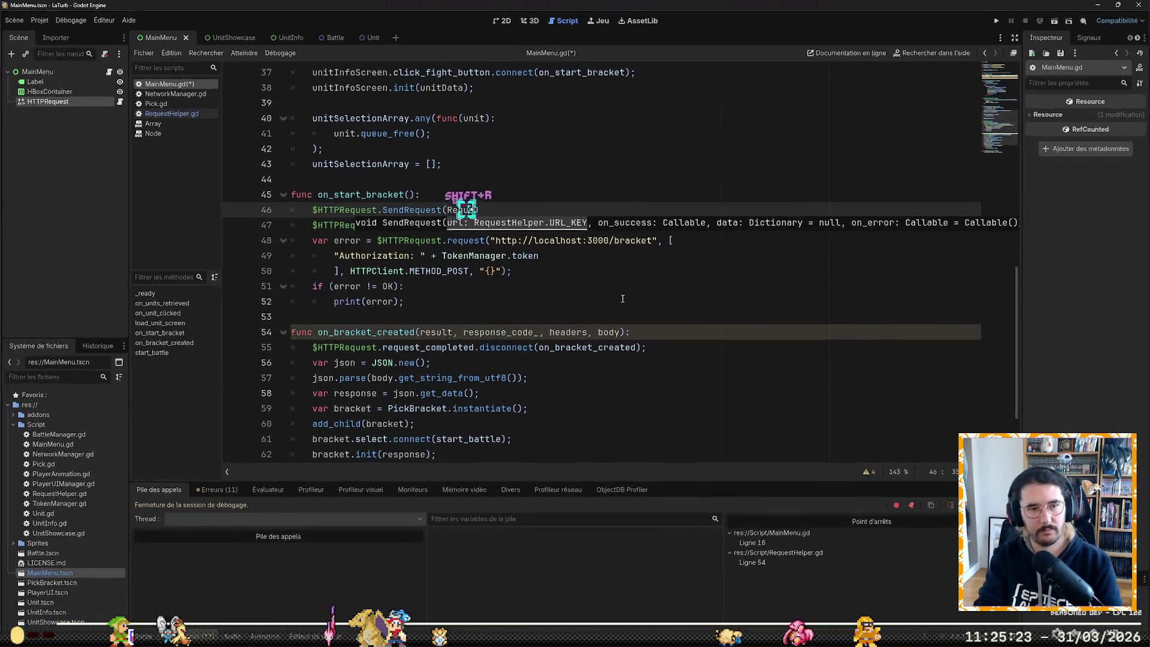
{"action": "type", "text": "stHelper.URL_KEY"}
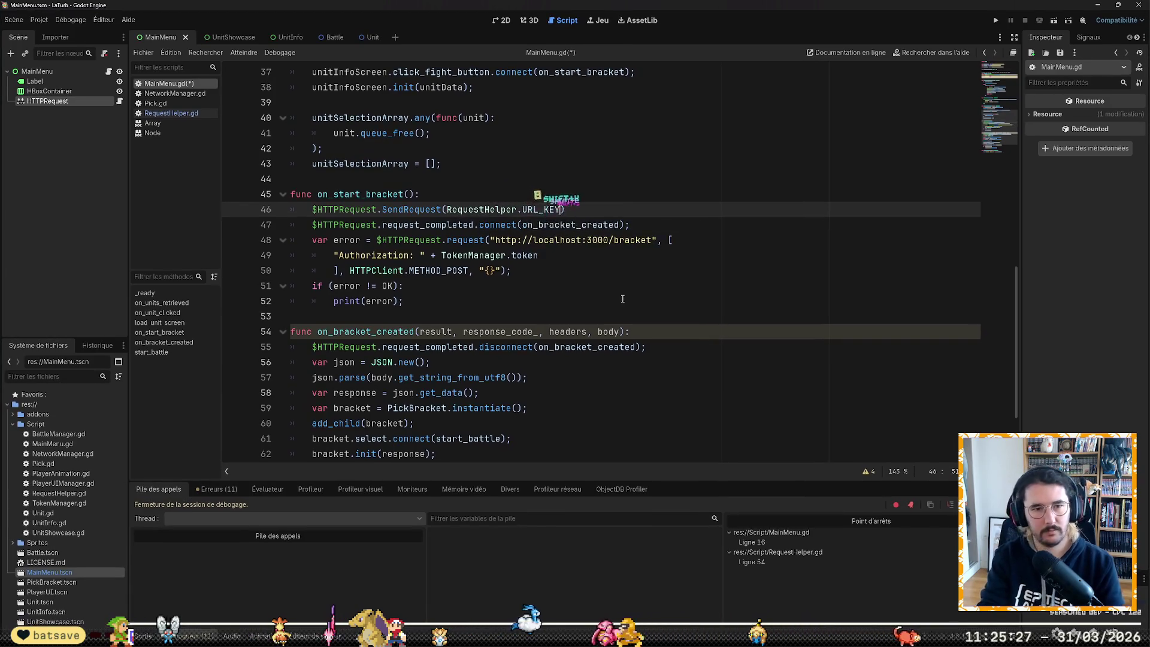
{"action": "type", "text": "."}
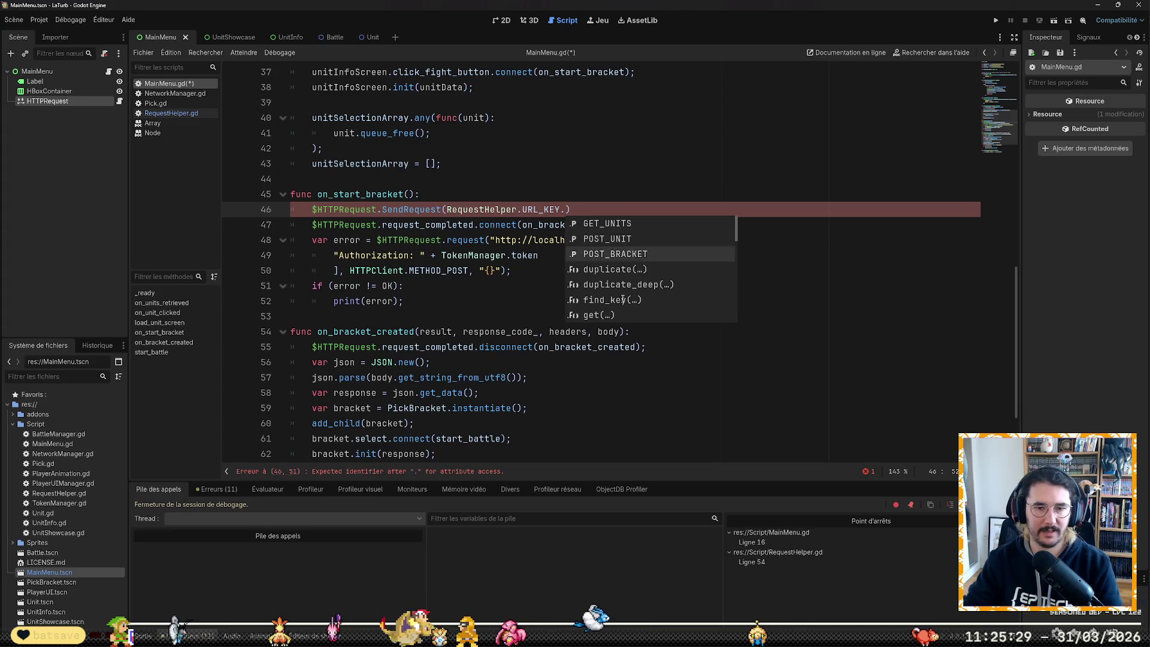
{"action": "key", "text": "Return"}
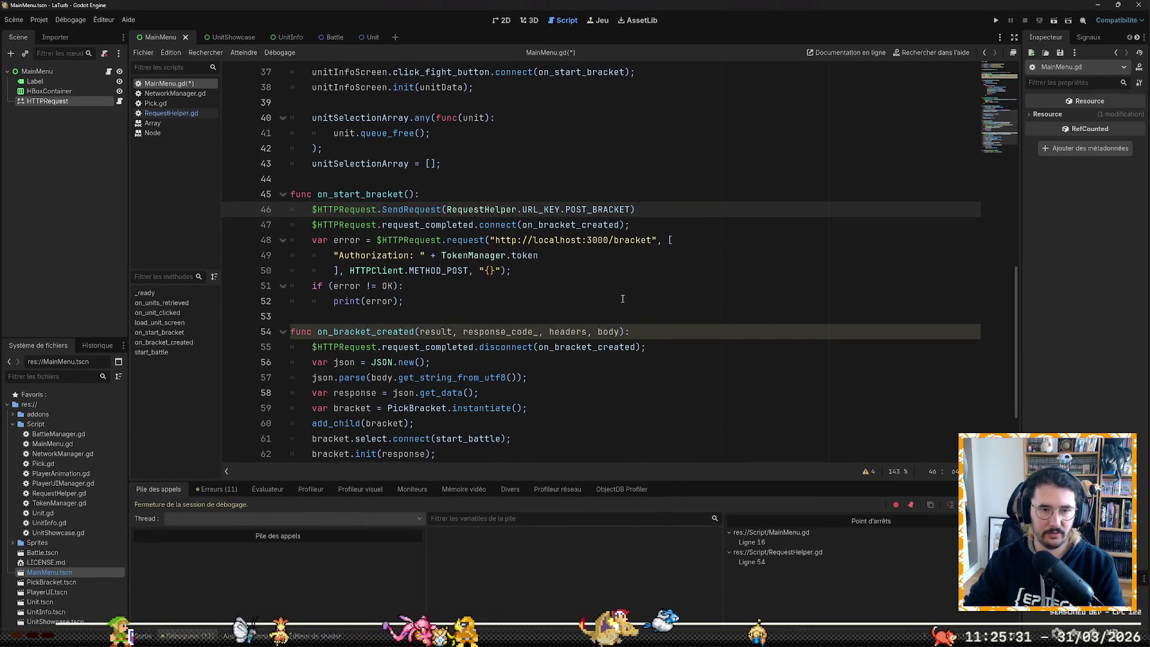
{"action": "type", "text": ", "}
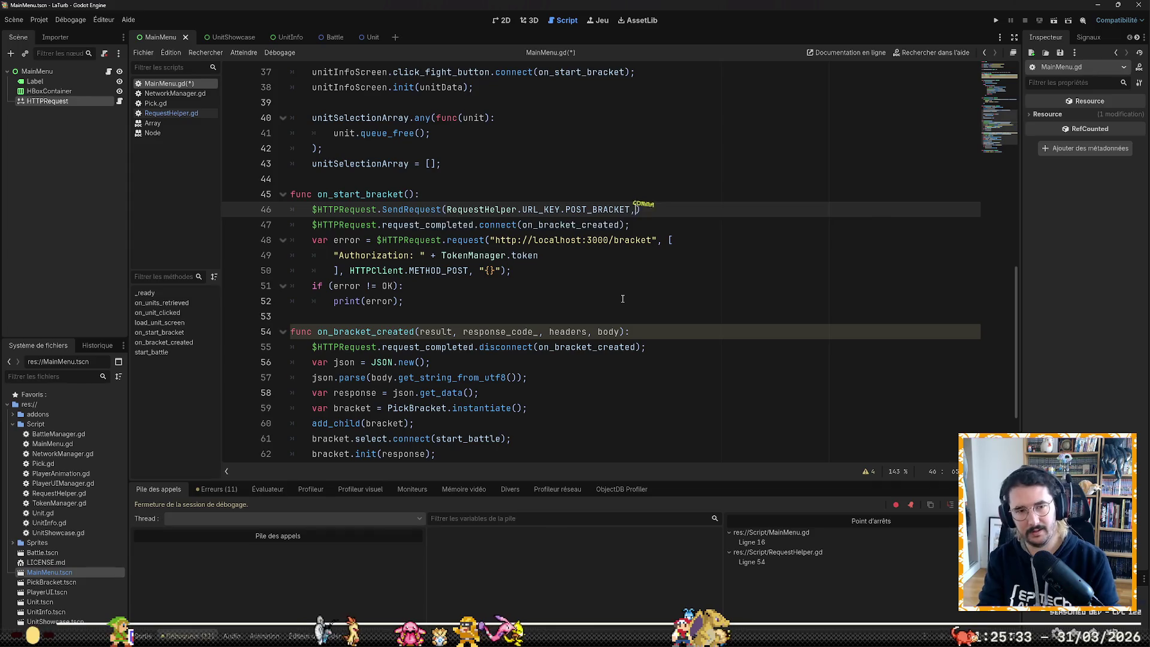
{"action": "type", "text": "on_"}
{"action": "key", "text": "Tab"}
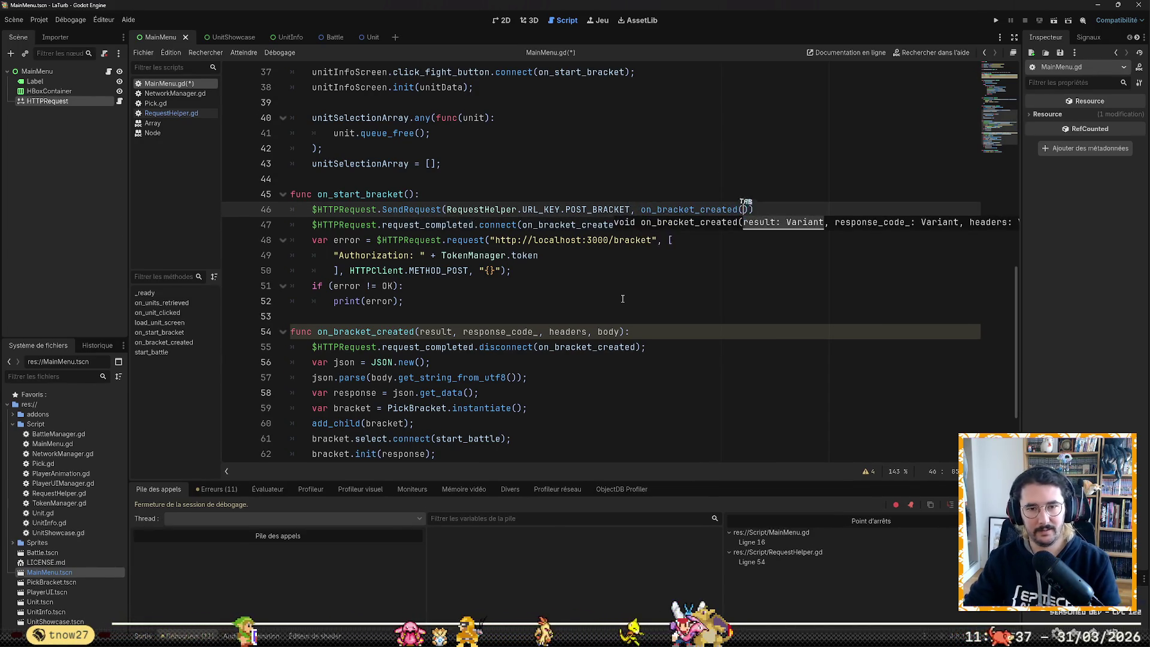
{"action": "key", "text": "BackSpace"}
{"action": "type", "text": ","}
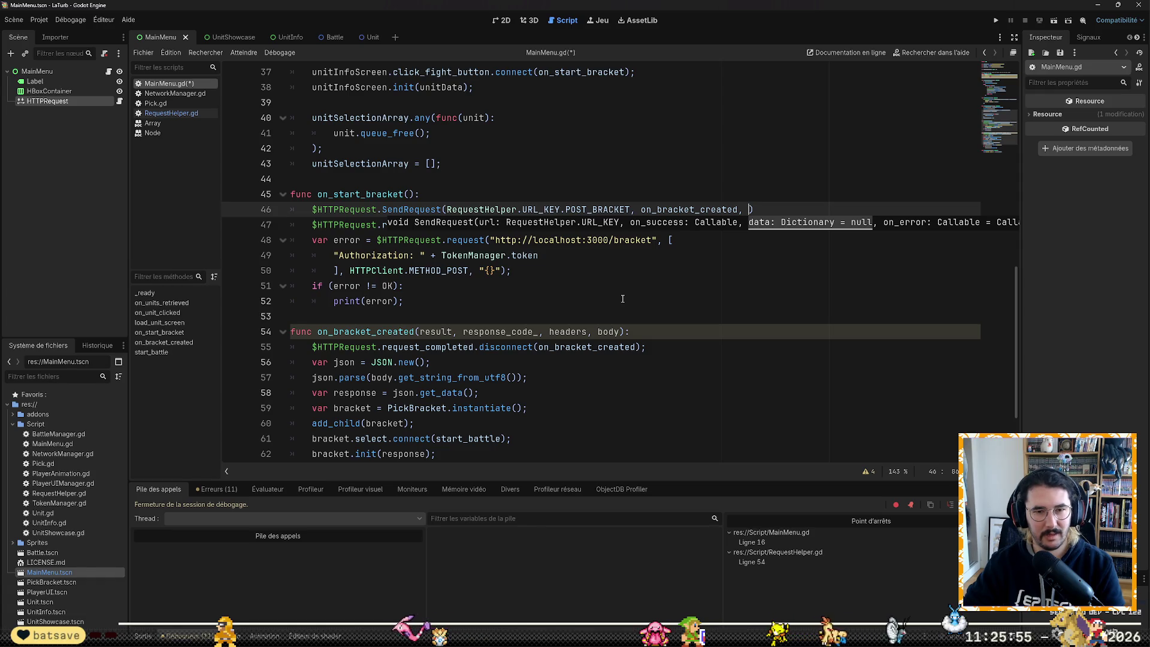
Step: Add the {"isAuth": true} data dictionary as SendRequest's last argument
{"action": "type", "text": "{"}
{"action": "key", "text": "Return"}
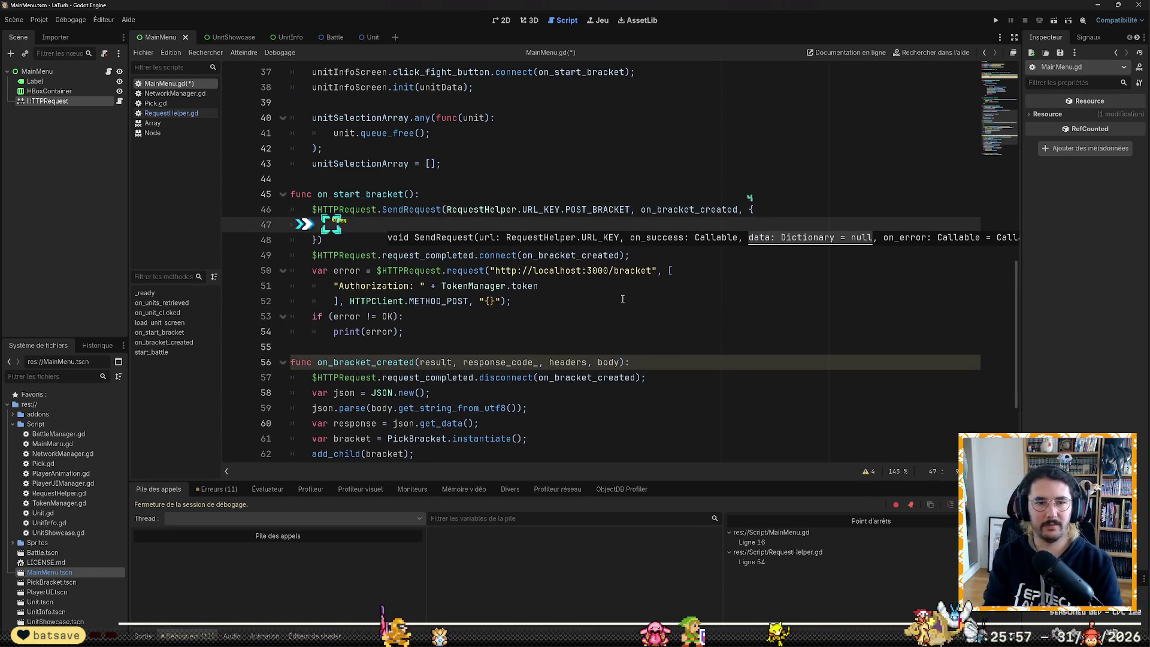
{"action": "type", "text": "\""}
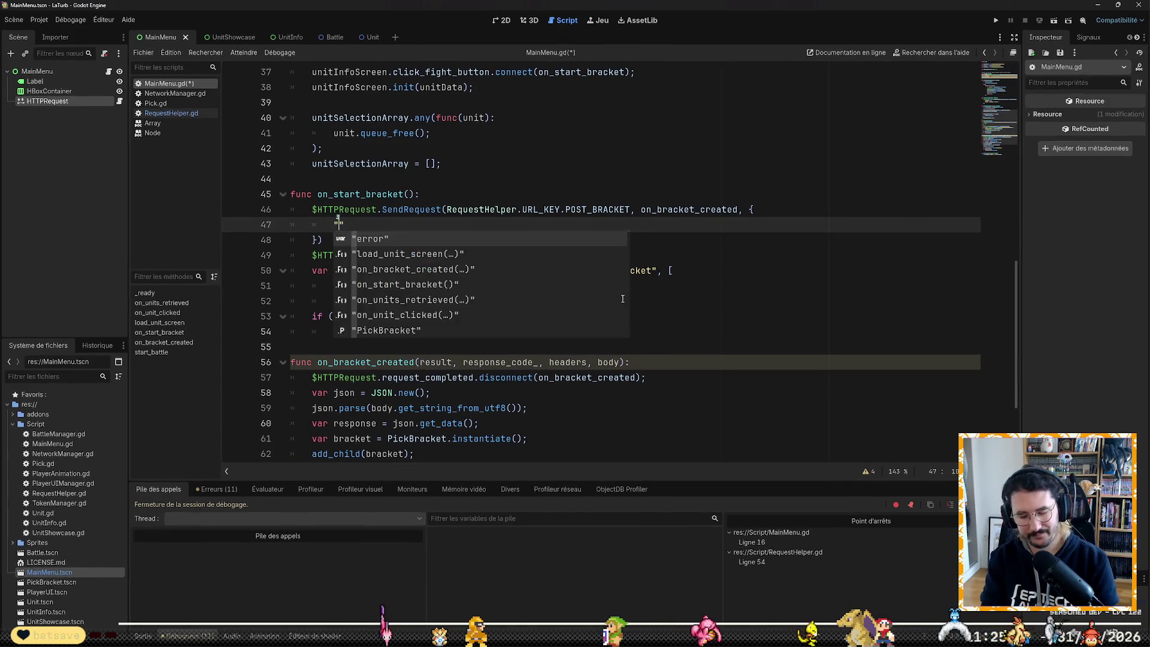
{"action": "type", "text": "isAuth\":"}
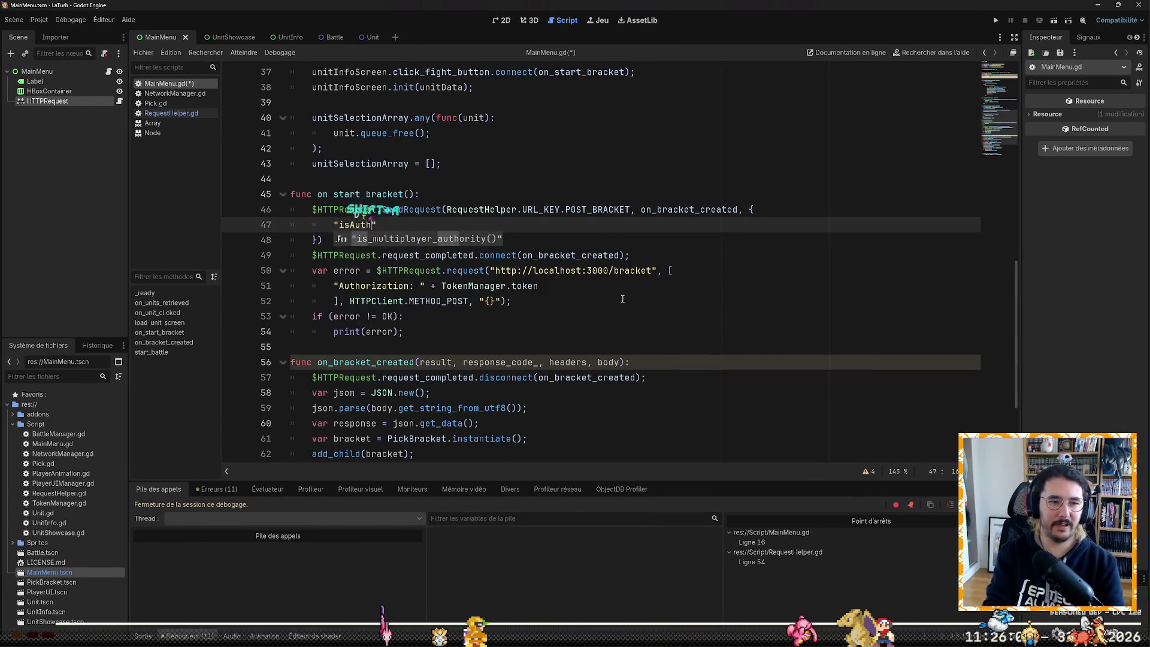
{"action": "type", "text": " true"}
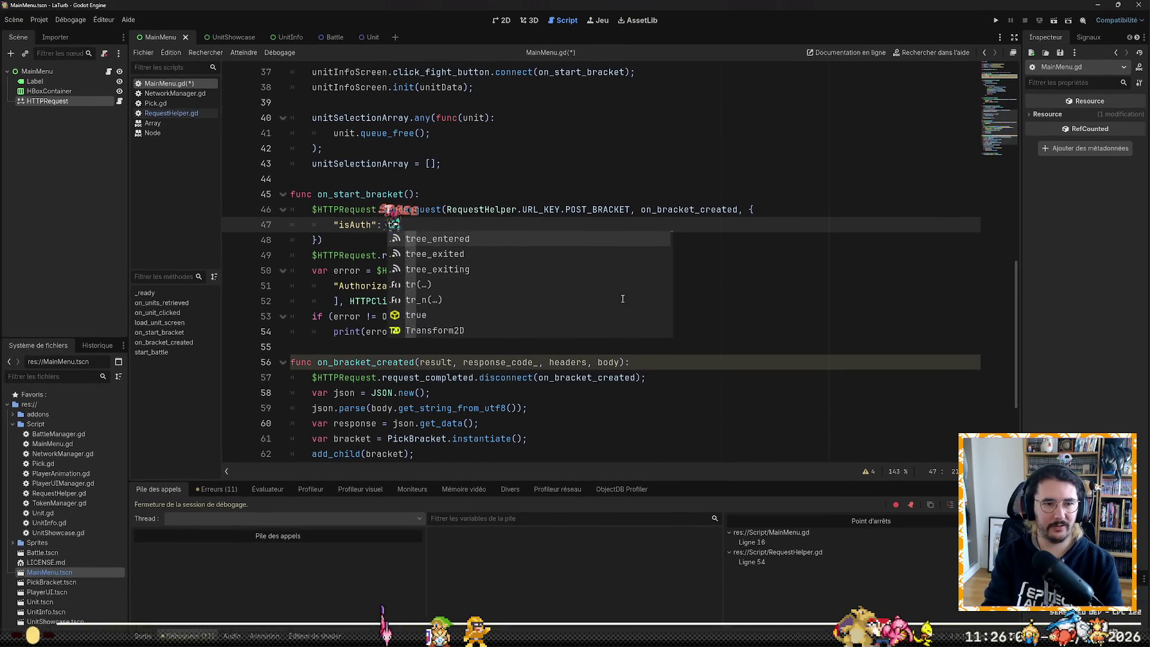
{"action": "key", "text": "Return"}
{"action": "key", "text": "Down"}
{"action": "key", "text": "End"}
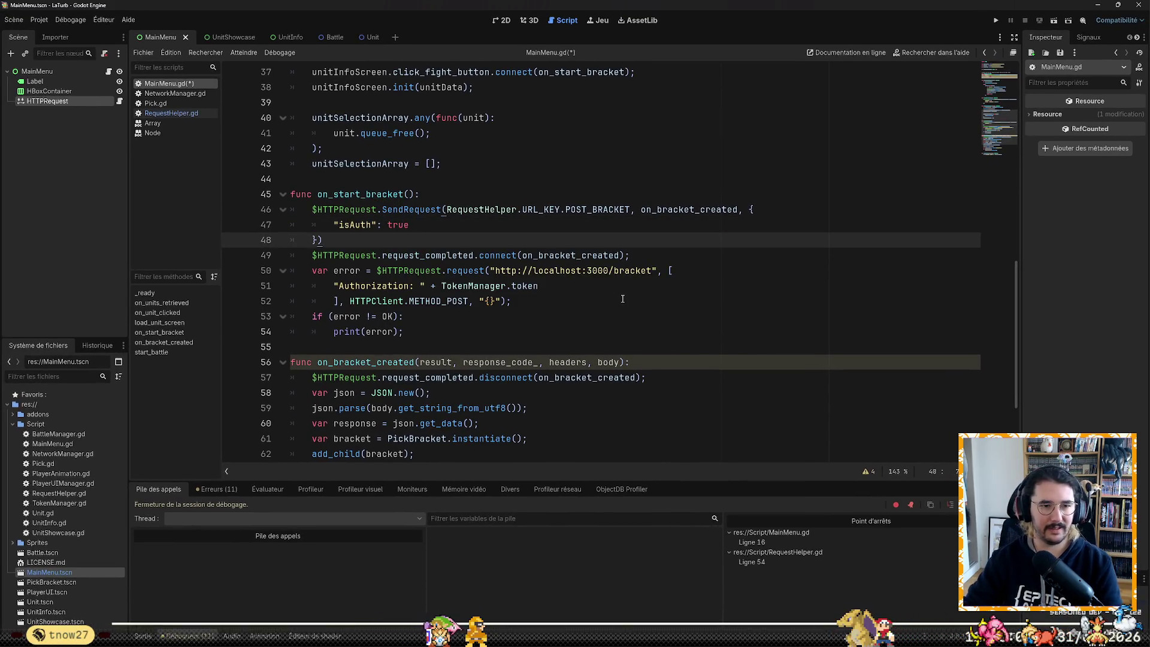
{"action": "key", "text": "Right"}
{"action": "key", "text": "Left"}
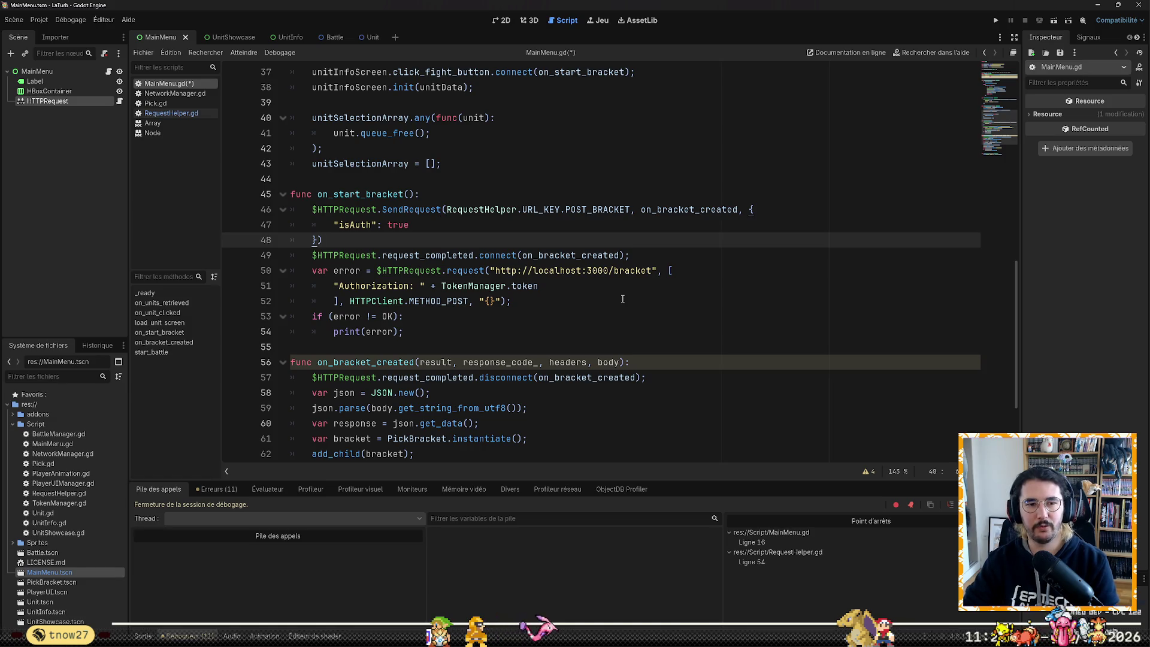
Step: Delete the old connect and request lines below the new call
{"action": "key", "text": "Right"}
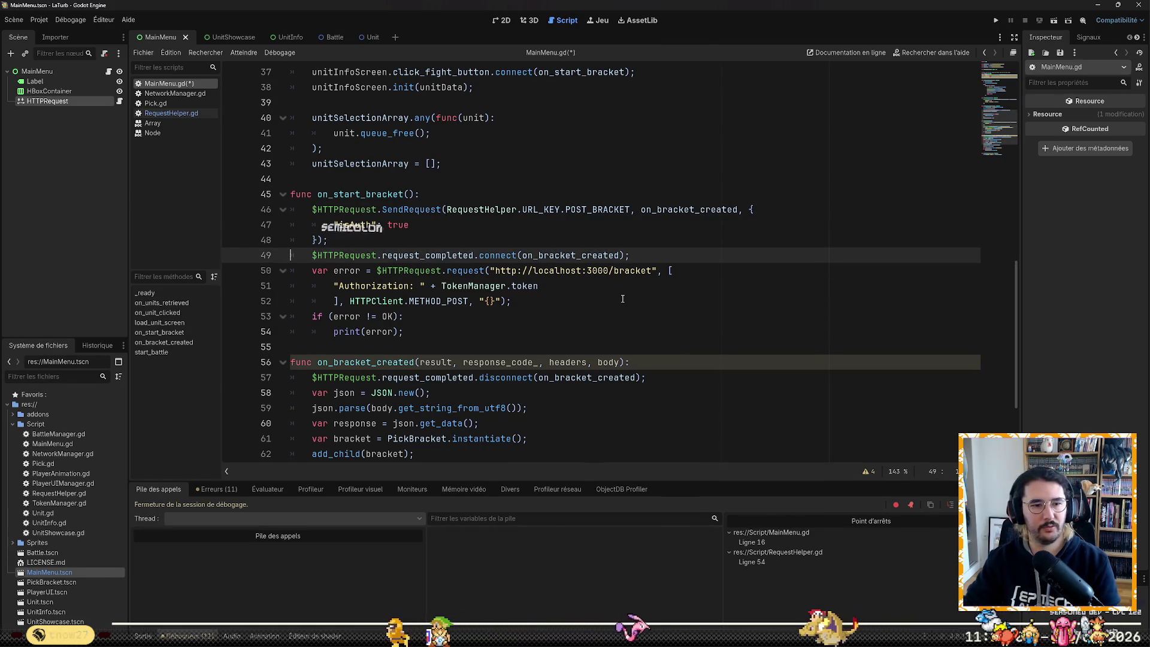
{"action": "key", "text": "shift+Down"}
{"action": "key", "text": "shift+Down"}
{"action": "key", "text": "shift+Down"}
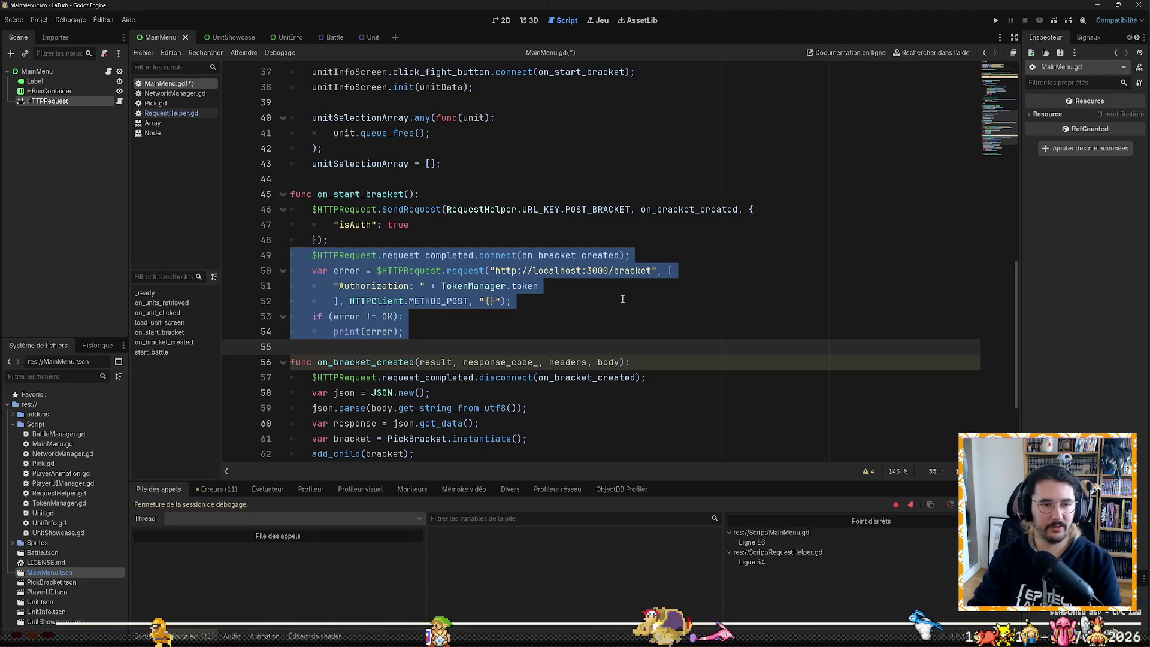
{"action": "key", "text": "Delete"}
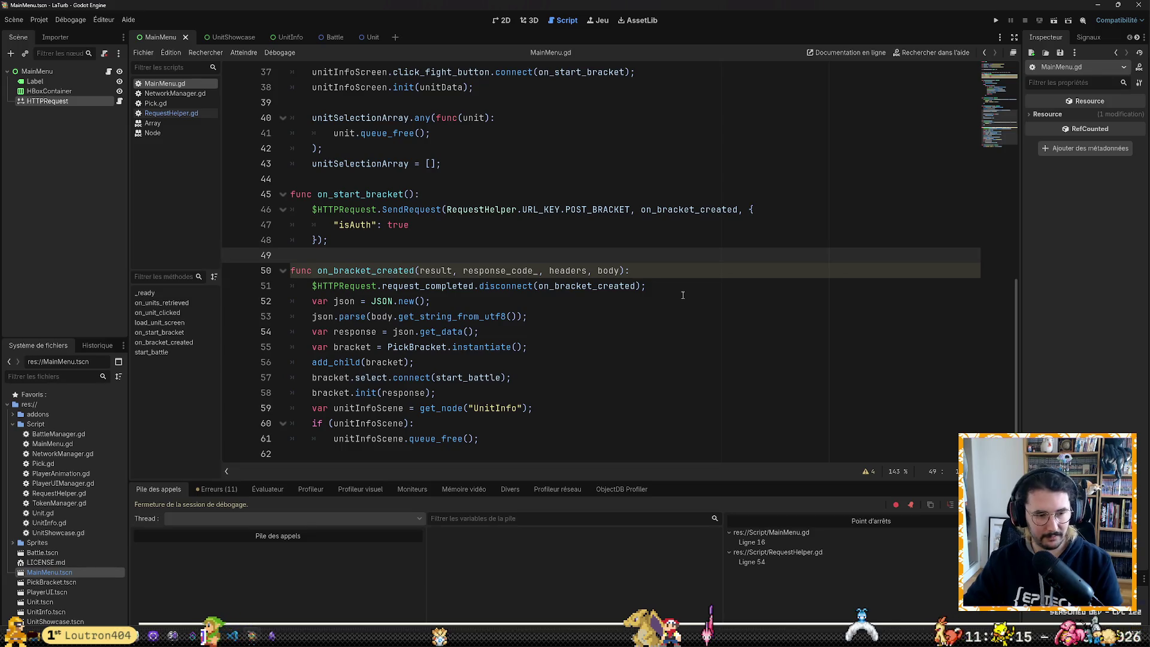
{"action": "key", "text": "super"}
Step: Launch MongoDB Compass and connect to the localhost:27017 server, dismissing the end-of-life warning
{"action": "type", "text": "mondo"}
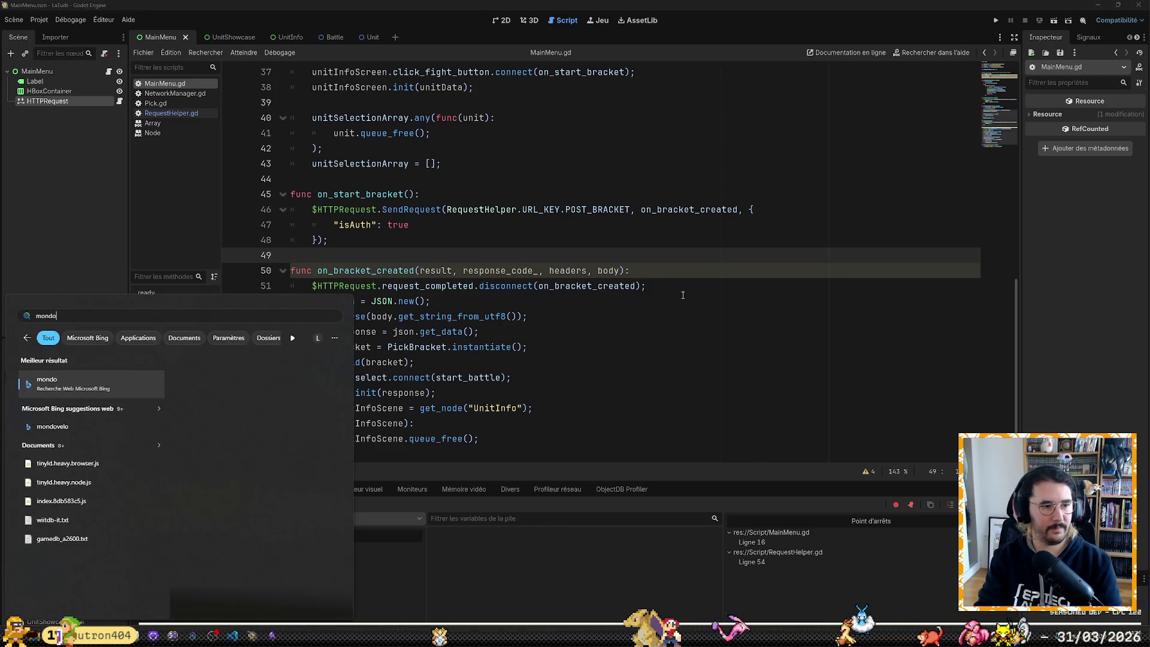
{"action": "key", "text": "BackSpace"}
{"action": "key", "text": "BackSpace"}
{"action": "type", "text": "go"}
{"action": "key", "text": "Return"}
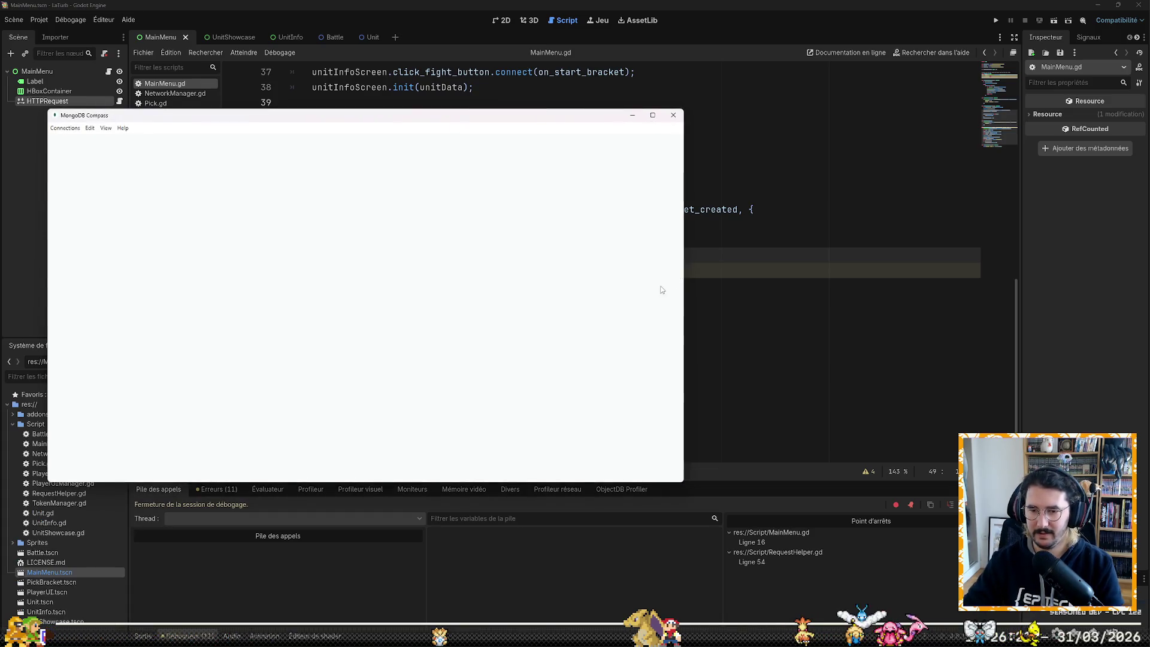
{"action": "left_click_drag", "start_coordinate": [667, 123], "coordinate": [817, 145]}
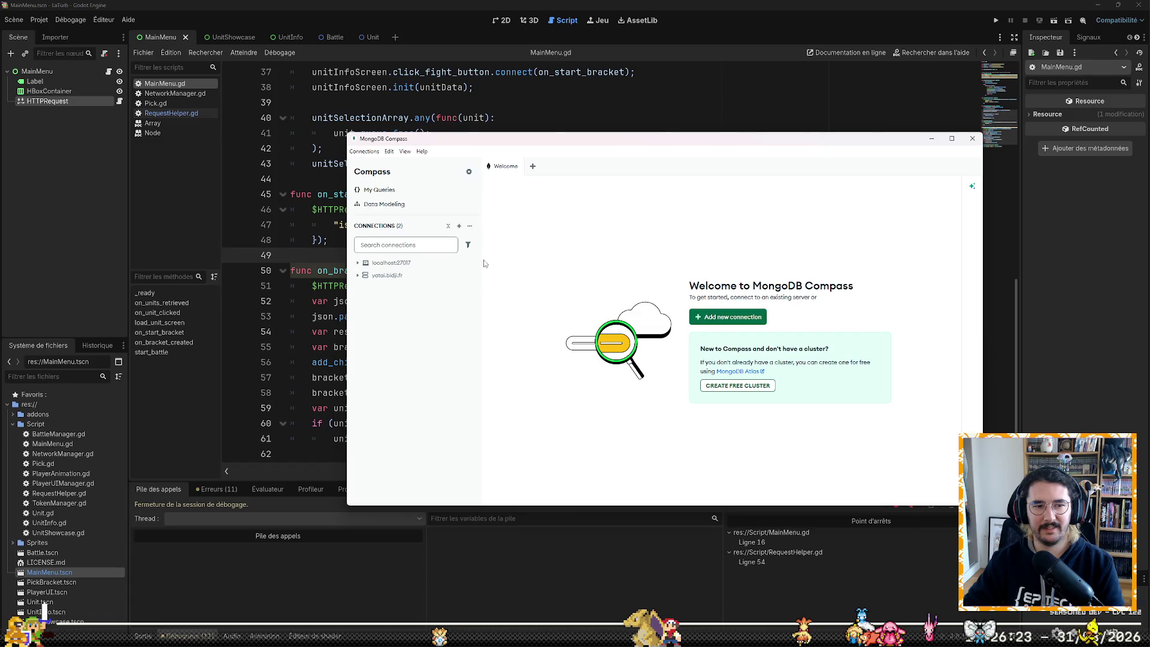
{"action": "mouse_move", "coordinate": [415, 279]}
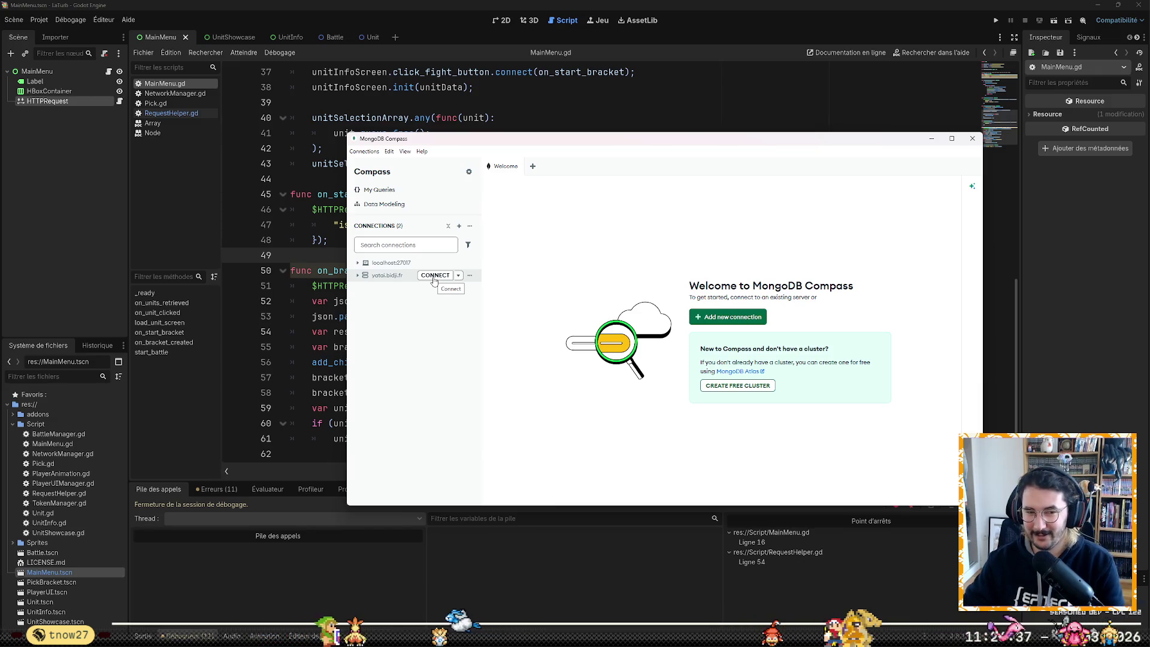
{"action": "left_click", "coordinate": [434, 276]}
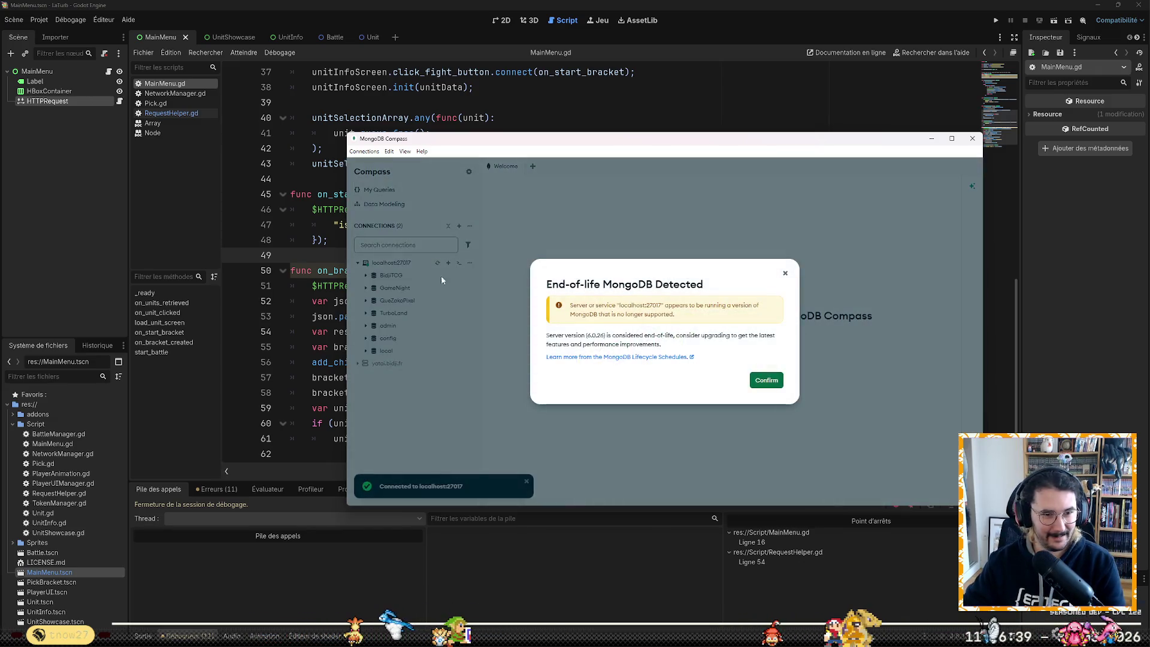
{"action": "left_click", "coordinate": [766, 380]}
Step: In the TurboLand database, delete the only document in the brackets collection
{"action": "left_click", "coordinate": [393, 313]}
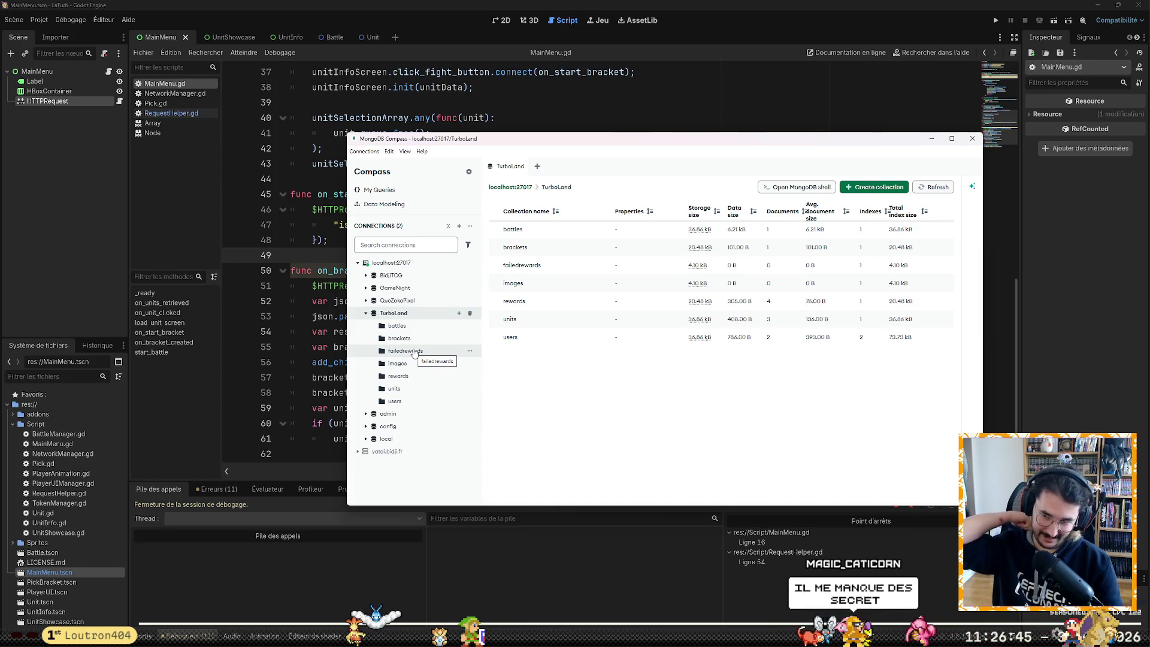
{"action": "left_click", "coordinate": [399, 338]}
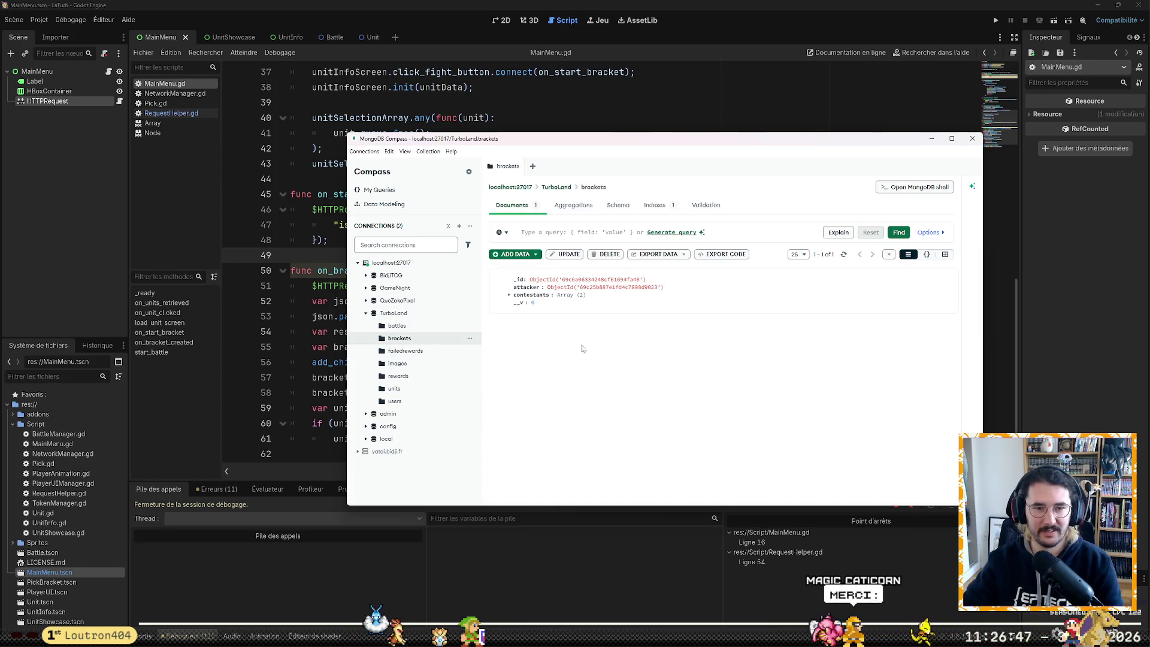
{"action": "left_click", "coordinate": [945, 280]}
{"action": "left_click", "coordinate": [932, 321]}
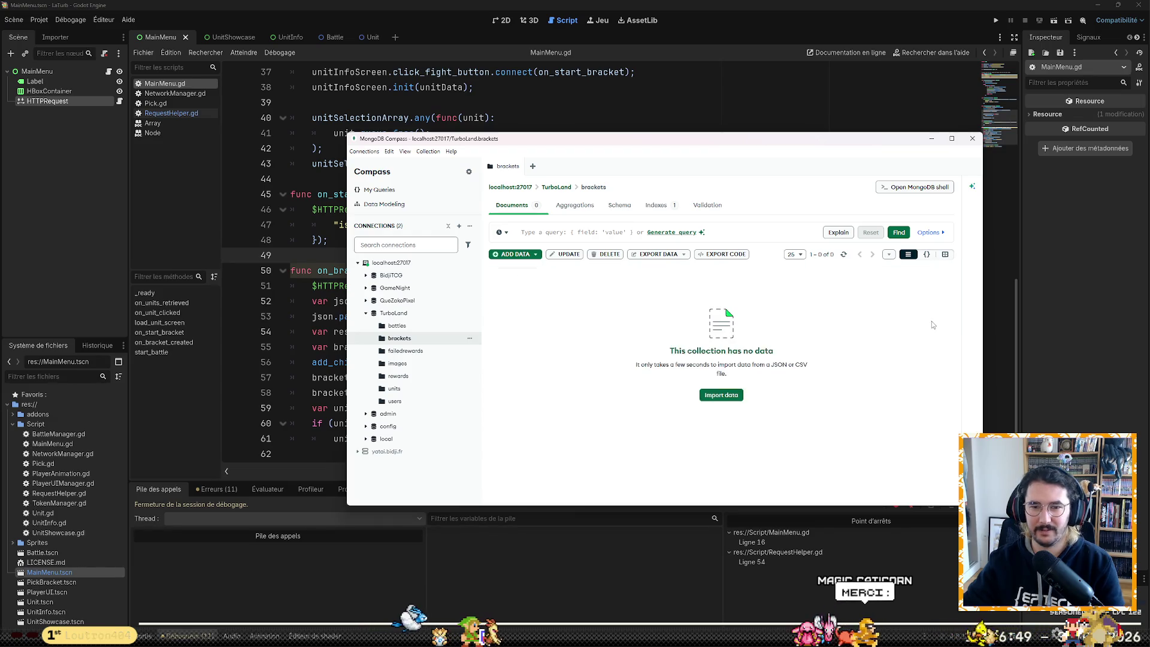
Step: Delete the third unit document, check the users collection, then return to Godot
{"action": "left_click", "coordinate": [420, 388]}
{"action": "scroll", "coordinate": [689, 326], "scroll_direction": "down", "scroll_amount": 3}
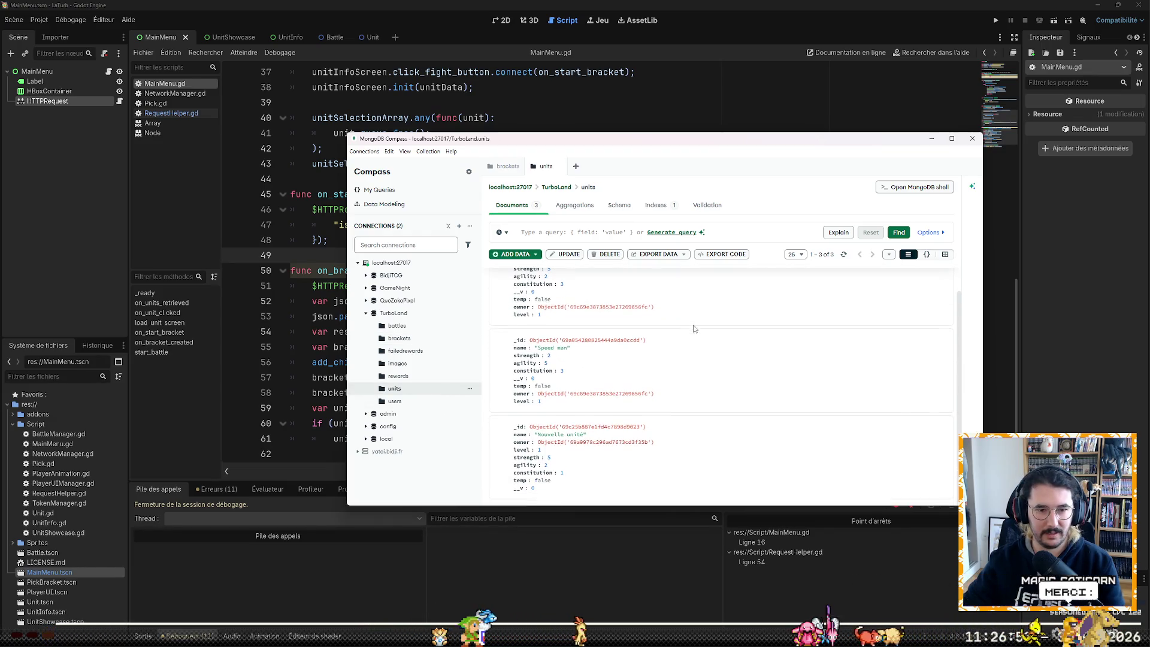
{"action": "left_click", "coordinate": [942, 426]}
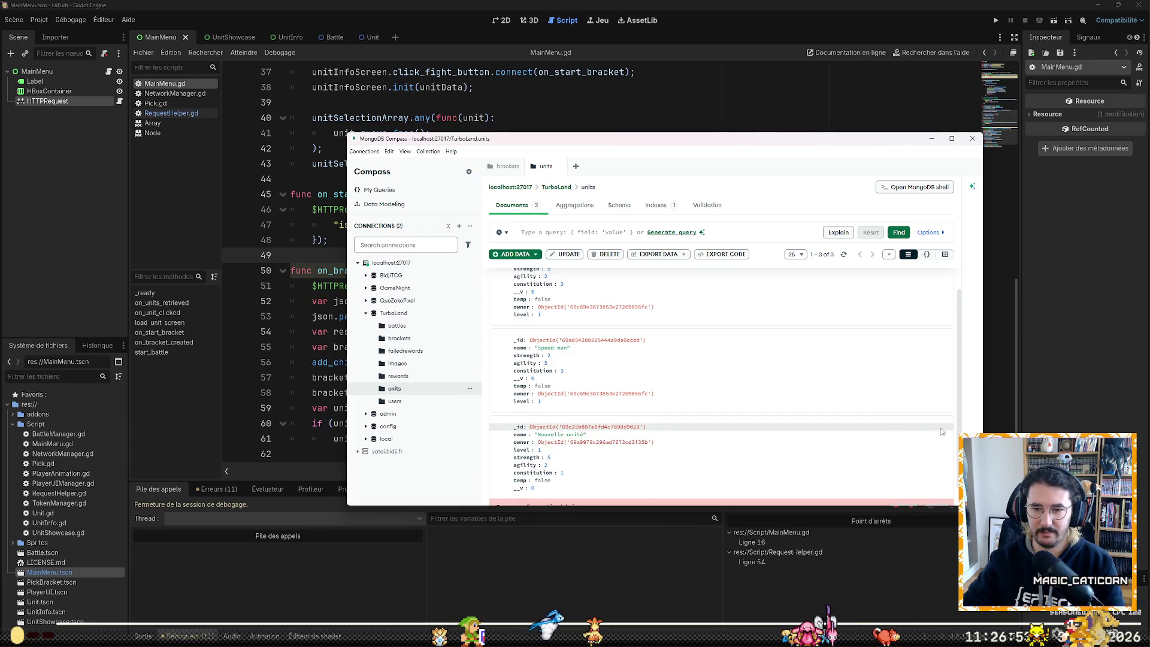
{"action": "left_click", "coordinate": [935, 486]}
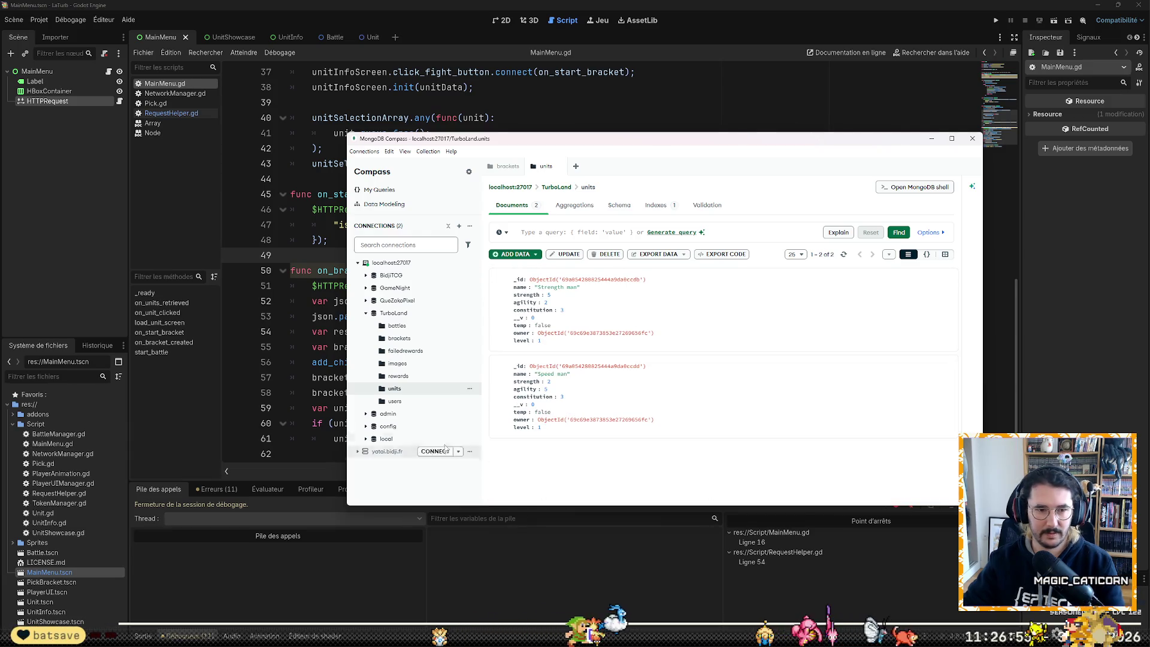
{"action": "left_click", "coordinate": [407, 401]}
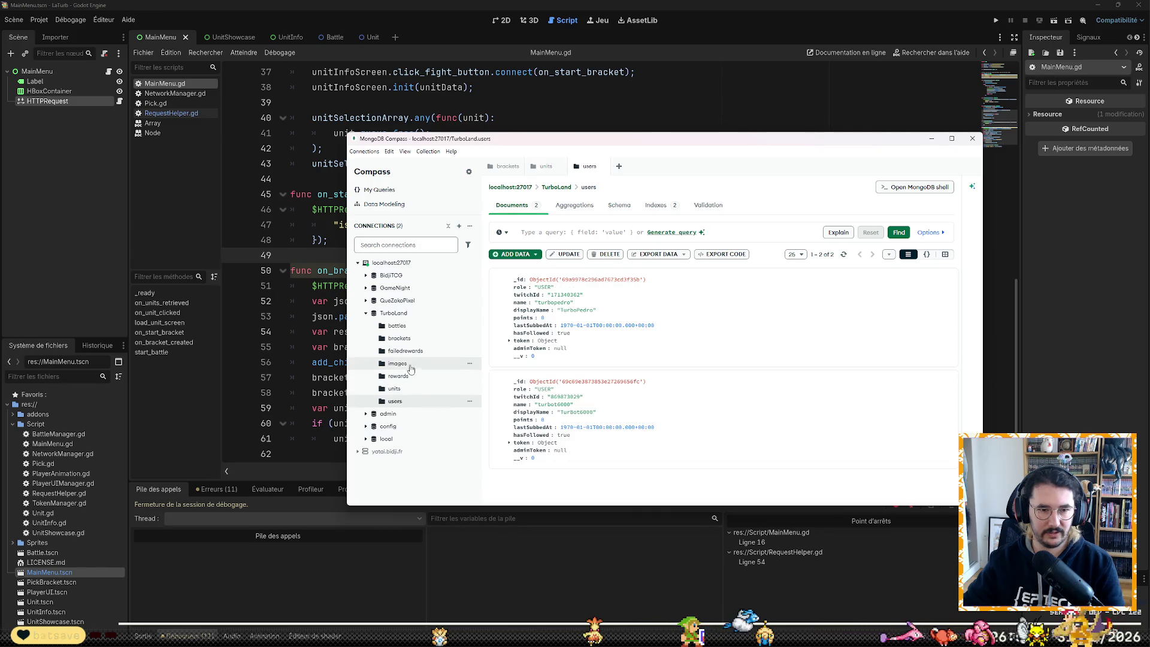
{"action": "left_click", "coordinate": [322, 322]}
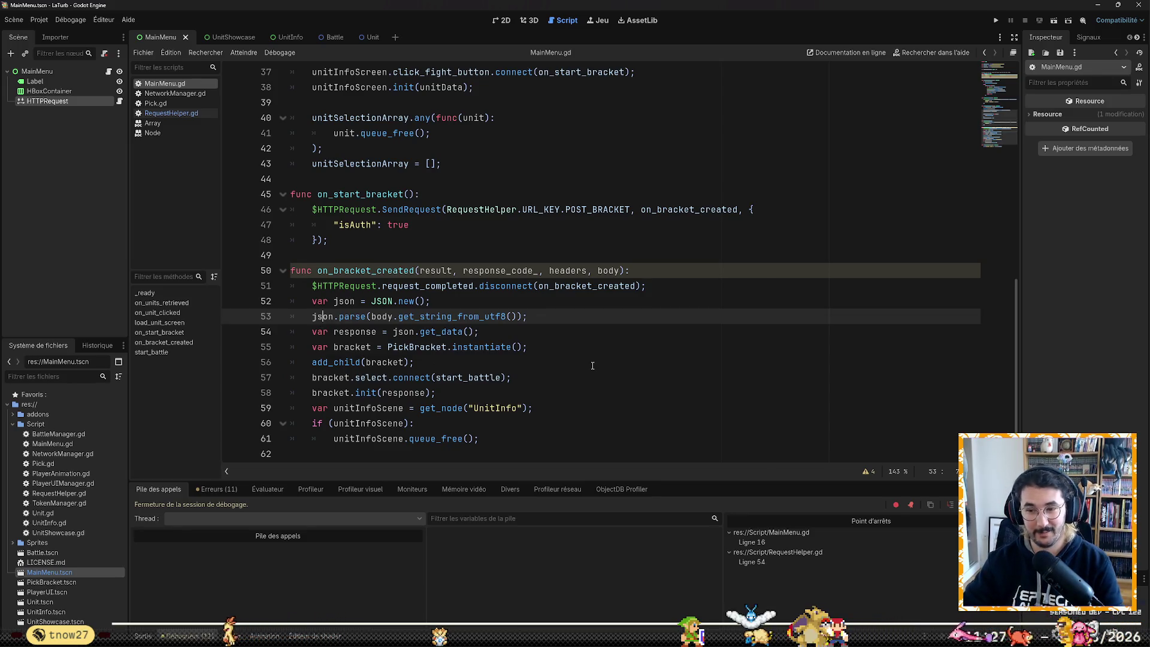
Step: Run a quick test of the game from MainMenu.gd, then stop it
{"action": "left_click", "coordinate": [585, 261]}
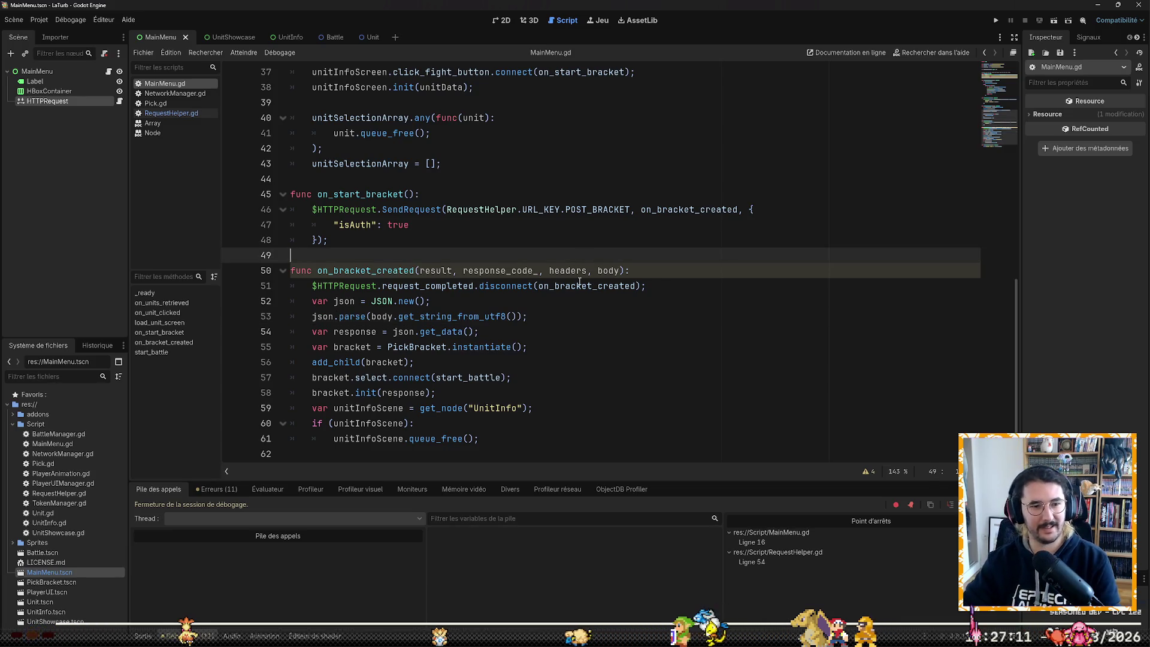
{"action": "left_click", "coordinate": [998, 22]}
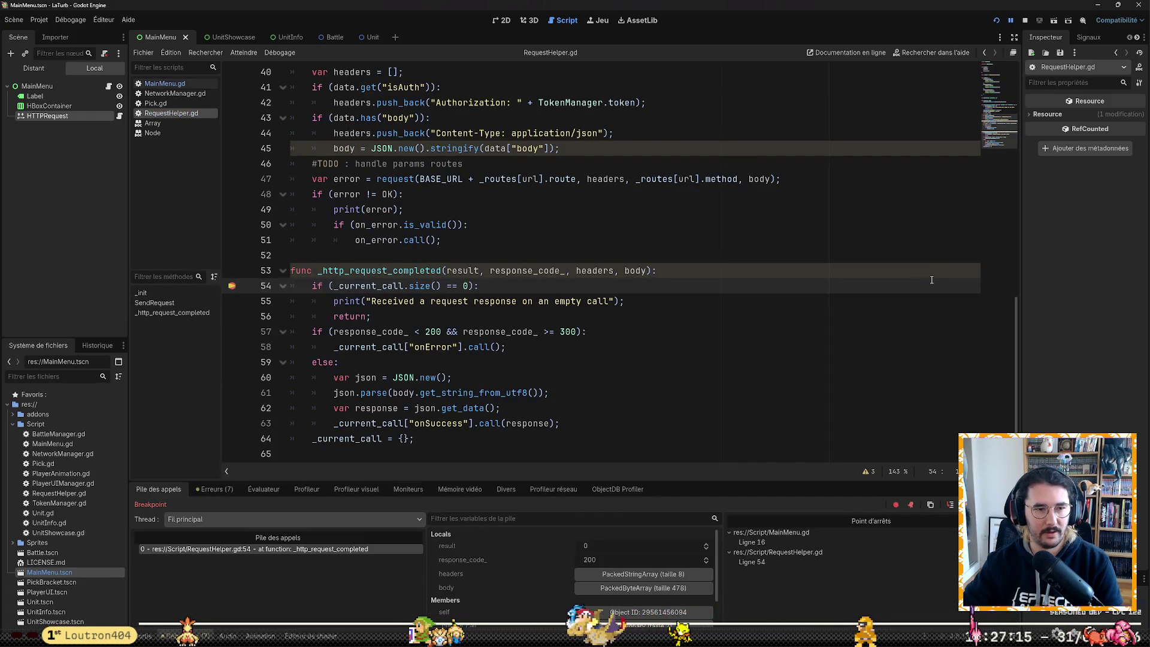
{"action": "left_click", "coordinate": [1026, 21]}
Step: Remove the breakpoints on RequestHelper.gd line 54 and MainMenu.gd line 16, then glance at Erreurs
{"action": "left_click", "coordinate": [232, 285]}
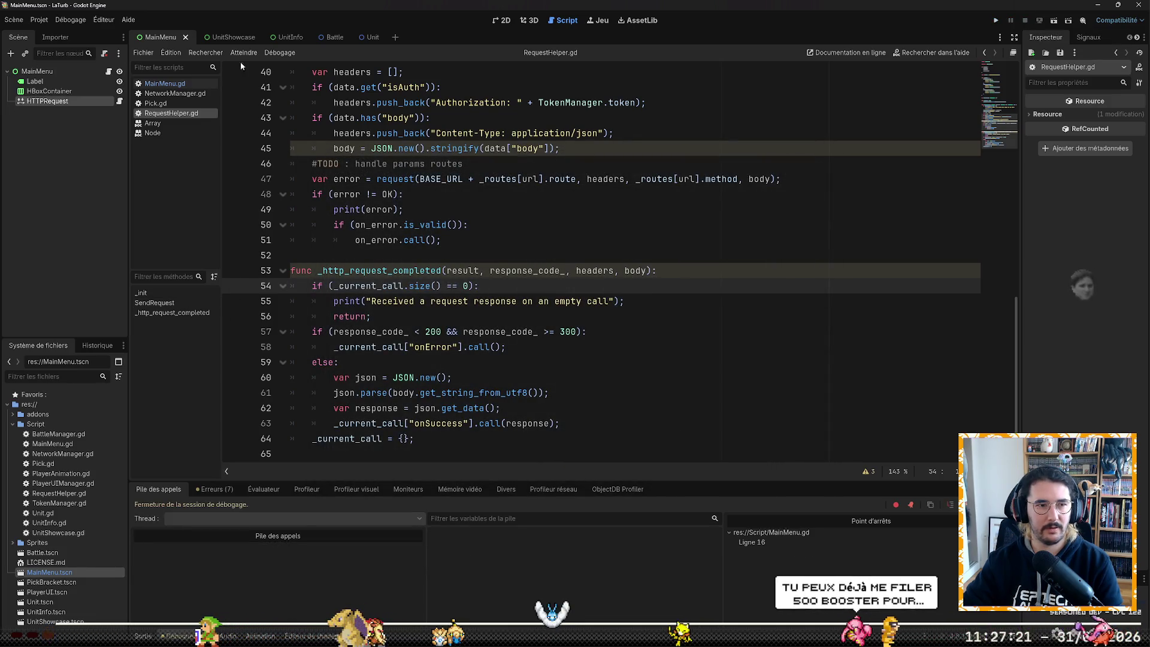
{"action": "scroll", "coordinate": [286, 257], "scroll_direction": "up", "scroll_amount": 6}
{"action": "scroll", "coordinate": [287, 256], "scroll_direction": "up", "scroll_amount": 7}
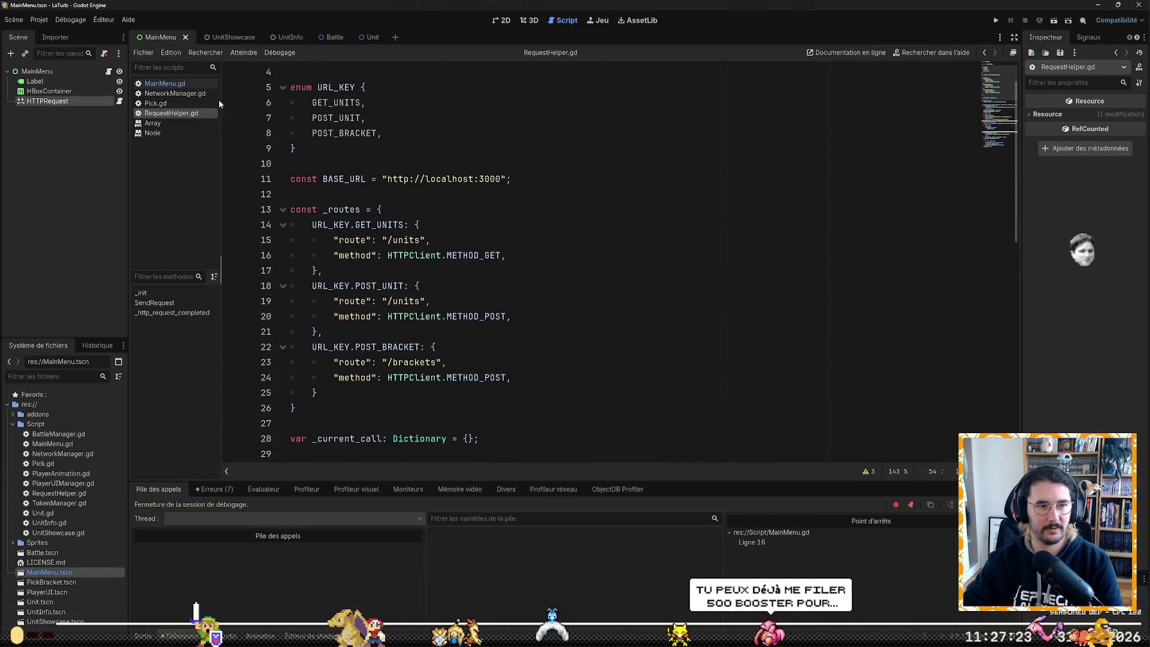
{"action": "left_click", "coordinate": [165, 83]}
{"action": "scroll", "coordinate": [251, 258], "scroll_direction": "up", "scroll_amount": 11}
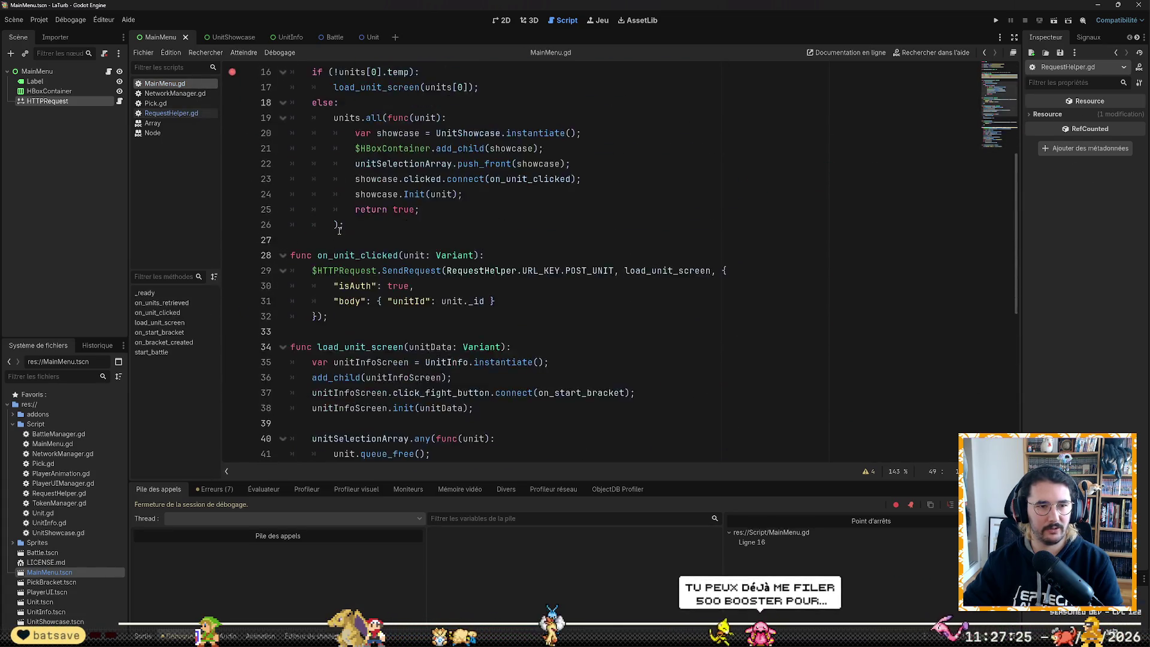
{"action": "left_click", "coordinate": [233, 256]}
{"action": "scroll", "coordinate": [234, 258], "scroll_direction": "up", "scroll_amount": 1}
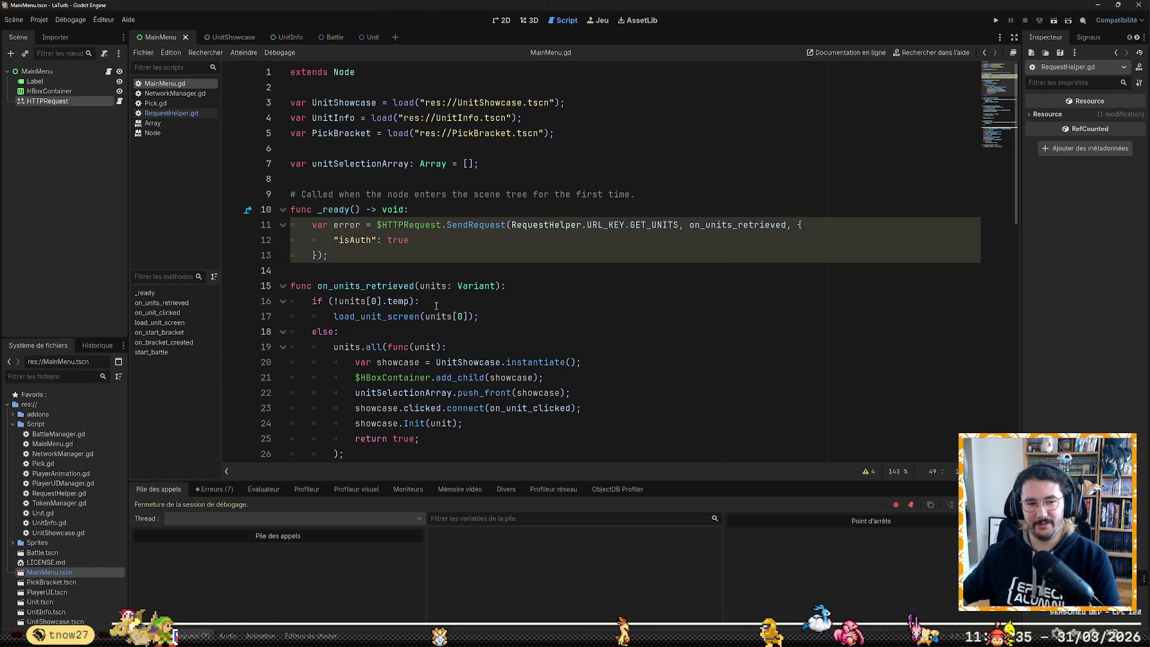
{"action": "left_click", "coordinate": [203, 490]}
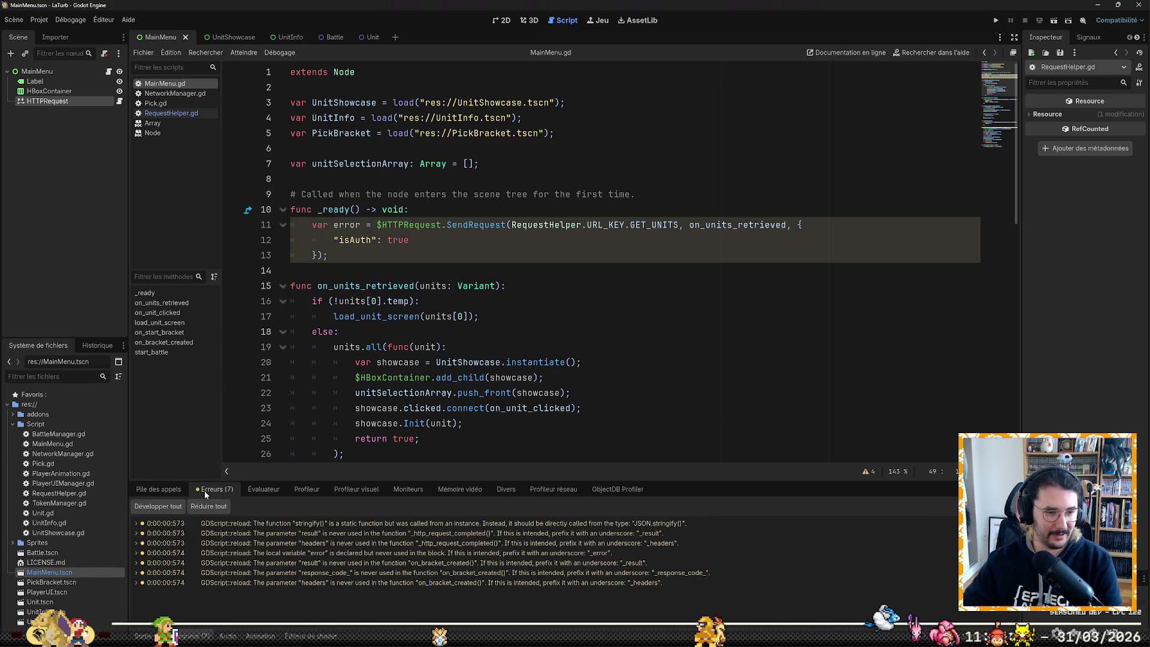
{"action": "left_click", "coordinate": [146, 491]}
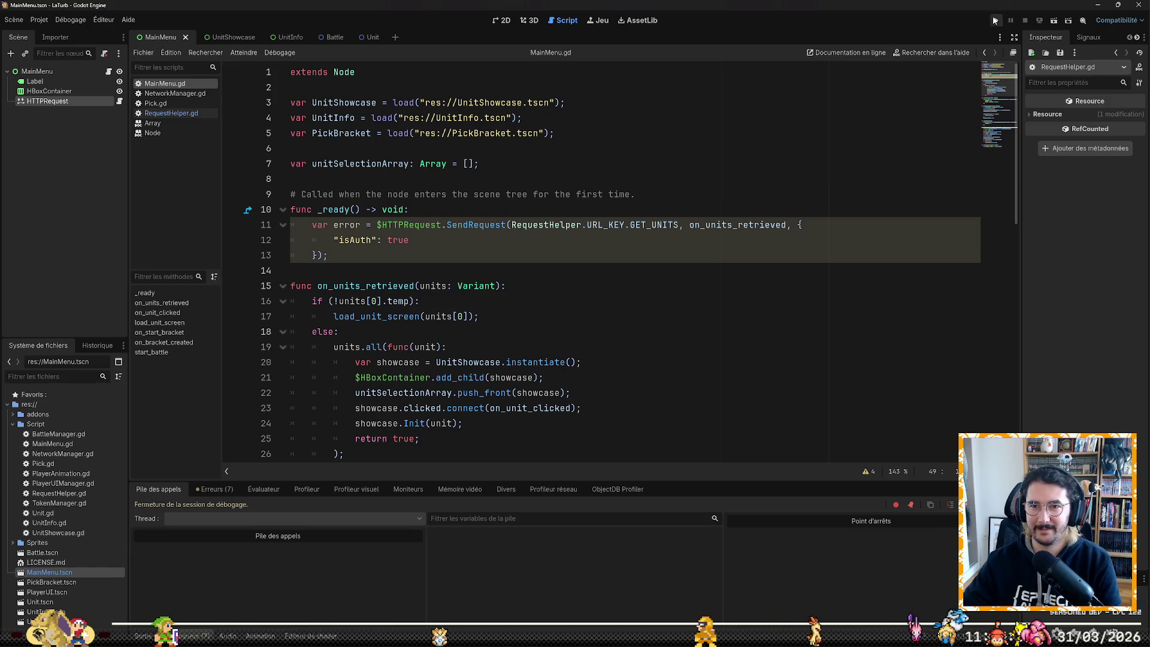
Step: Run the game, pick the Strength 2 / Agility 5 unit, press FIGHT, then stop after the break
{"action": "left_click", "coordinate": [994, 20]}
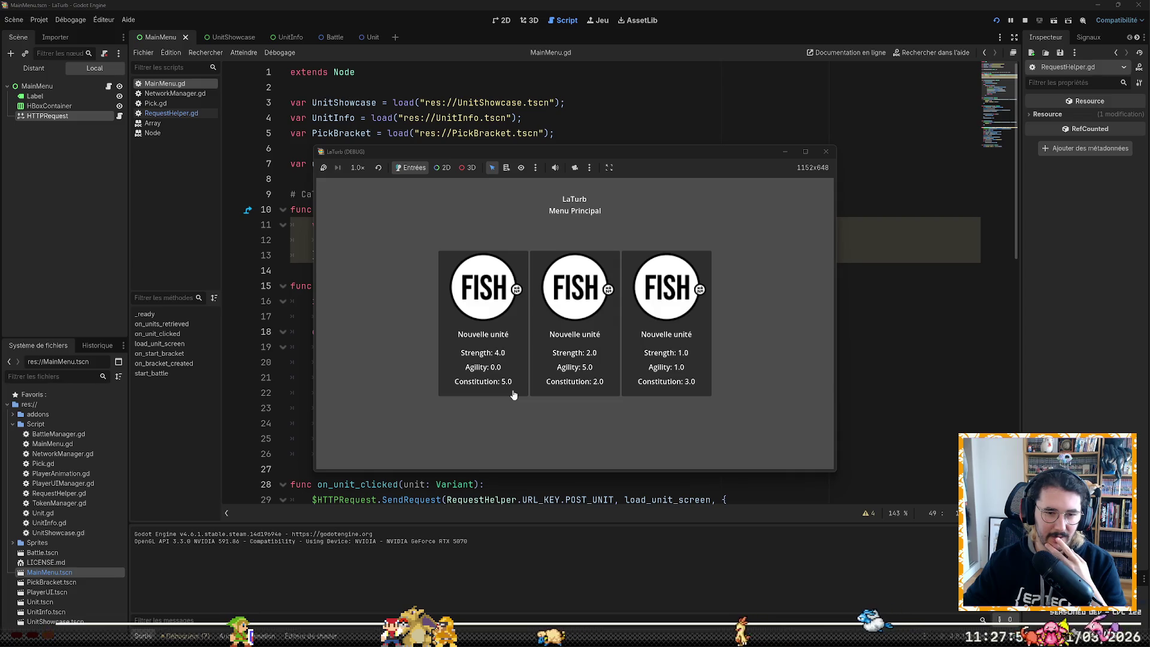
{"action": "left_click", "coordinate": [598, 347]}
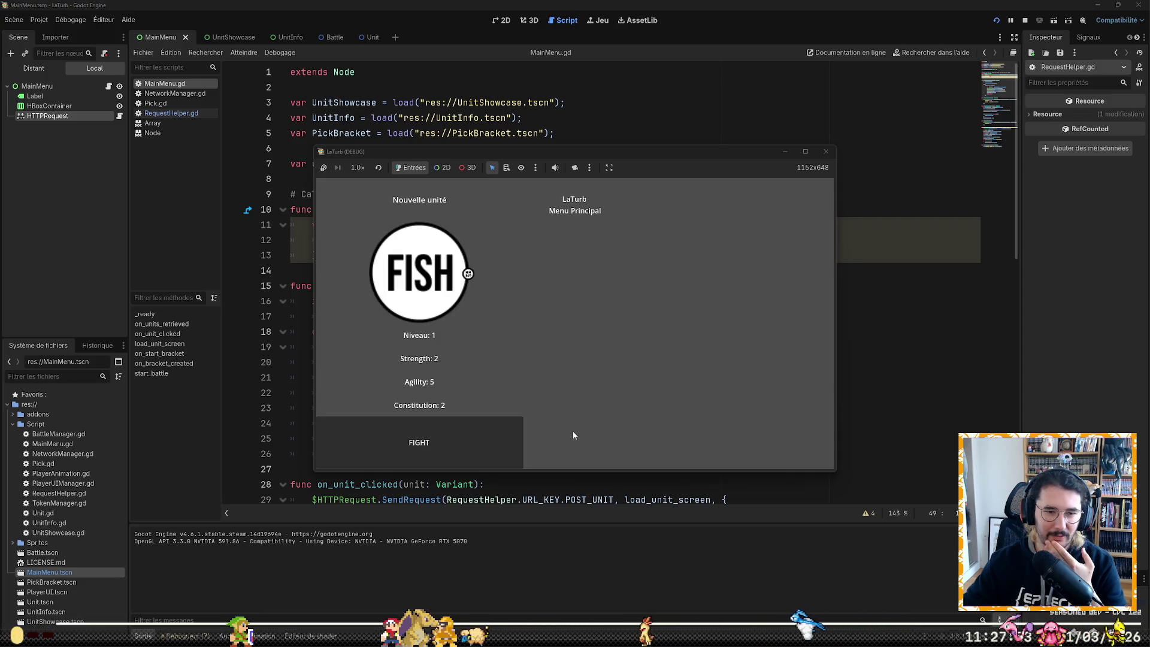
{"action": "left_click", "coordinate": [473, 453]}
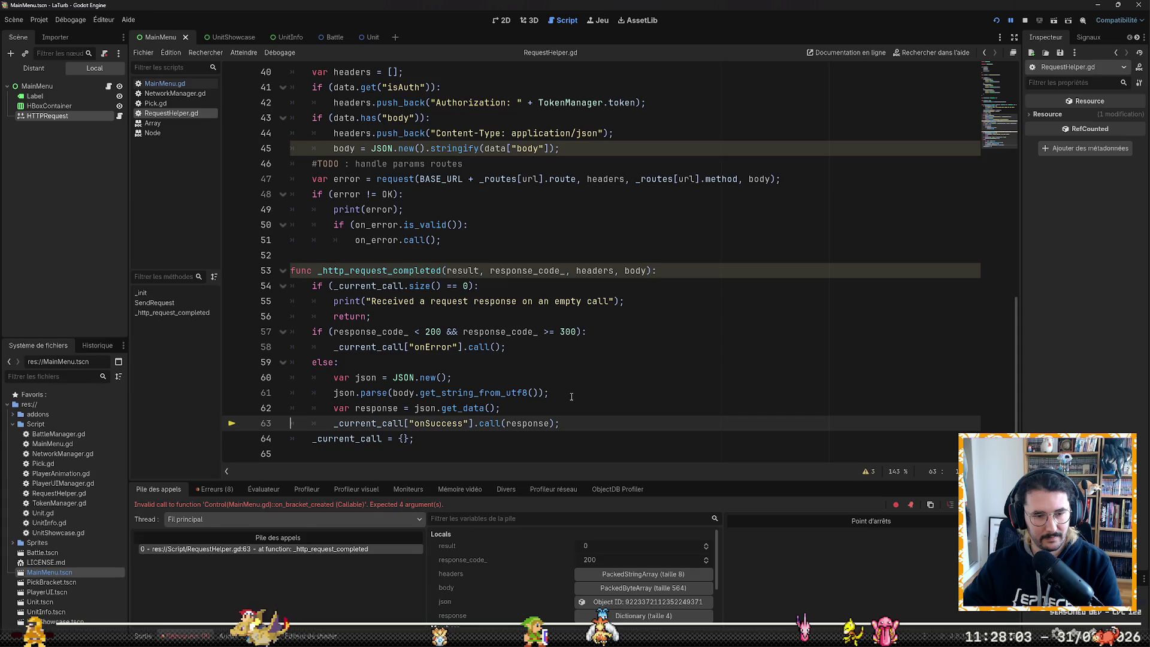
{"action": "left_click", "coordinate": [998, 18]}
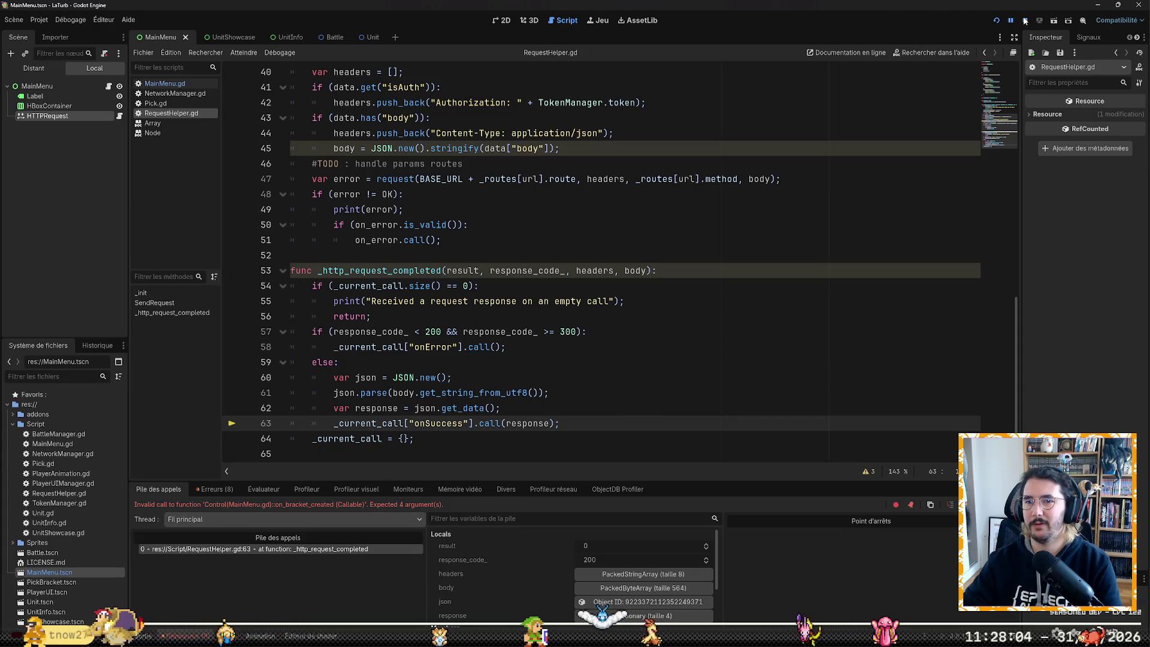
Step: Review lines 51 and 61 of RequestHelper.gd's request handler, then switch to Pick.gd
{"action": "left_click", "coordinate": [838, 246]}
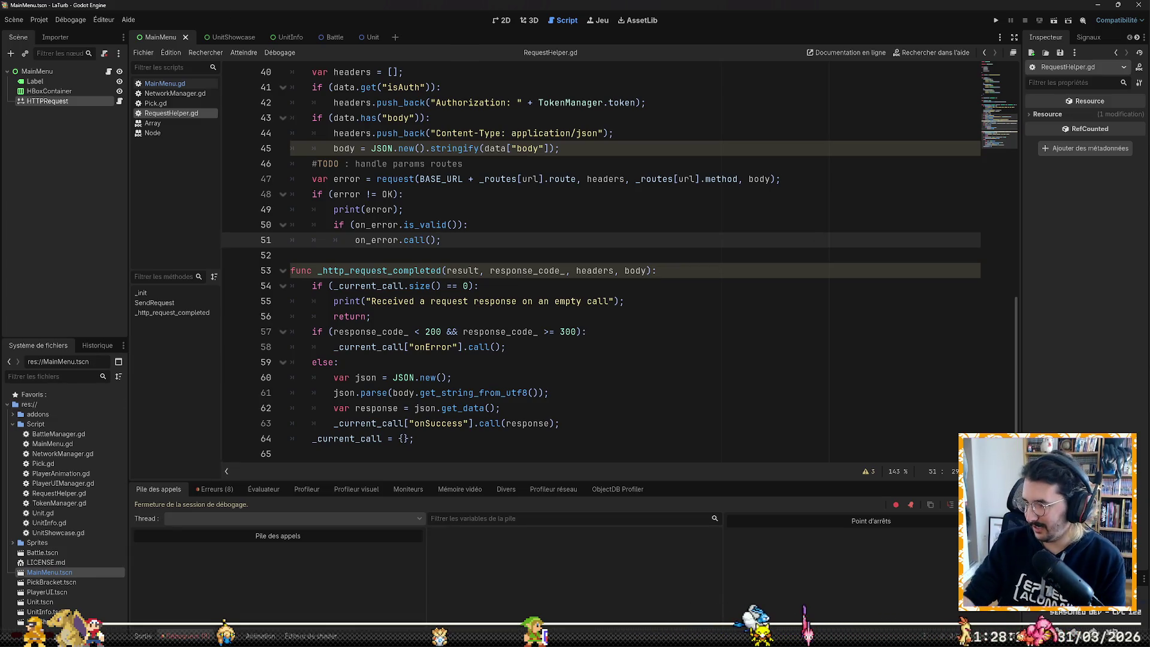
{"action": "left_click", "coordinate": [695, 398]}
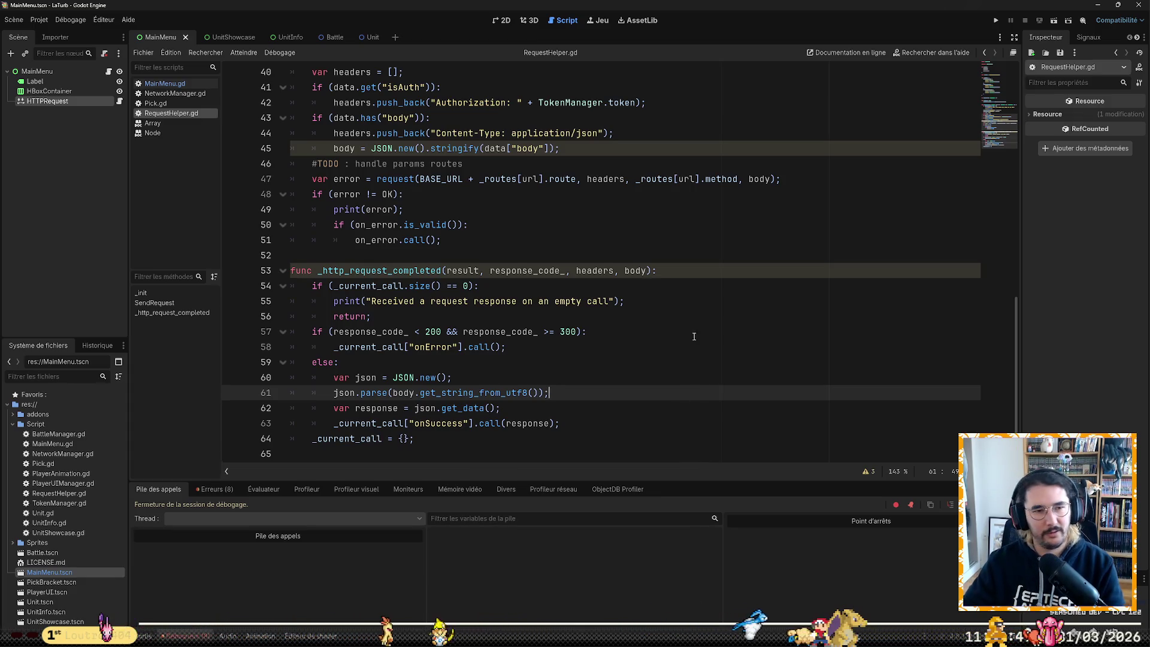
{"action": "left_click", "coordinate": [165, 105]}
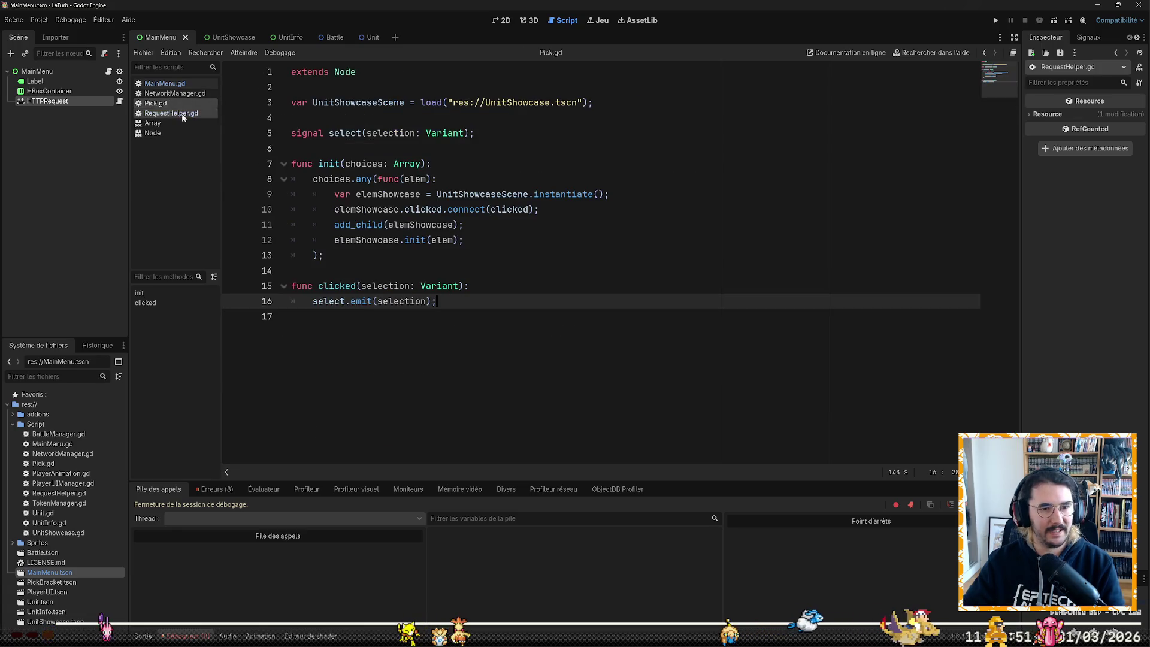
Step: Rename PickBracket.tscn to PickScreen.tscn in the FileSystem dock and open it in the 2D view
{"action": "left_click", "coordinate": [492, 292]}
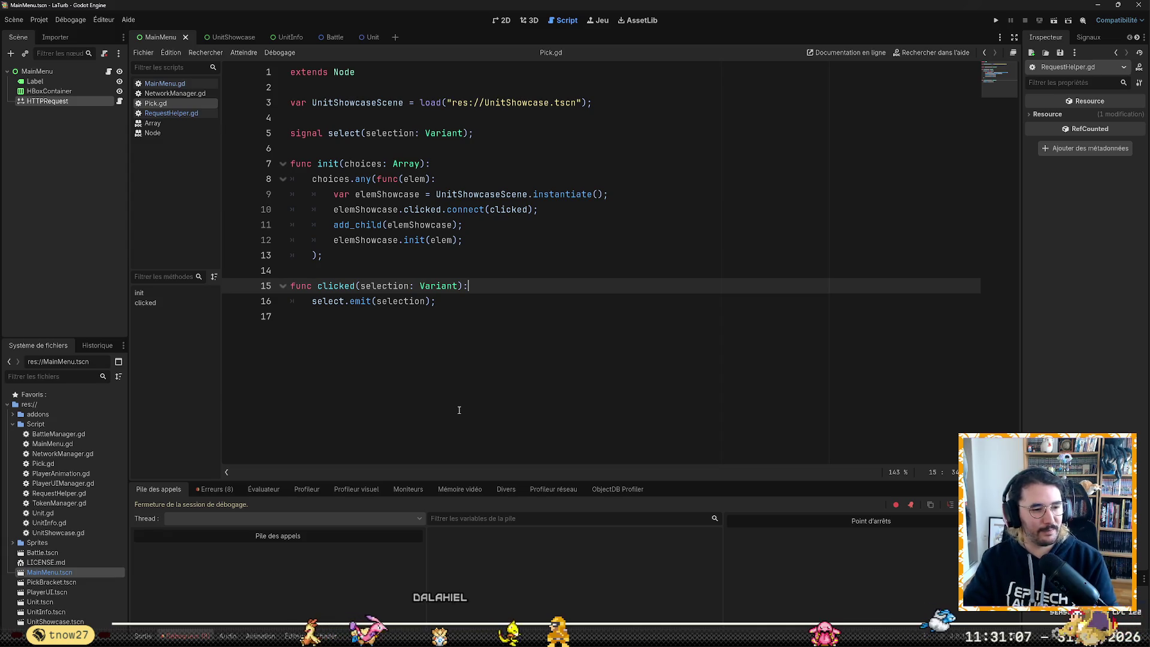
{"action": "left_click", "coordinate": [85, 581]}
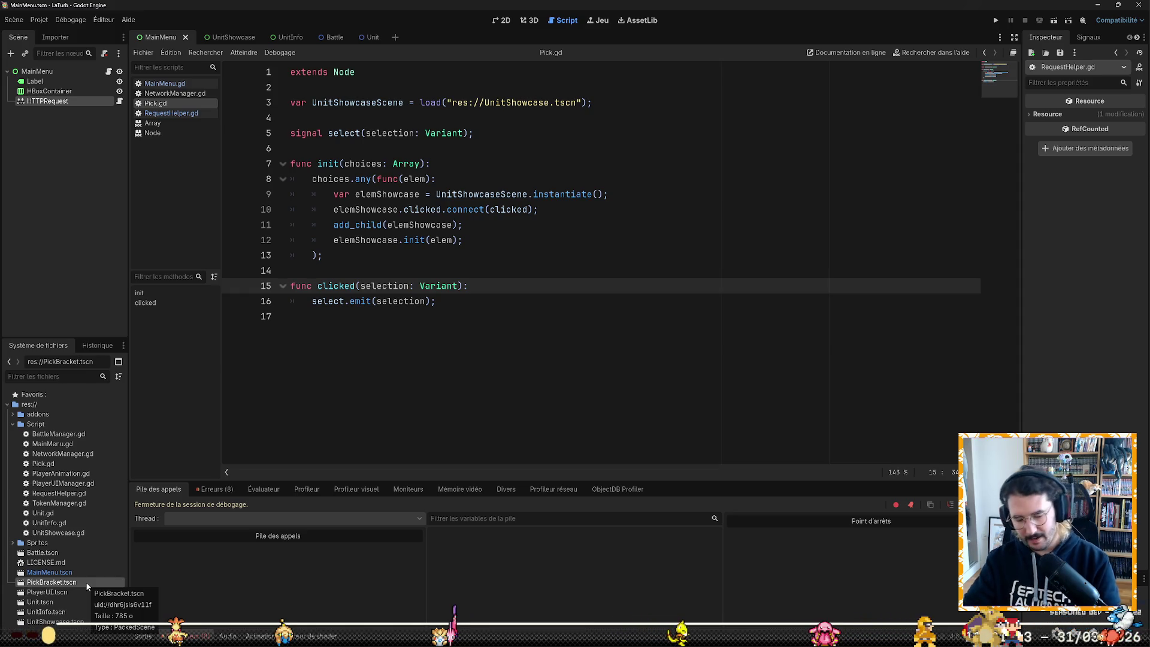
{"action": "left_click", "coordinate": [86, 582]}
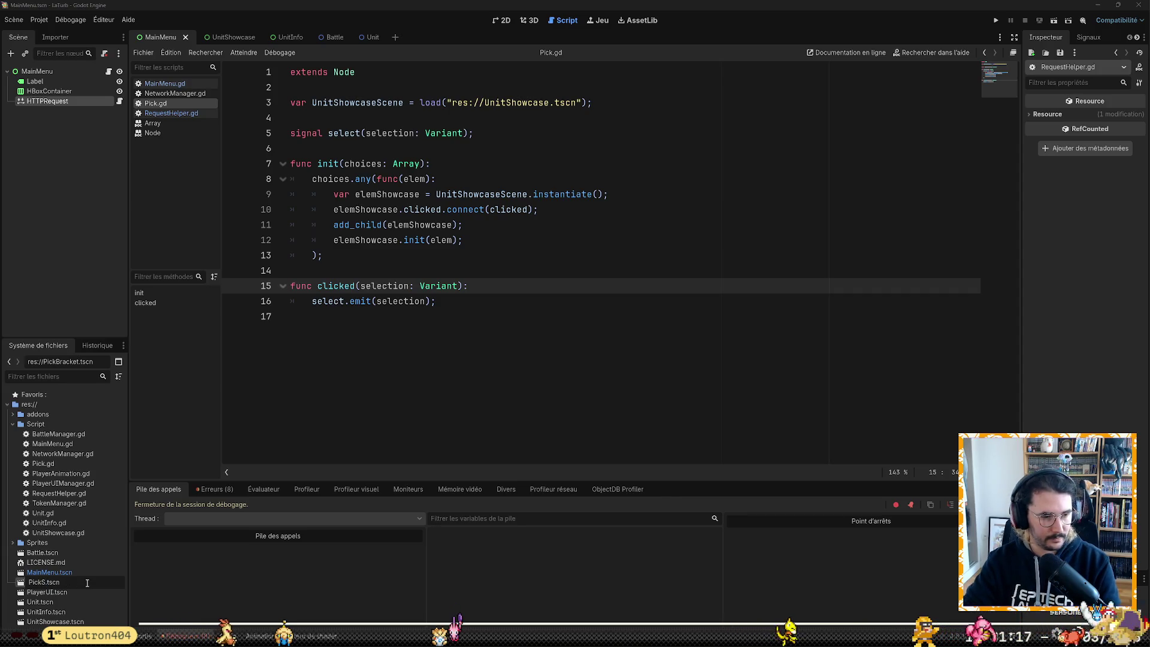
{"action": "type", "text": "creen"}
{"action": "key", "text": "Return"}
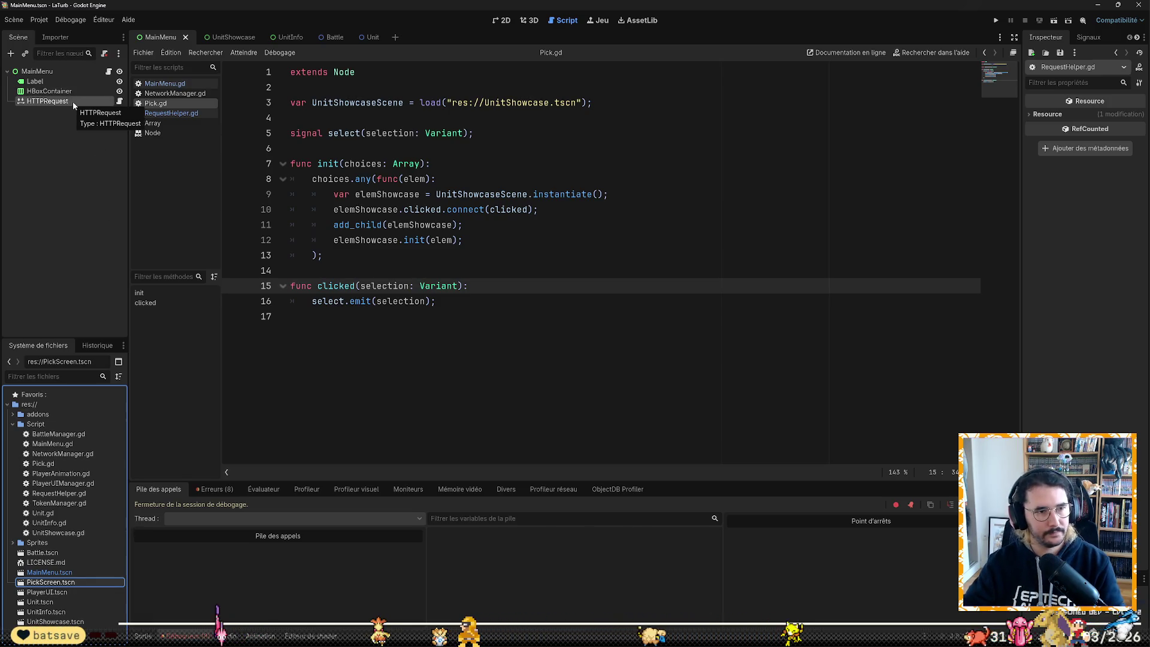
{"action": "double_click", "coordinate": [47, 585]}
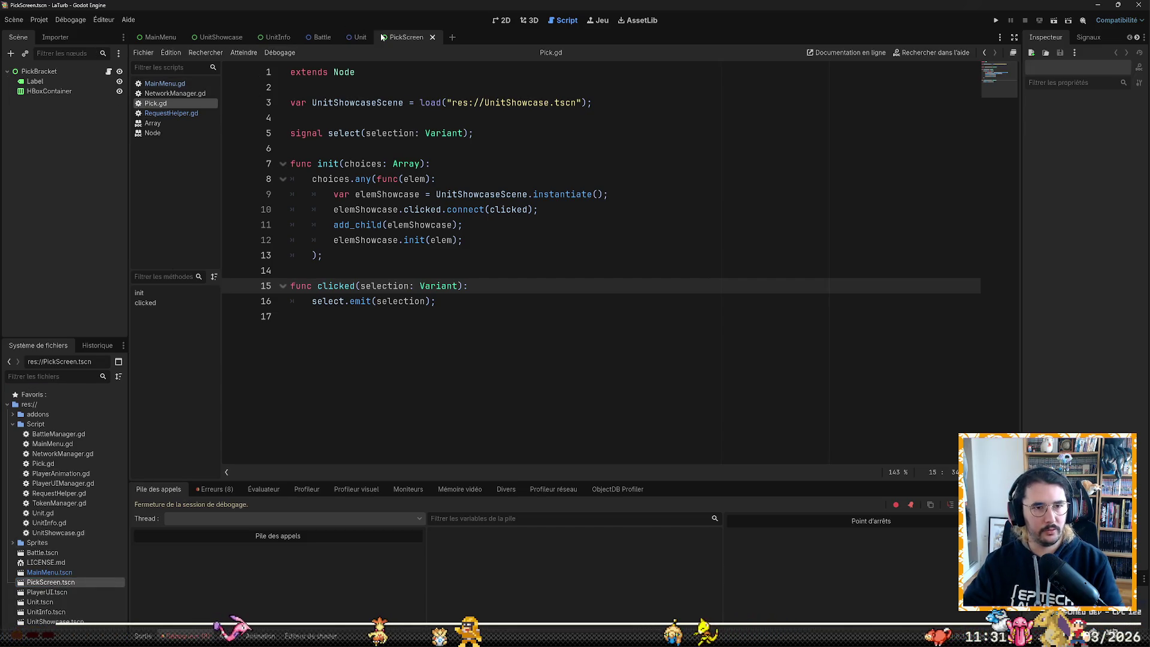
{"action": "left_click", "coordinate": [502, 21]}
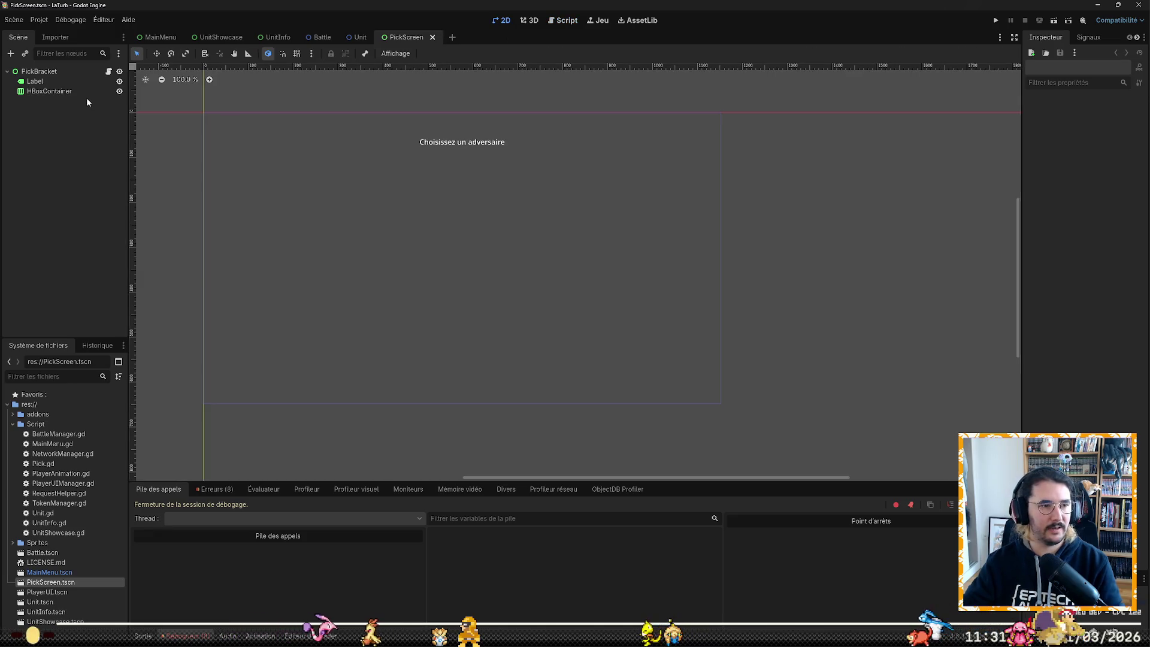